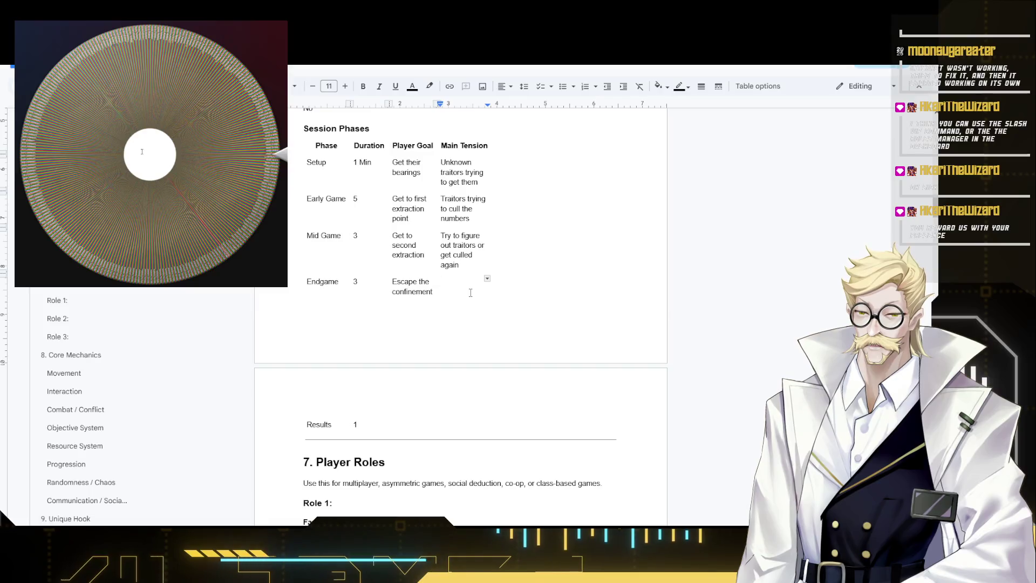
- Extend the Endgame player goal with " or defeat the traitors" and move to its tension cell
{"action": "left_click", "coordinate": [470, 292]}
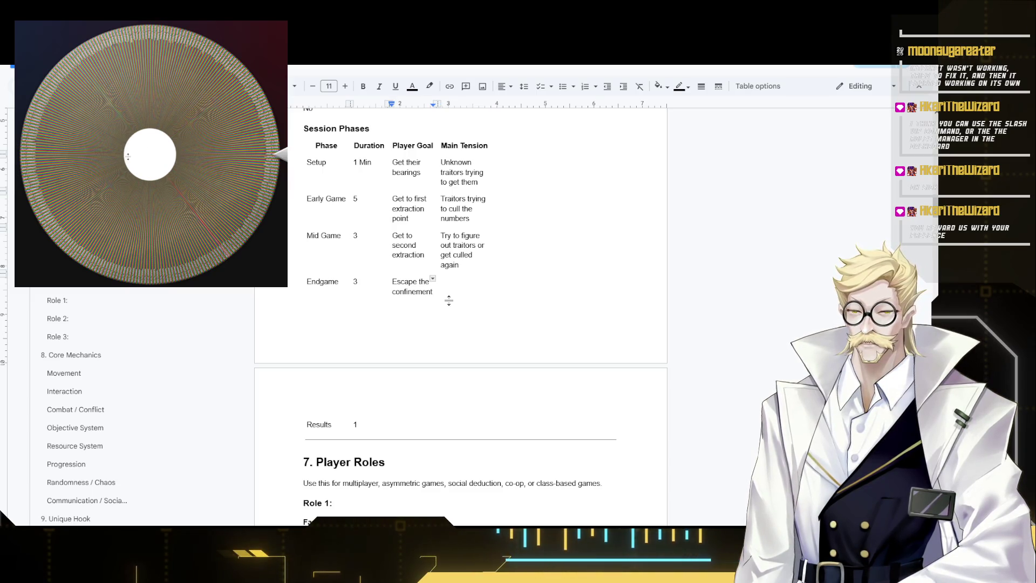
{"action": "type", "text": " or def"}
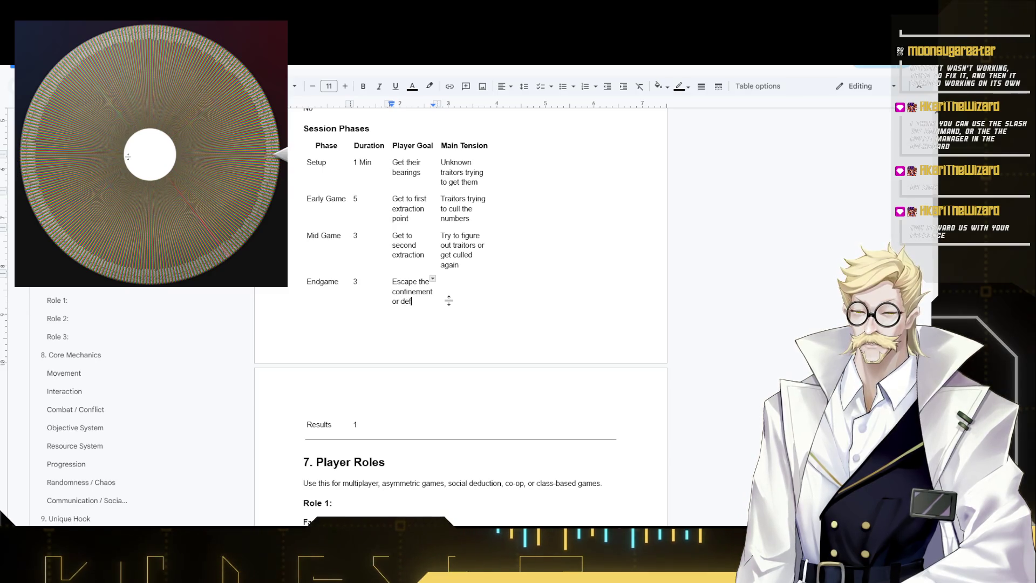
{"action": "type", "text": "eat the traitors"}
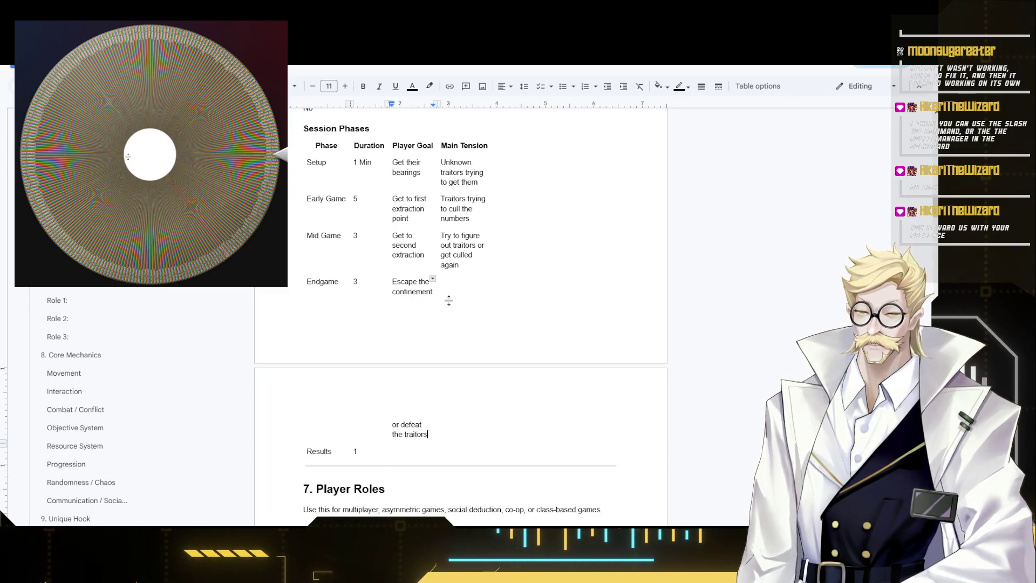
{"action": "left_click", "coordinate": [472, 278]}
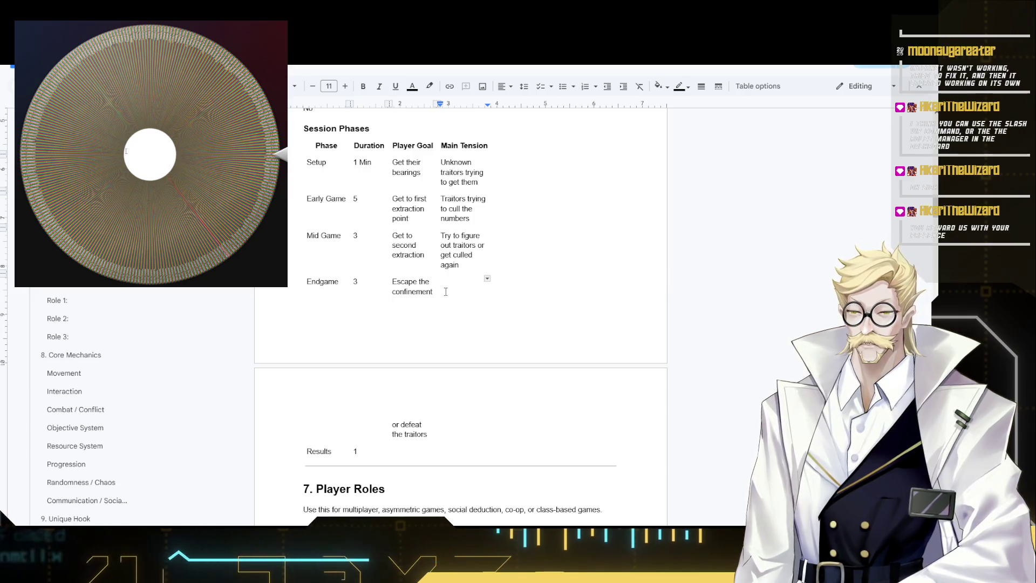
{"action": "left_click", "coordinate": [434, 292]}
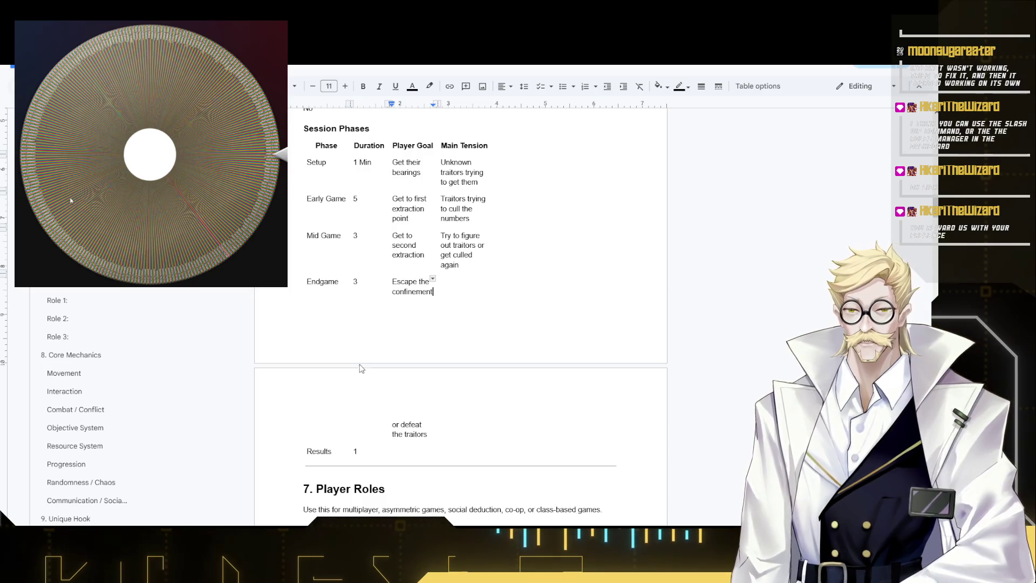
{"action": "left_click", "coordinate": [453, 292]}
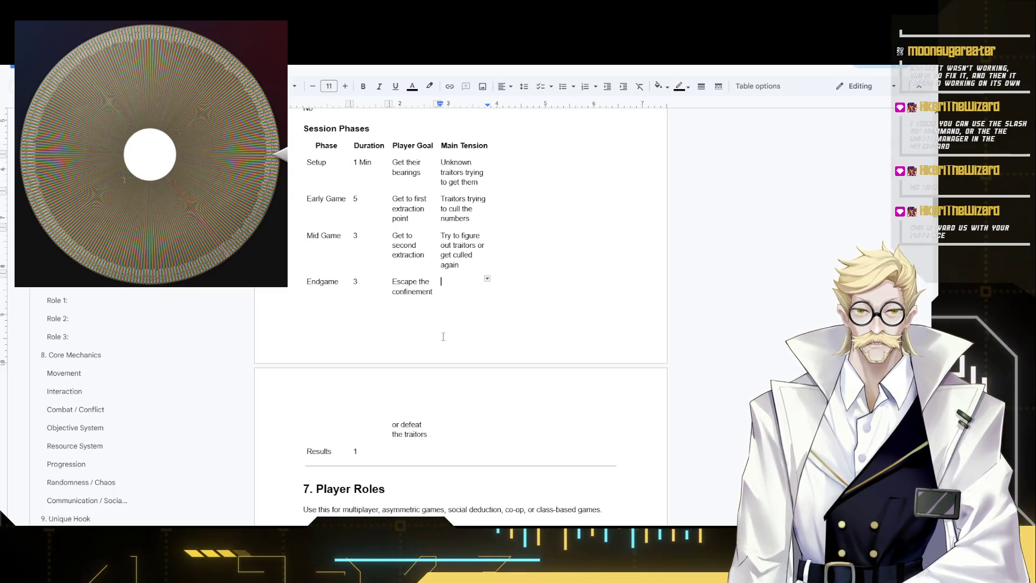
{"action": "type", "text": "Las"}
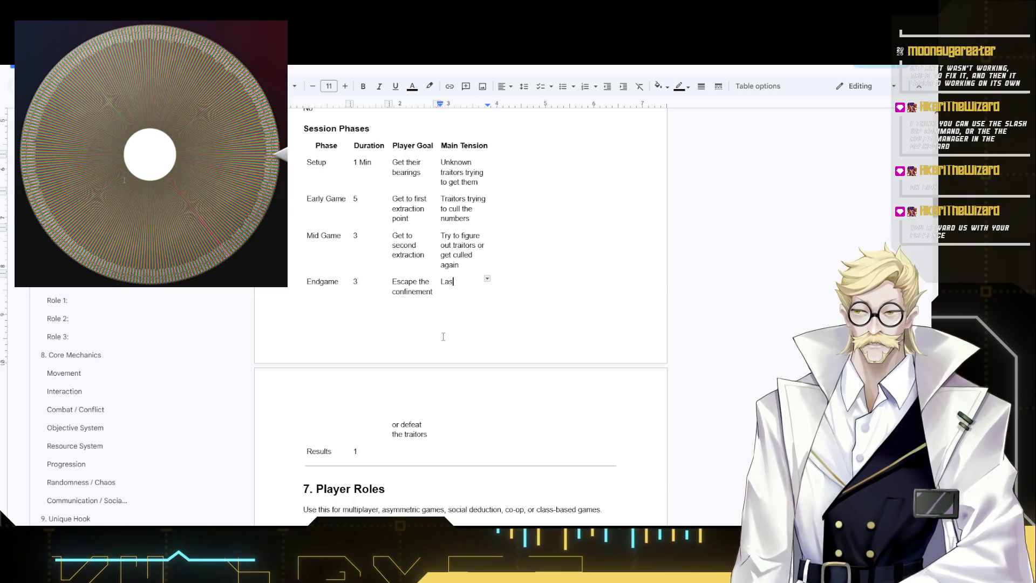
{"action": "type", "text": "t gambit"}
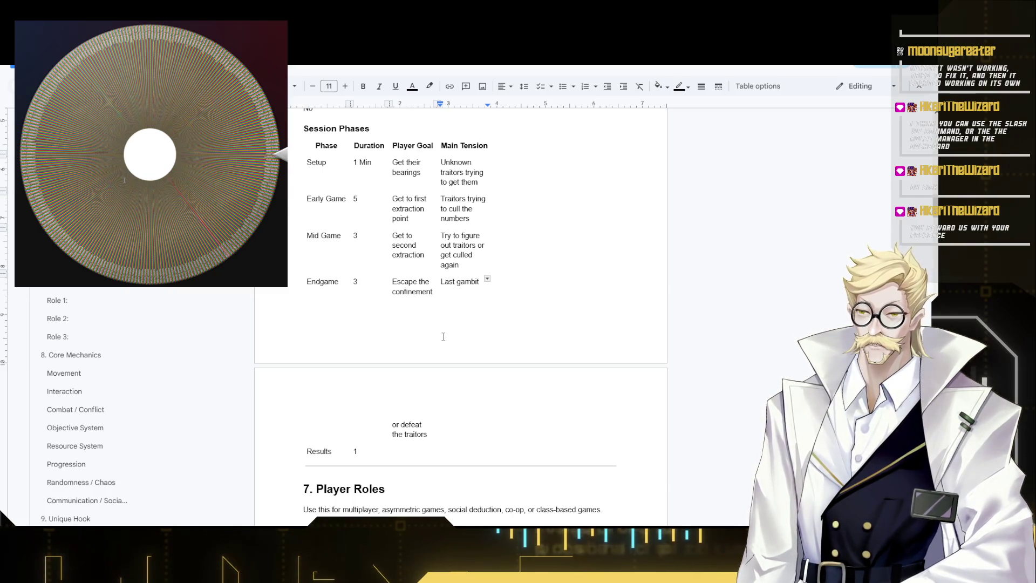
{"action": "type", "text": " to"}
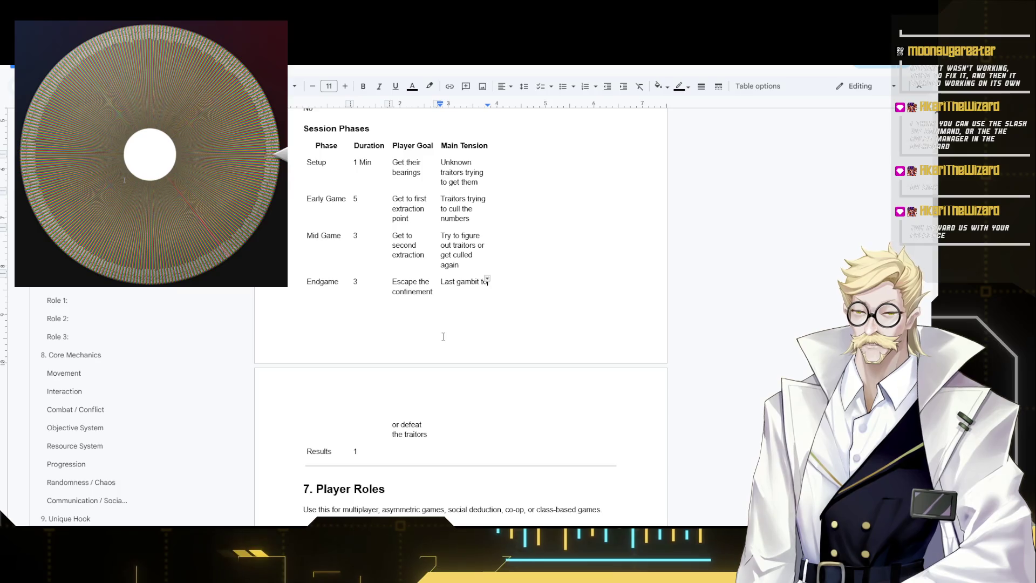
{"action": "type", "text": " escape or"}
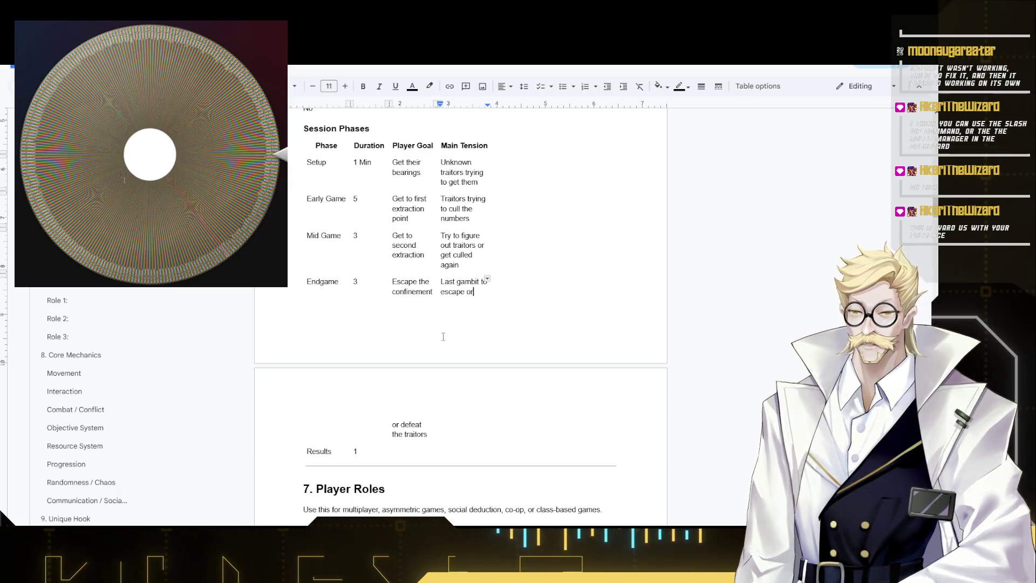
- Enter "Last gambit to win or lose" as the Endgame tension and reach the Results goal cell
{"action": "key", "text": "BackSpace"}
{"action": "type", "text": "win"}
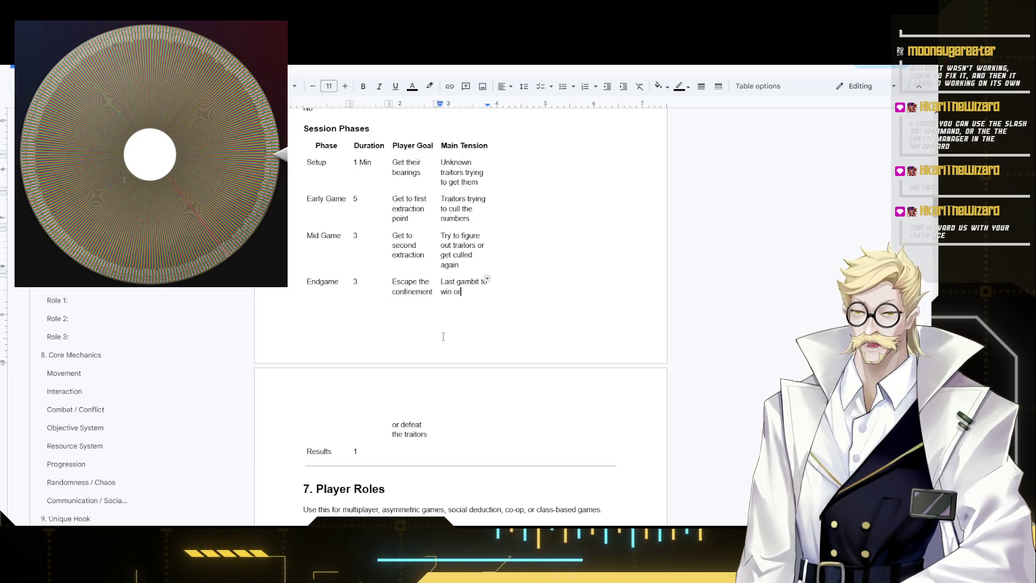
{"action": "type", "text": "lose"}
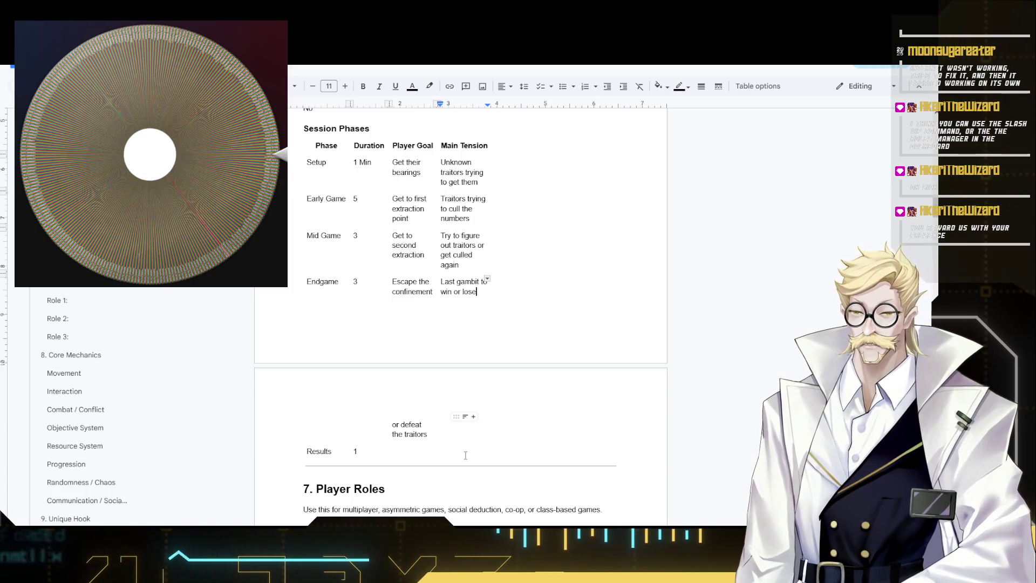
{"action": "left_click", "coordinate": [461, 449]}
{"action": "left_click", "coordinate": [402, 426]}
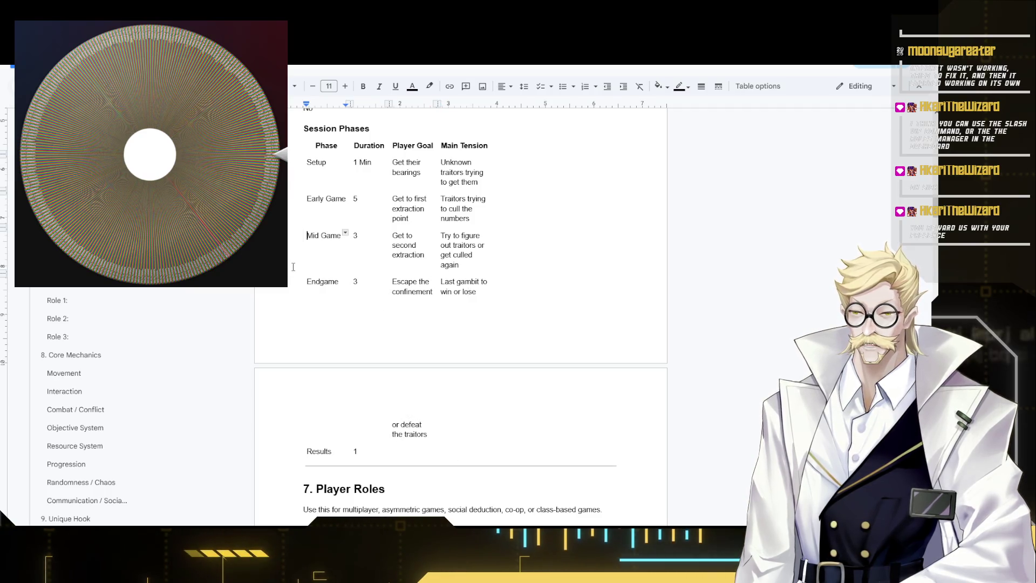
{"action": "key", "text": "Return"}
{"action": "key", "text": "BackSpace"}
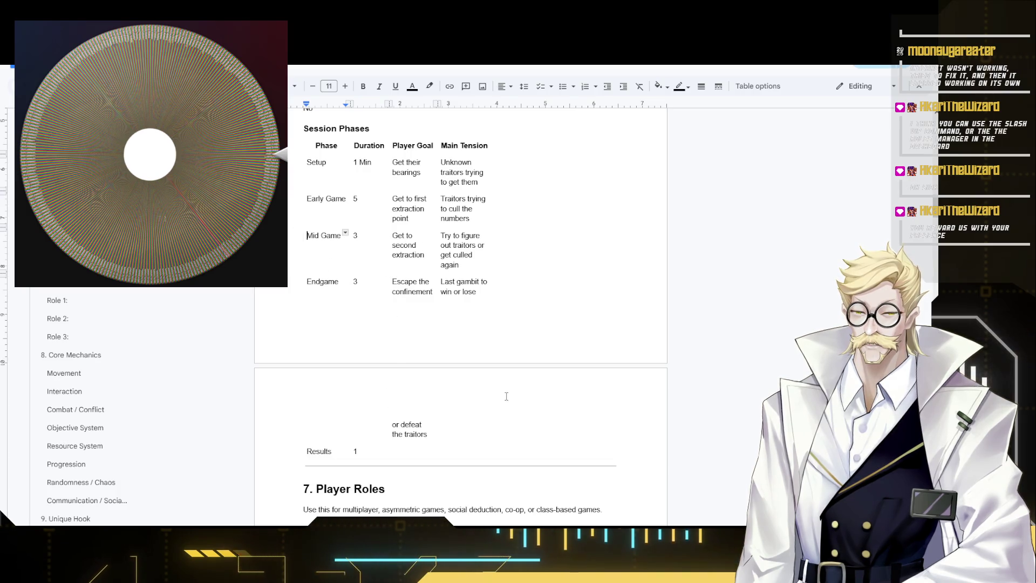
{"action": "left_click", "coordinate": [425, 458]}
{"action": "mouse_move", "coordinate": [486, 432]}
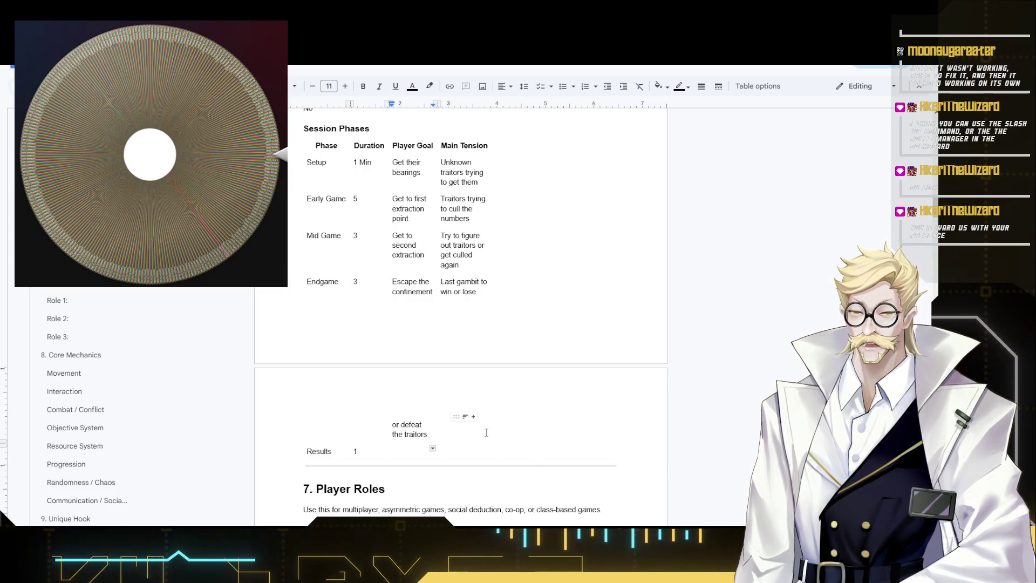
{"action": "type", "text": "One s"}
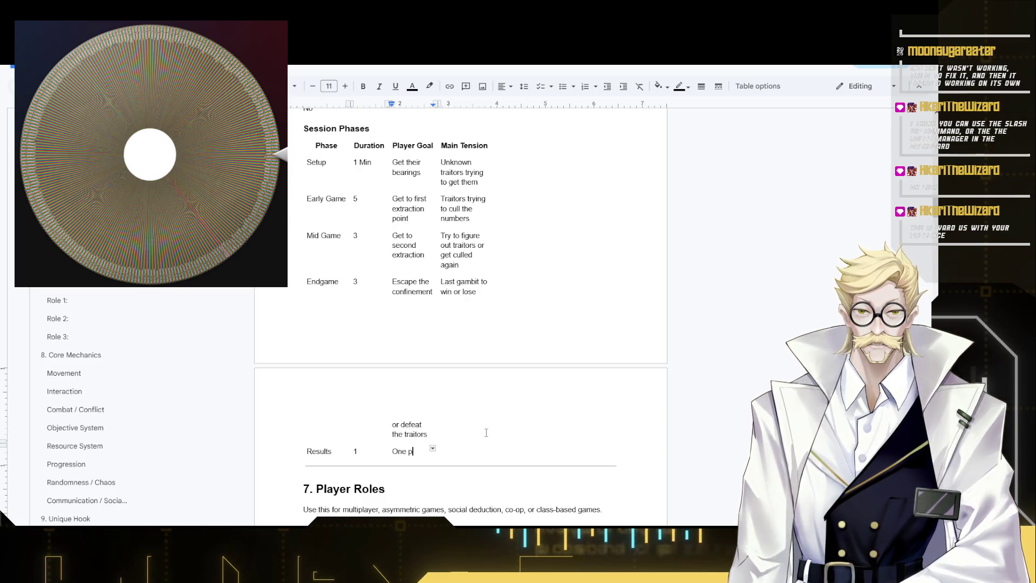
{"action": "type", "text": "ide wins"}
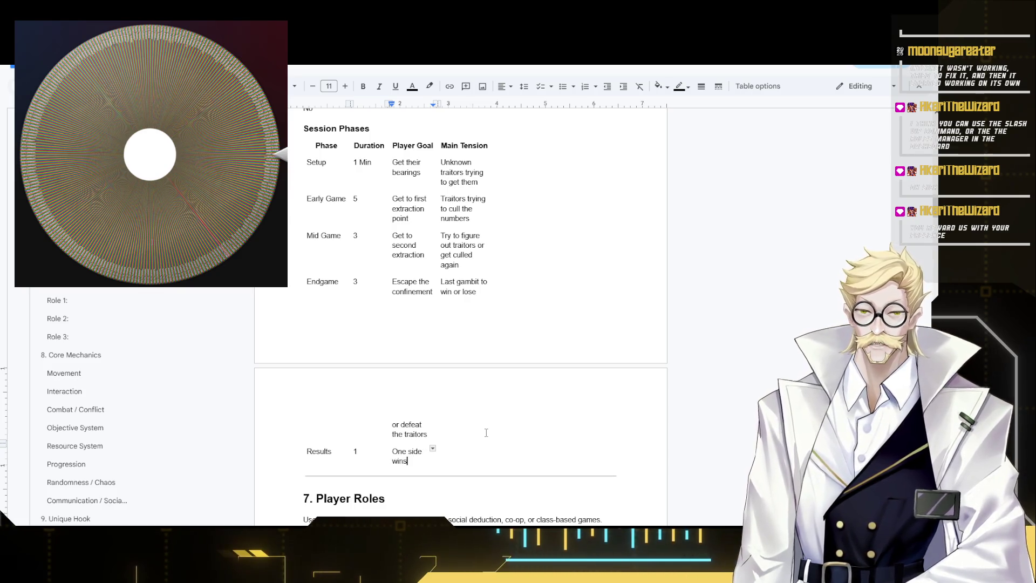
- Enter "One side wins" as the Results goal, clearing stray text from its tension cell
{"action": "key", "text": "Tab"}
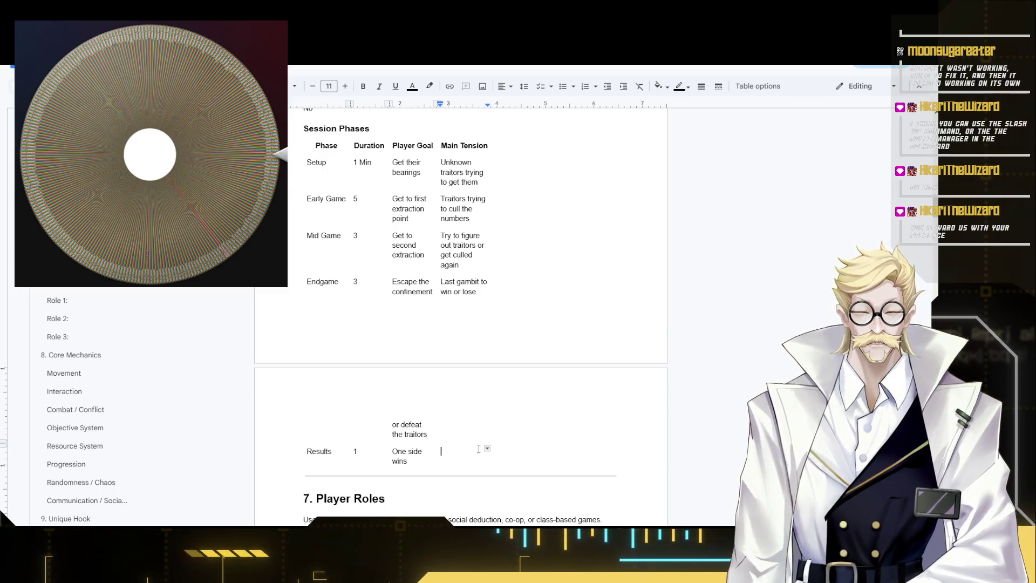
{"action": "type", "text": "H"}
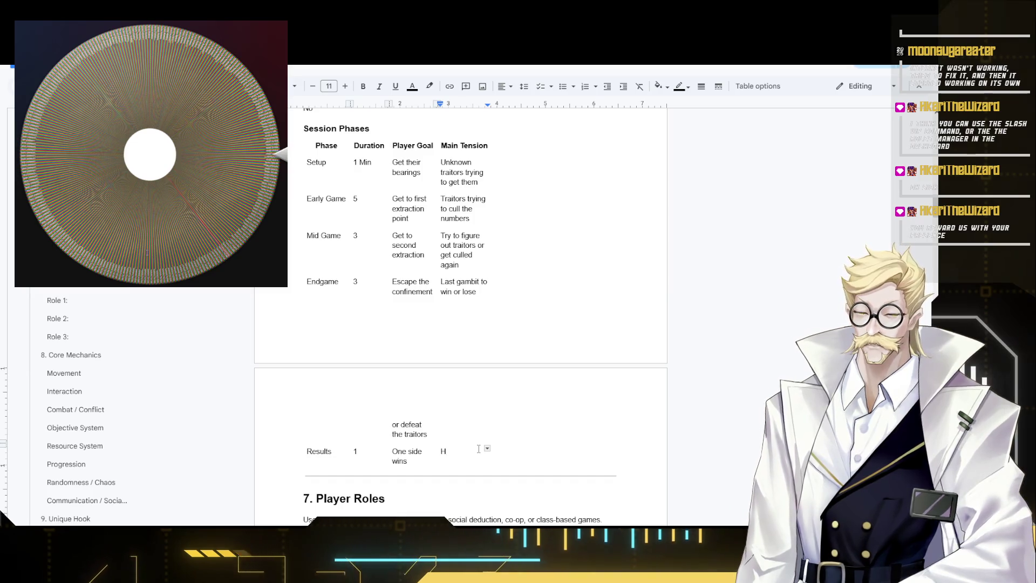
{"action": "type", "text": "unter o"}
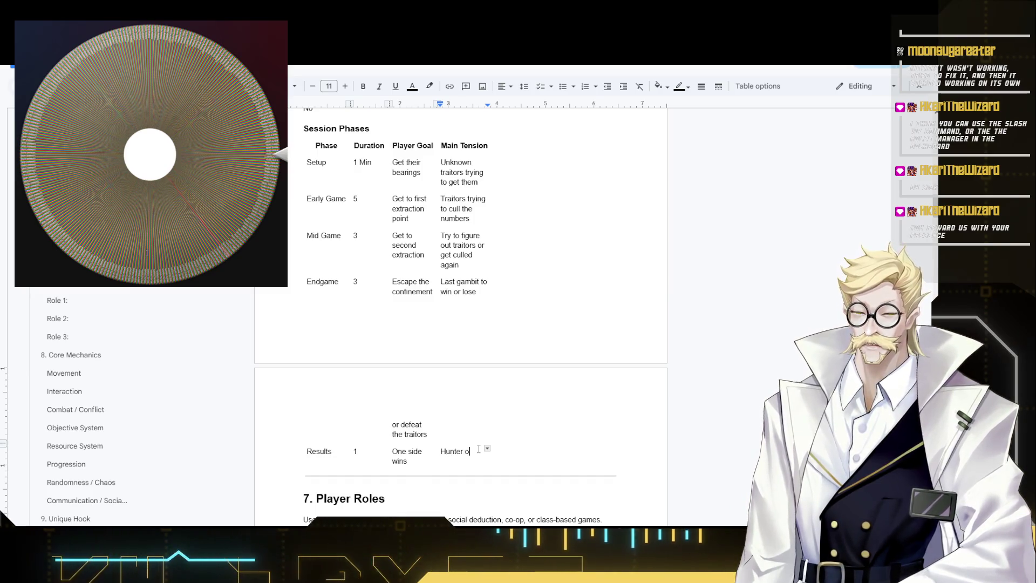
{"action": "key", "text": "BackSpace"}
{"action": "key", "text": "BackSpace"}
{"action": "key", "text": "BackSpace"}
{"action": "key", "text": "BackSpace"}
{"action": "key", "text": "BackSpace"}
{"action": "key", "text": "BackSpace"}
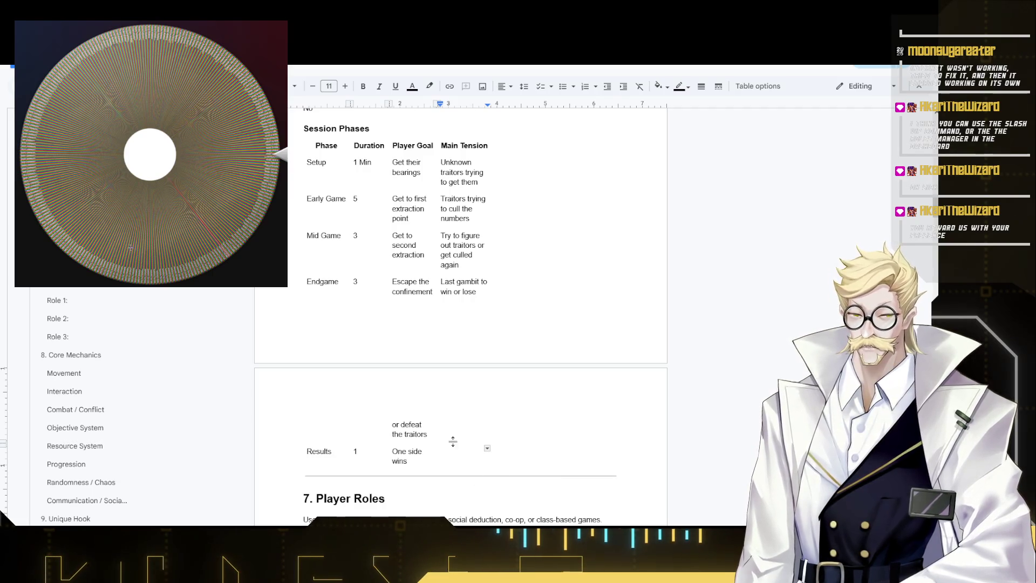
{"action": "key", "text": "Up"}
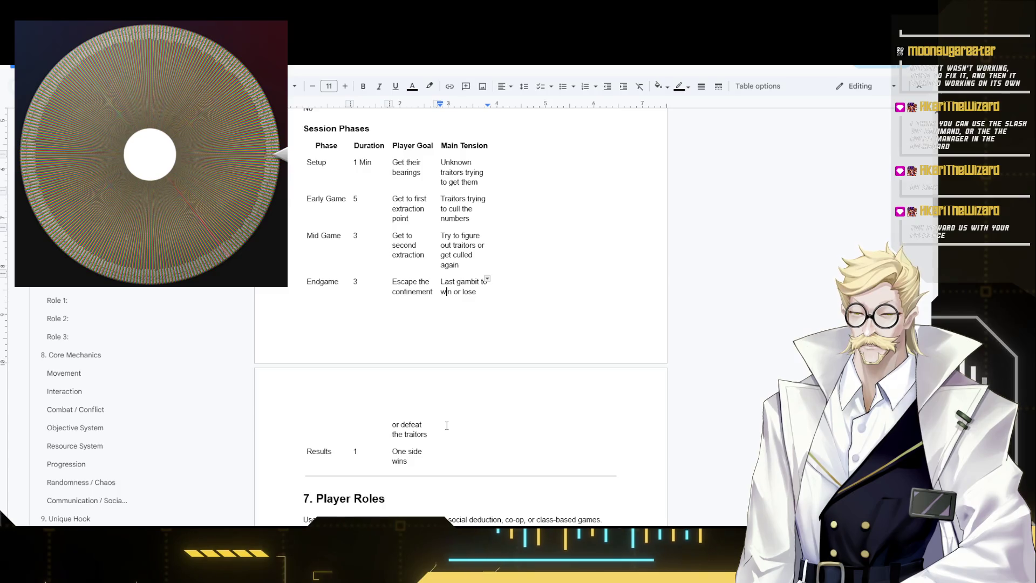
{"action": "left_click", "coordinate": [466, 452]}
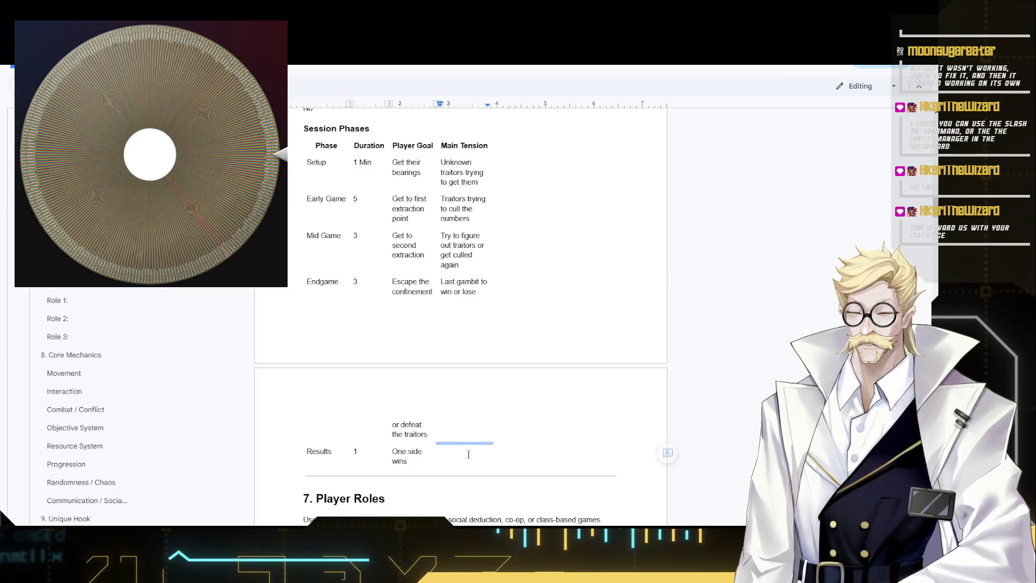
{"action": "scroll", "coordinate": [462, 454], "scroll_direction": "down", "scroll_amount": 1}
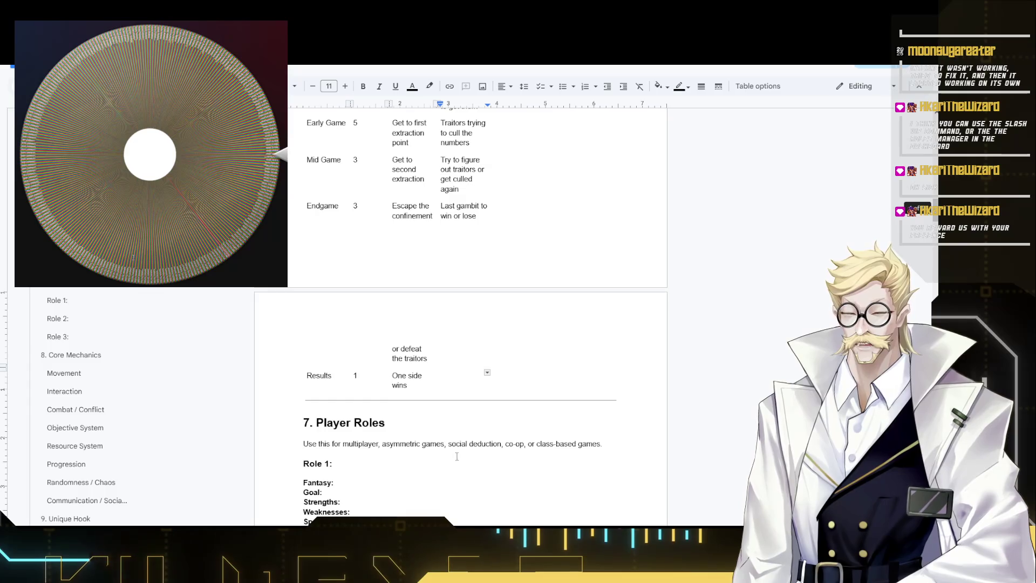
{"action": "scroll", "coordinate": [431, 455], "scroll_direction": "down", "scroll_amount": 2}
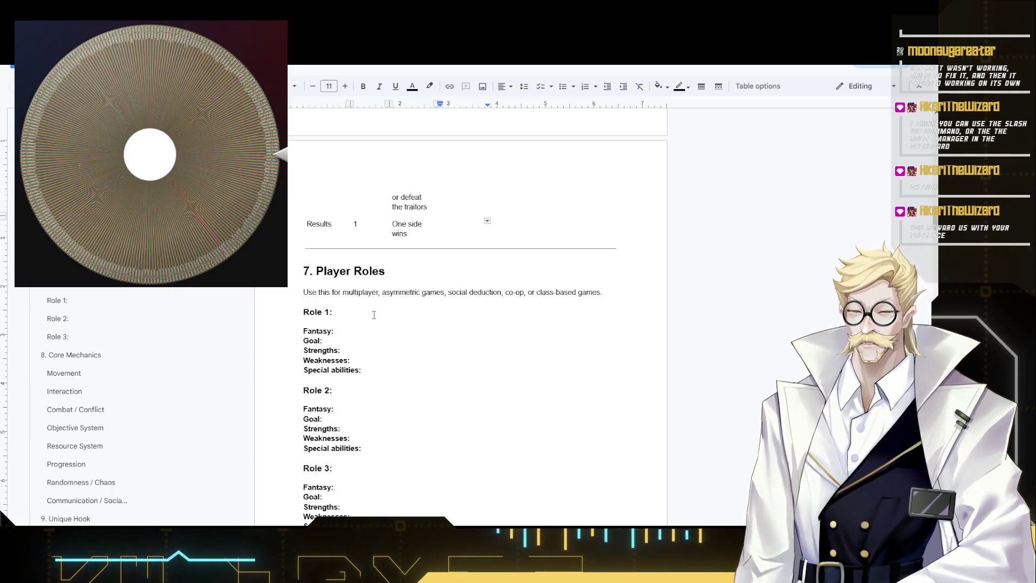
{"action": "scroll", "coordinate": [384, 222], "scroll_direction": "down", "scroll_amount": 1}
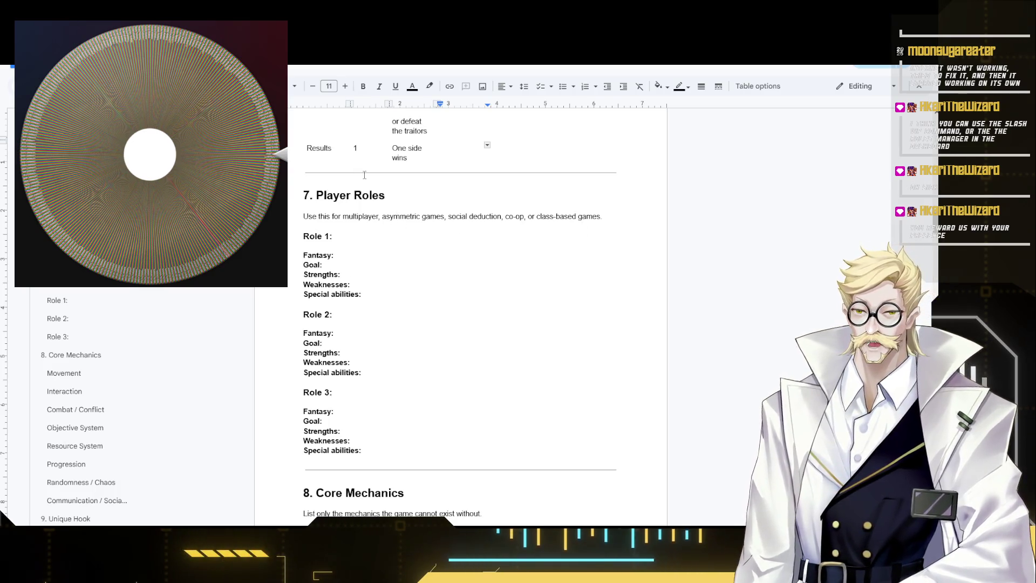
- Scroll to the Player Roles section and place the caret after the Role 1 label
{"action": "left_click", "coordinate": [365, 234]}
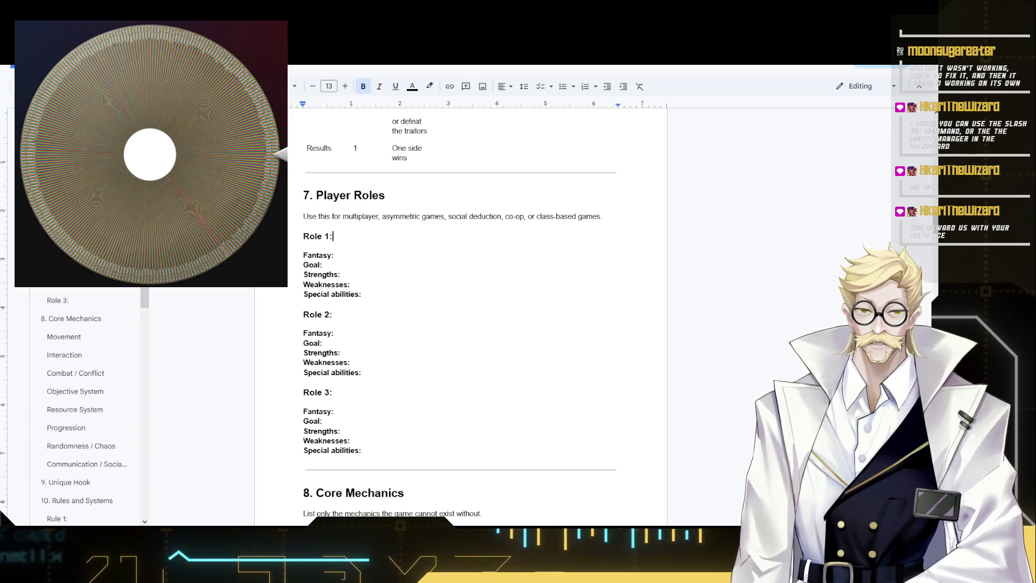
{"action": "type", "text": "Innocent"}
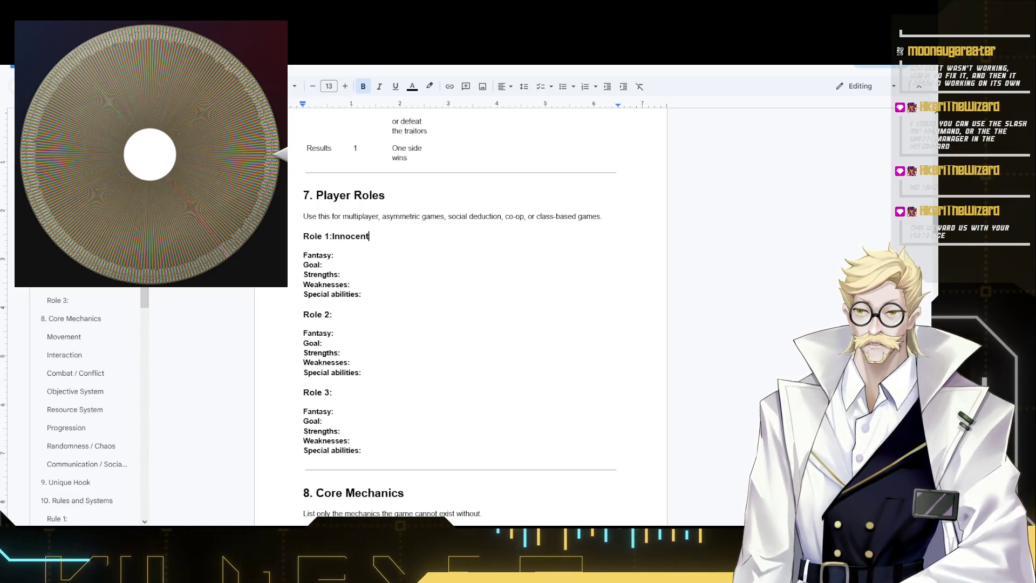
- Name Role 1 "Innocent" and Role 2 "Traitor" in the Player Roles section
{"action": "key", "text": "ctrl+Left"}
{"action": "left_click", "coordinate": [354, 261]}
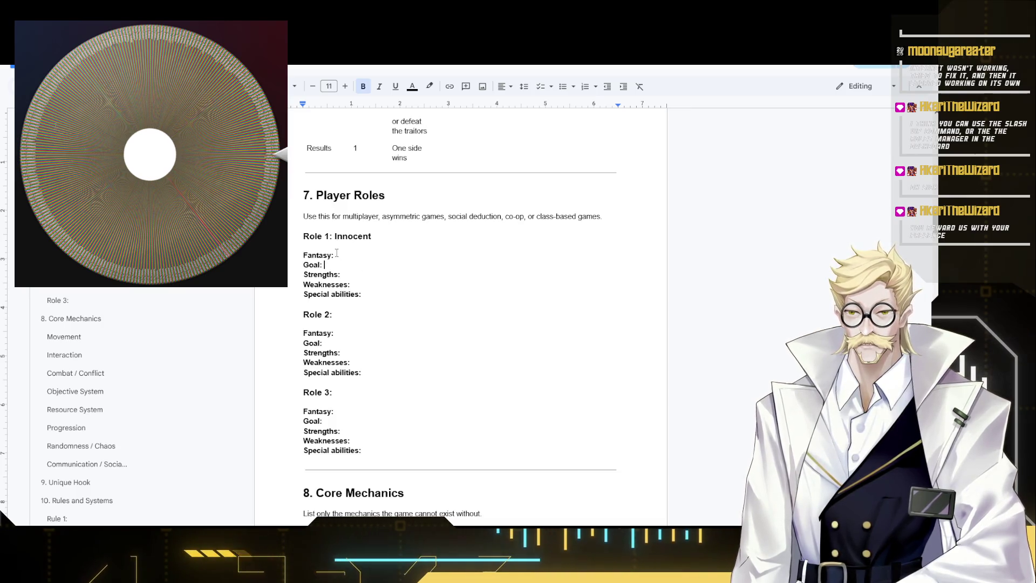
{"action": "left_click", "coordinate": [350, 274]}
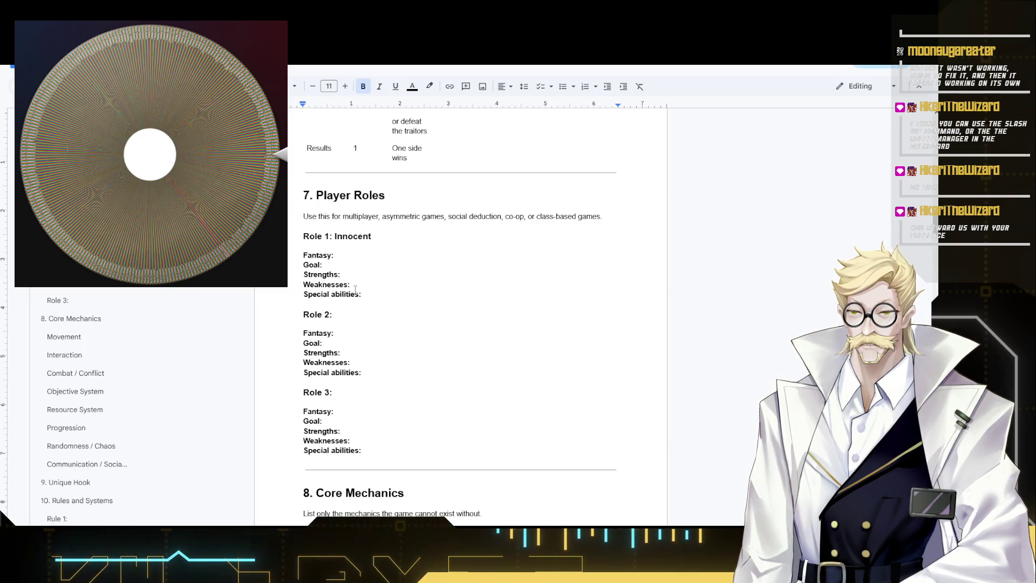
{"action": "key", "text": "Down"}
{"action": "key", "text": "Down"}
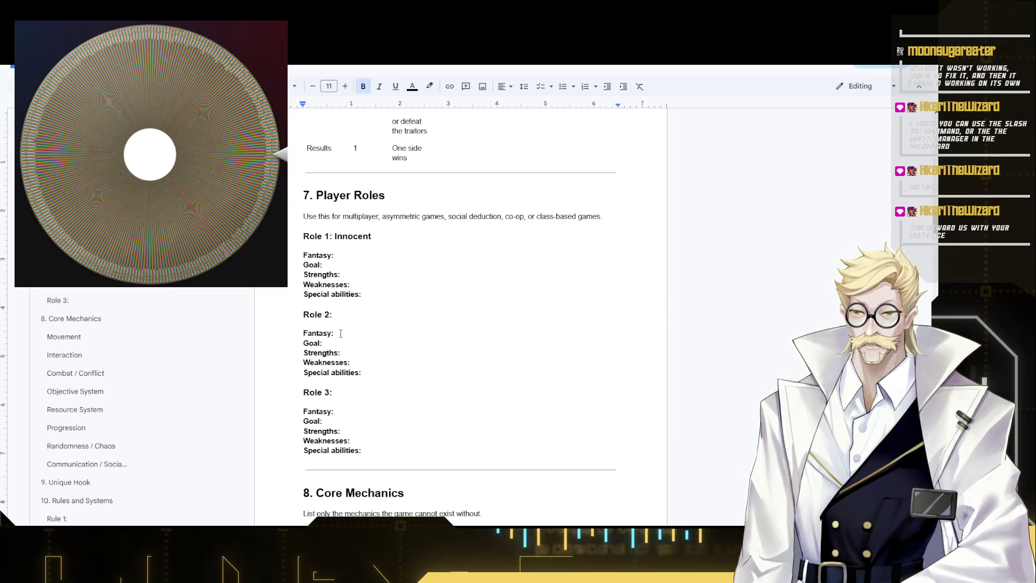
{"action": "left_click", "coordinate": [336, 314]}
{"action": "type", "text": "Tra"}
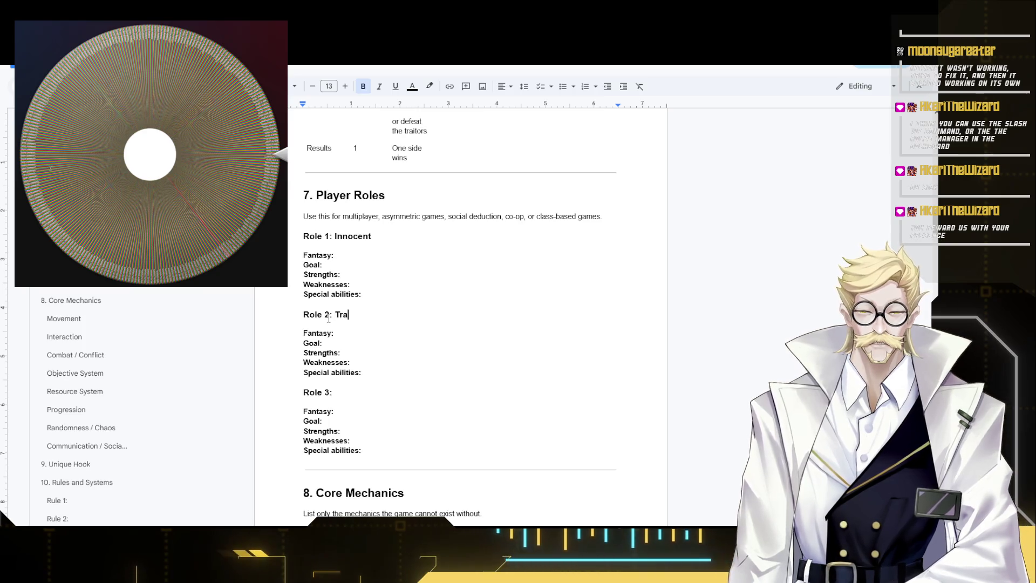
{"action": "type", "text": "itor"}
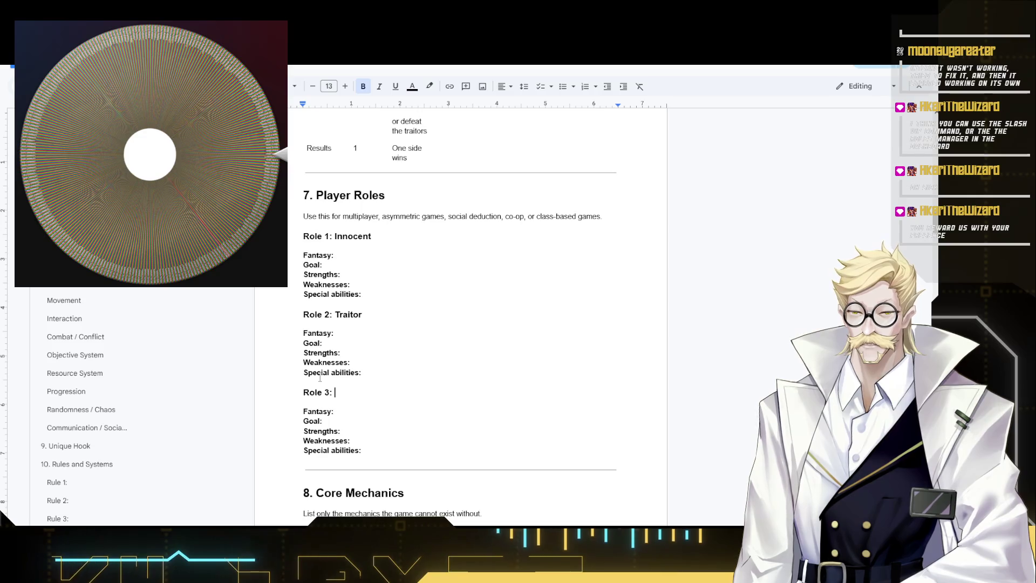
{"action": "left_click", "coordinate": [367, 258]}
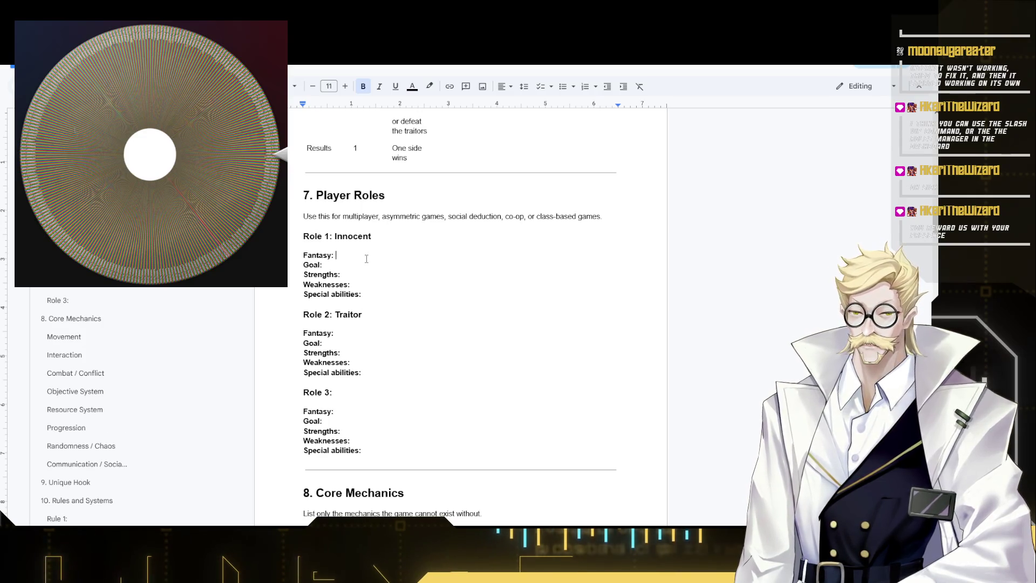
{"action": "type", "text": "C"}
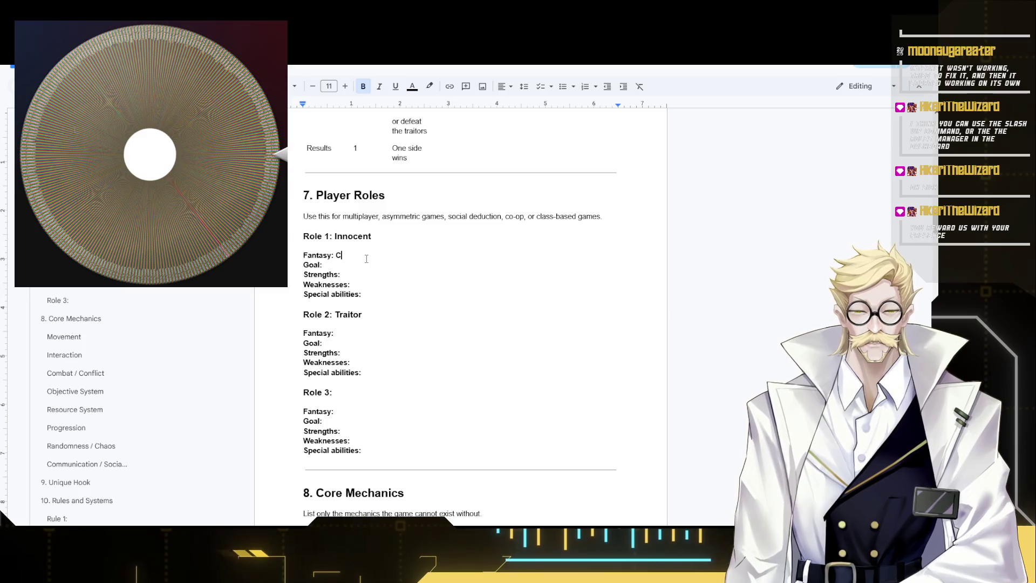
{"action": "type", "text": "ivilian"}
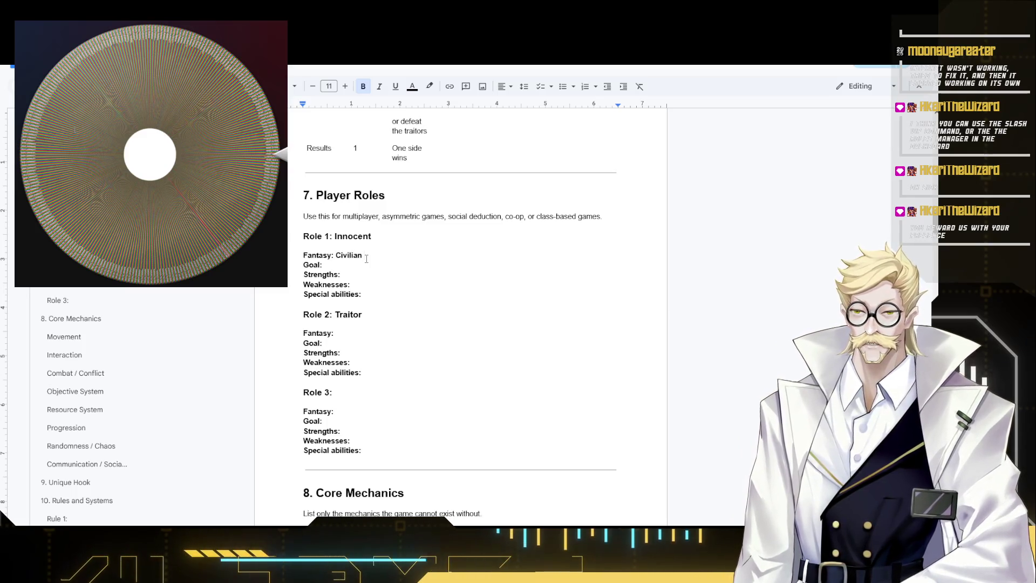
{"action": "type", "text": " tryi"}
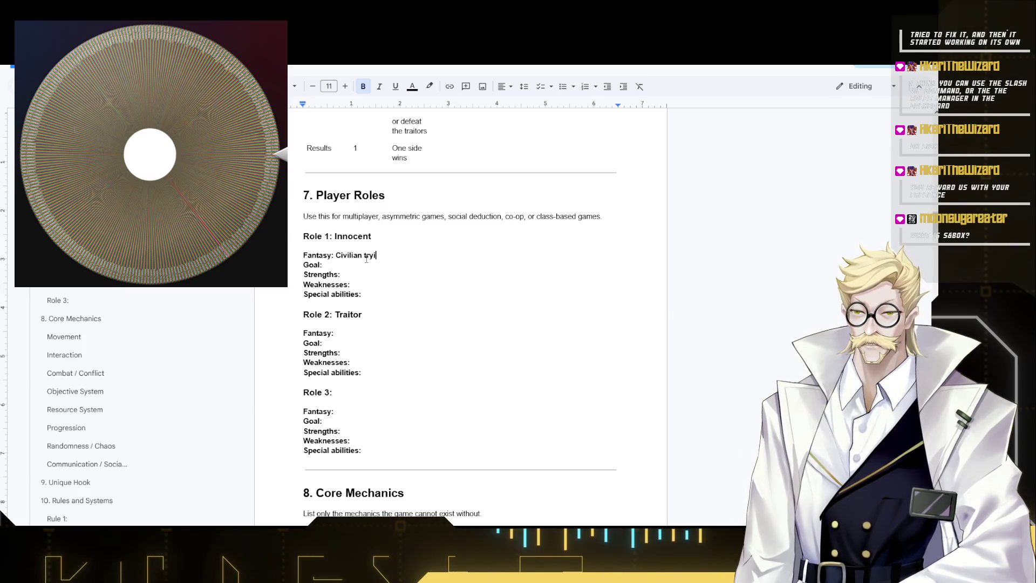
{"action": "type", "text": "ng"}
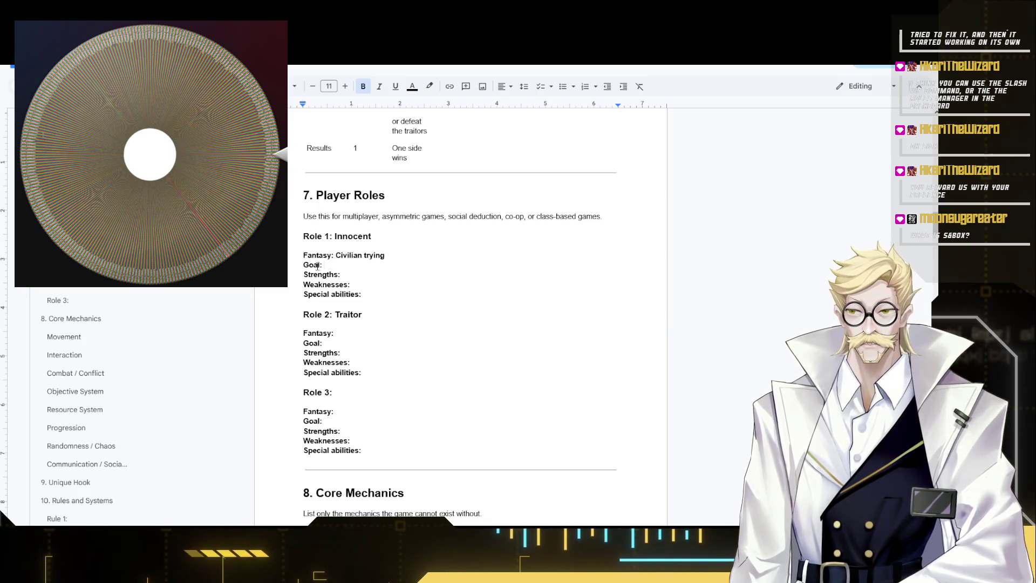
- Fill in the Innocent role's fantasy, goal, strengths, weaknesses and Special abilities "None"
{"action": "key", "text": "Down"}
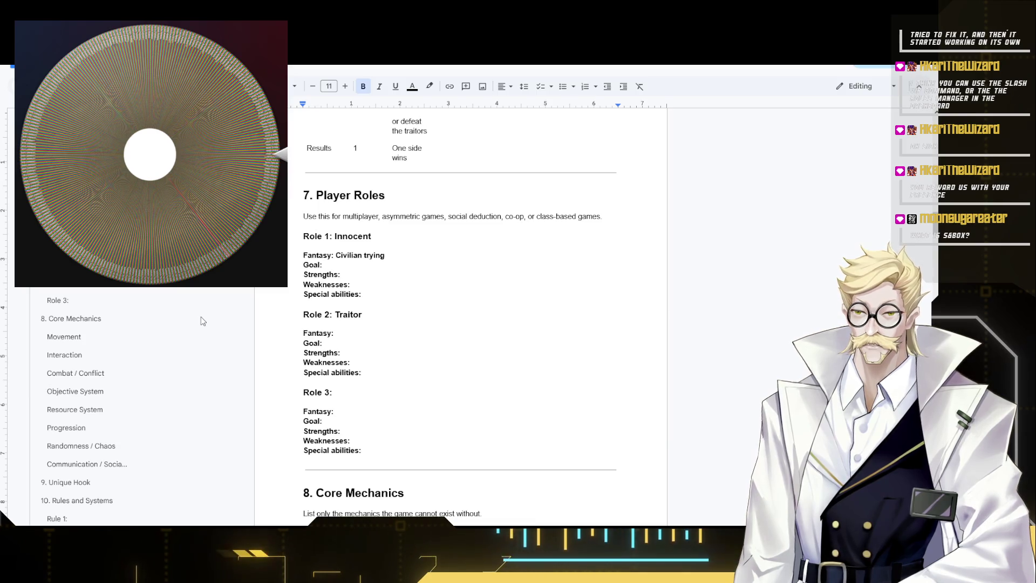
{"action": "double_click", "coordinate": [374, 254]}
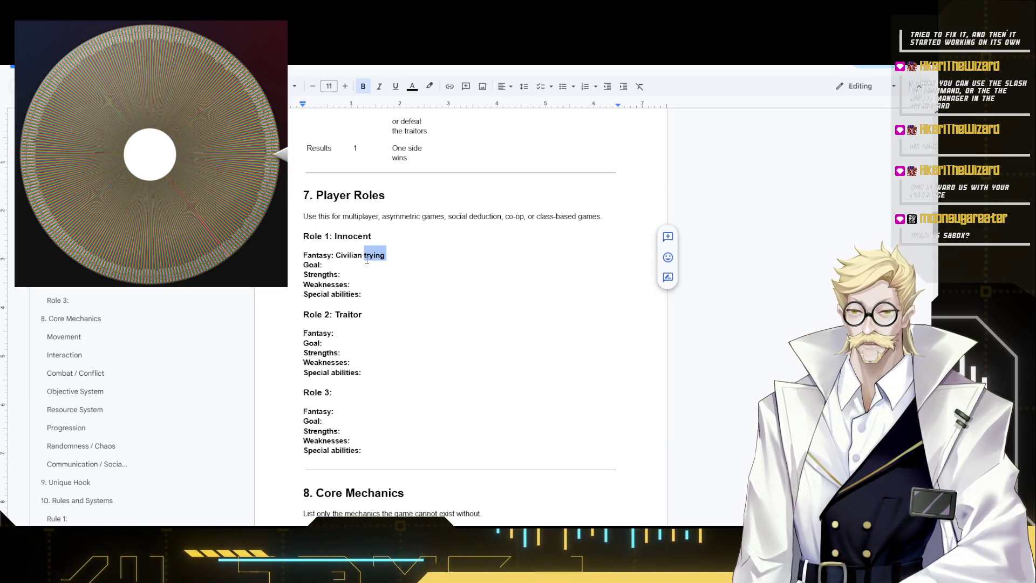
{"action": "type", "text": "suy"}
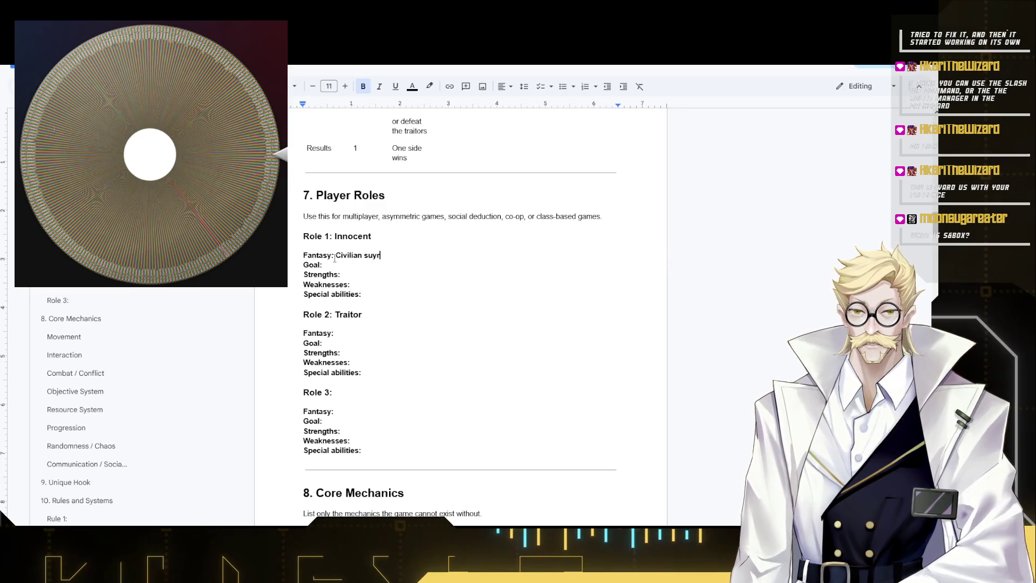
{"action": "key", "text": "BackSpace"}
{"action": "key", "text": "BackSpace"}
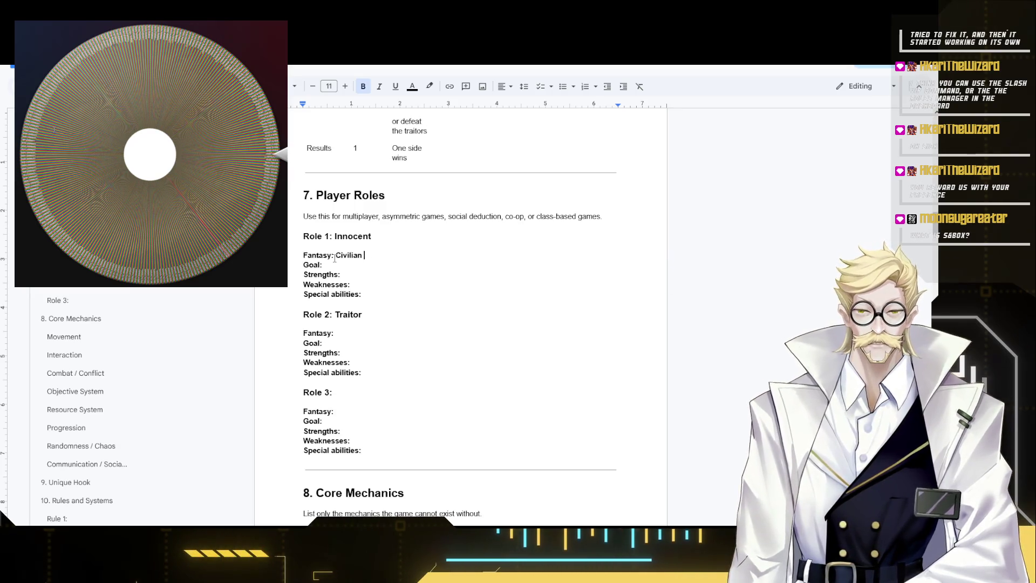
{"action": "type", "text": "trying to survive"}
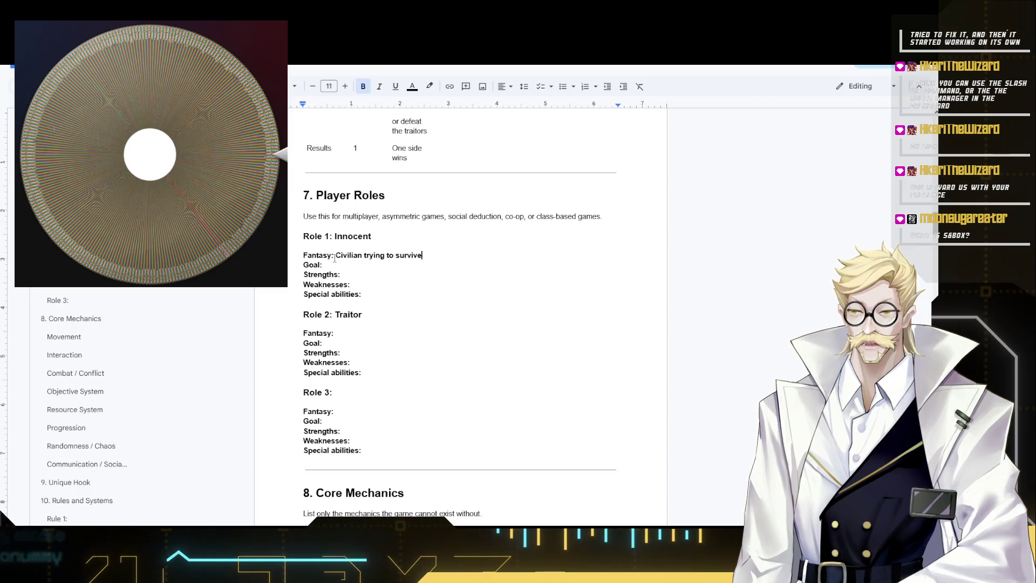
{"action": "type", "text": " a gauntlet"}
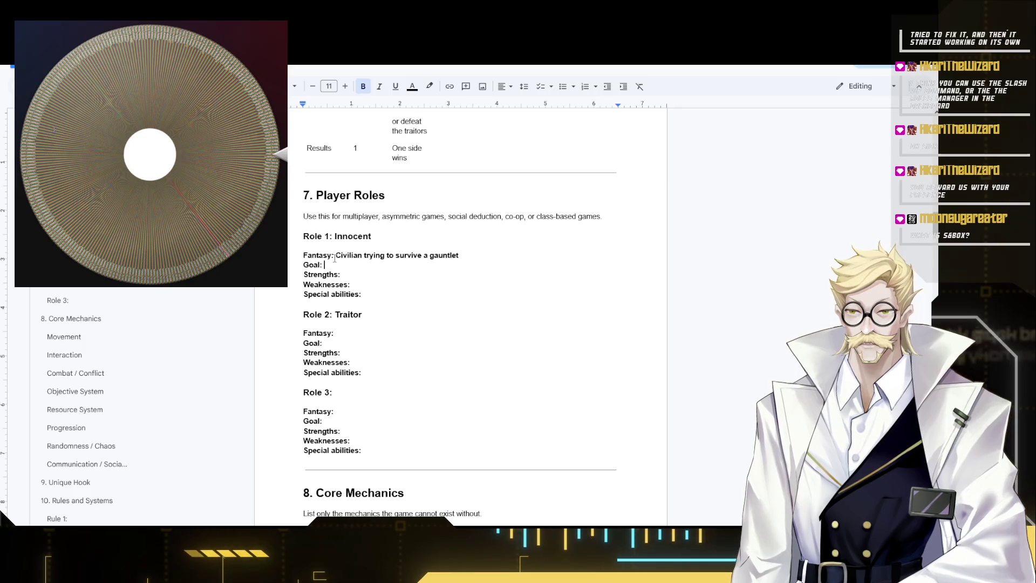
{"action": "type", "text": " Goal: Escape"}
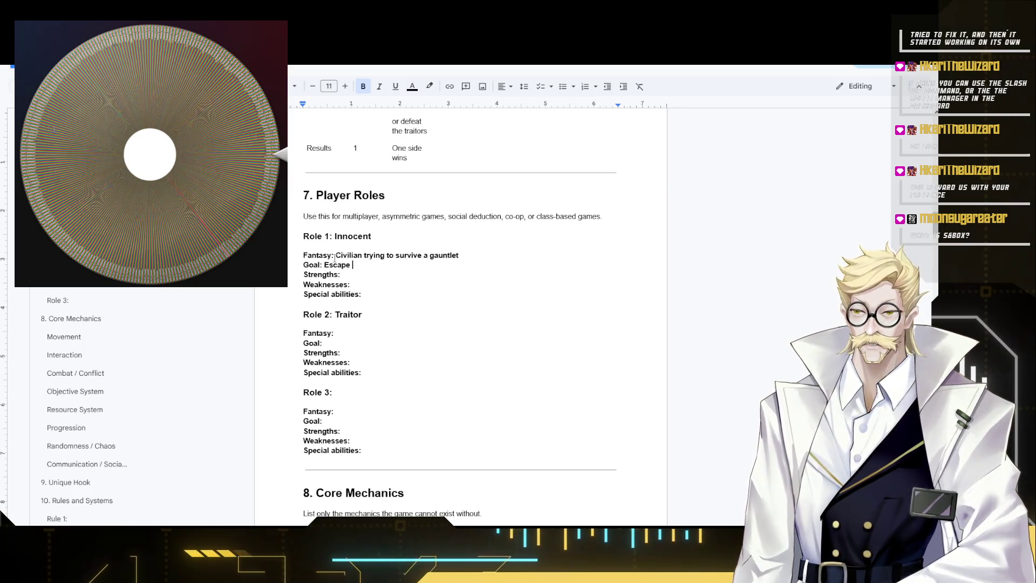
{"action": "type", "text": " or"}
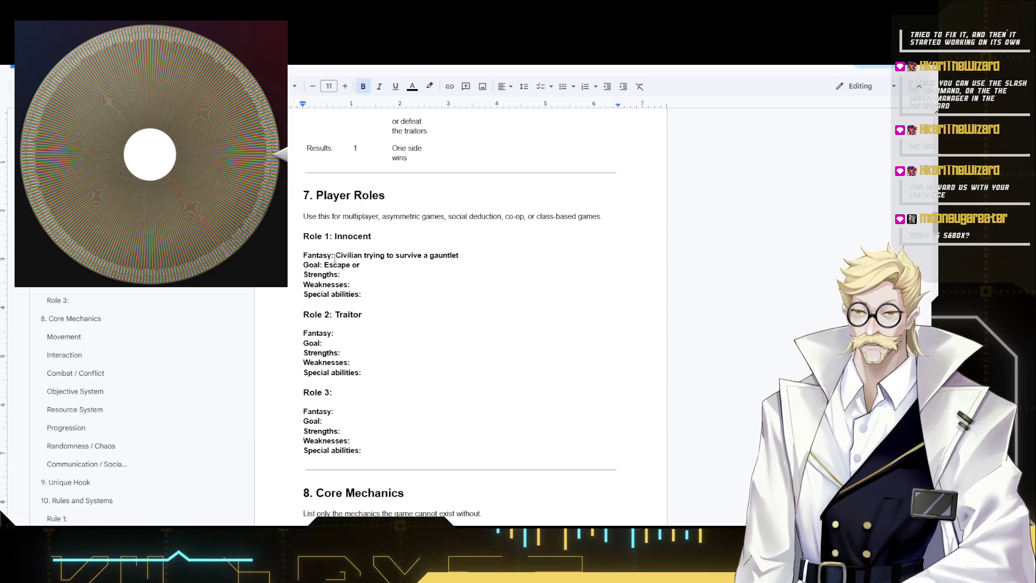
{"action": "key", "text": "BackSpace"}
{"action": "key", "text": "BackSpace"}
{"action": "type", "text": "o"}
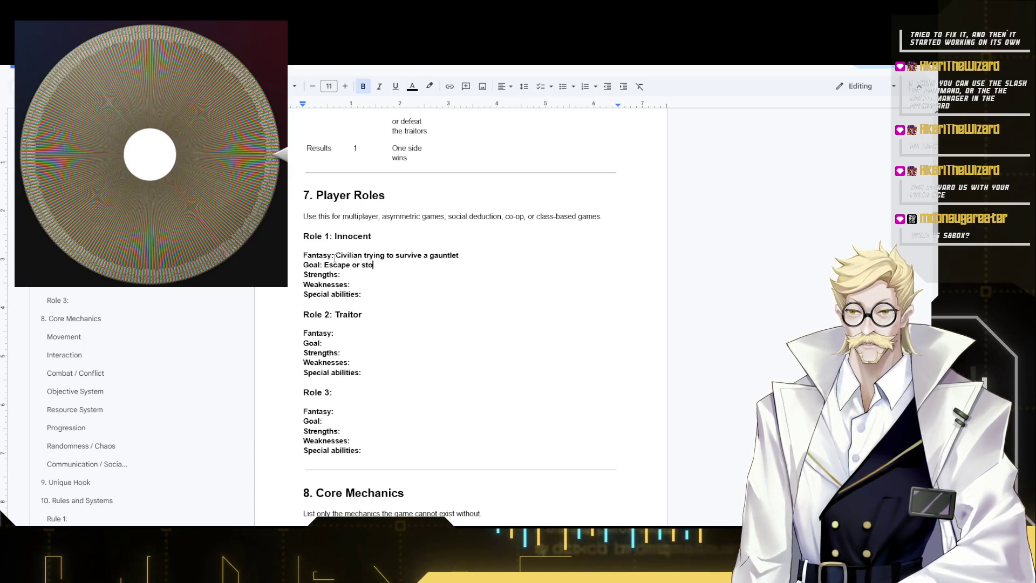
{"action": "type", "text": "rs"}
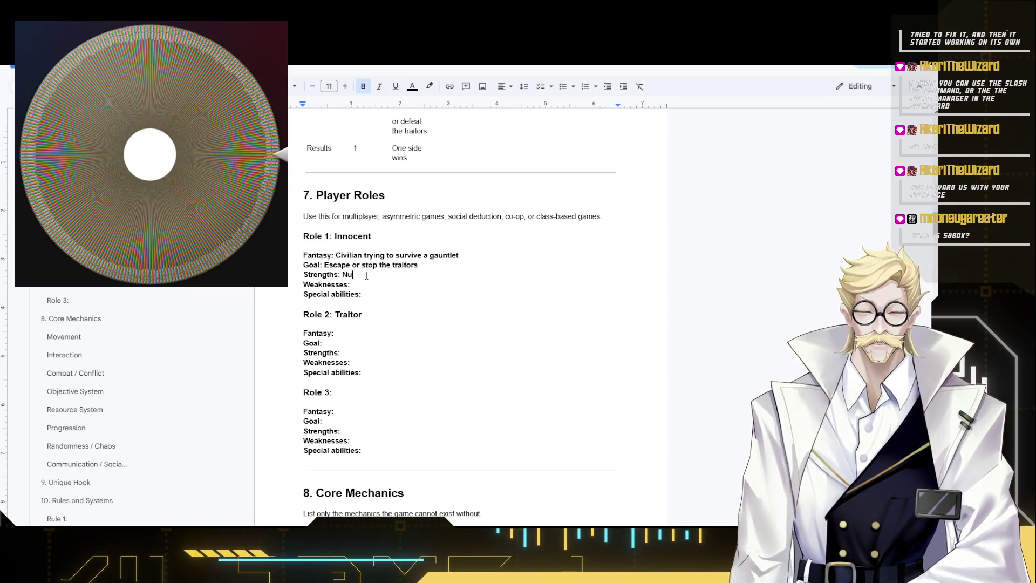
{"action": "type", "text": " Numbers"}
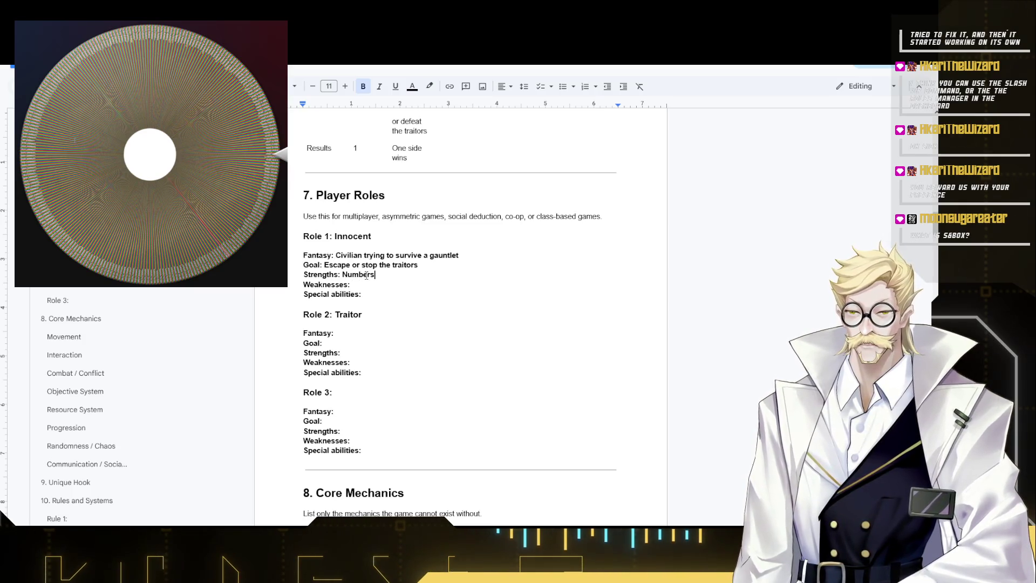
{"action": "key", "text": "Down"}
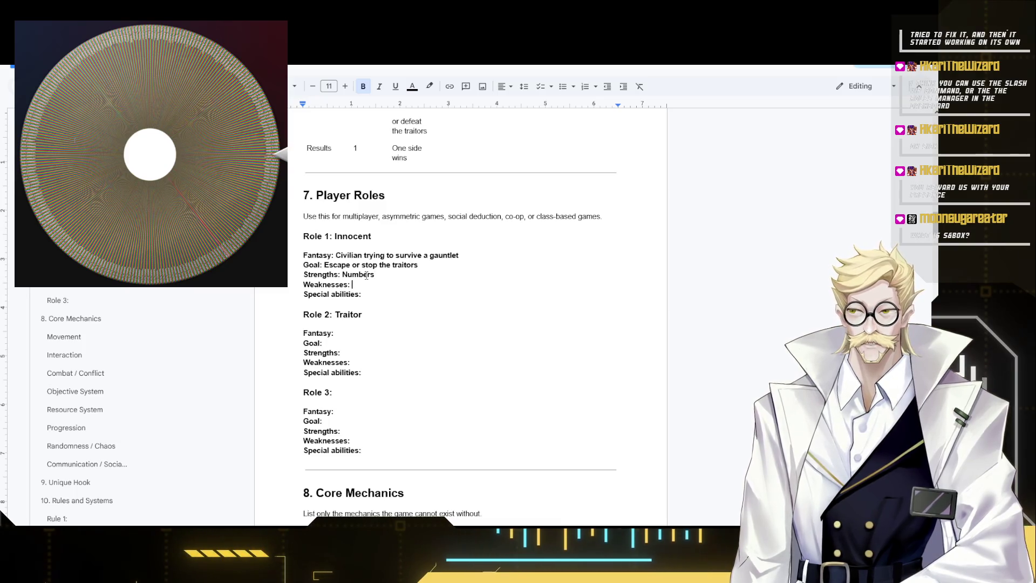
{"action": "type", "text": "U"}
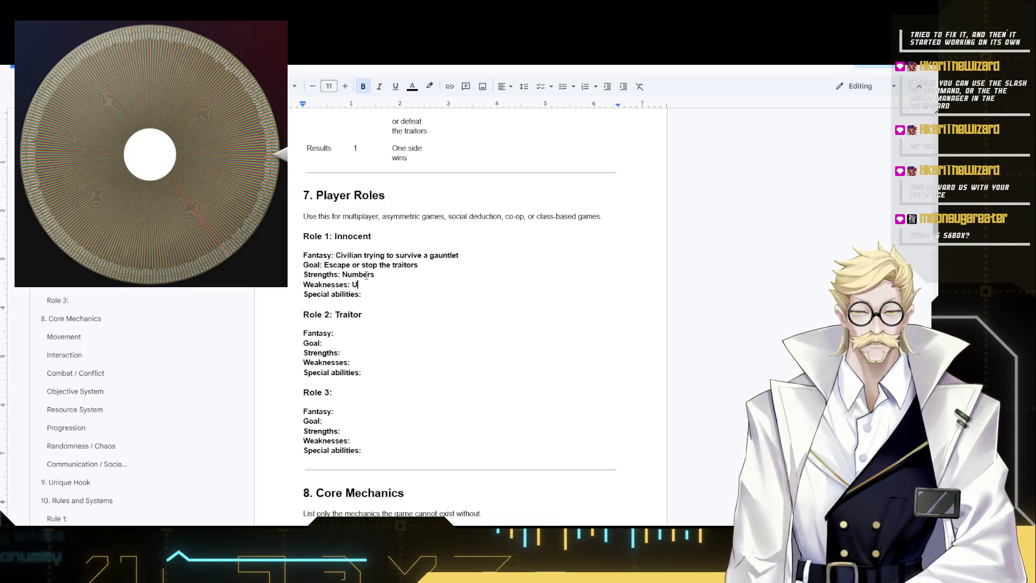
{"action": "type", "text": "narmed to start and"}
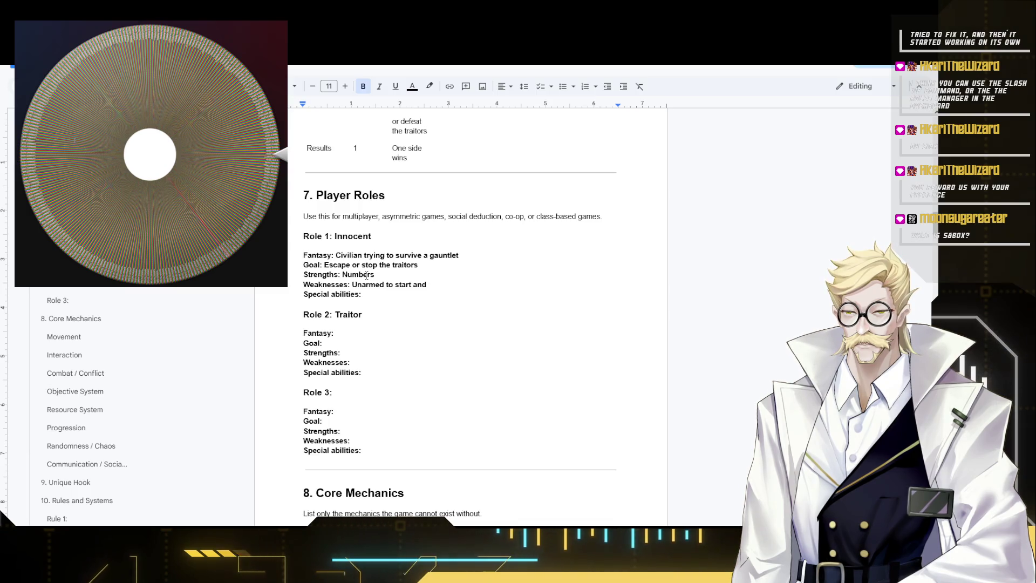
{"action": "type", "text": " dies if the"}
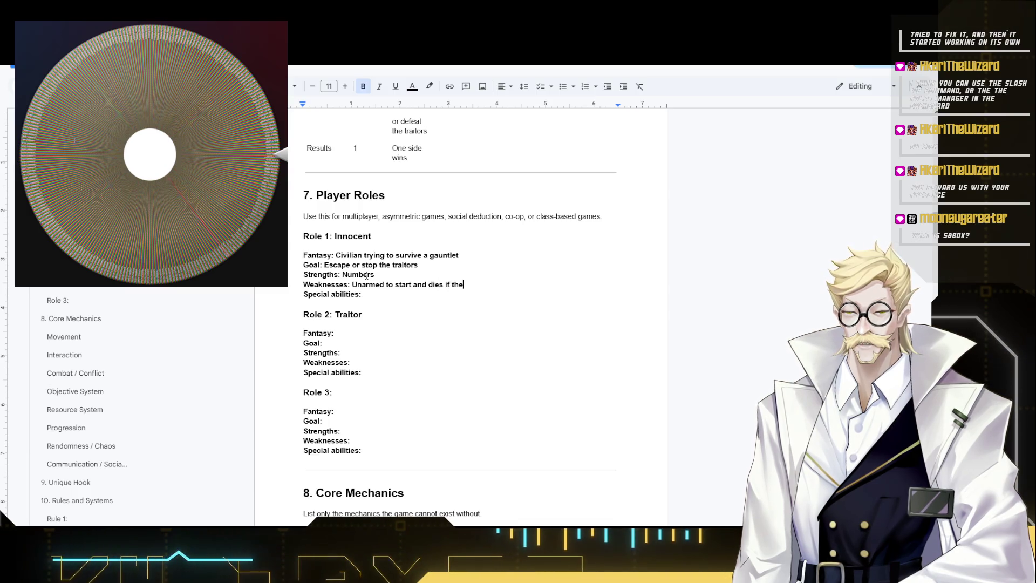
{"action": "type", "text": "y kill a fellow innocent"}
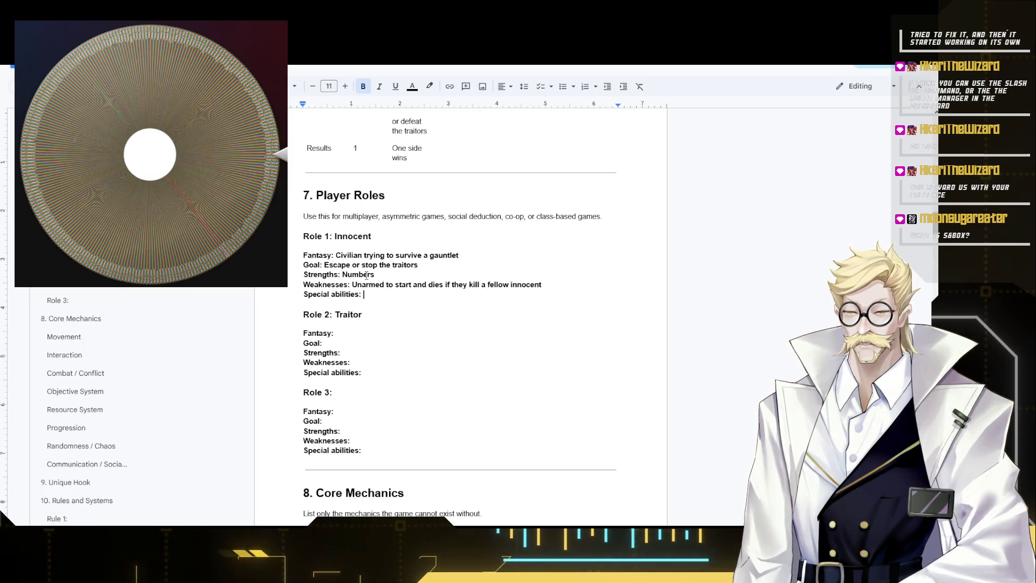
{"action": "type", "text": "None"}
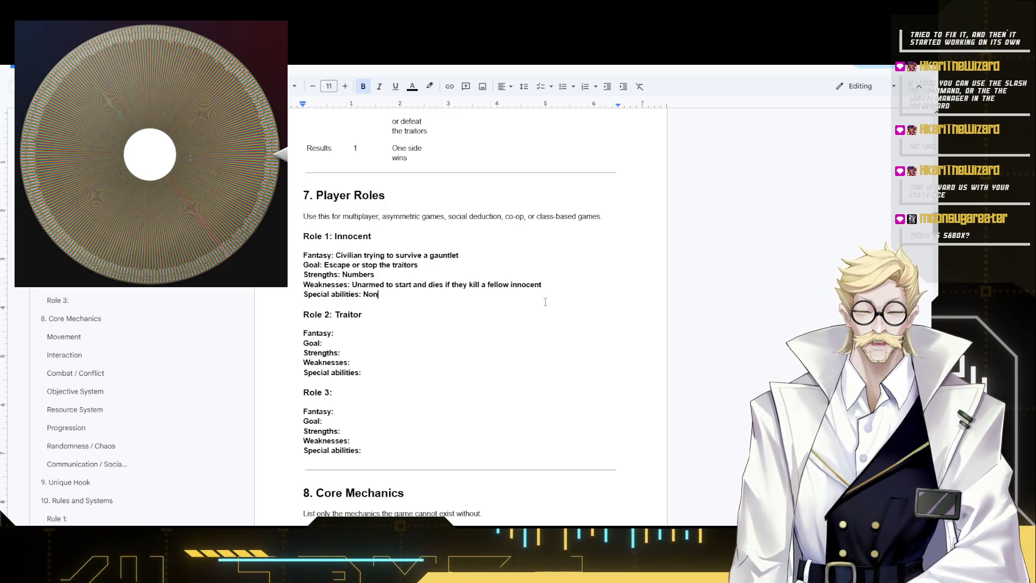
{"action": "left_click", "coordinate": [369, 333]}
{"action": "type", "text": "Tr"}
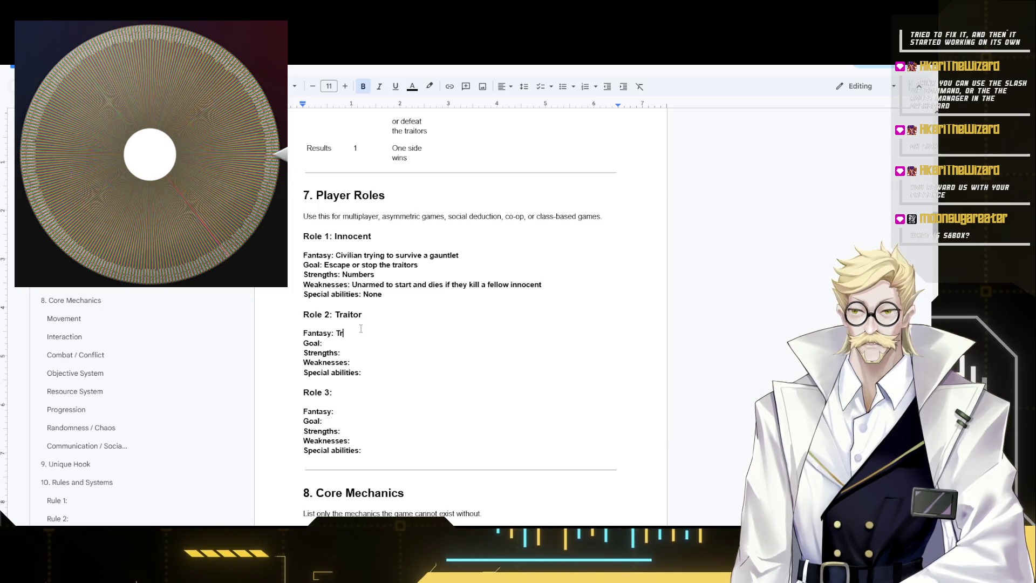
{"action": "type", "text": "ying to kill"}
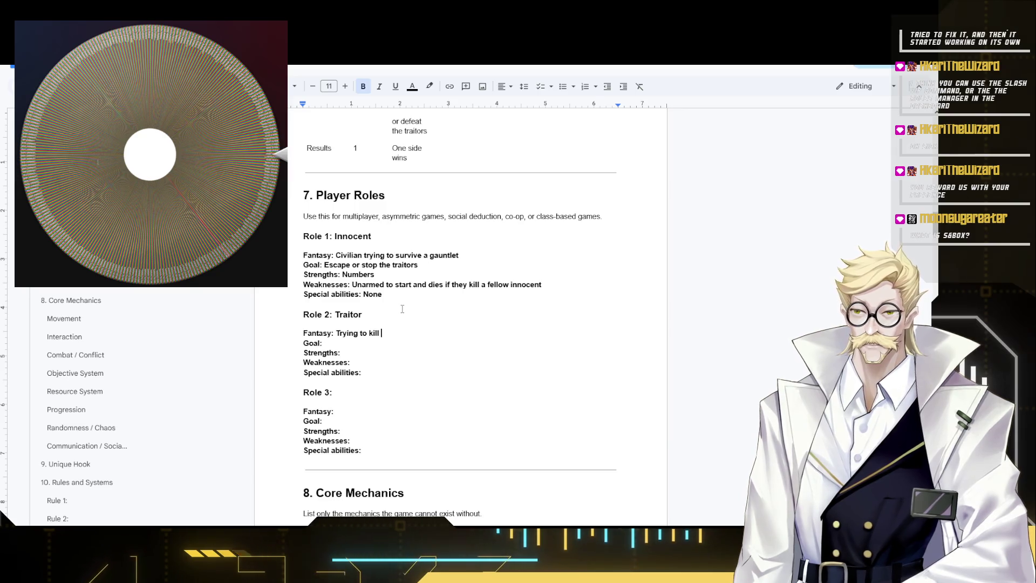
- Write the Traitor fantasy "Trying to kill a certain amount of Civilians before they reach objectives."
{"action": "key", "text": "BackSpace"}
{"action": "key", "text": "BackSpace"}
{"action": "key", "text": "BackSpace"}
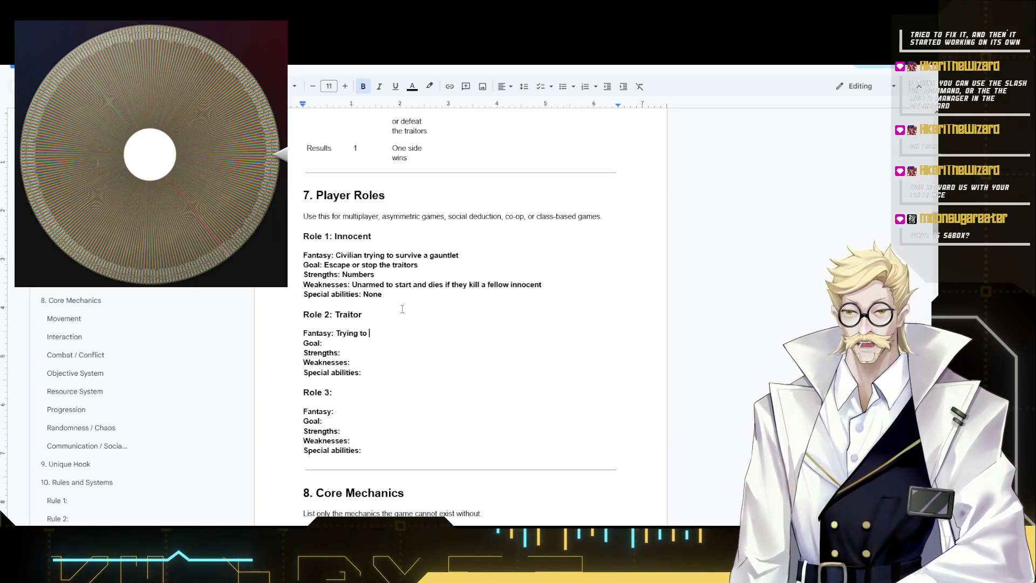
{"action": "type", "text": "kill a certain"}
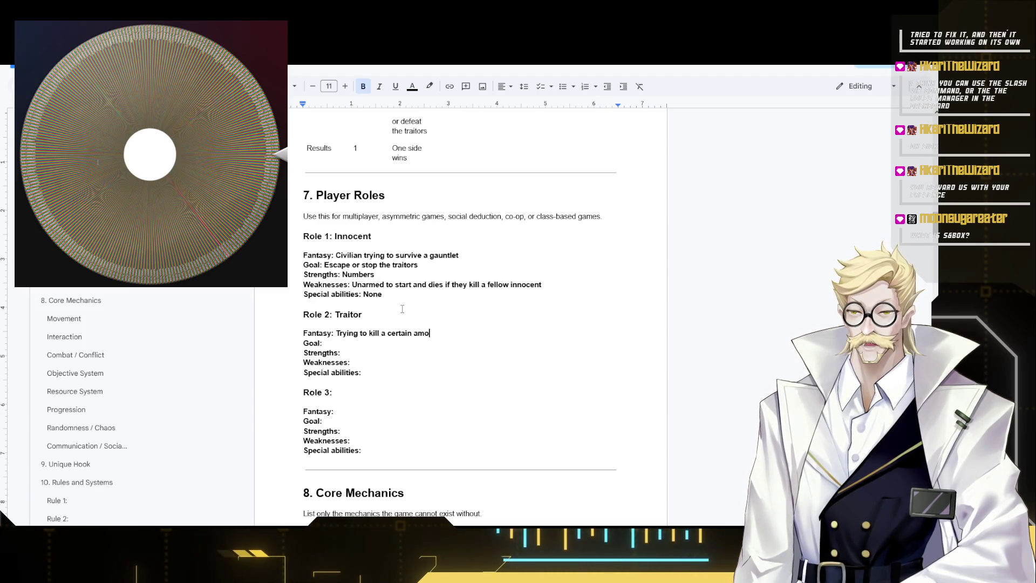
{"action": "type", "text": "amount of"}
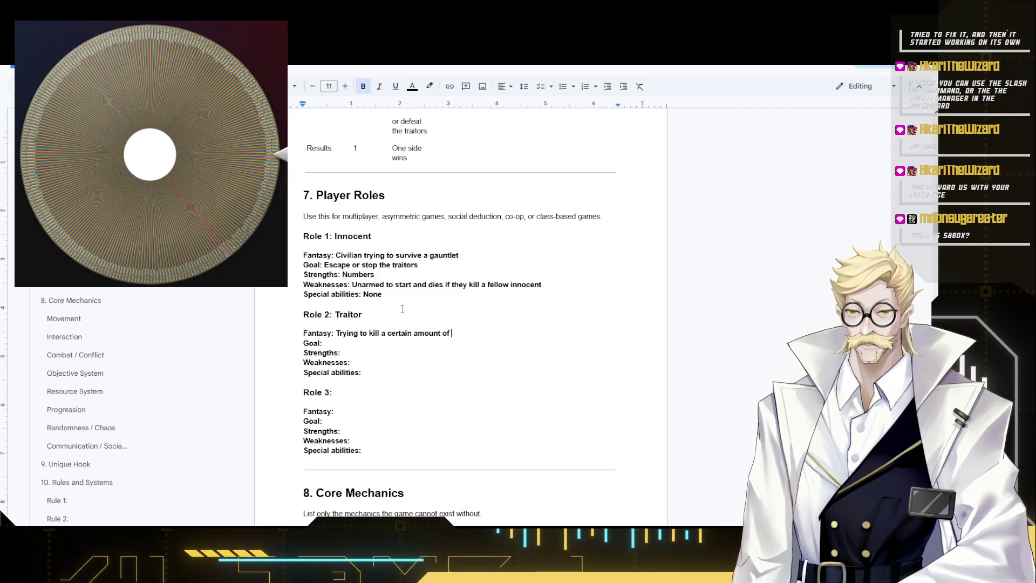
{"action": "type", "text": "Civilians bef"}
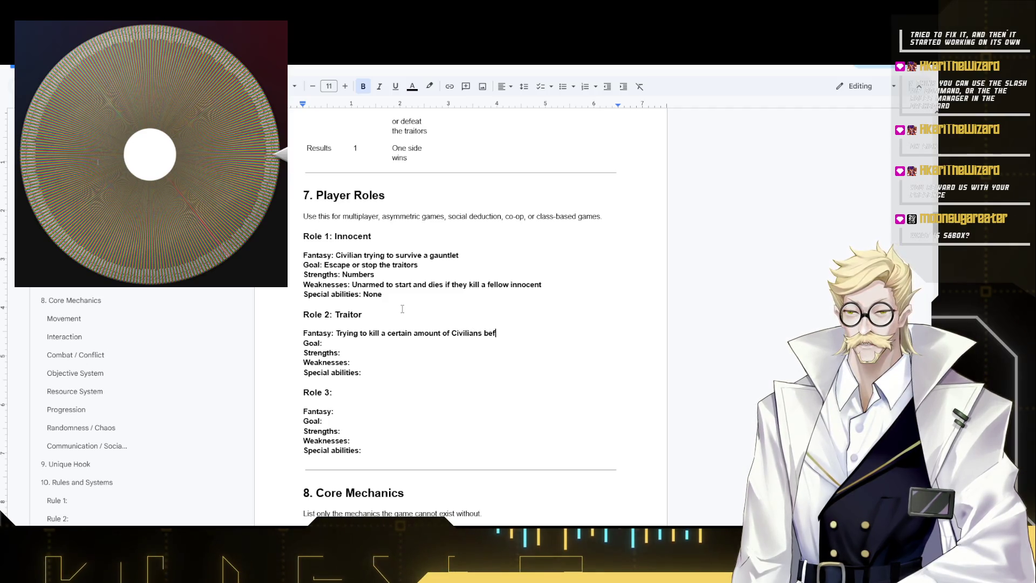
{"action": "type", "text": "ore"}
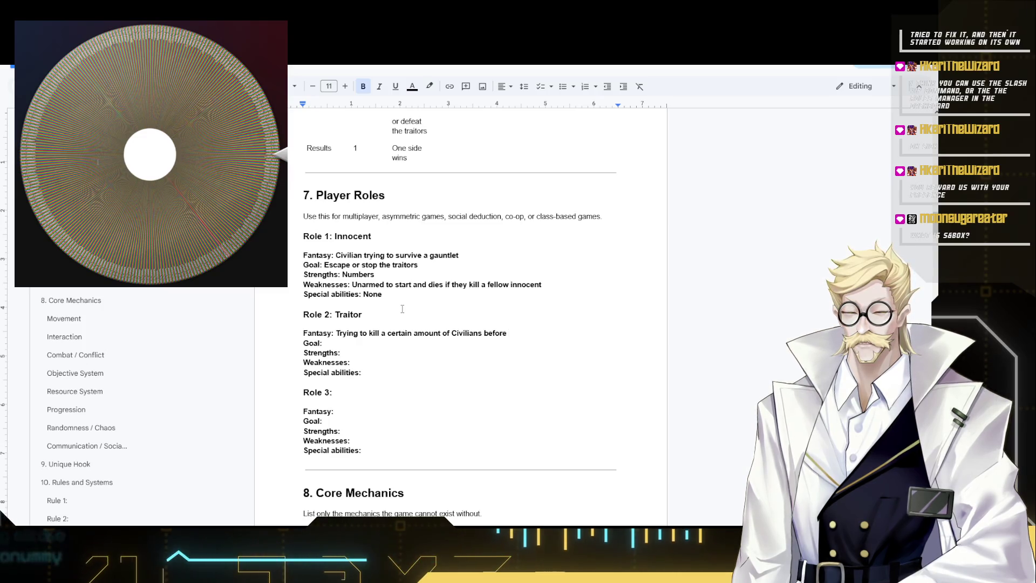
{"action": "type", "text": "reaching o"}
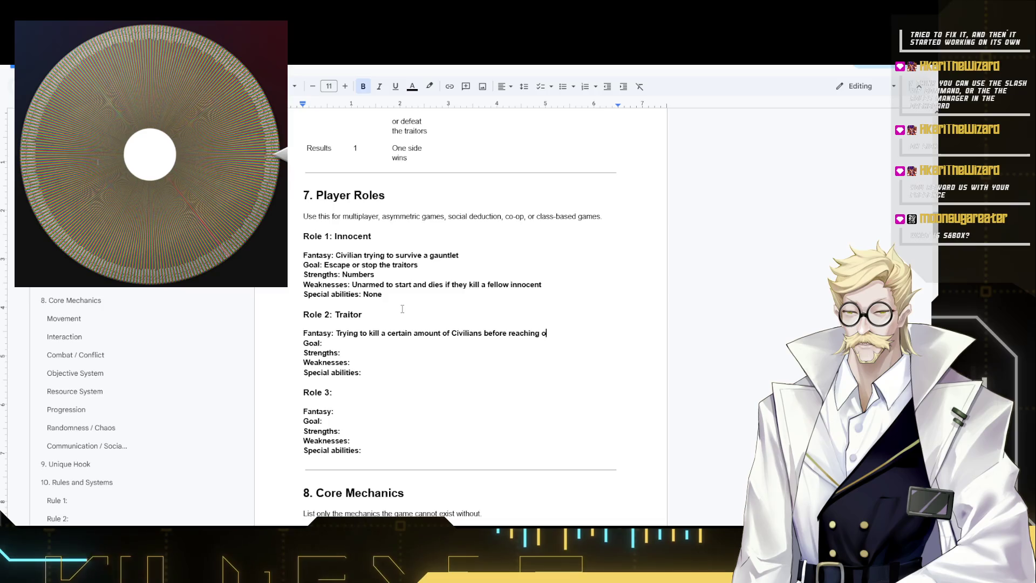
{"action": "type", "text": "bhey "}
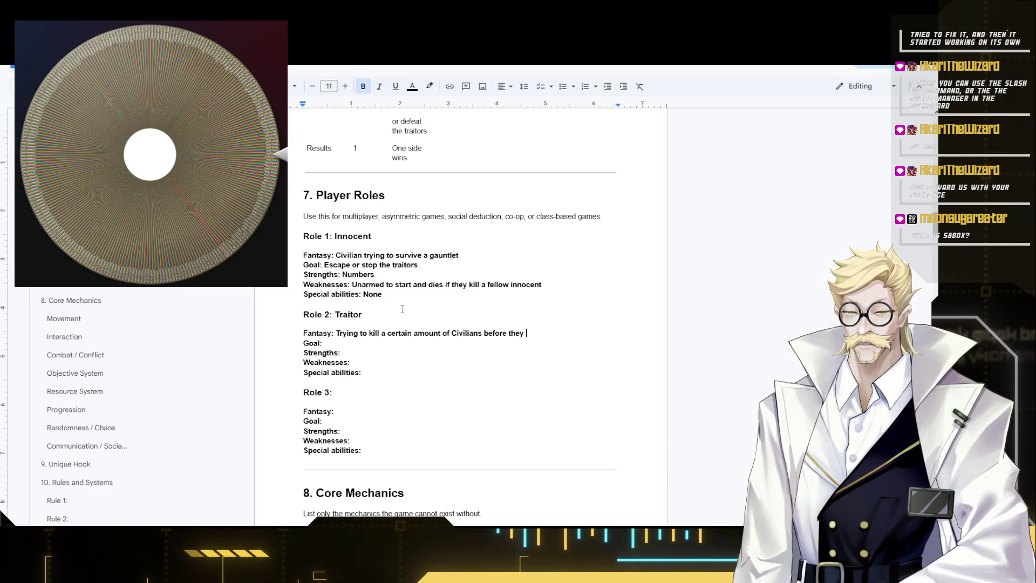
{"action": "type", "text": "jectives"}
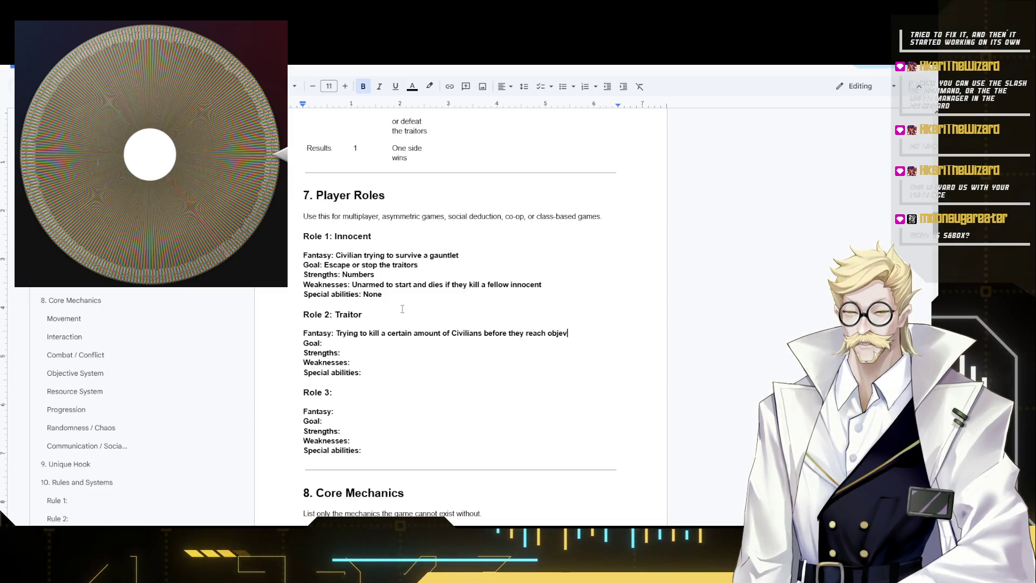
{"action": "key", "text": "Down"}
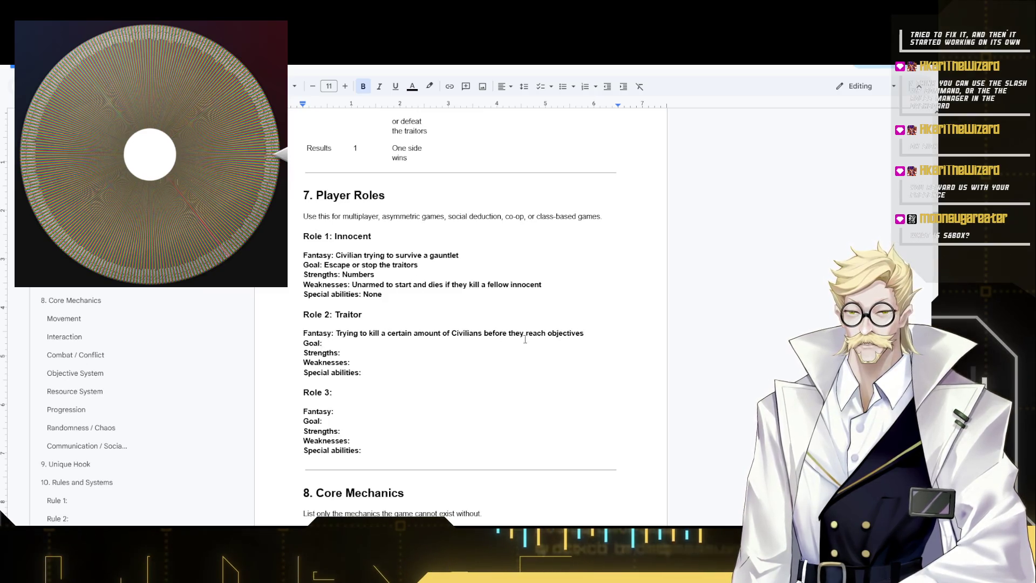
{"action": "left_click", "coordinate": [605, 334]}
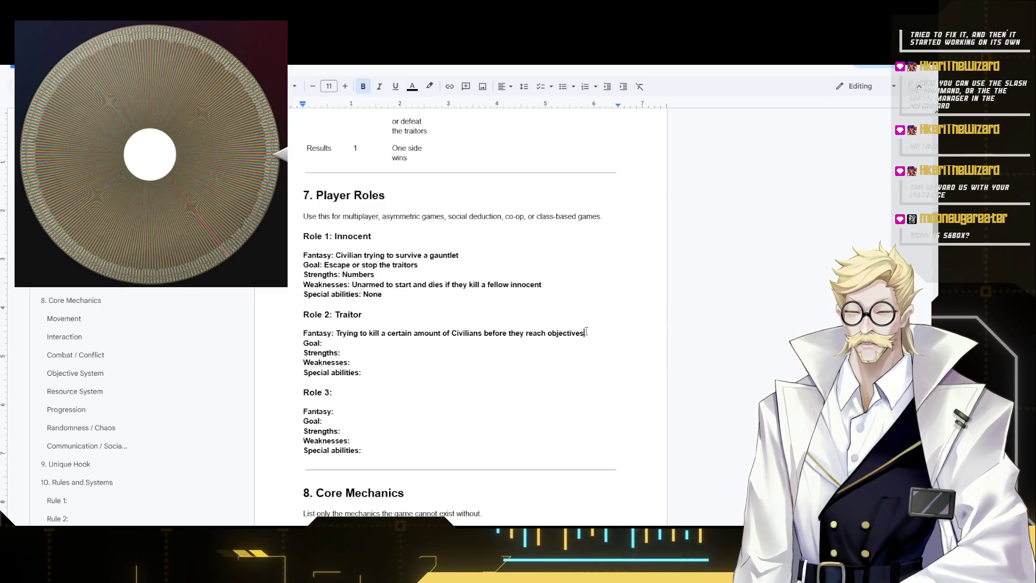
- Copy the Traitor fantasy sentence into its Goal line, then select the fantasy to replace it
{"action": "left_click_drag", "start_coordinate": [585, 333], "coordinate": [337, 332]}
{"action": "key", "text": "ctrl+c"}
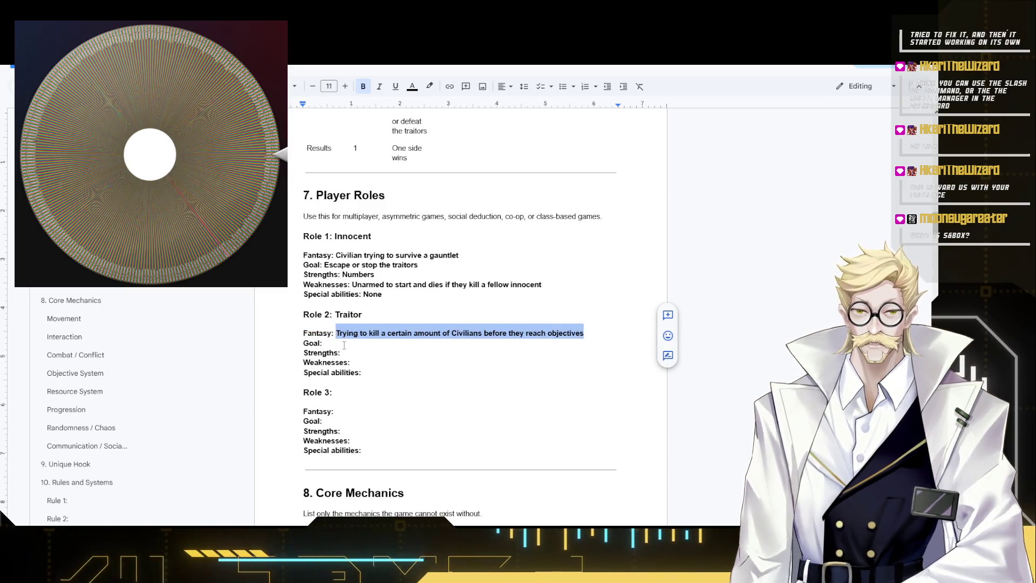
{"action": "left_click", "coordinate": [350, 344]}
{"action": "key", "text": "ctrl+v"}
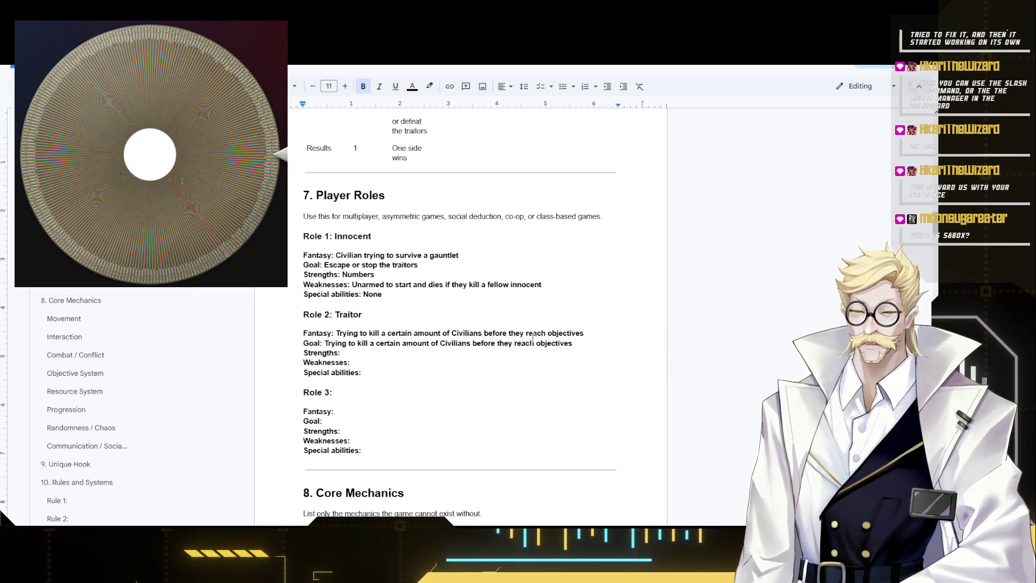
{"action": "left_click", "coordinate": [596, 335]}
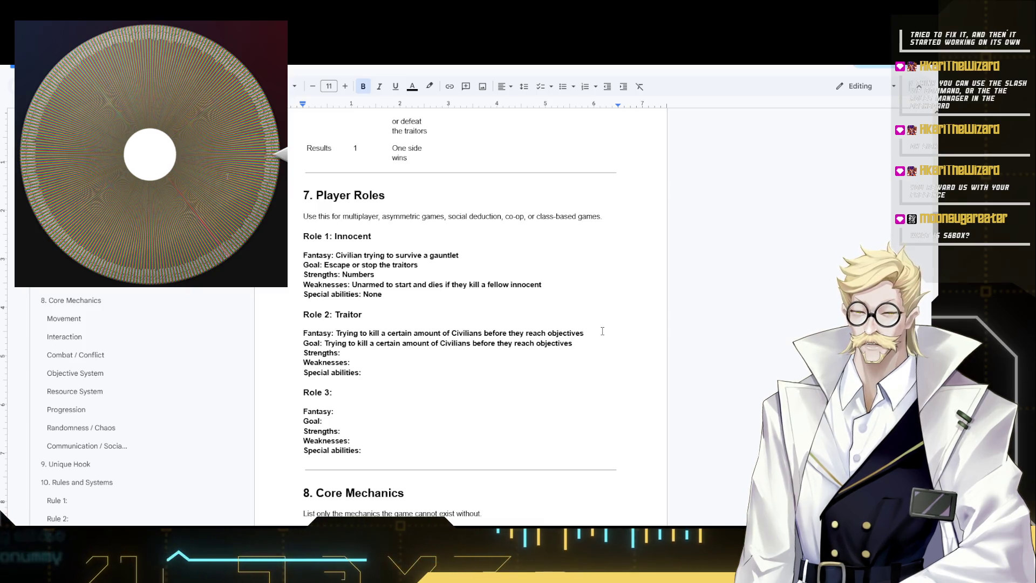
{"action": "left_click_drag", "start_coordinate": [596, 334], "coordinate": [346, 334]}
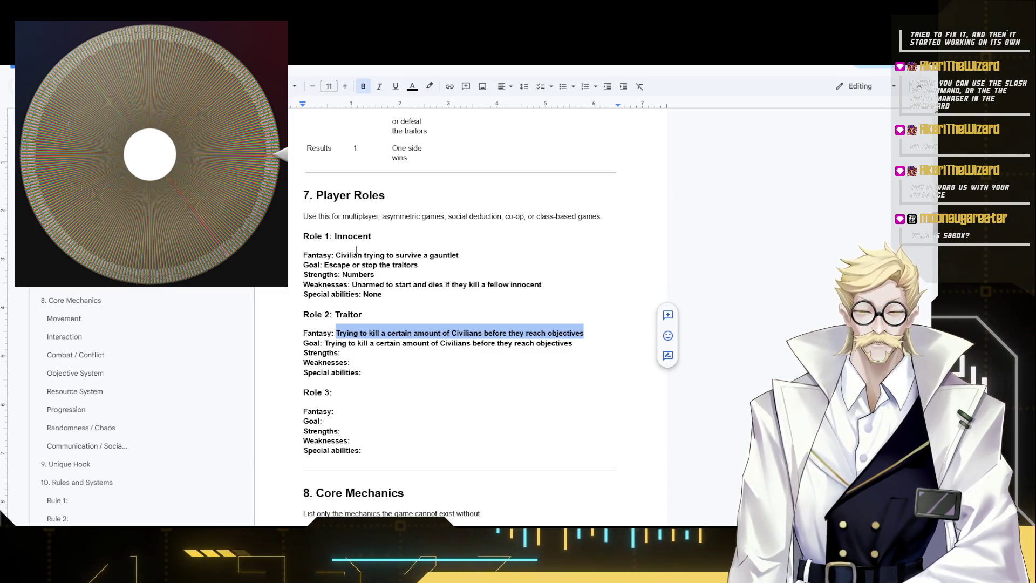
{"action": "type", "text": "Hunting Inn"}
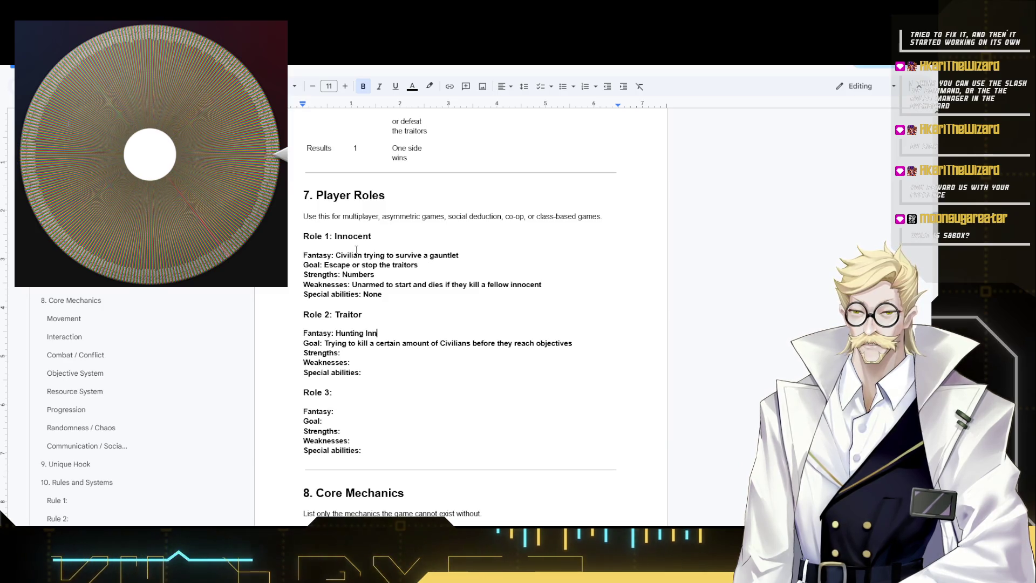
{"action": "type", "text": "ocent without"}
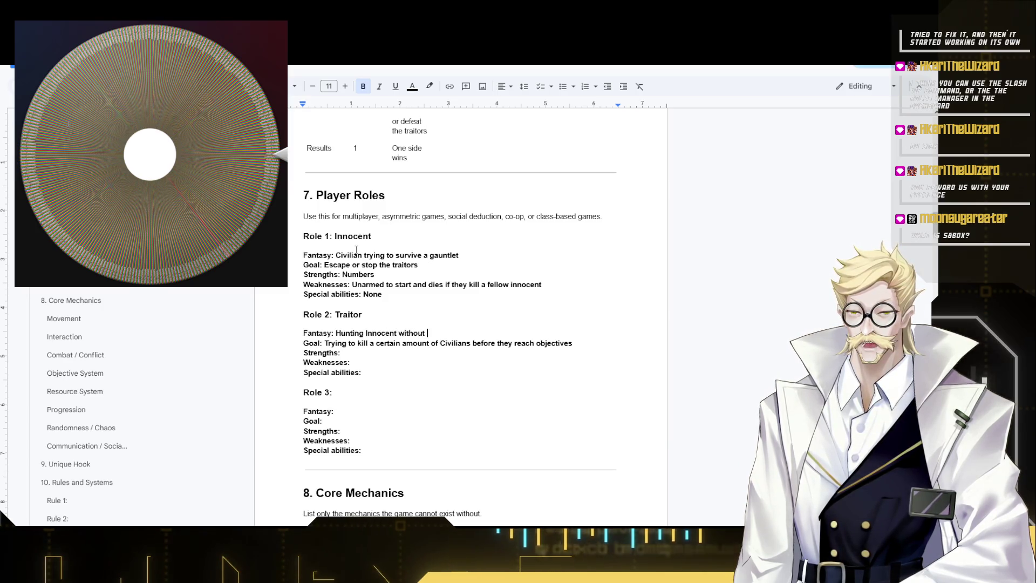
- Rewrite the Traitor fantasy as "Hunting Innocent without getting caught" and start Strengths with "Weapons,"
{"action": "key", "text": "BackSpace"}
{"action": "key", "text": "BackSpace"}
{"action": "key", "text": "BackSpace"}
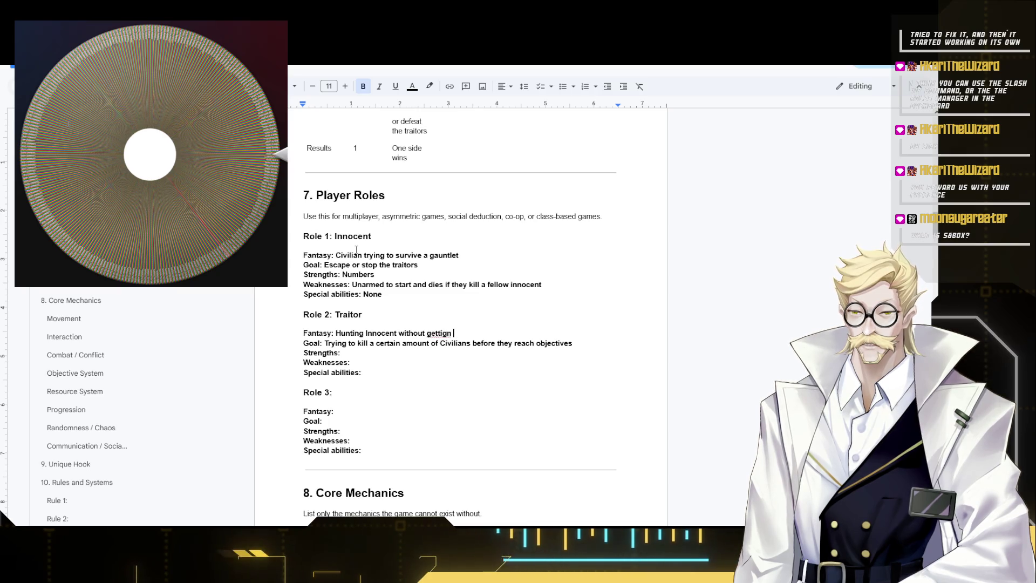
{"action": "type", "text": "ng ca"}
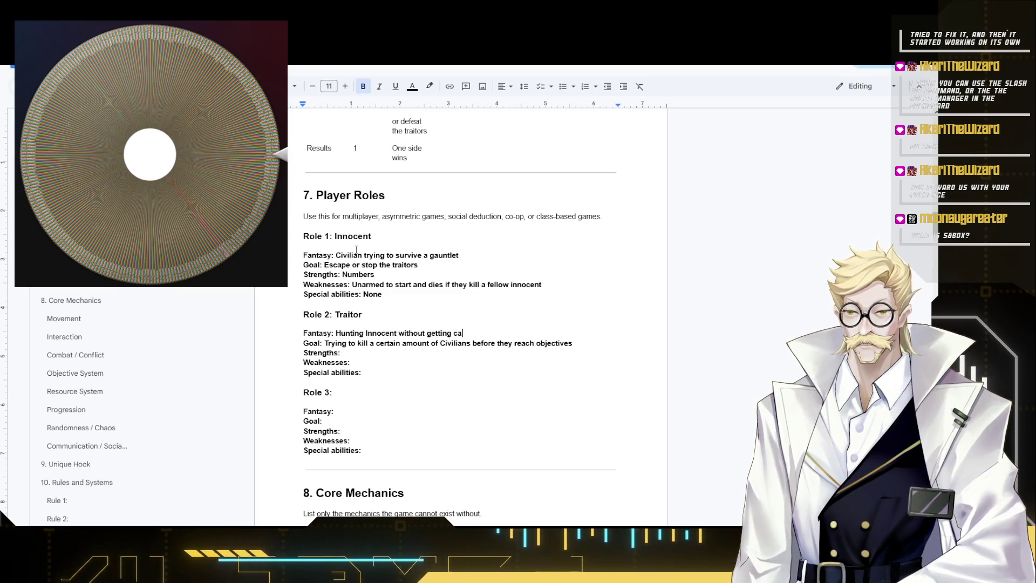
{"action": "type", "text": "ught"}
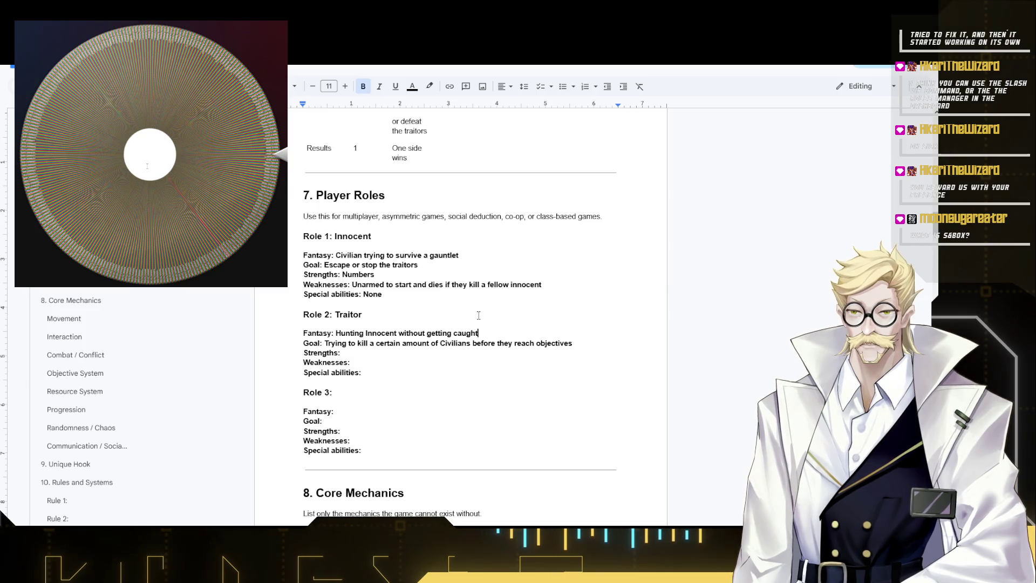
{"action": "left_click", "coordinate": [384, 355]}
{"action": "type", "text": "Weapons"}
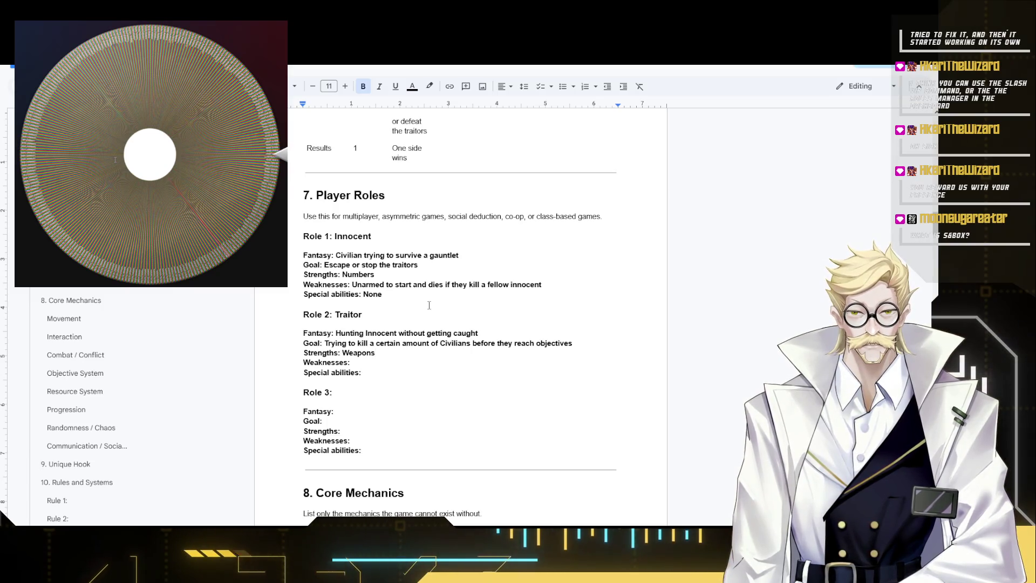
{"action": "type", "text": ","}
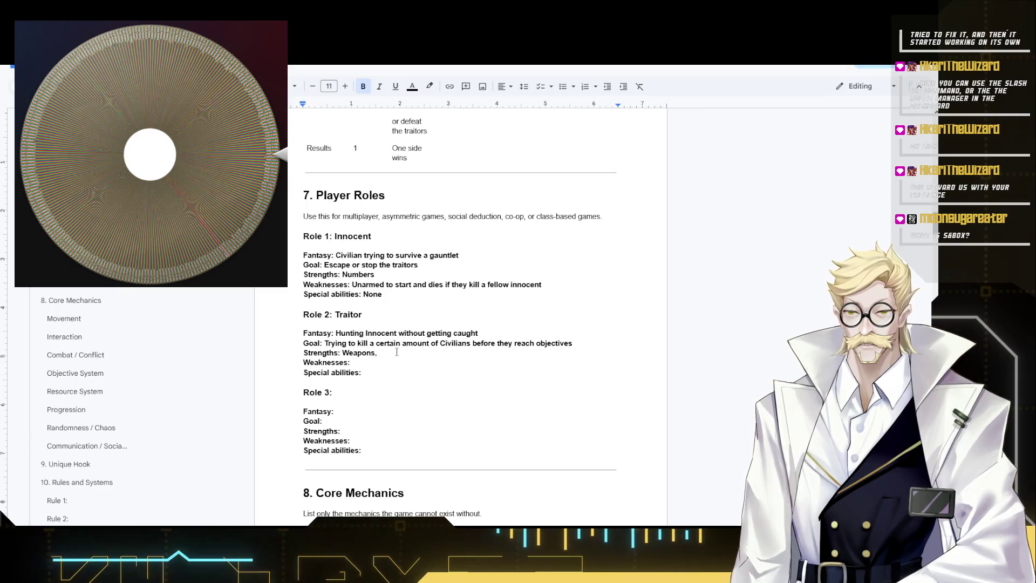
{"action": "key", "text": "ctrl+shift+Left"}
{"action": "left_click", "coordinate": [493, 256]}
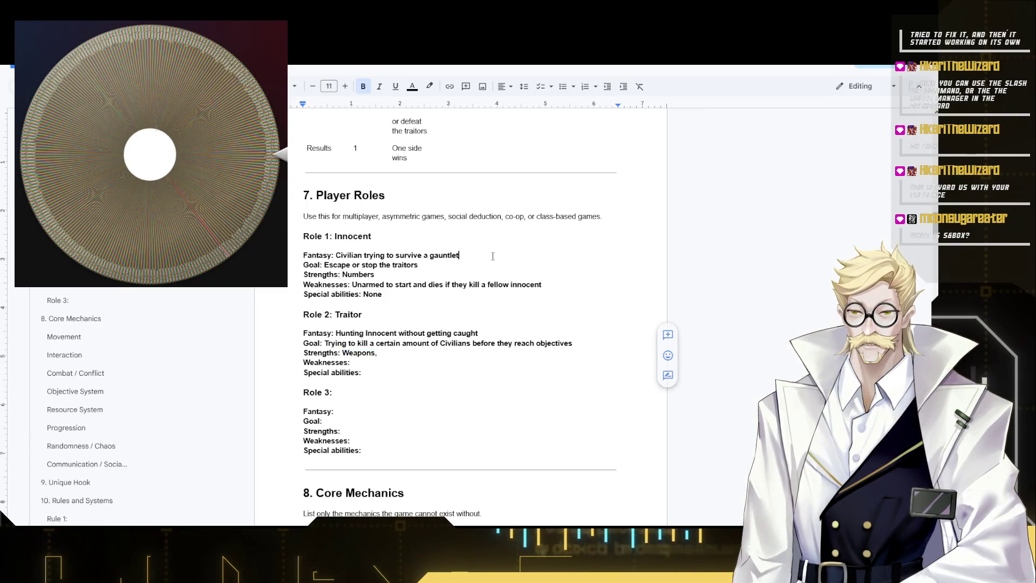
- Remove bold from the Innocent role's fantasy, goal, weaknesses and None entries
{"action": "left_click_drag", "start_coordinate": [484, 254], "coordinate": [337, 255]}
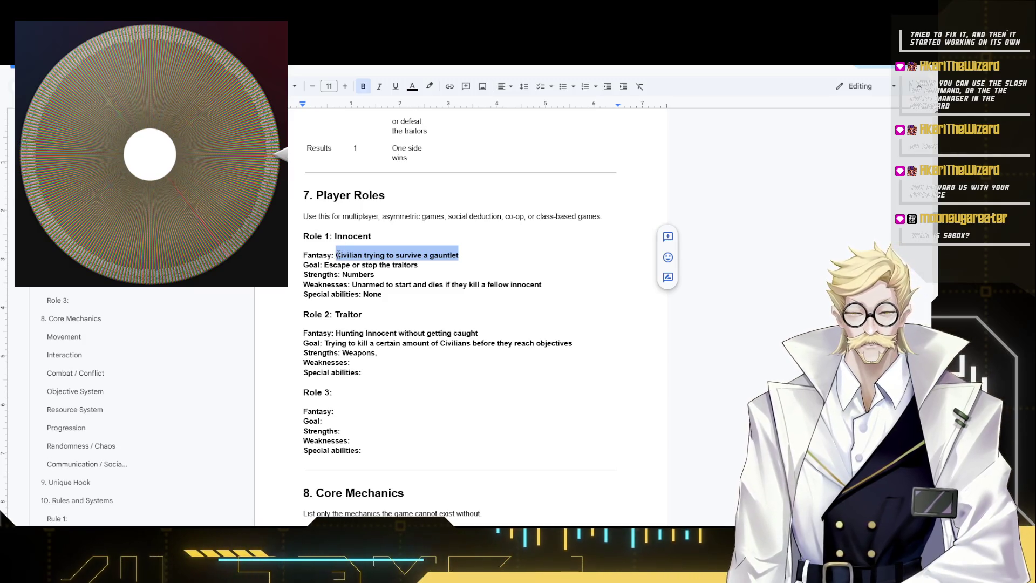
{"action": "key", "text": "ctrl+b"}
{"action": "mouse_move", "coordinate": [418, 265]}
{"action": "left_mouse_down"}
{"action": "mouse_move", "coordinate": [325, 265]}
{"action": "mouse_move", "coordinate": [343, 274]}
{"action": "left_mouse_up"}
{"action": "key", "text": "ctrl+b"}
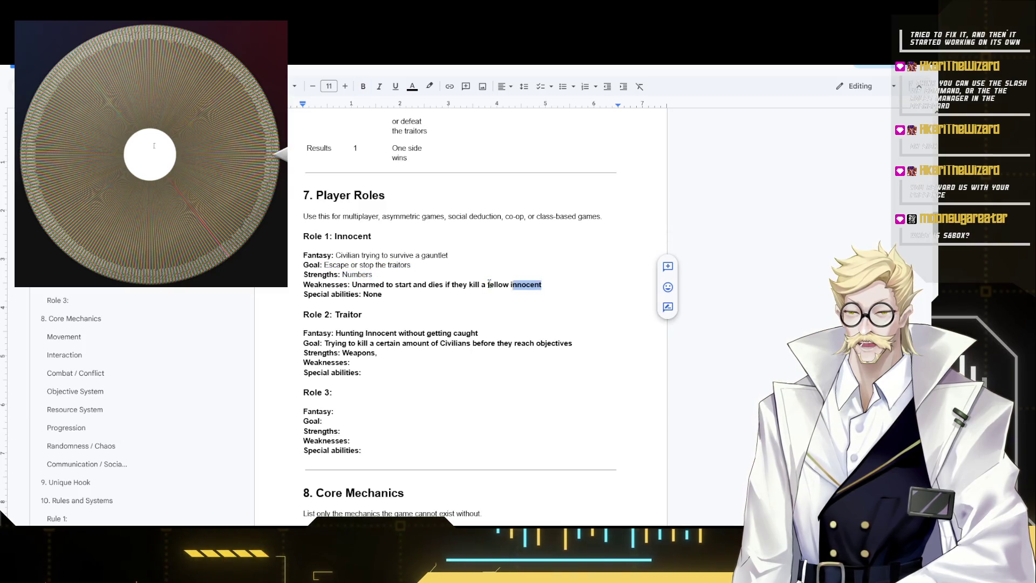
{"action": "mouse_move", "coordinate": [542, 284]}
{"action": "left_mouse_down"}
{"action": "mouse_move", "coordinate": [352, 285]}
{"action": "mouse_move", "coordinate": [380, 296]}
{"action": "mouse_move", "coordinate": [363, 295]}
{"action": "left_mouse_up"}
{"action": "key", "text": "ctrl+b"}
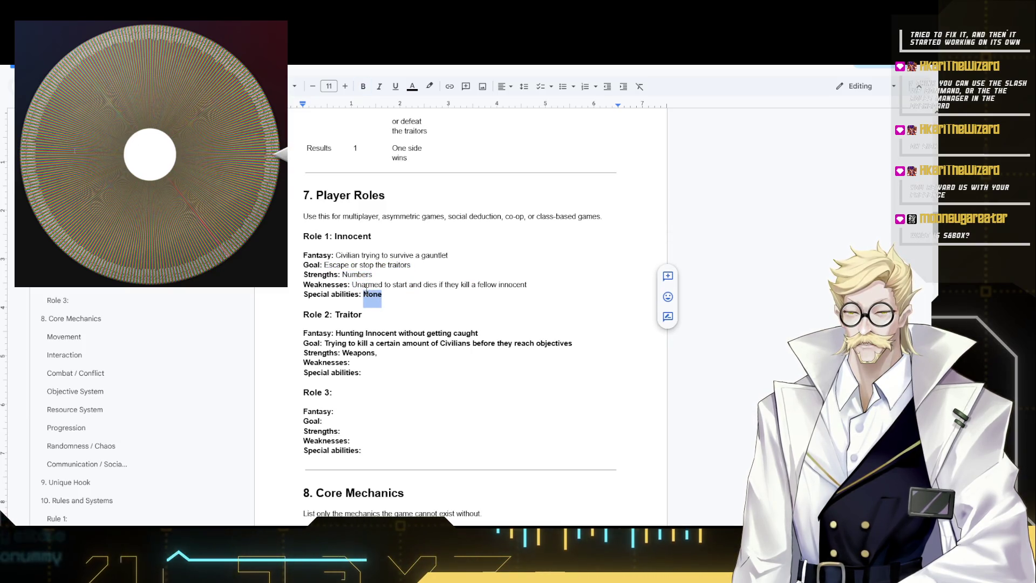
{"action": "key", "text": "ctrl+b"}
- Remove bold from the Traitor fantasy and goal, then select the "Weapons," entry
{"action": "left_click", "coordinate": [465, 353]}
{"action": "left_click_drag", "start_coordinate": [479, 333], "coordinate": [344, 331]}
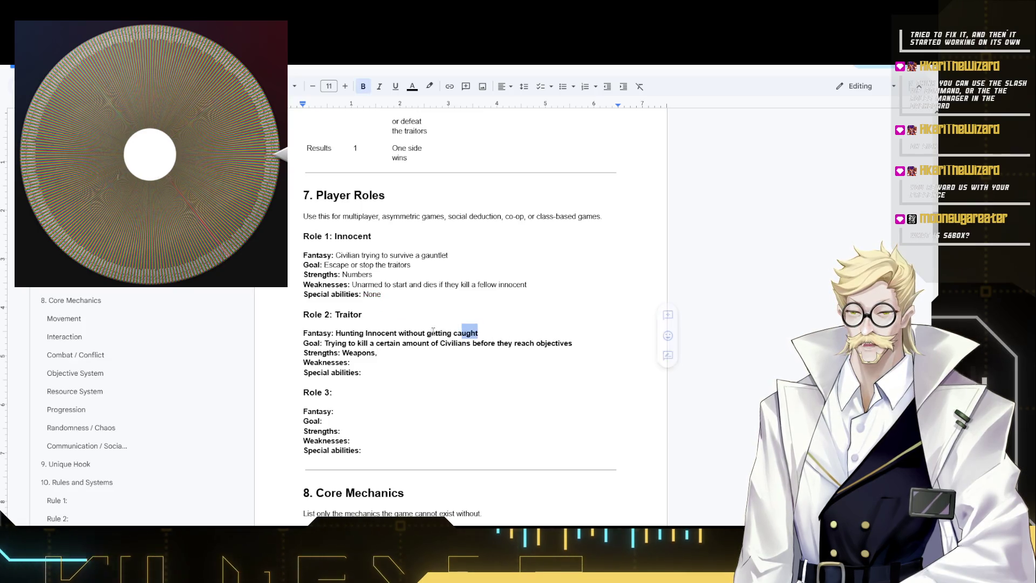
{"action": "key", "text": "ctrl+b"}
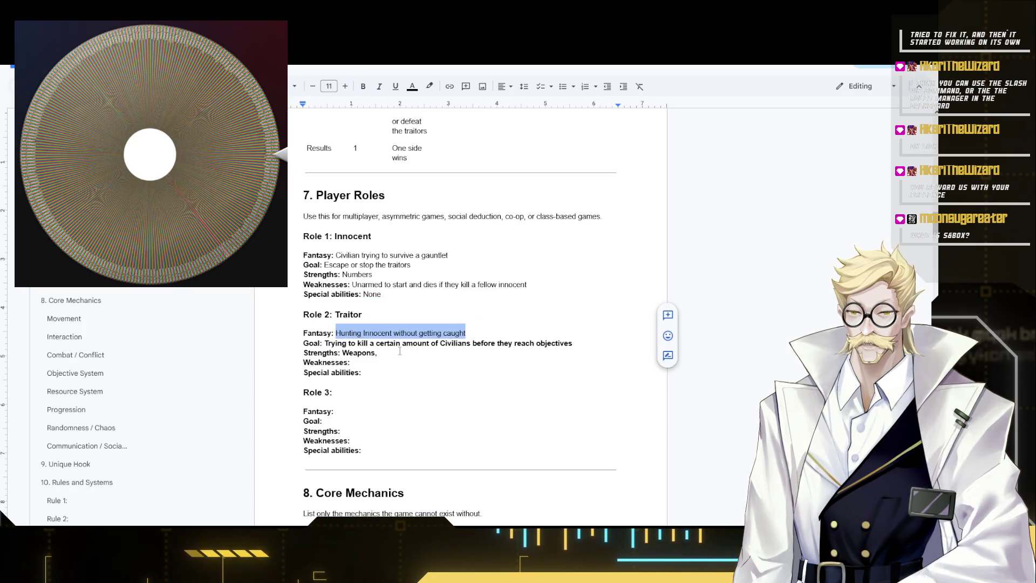
{"action": "left_click_drag", "start_coordinate": [588, 346], "coordinate": [323, 343]}
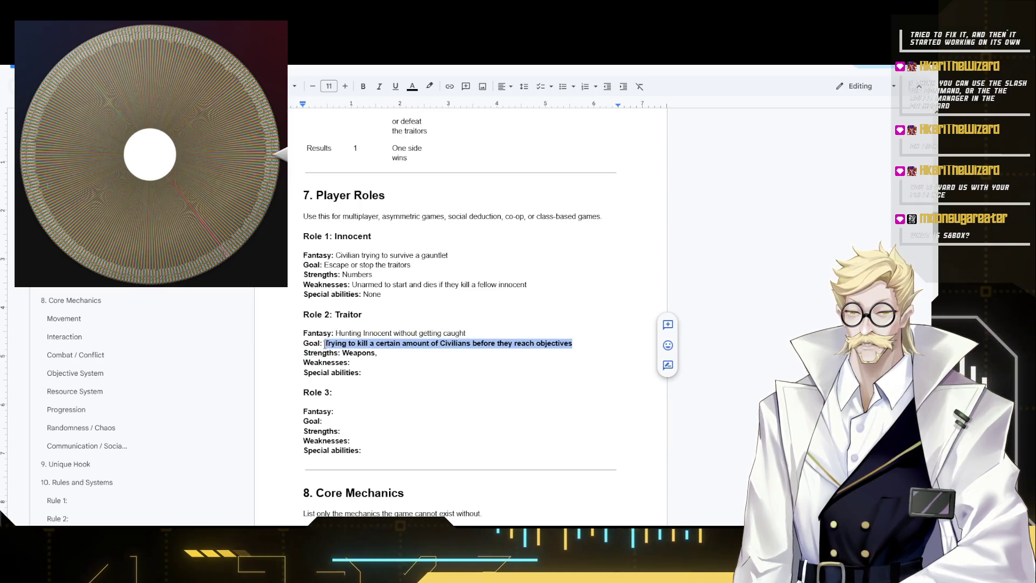
{"action": "key", "text": "ctrl+b"}
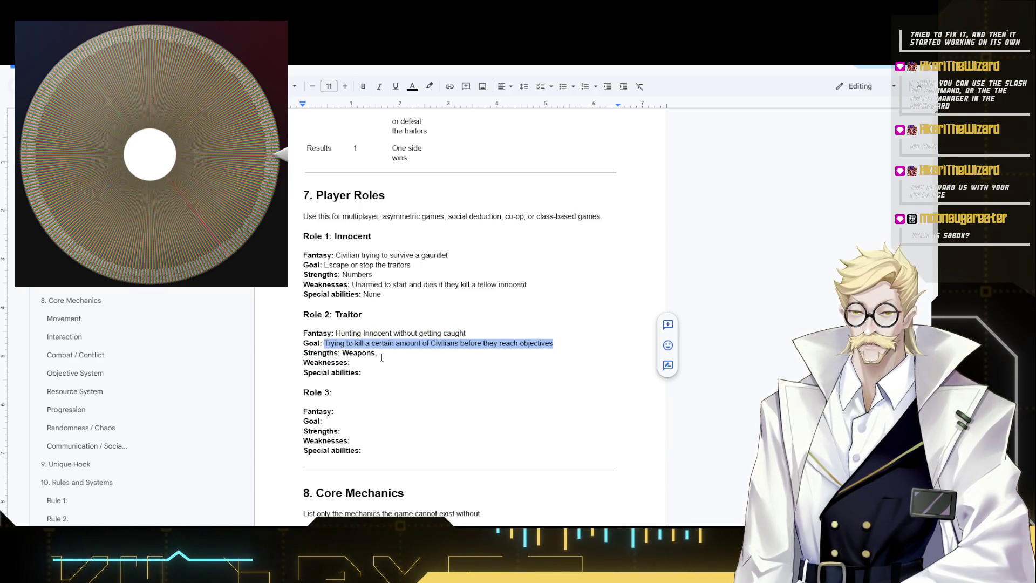
{"action": "double_click", "coordinate": [353, 353]}
{"action": "left_click_drag", "start_coordinate": [349, 348], "coordinate": [344, 352]}
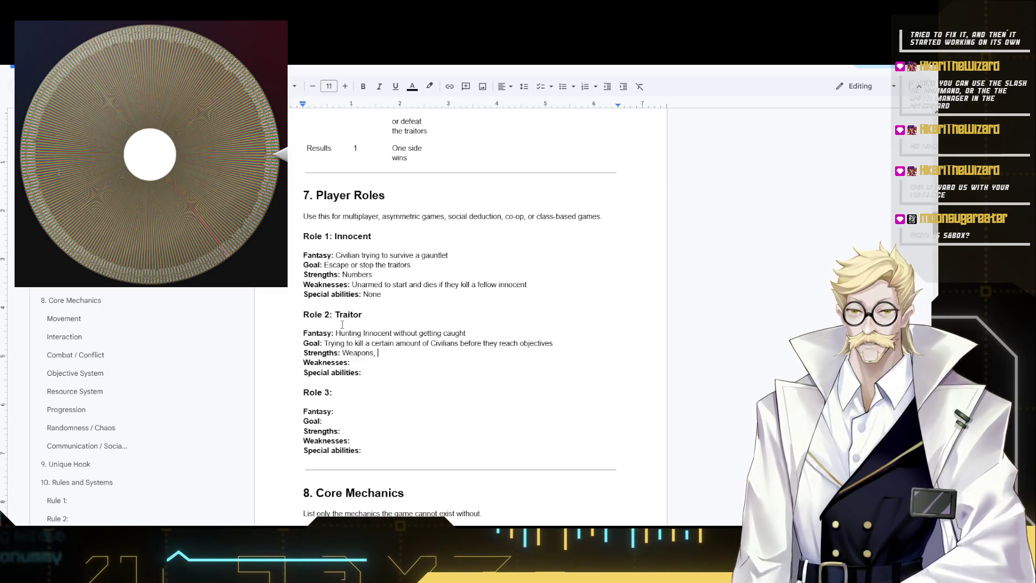
- Replace the Traitor strengths with "More HP and can access weapons easily"
{"action": "key", "text": "BackSpace"}
{"action": "key", "text": "BackSpace"}
{"action": "key", "text": "BackSpace"}
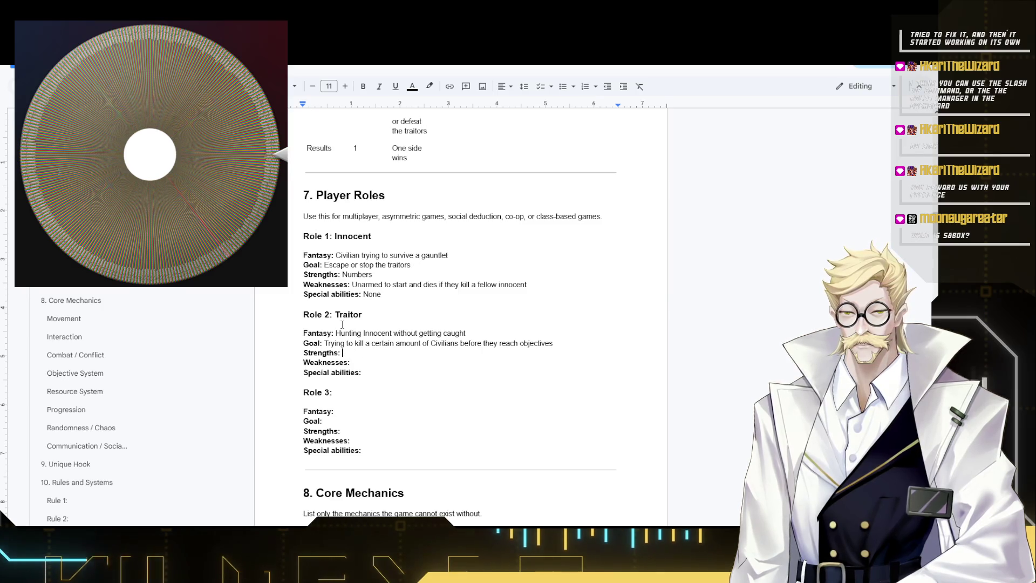
{"action": "type", "text": "M"}
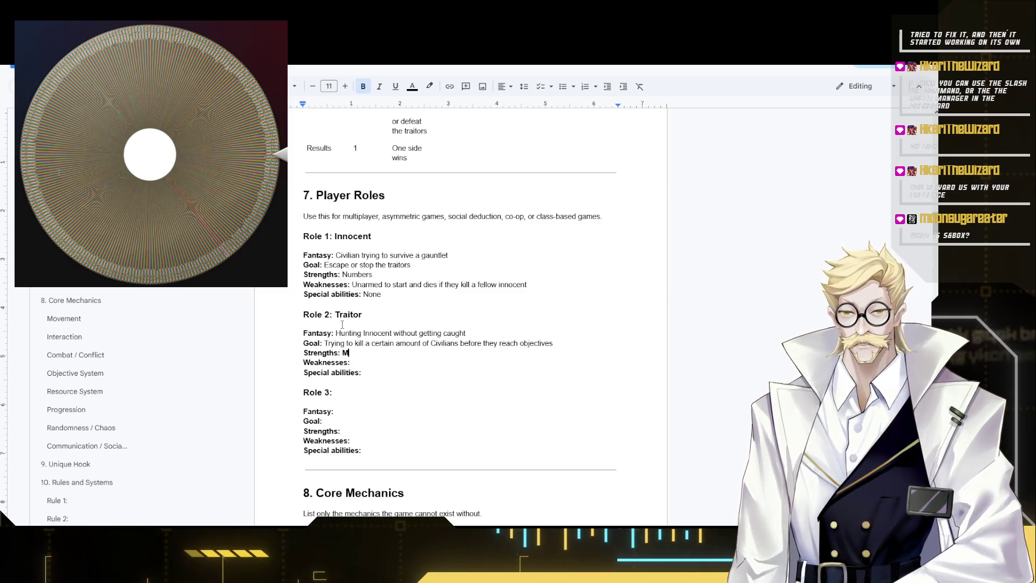
{"action": "type", "text": "ore"}
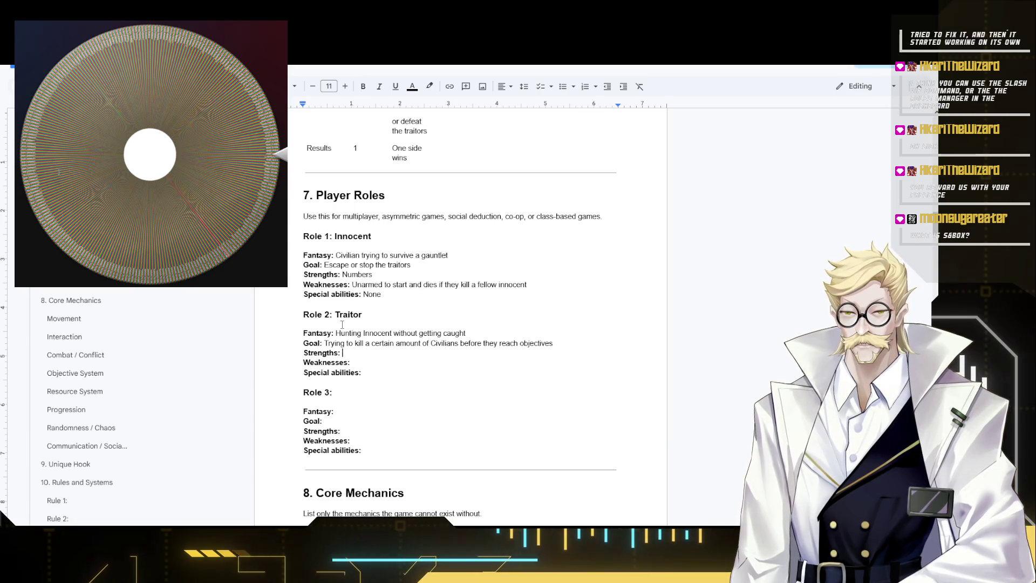
{"action": "type", "text": "More HP a"}
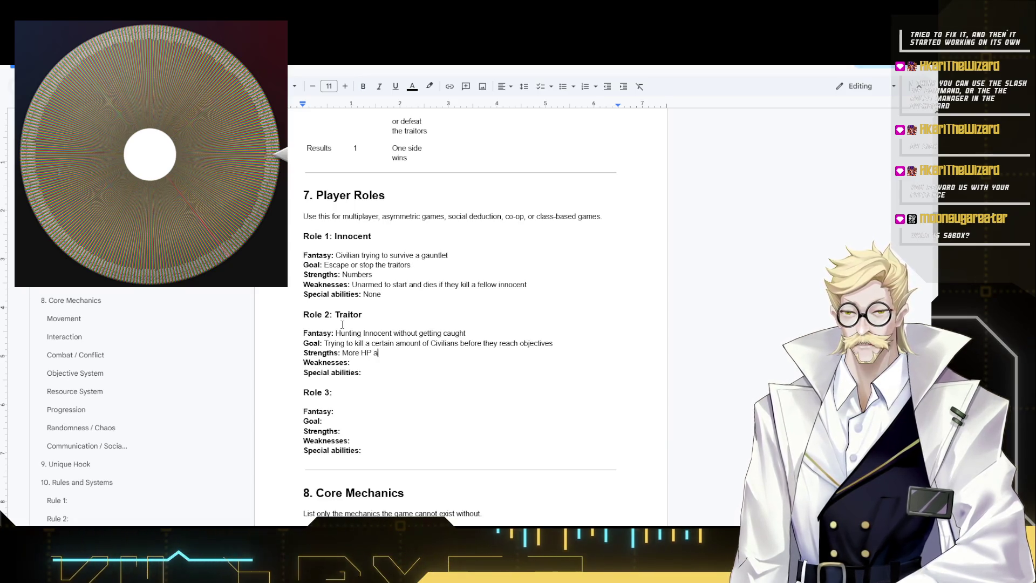
{"action": "type", "text": "nd "}
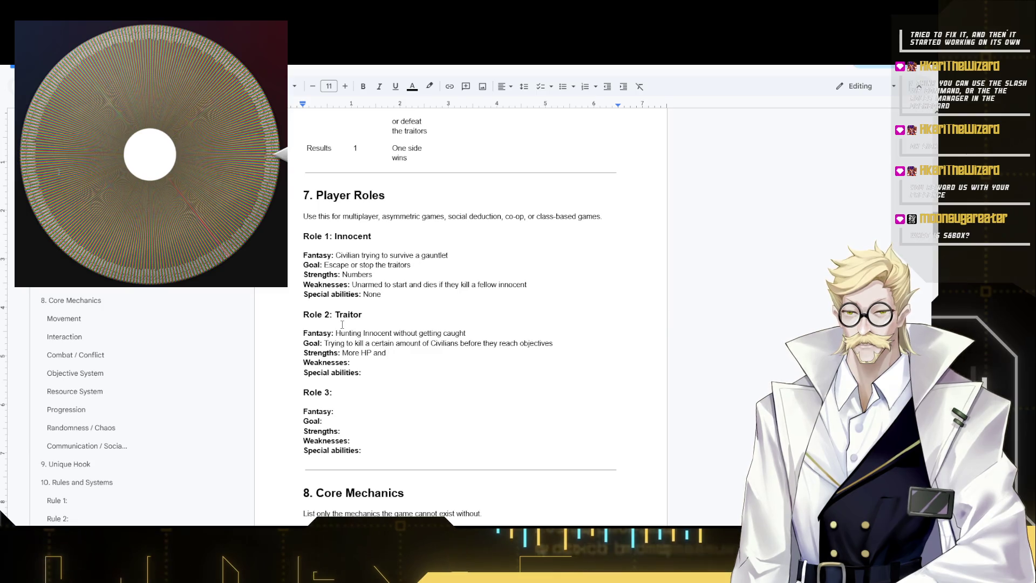
{"action": "type", "text": "c"}
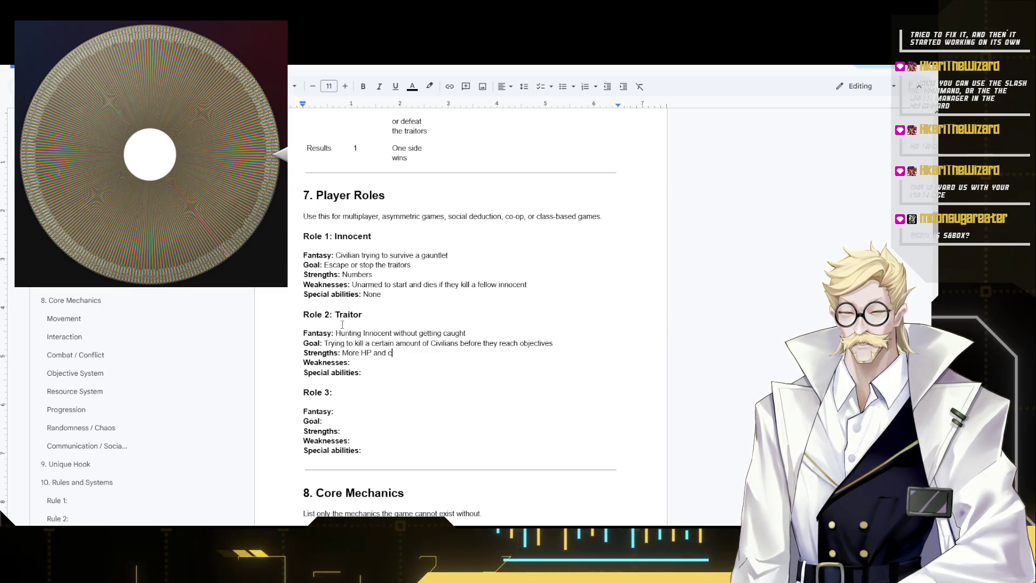
{"action": "type", "text": "an a"}
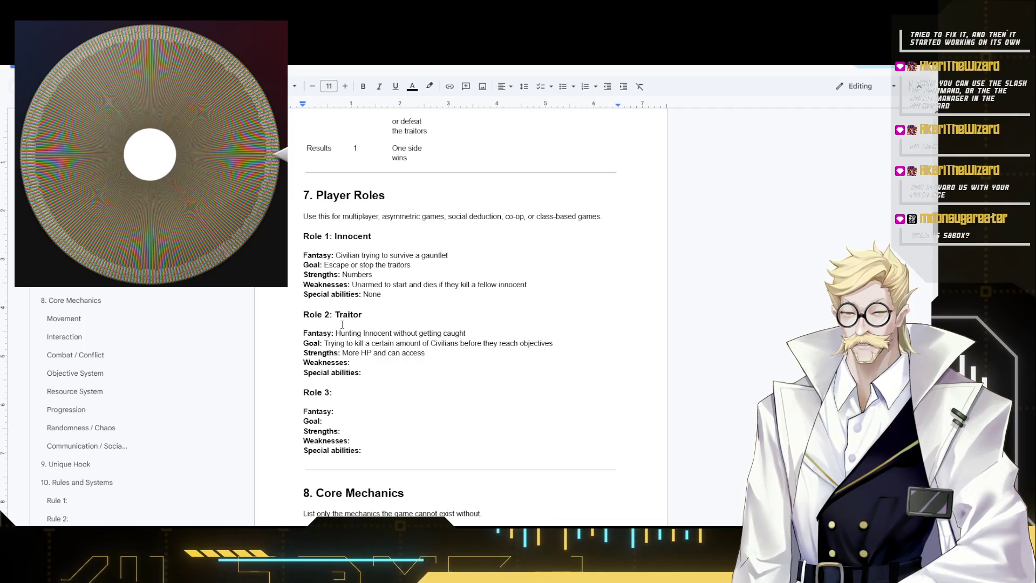
{"action": "type", "text": "weapons"}
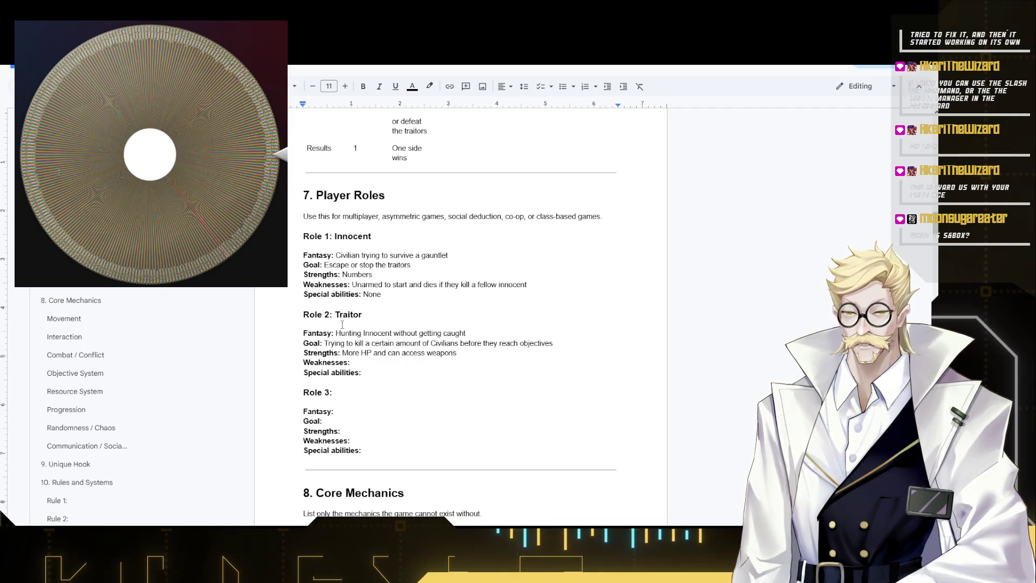
{"action": "type", "text": " easily"}
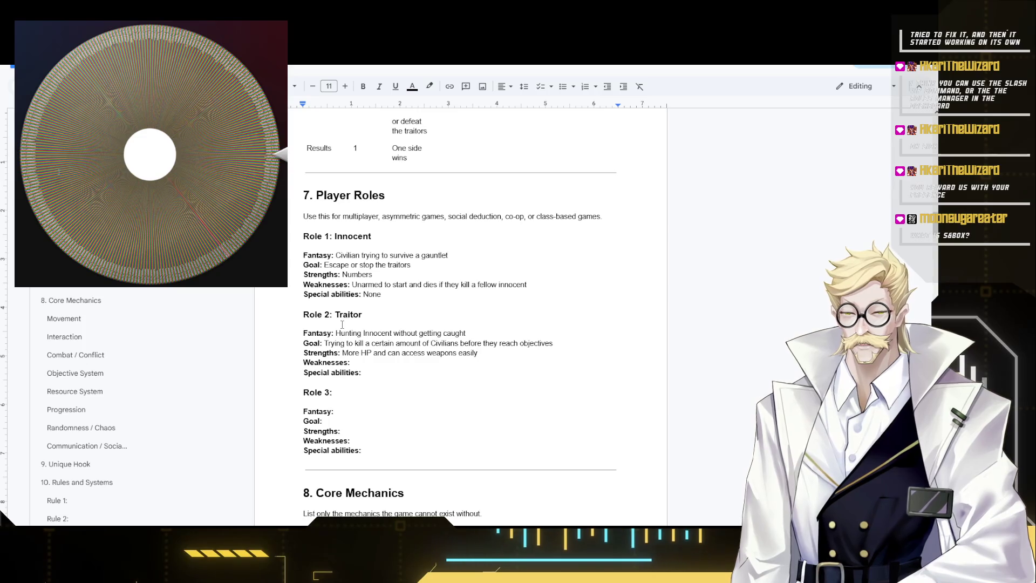
{"action": "key", "text": "Down"}
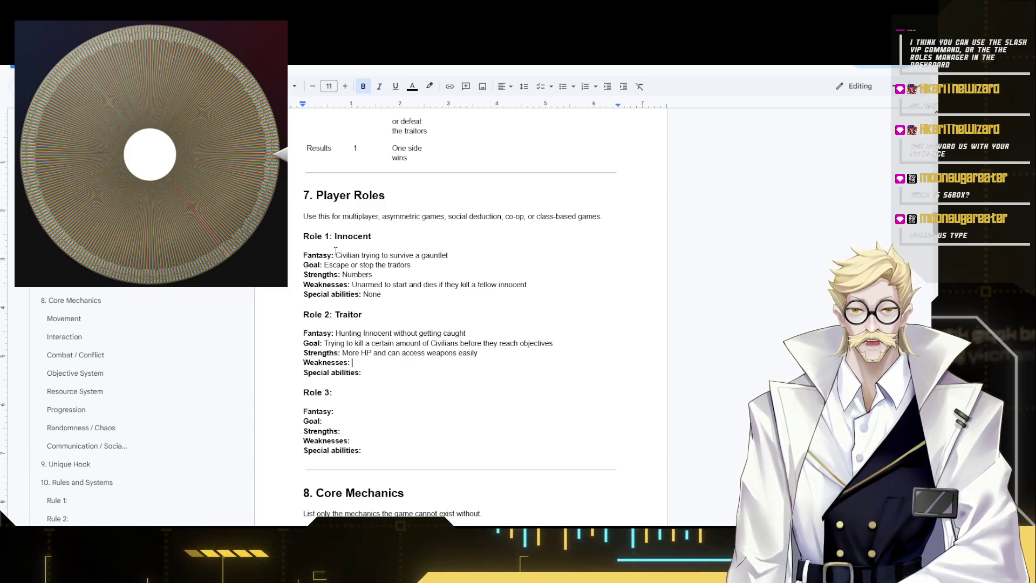
{"action": "scroll", "coordinate": [518, 294], "scroll_direction": "up", "scroll_amount": 2}
{"action": "scroll", "coordinate": [518, 295], "scroll_direction": "up", "scroll_amount": 10}
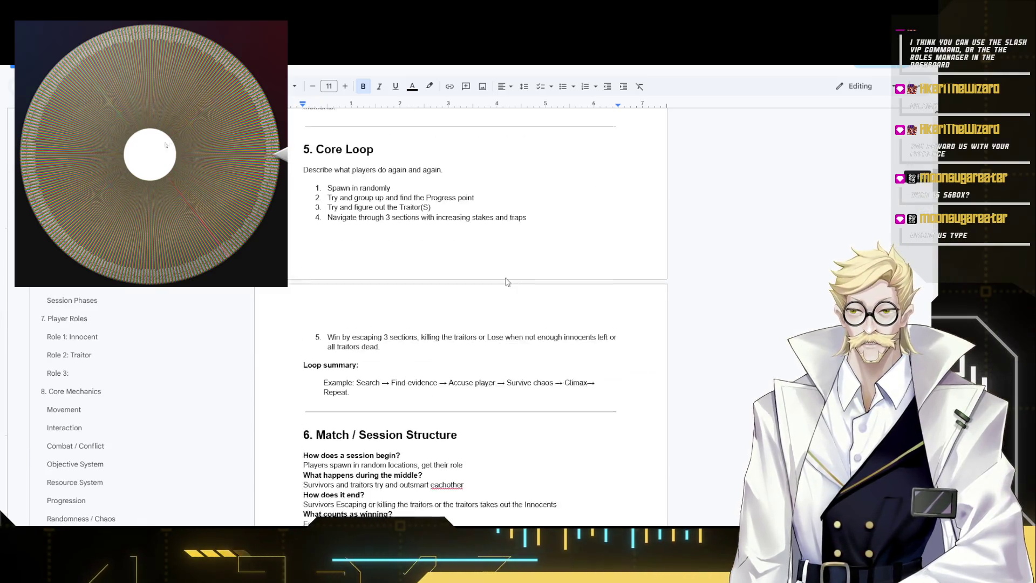
{"action": "scroll", "coordinate": [492, 268], "scroll_direction": "up", "scroll_amount": 10}
{"action": "scroll", "coordinate": [492, 268], "scroll_direction": "up", "scroll_amount": 10}
{"action": "scroll", "coordinate": [491, 268], "scroll_direction": "up", "scroll_amount": 2}
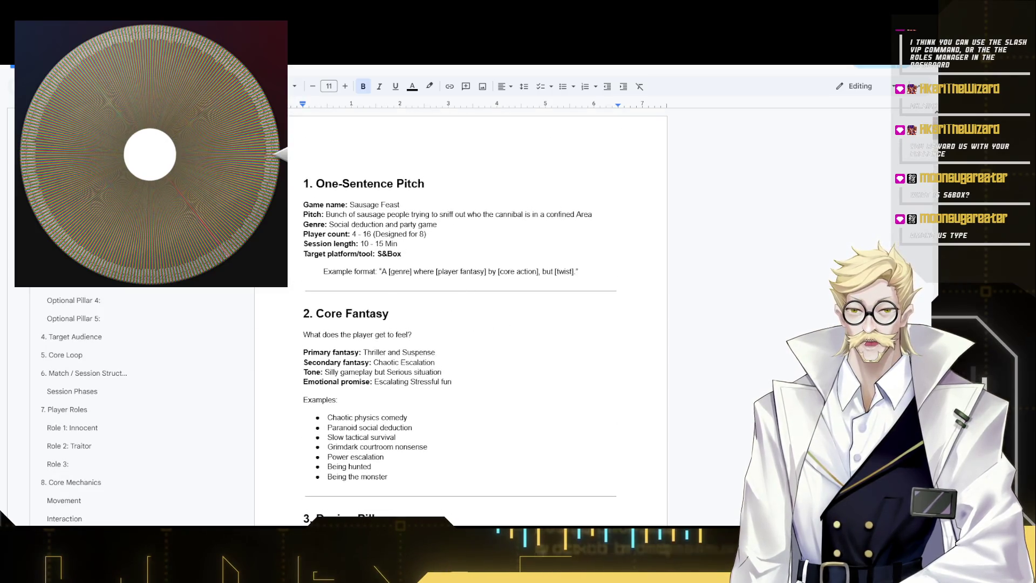
{"action": "scroll", "coordinate": [81, 405], "scroll_direction": "down", "scroll_amount": 5}
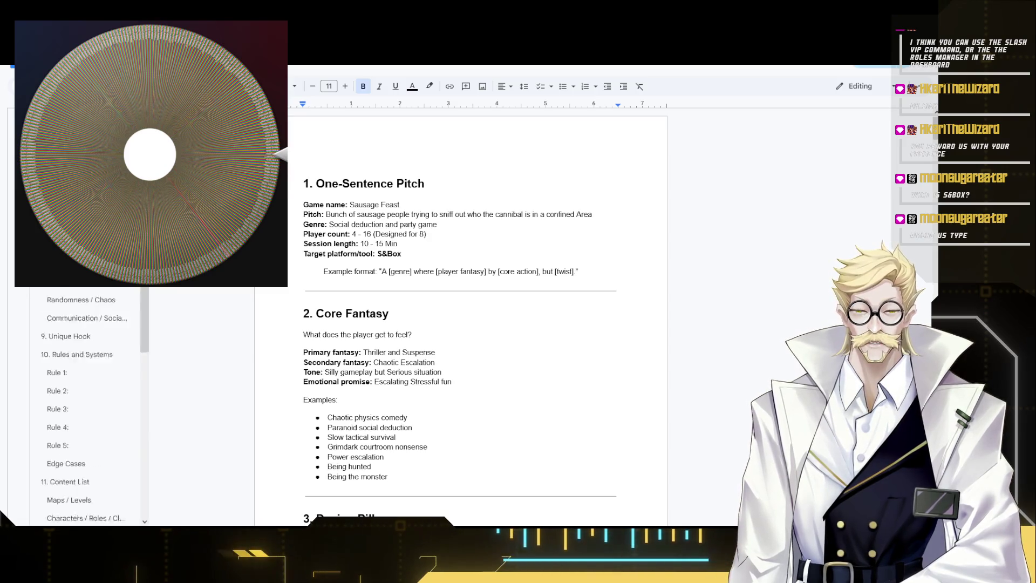
{"action": "scroll", "coordinate": [82, 406], "scroll_direction": "down", "scroll_amount": 2}
{"action": "scroll", "coordinate": [81, 405], "scroll_direction": "up", "scroll_amount": 5}
{"action": "scroll", "coordinate": [81, 405], "scroll_direction": "up", "scroll_amount": 2}
{"action": "scroll", "coordinate": [348, 214], "scroll_direction": "down", "scroll_amount": 3}
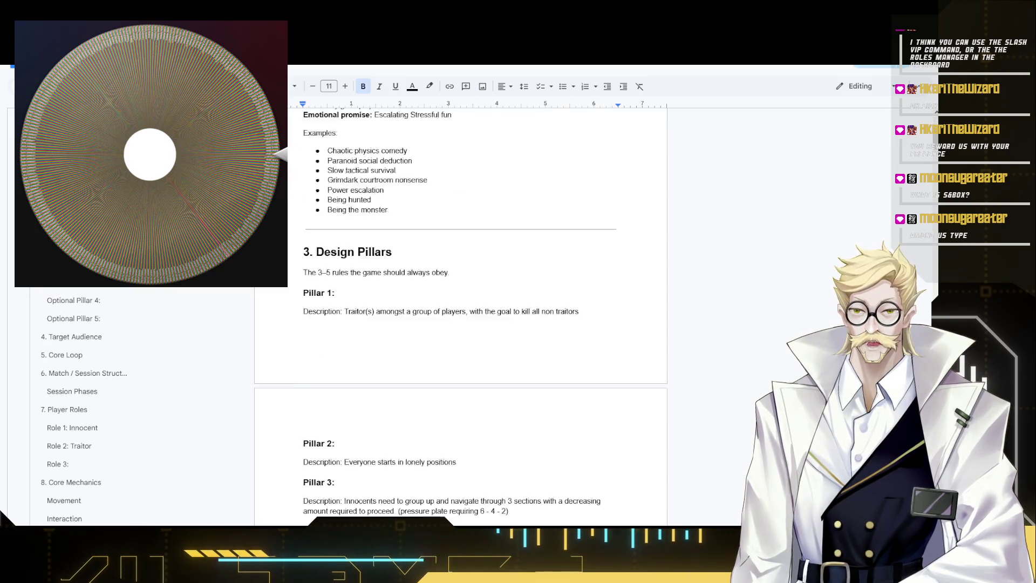
{"action": "scroll", "coordinate": [349, 214], "scroll_direction": "down", "scroll_amount": 4}
{"action": "scroll", "coordinate": [350, 214], "scroll_direction": "down", "scroll_amount": 2}
{"action": "scroll", "coordinate": [349, 214], "scroll_direction": "down", "scroll_amount": 4}
{"action": "scroll", "coordinate": [478, 324], "scroll_direction": "down", "scroll_amount": 2}
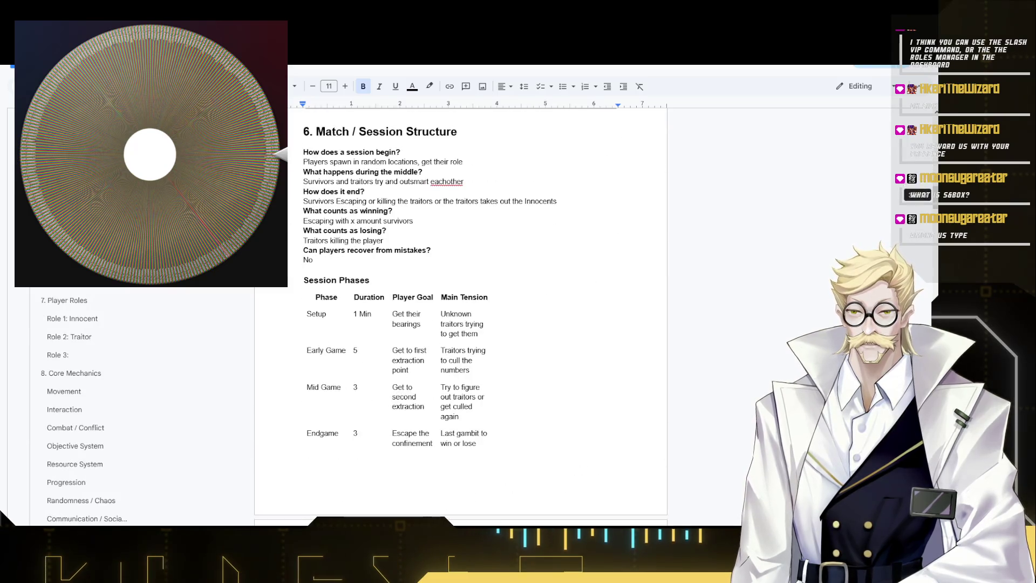
{"action": "scroll", "coordinate": [478, 324], "scroll_direction": "down", "scroll_amount": 4}
{"action": "scroll", "coordinate": [478, 324], "scroll_direction": "down", "scroll_amount": 1}
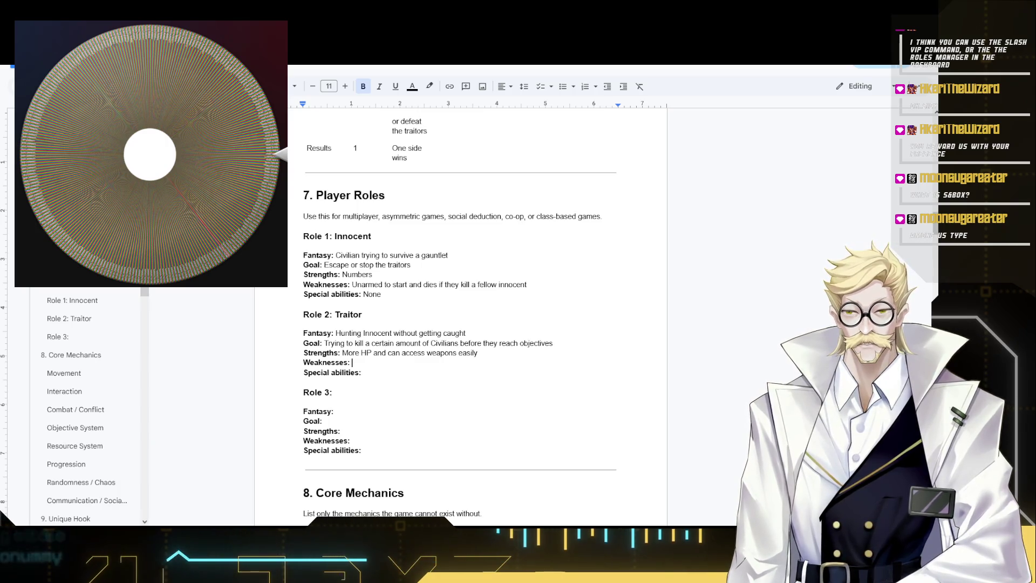
{"action": "scroll", "coordinate": [89, 405], "scroll_direction": "down", "scroll_amount": 1}
{"action": "left_click", "coordinate": [397, 357]}
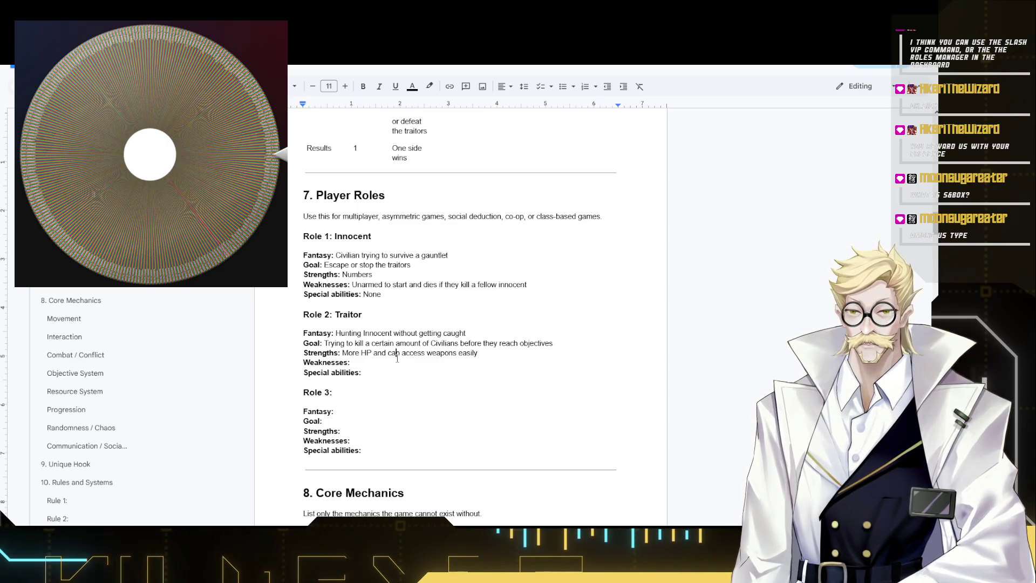
{"action": "scroll", "coordinate": [386, 362], "scroll_direction": "down", "scroll_amount": 1}
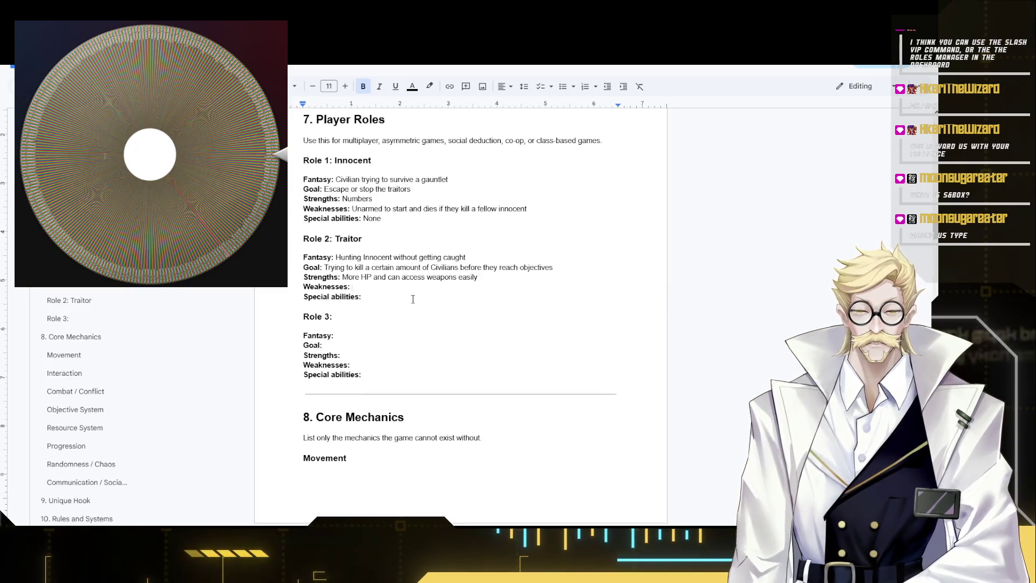
{"action": "left_click", "coordinate": [399, 296]}
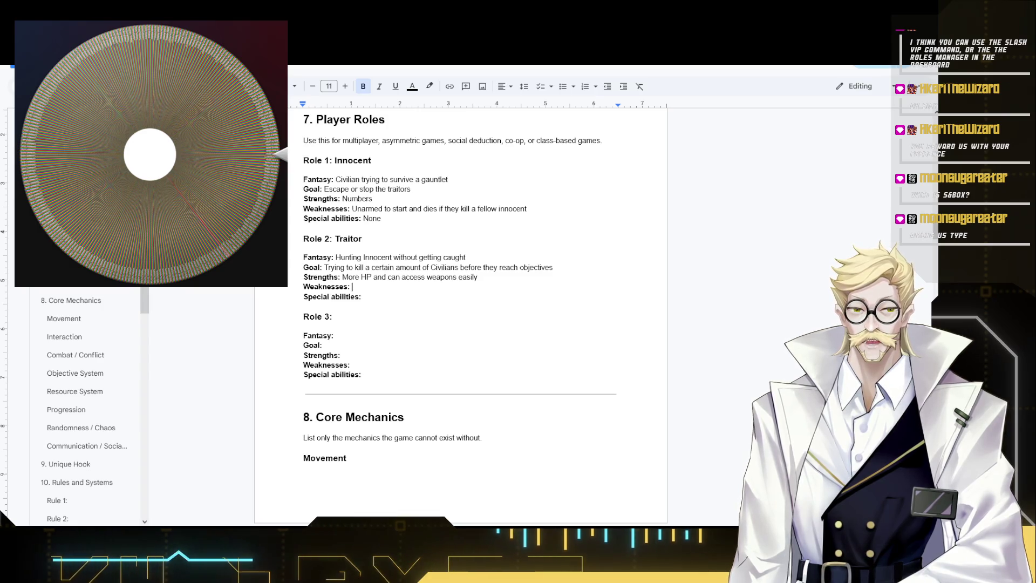
{"action": "key", "text": "Up"}
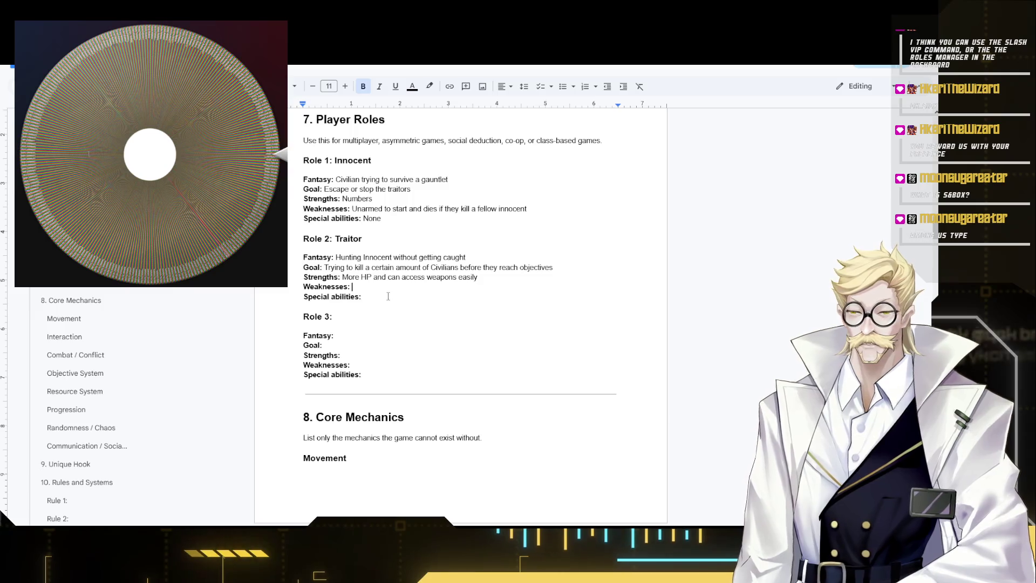
{"action": "scroll", "coordinate": [391, 294], "scroll_direction": "up", "scroll_amount": 3}
{"action": "scroll", "coordinate": [485, 289], "scroll_direction": "up", "scroll_amount": 10}
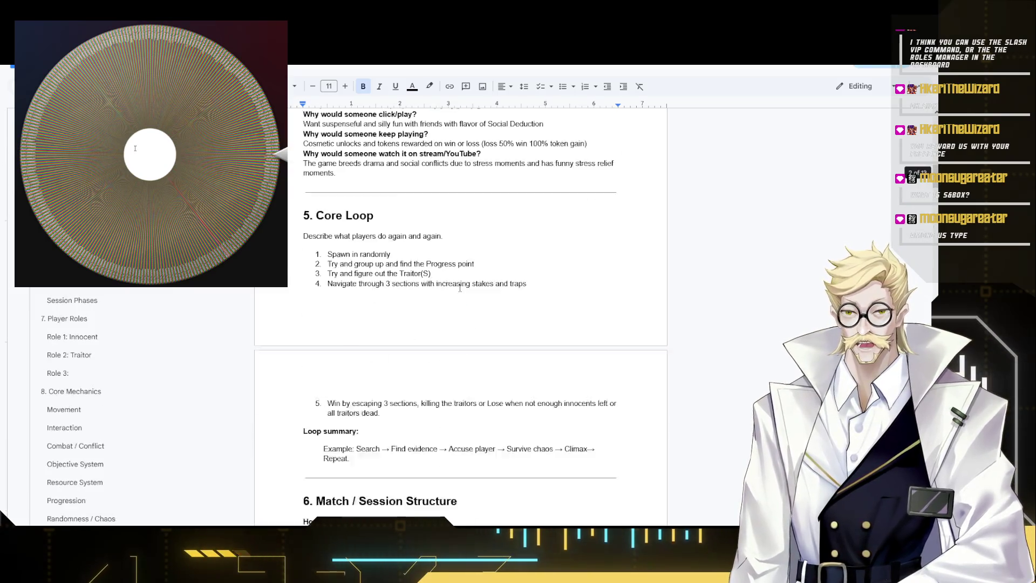
{"action": "scroll", "coordinate": [625, 283], "scroll_direction": "up", "scroll_amount": 10}
{"action": "scroll", "coordinate": [624, 282], "scroll_direction": "up", "scroll_amount": 10}
{"action": "scroll", "coordinate": [555, 243], "scroll_direction": "down", "scroll_amount": 15}
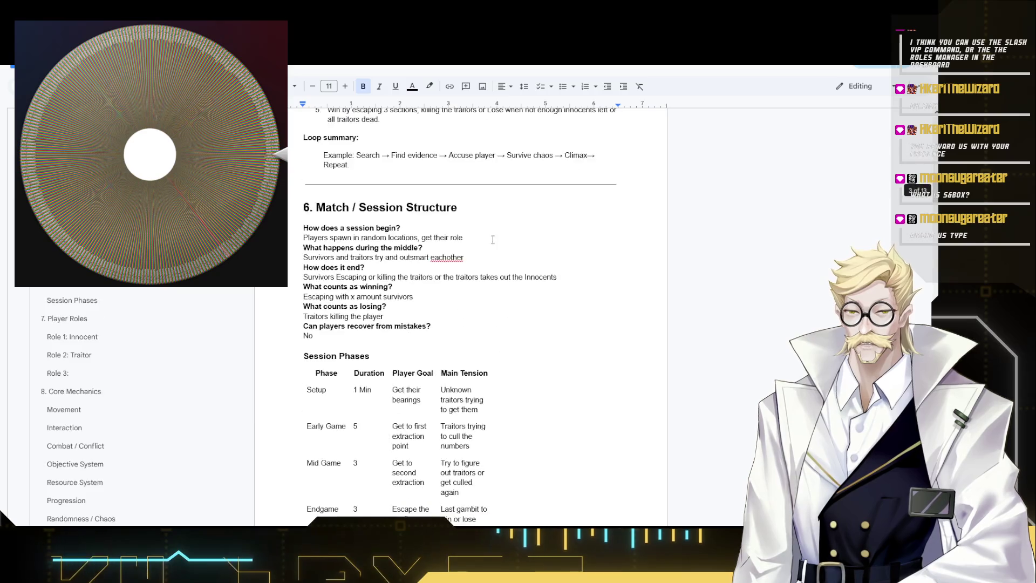
{"action": "scroll", "coordinate": [487, 276], "scroll_direction": "down", "scroll_amount": 5}
{"action": "scroll", "coordinate": [488, 276], "scroll_direction": "down", "scroll_amount": 10}
{"action": "scroll", "coordinate": [482, 277], "scroll_direction": "down", "scroll_amount": 5}
{"action": "scroll", "coordinate": [479, 282], "scroll_direction": "down", "scroll_amount": 5}
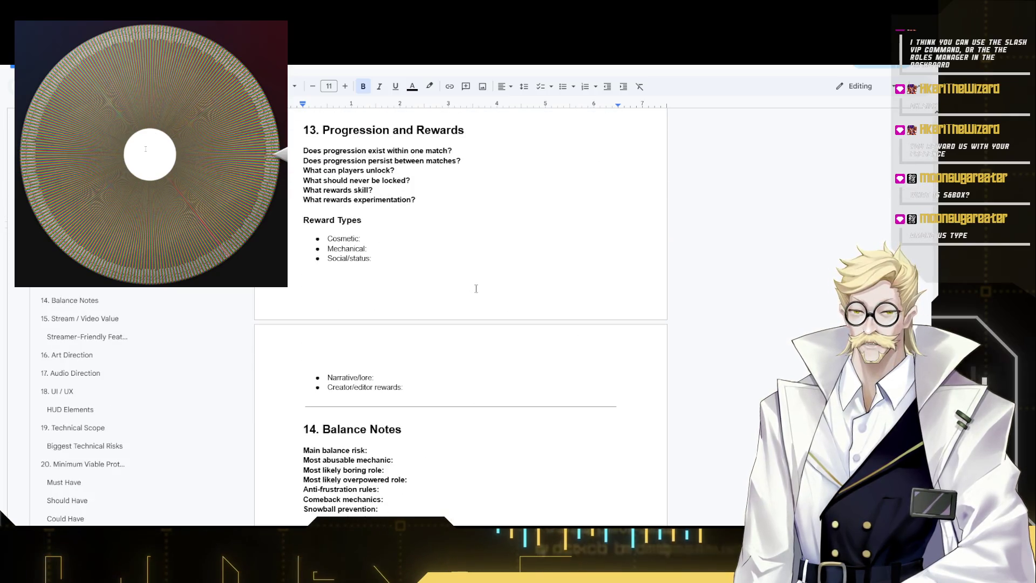
{"action": "scroll", "coordinate": [477, 288], "scroll_direction": "down", "scroll_amount": 10}
{"action": "scroll", "coordinate": [476, 291], "scroll_direction": "down", "scroll_amount": 10}
{"action": "scroll", "coordinate": [475, 293], "scroll_direction": "down", "scroll_amount": 10}
{"action": "scroll", "coordinate": [526, 325], "scroll_direction": "down", "scroll_amount": 5}
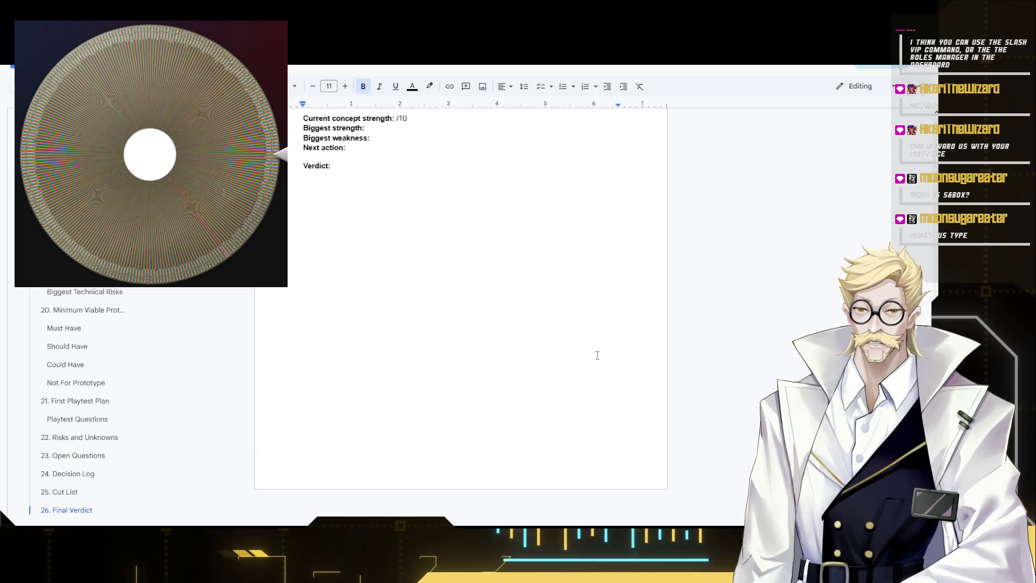
{"action": "scroll", "coordinate": [649, 380], "scroll_direction": "up", "scroll_amount": 15}
{"action": "scroll", "coordinate": [583, 332], "scroll_direction": "up", "scroll_amount": 10}
{"action": "scroll", "coordinate": [535, 284], "scroll_direction": "up", "scroll_amount": 5}
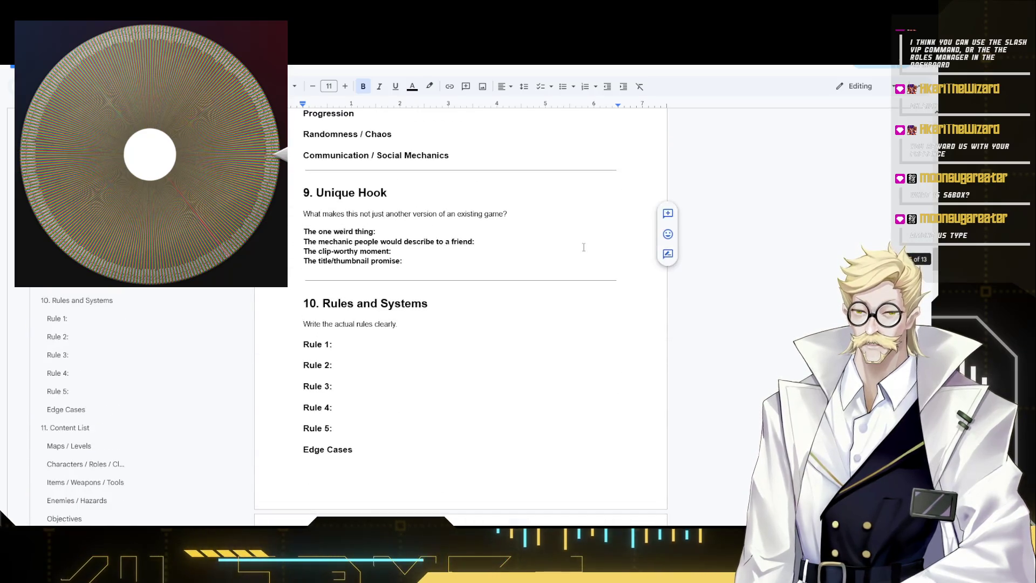
{"action": "scroll", "coordinate": [501, 252], "scroll_direction": "up", "scroll_amount": 3}
{"action": "scroll", "coordinate": [501, 252], "scroll_direction": "up", "scroll_amount": 3}
{"action": "scroll", "coordinate": [495, 251], "scroll_direction": "up", "scroll_amount": 3}
{"action": "scroll", "coordinate": [477, 253], "scroll_direction": "down", "scroll_amount": 2}
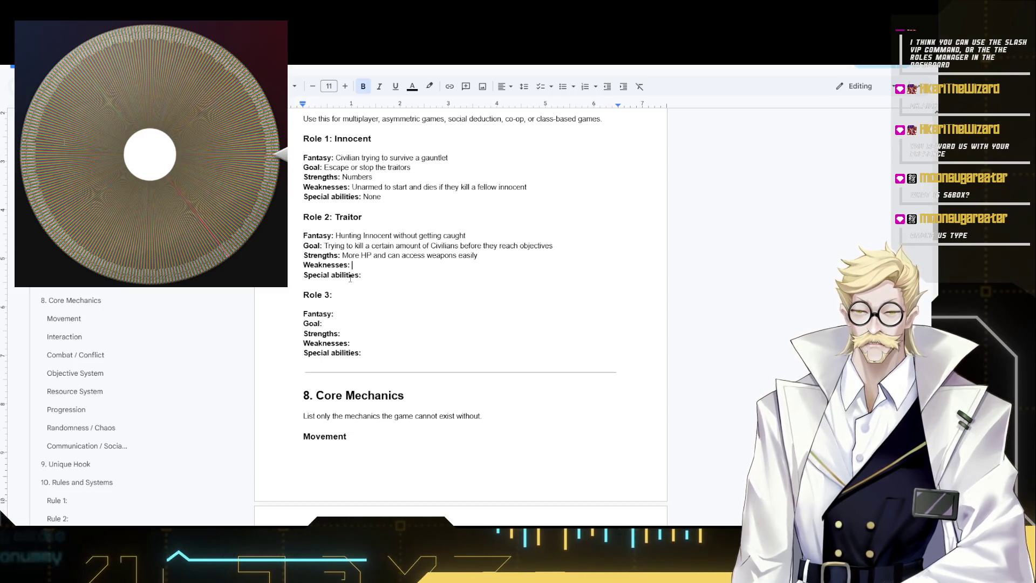
{"action": "type", "text": "Few in Numb"}
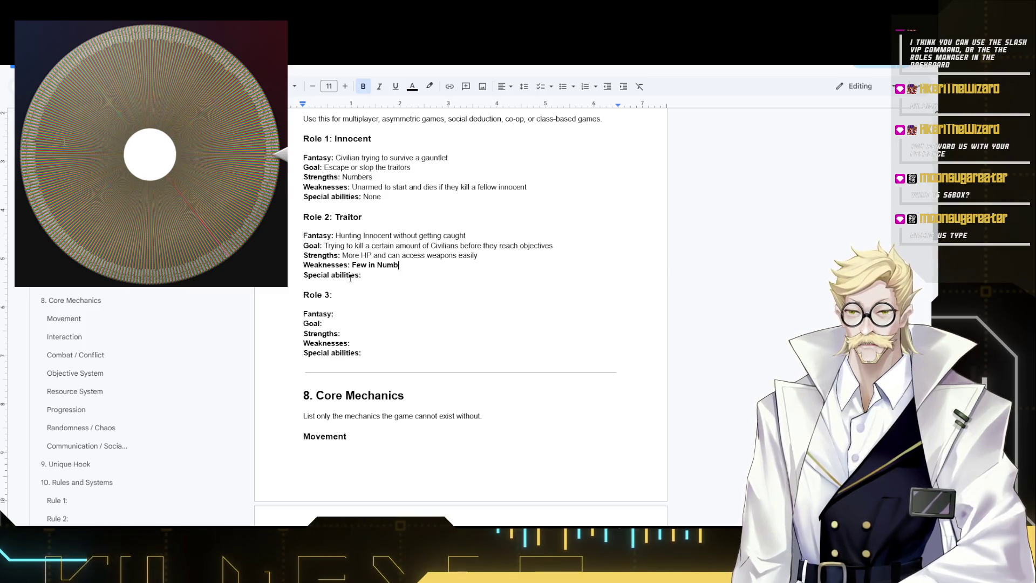
- Finish the Traitor's "Few in Number" weakness and make "Trap Triggers and Weapon Selections" abilities non-bold
{"action": "key", "text": "shift+Left"}
{"action": "key", "text": "shift+Left"}
{"action": "key", "text": "shift+Left"}
{"action": "key", "text": "shift+Left"}
{"action": "key", "text": "shift+Left"}
{"action": "key", "text": "shift+Left"}
{"action": "key", "text": "shift+Left"}
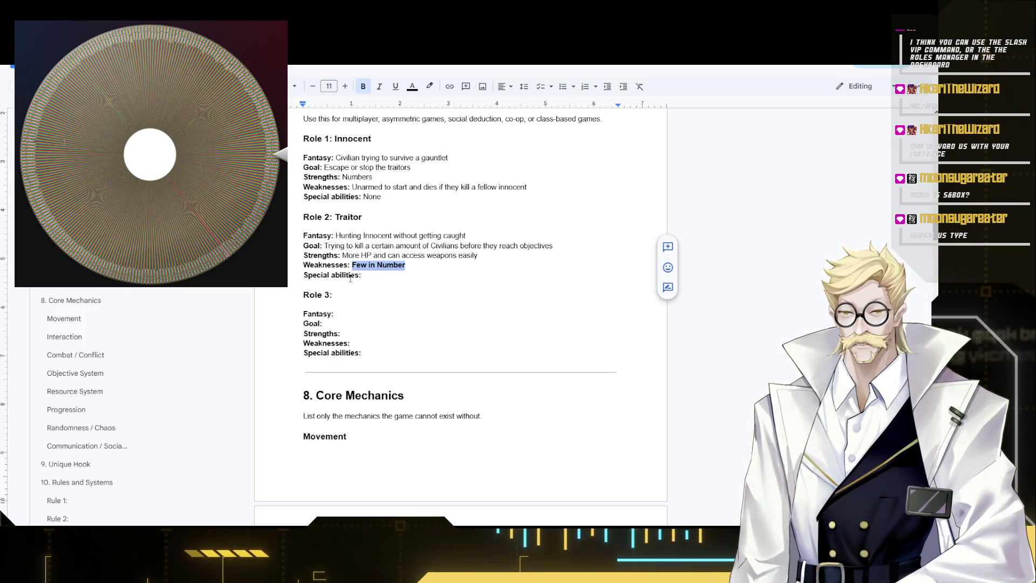
{"action": "key", "text": "Down"}
{"action": "key", "text": "End"}
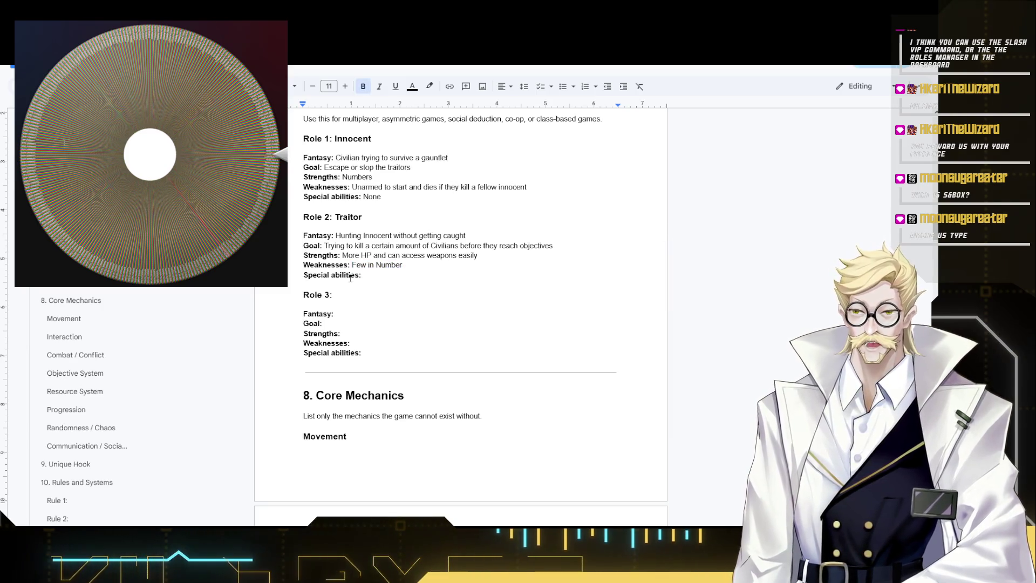
{"action": "type", "text": "ap "}
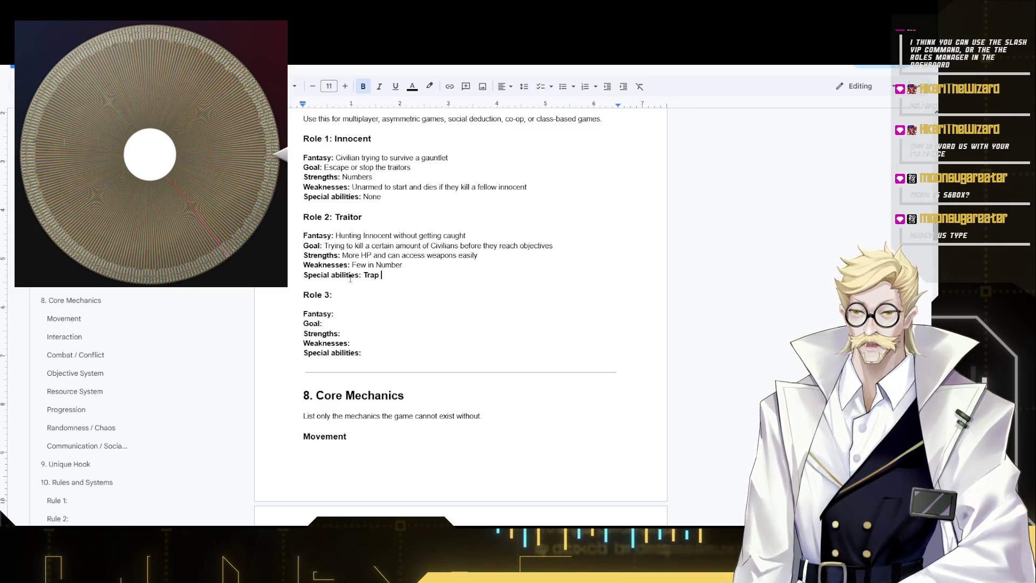
{"action": "type", "text": "Triggers and W"}
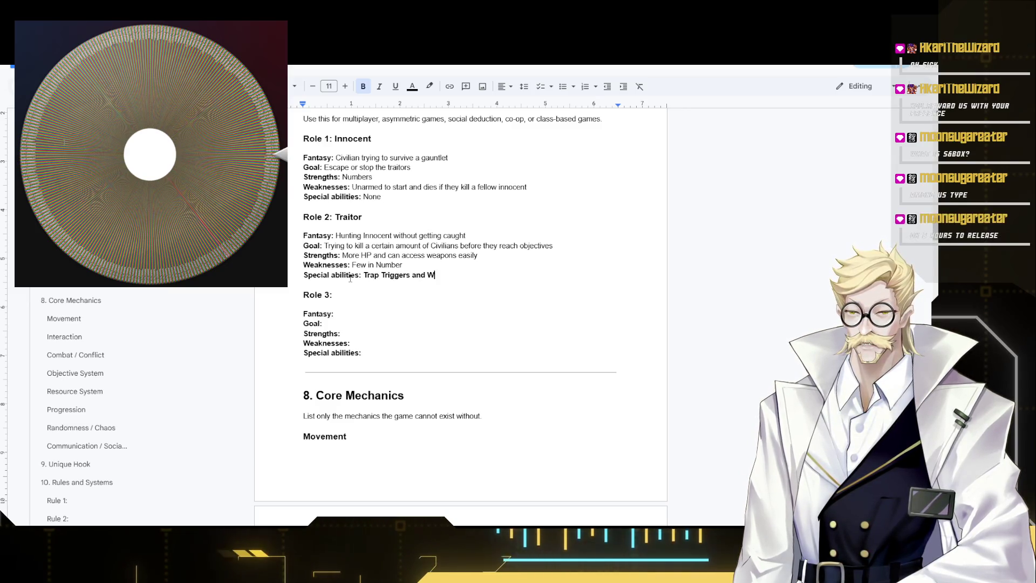
{"action": "type", "text": "eapon Selections"}
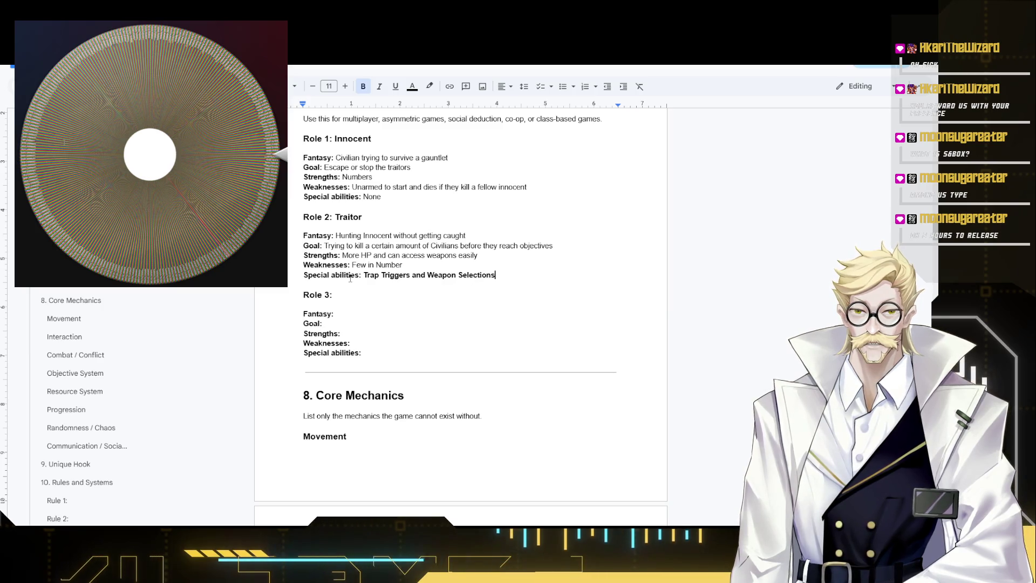
{"action": "left_click", "coordinate": [364, 275], "text": "shift"}
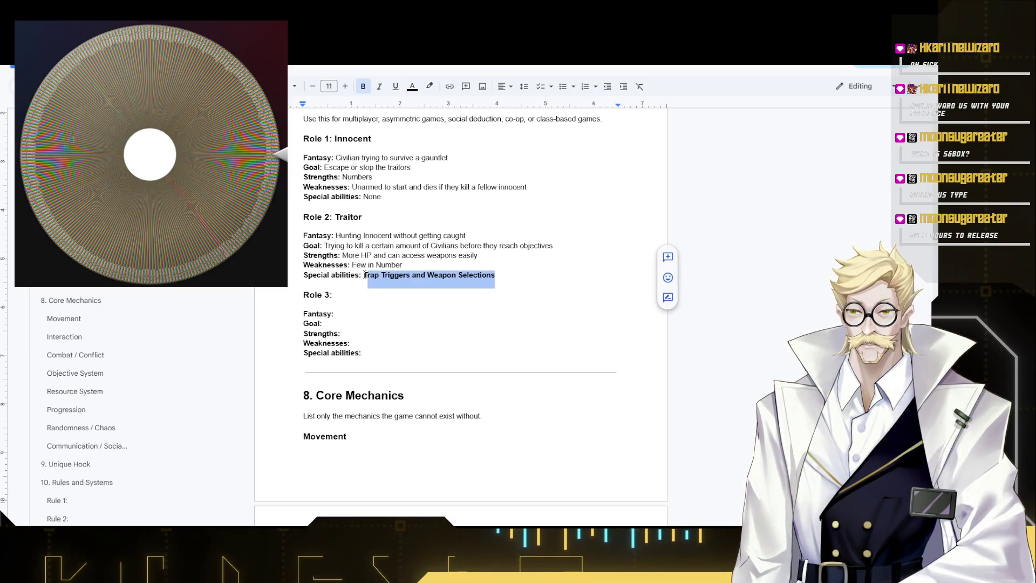
{"action": "key", "text": "ctrl+b"}
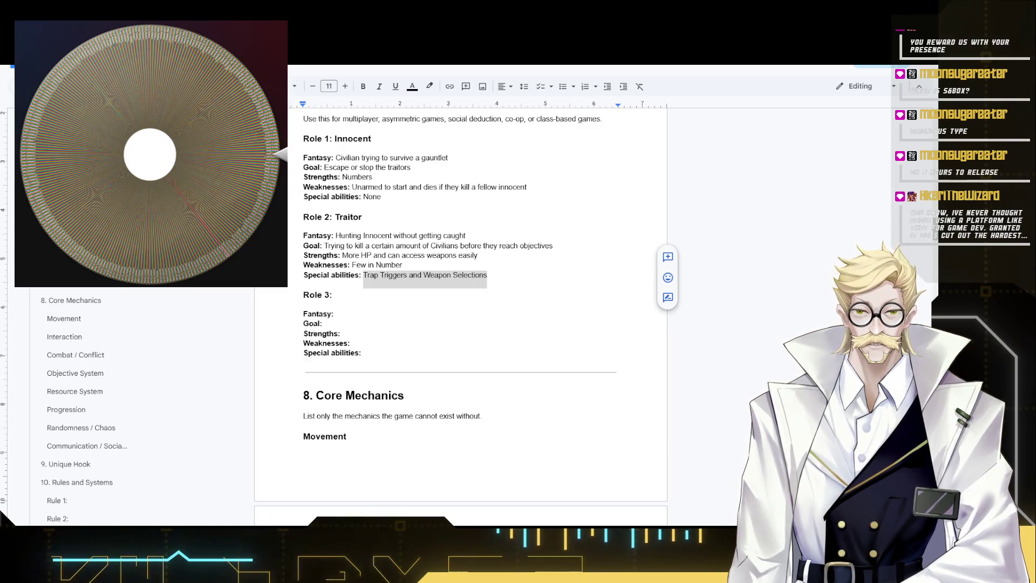
- Move down to begin filling in Role 3's Fantasy line
{"action": "left_click", "coordinate": [402, 319]}
{"action": "left_click", "coordinate": [353, 316]}
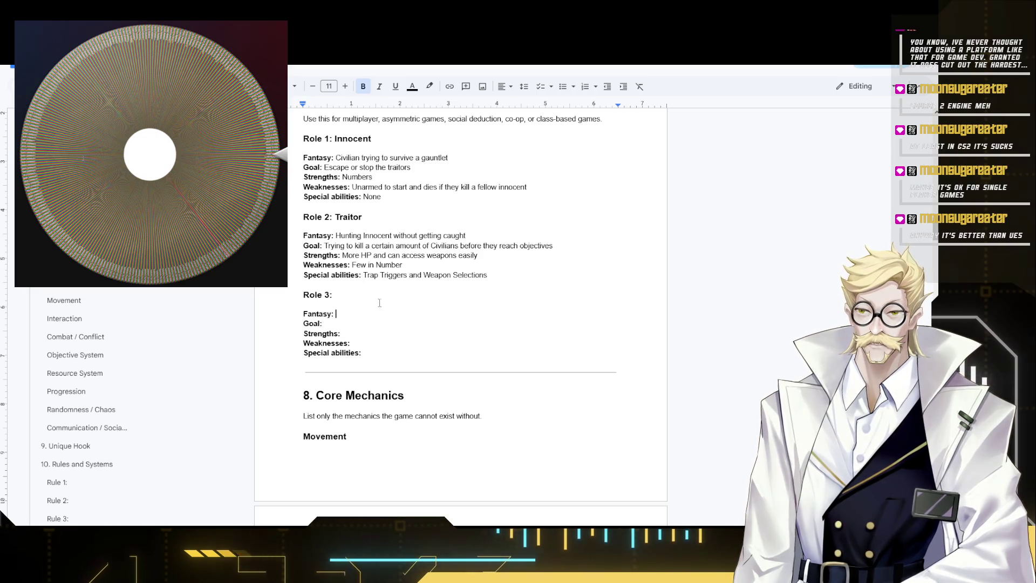
{"action": "left_click", "coordinate": [355, 307]}
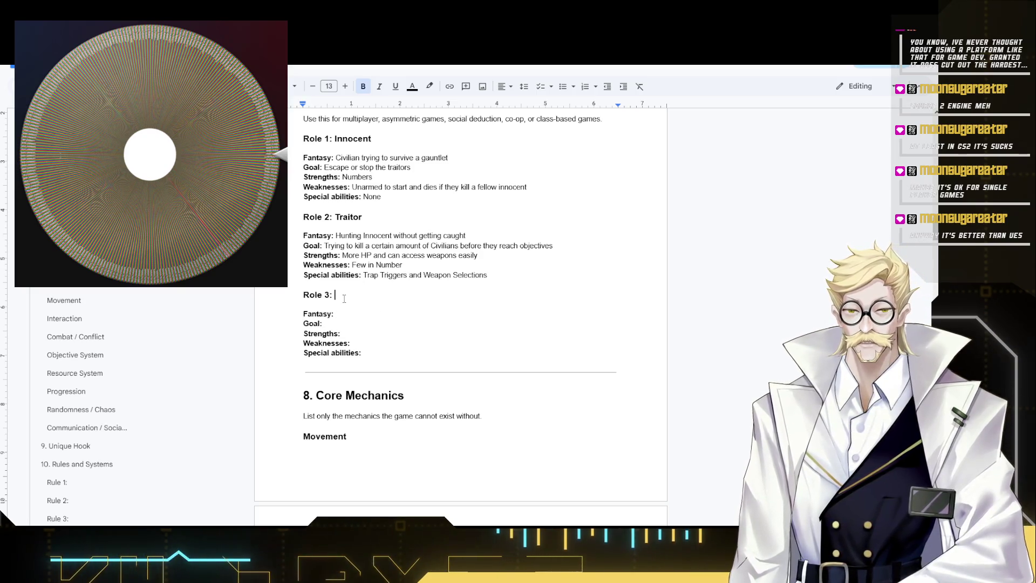
- Name Role 3 "Navigator" and make its compass-to-objective Fantasy description non-bold
{"action": "left_click", "coordinate": [314, 308]}
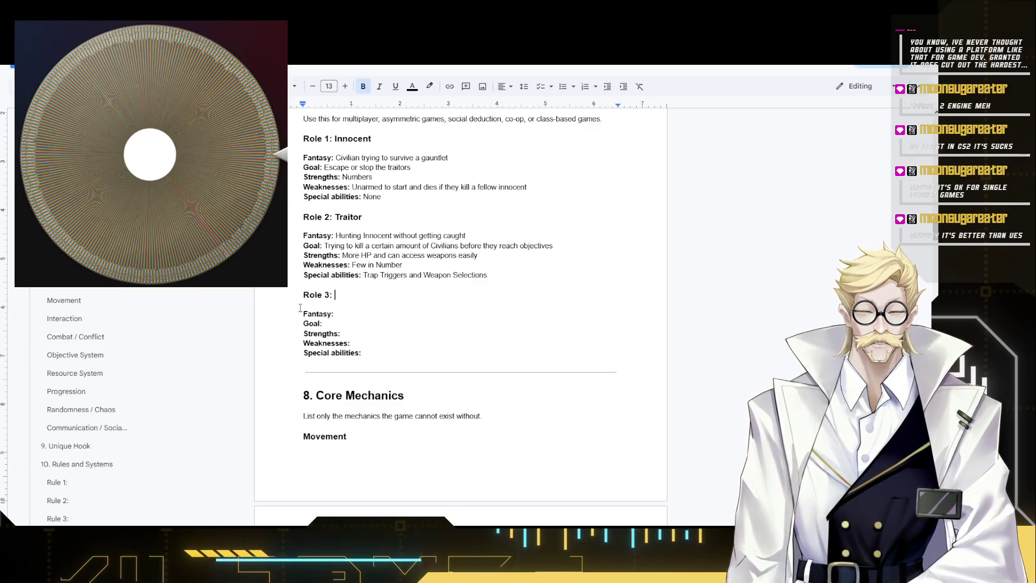
{"action": "type", "text": "Navigator"}
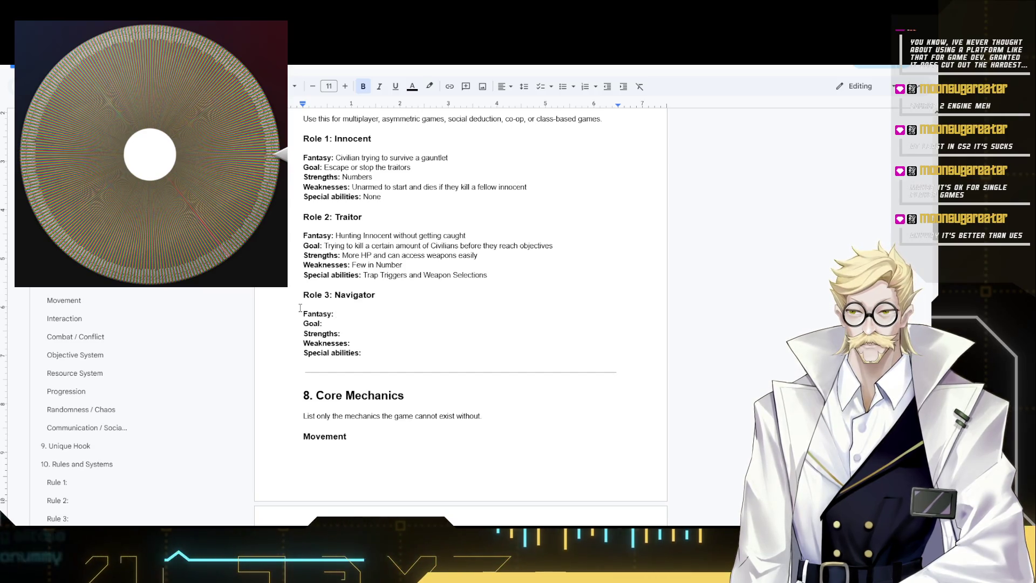
{"action": "type", "text": "Has a compa"}
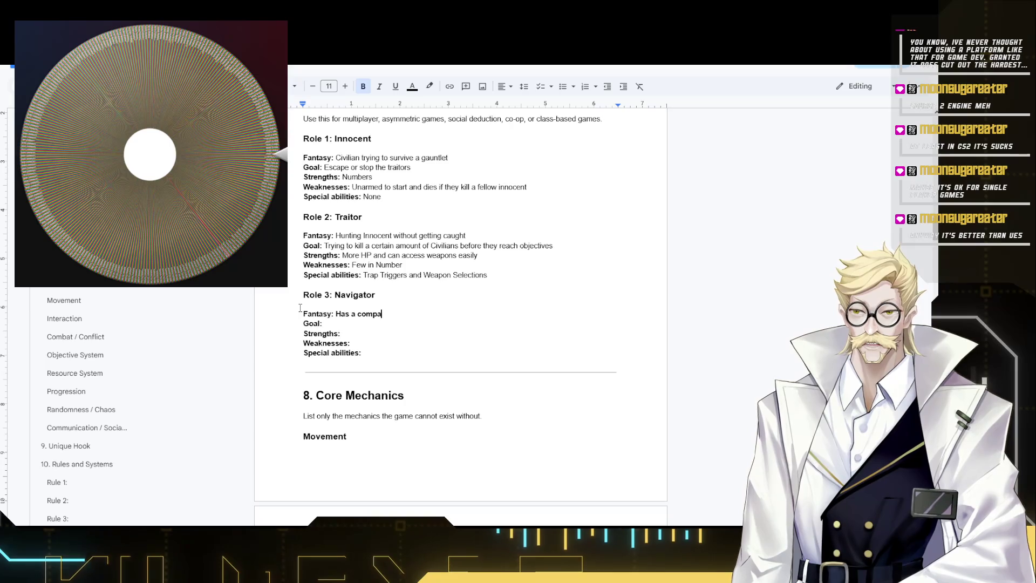
{"action": "type", "text": "ss that points to the"}
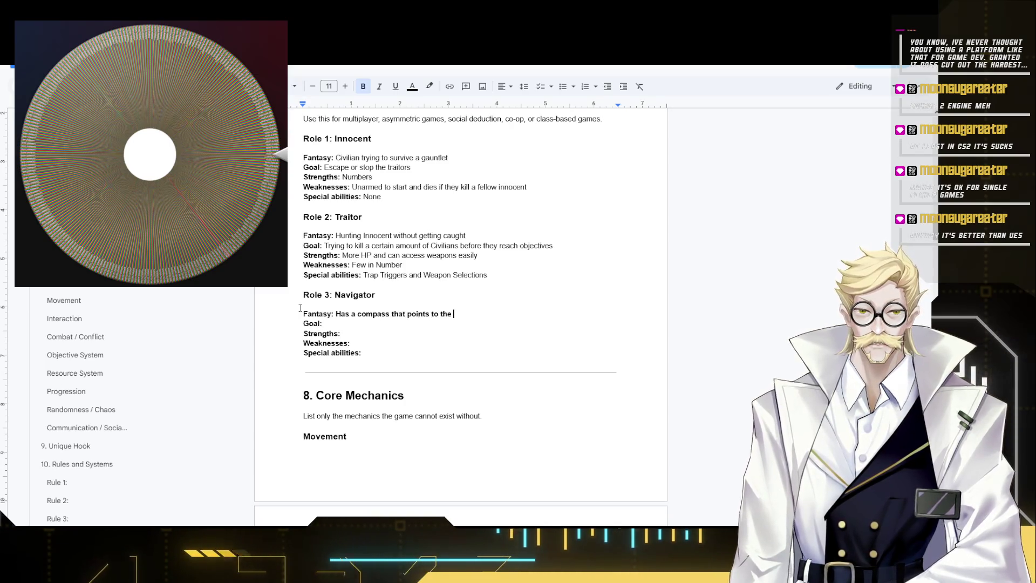
{"action": "type", "text": "next objecti"}
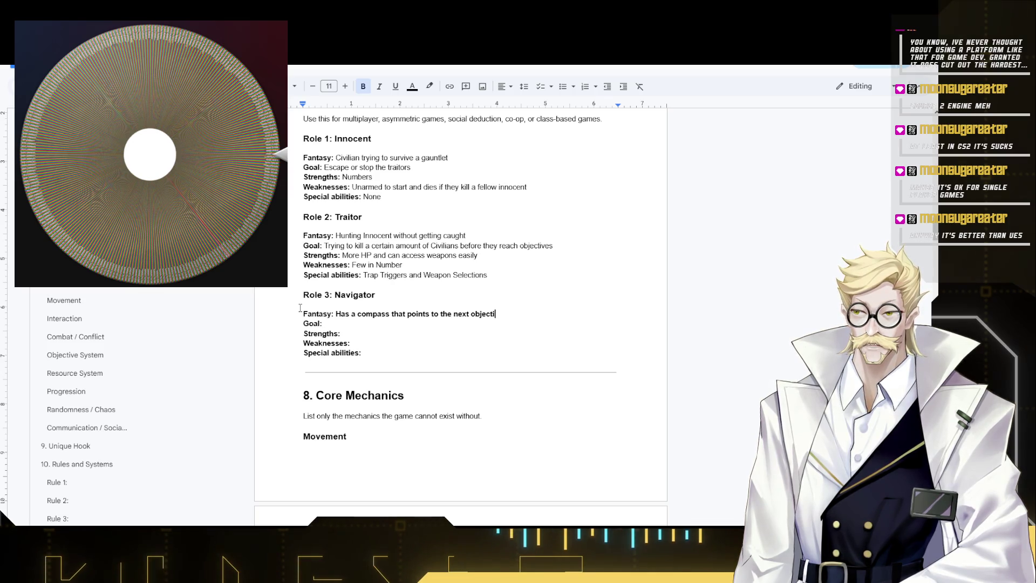
{"action": "type", "text": "ve"}
{"action": "left_click", "coordinate": [338, 317], "text": "shift"}
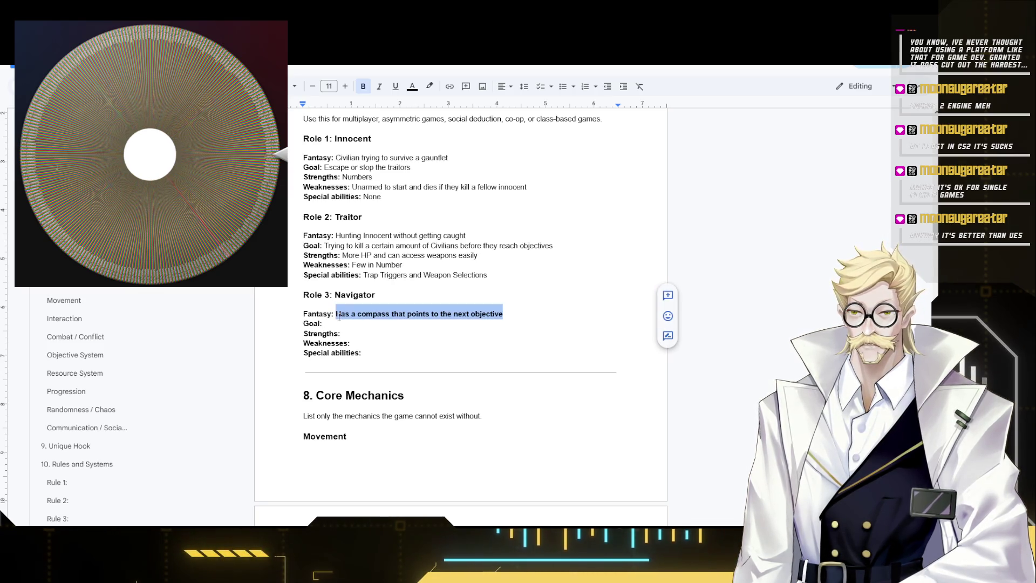
{"action": "key", "text": "ctrl+b"}
{"action": "key", "text": "Down"}
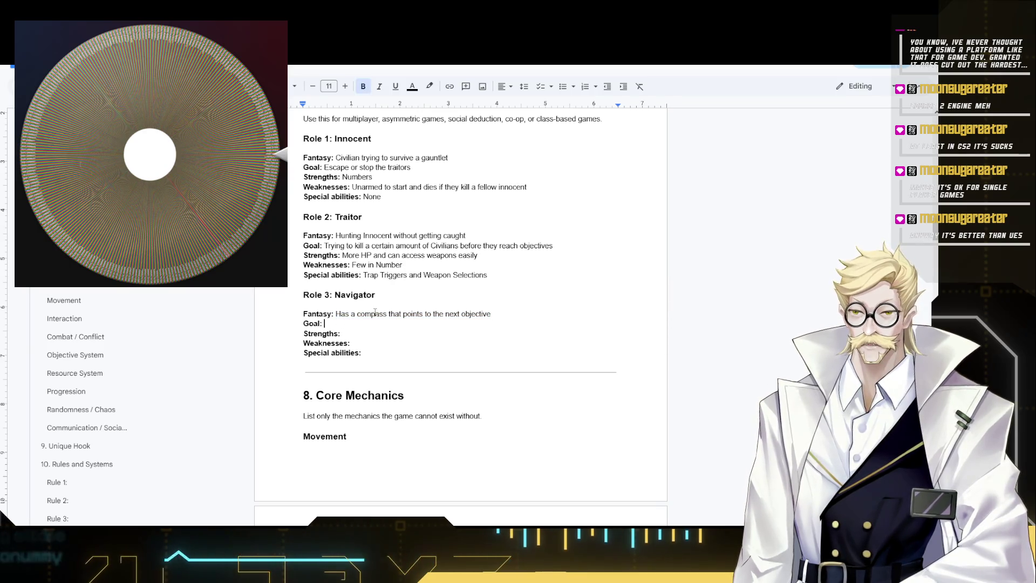
{"action": "type", "text": "H"}
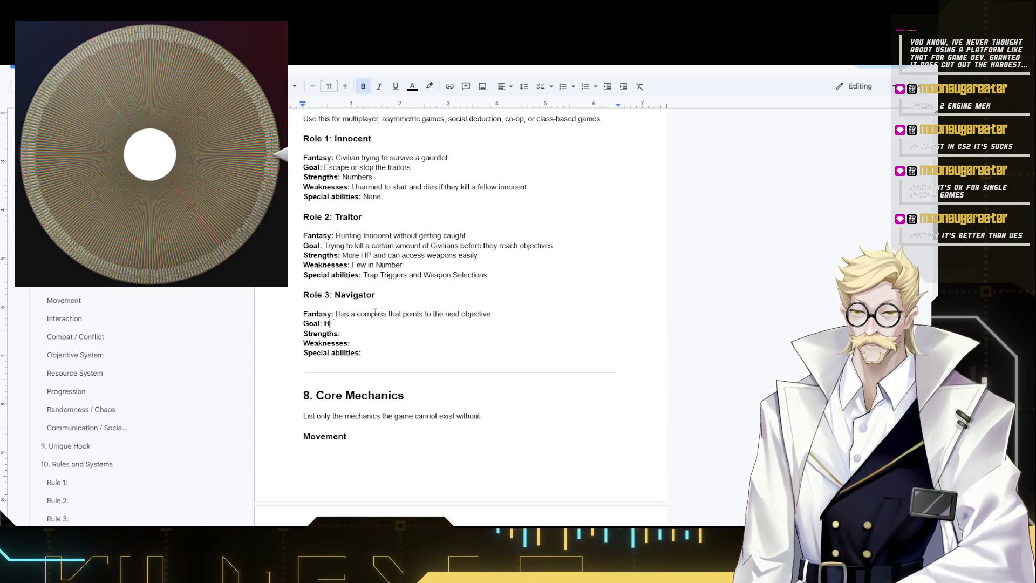
{"action": "type", "text": "elp and gather "}
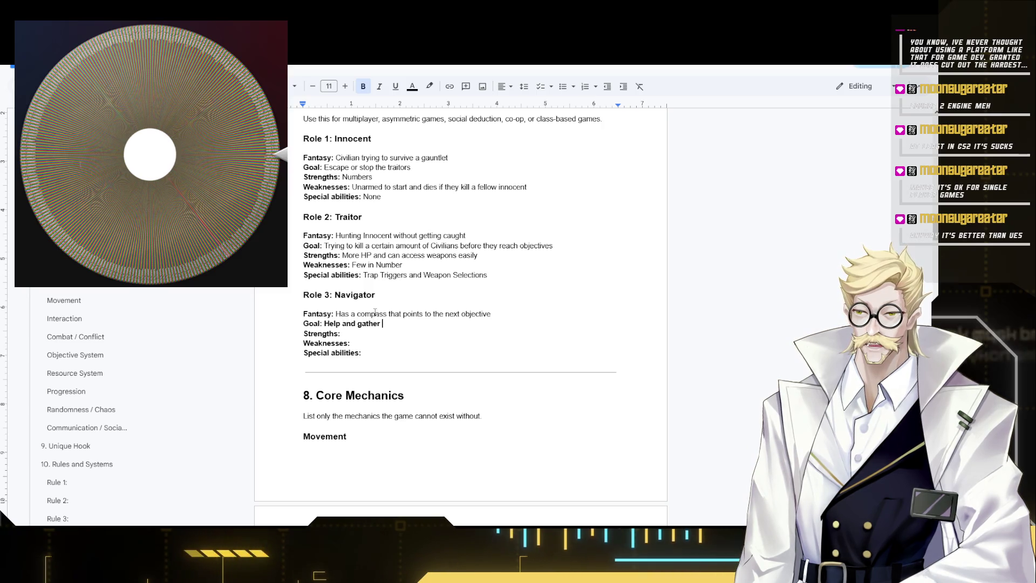
{"action": "type", "text": "fellow In"}
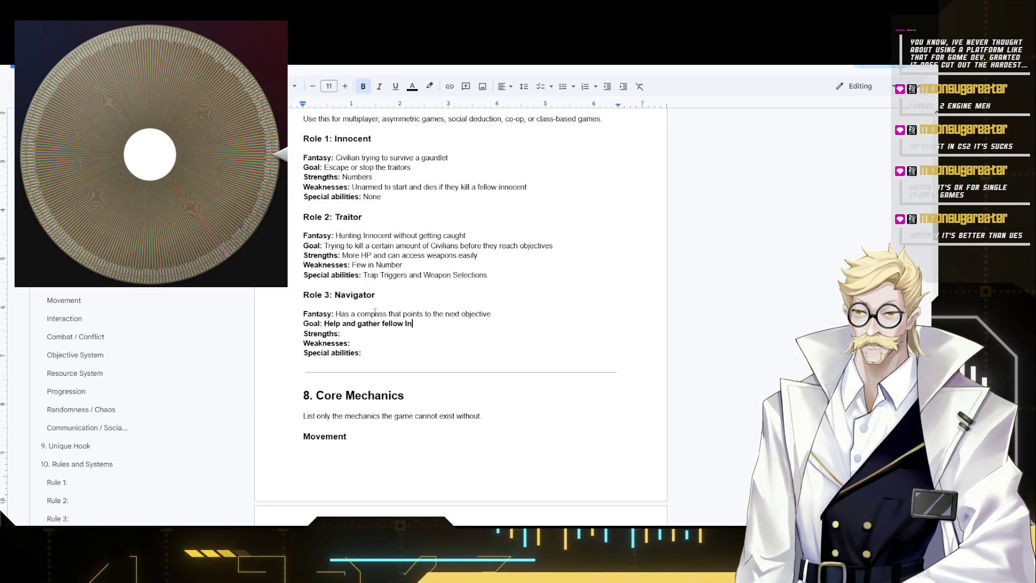
{"action": "type", "text": "nocents to progress"}
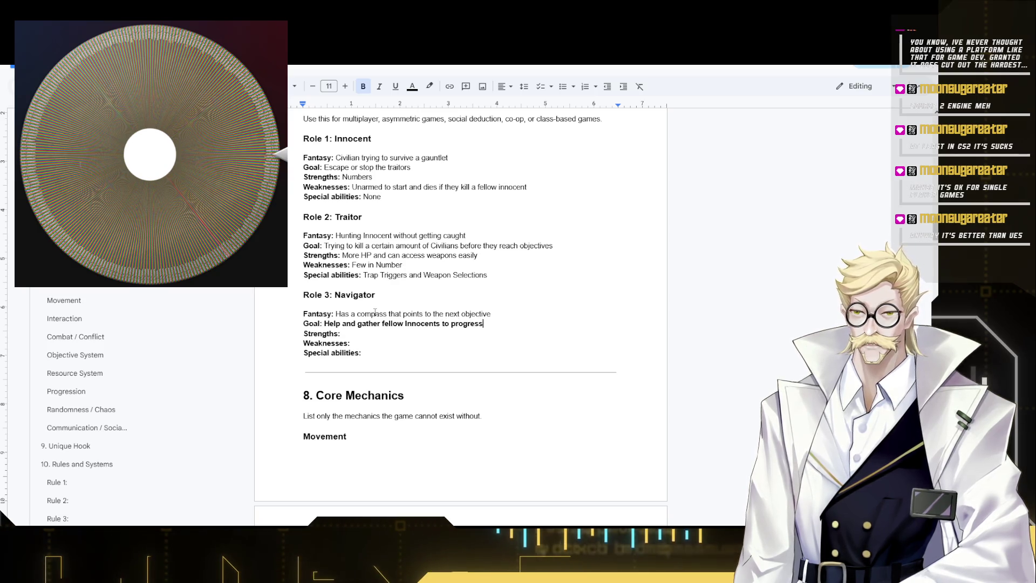
- Give the Navigator the Goal "Help and gather fellow Innocents to progress" in plain text
{"action": "left_click", "coordinate": [325, 324], "text": "shift"}
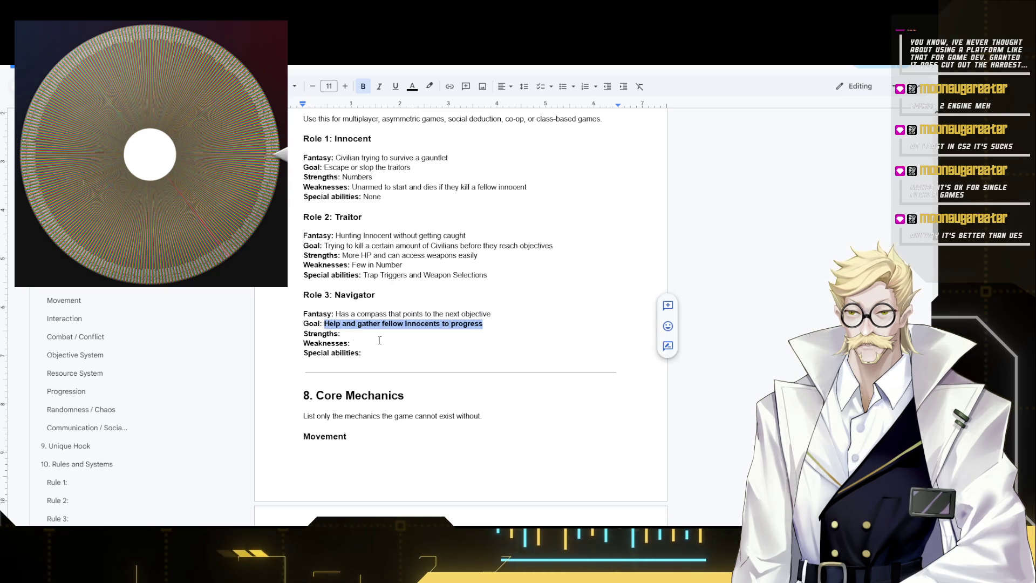
{"action": "left_click", "coordinate": [500, 314]}
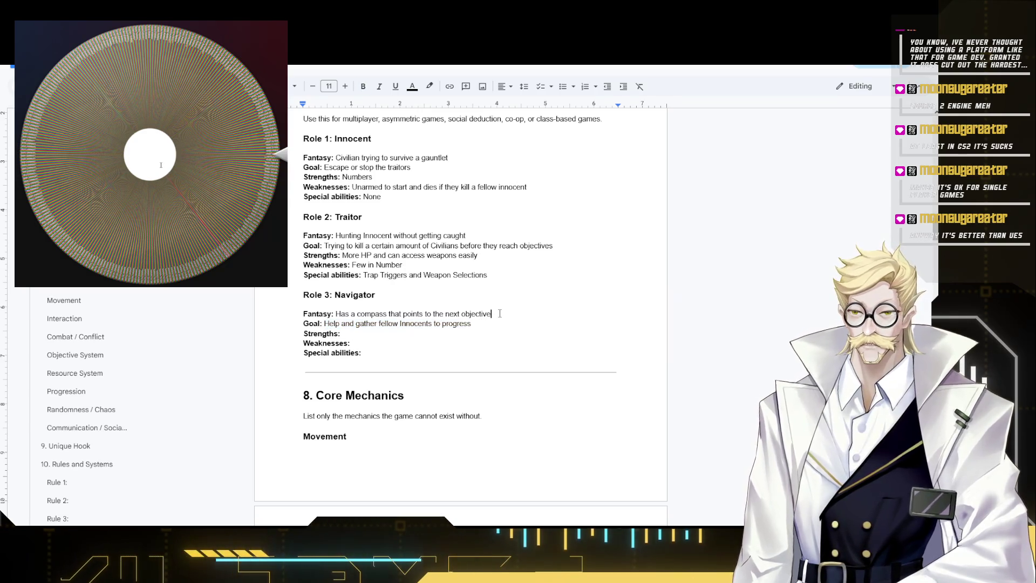
- Move the compass description from the Navigator's Fantasy to its Special abilities
{"action": "left_click_drag", "start_coordinate": [500, 313], "coordinate": [335, 313]}
{"action": "key", "text": "ctrl+c"}
{"action": "key", "text": "BackSpace"}
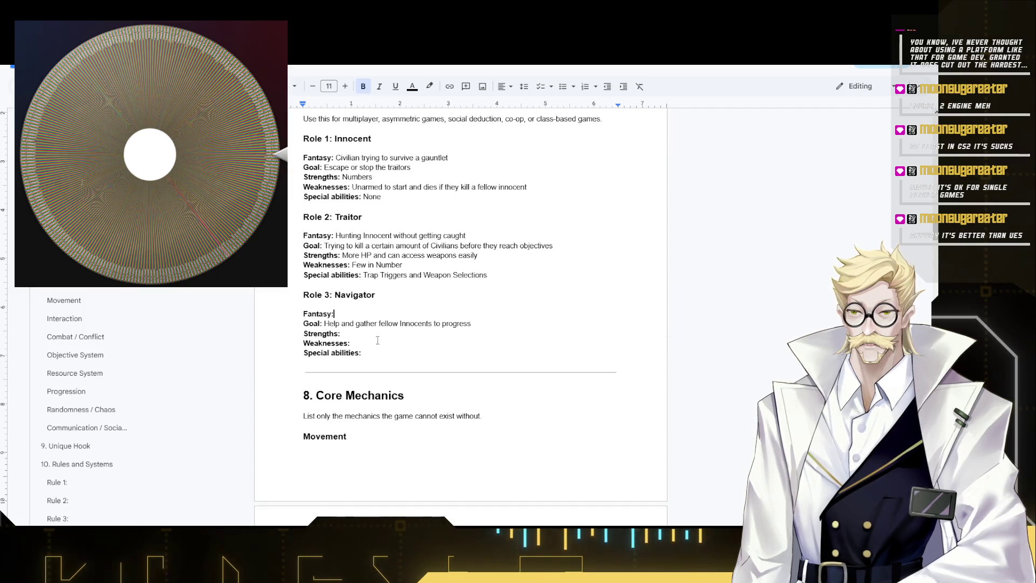
{"action": "left_click", "coordinate": [373, 335]}
{"action": "key", "text": "ctrl+v"}
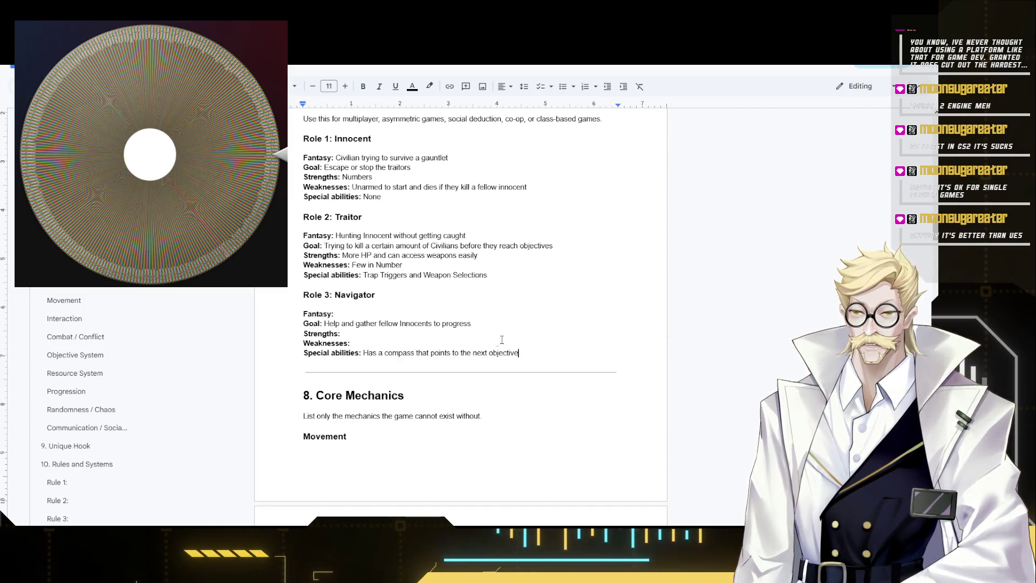
- Write the new Fantasy "Leads the innocent to quicker find the exit"
{"action": "left_click", "coordinate": [407, 315]}
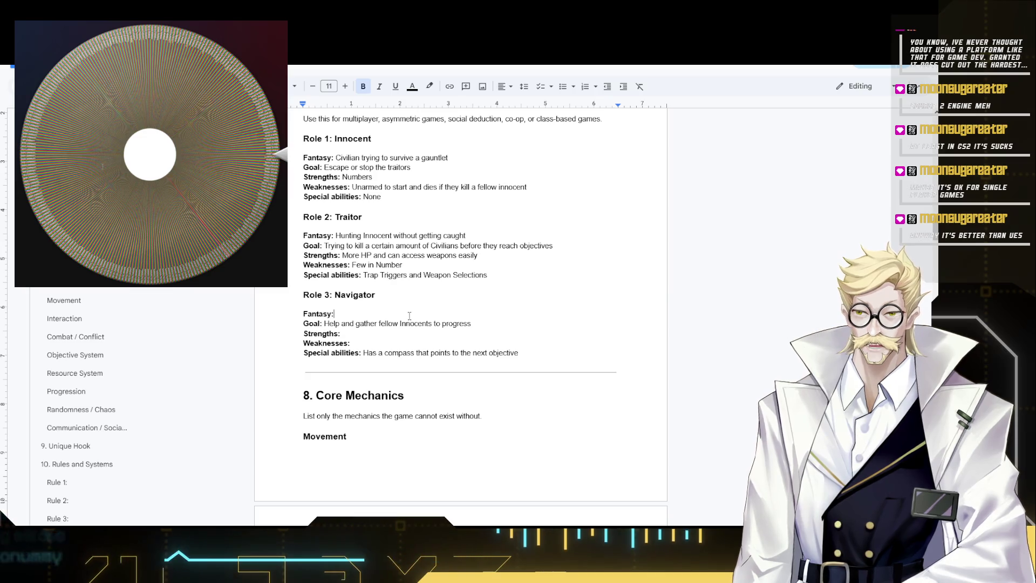
{"action": "type", "text": "Le"}
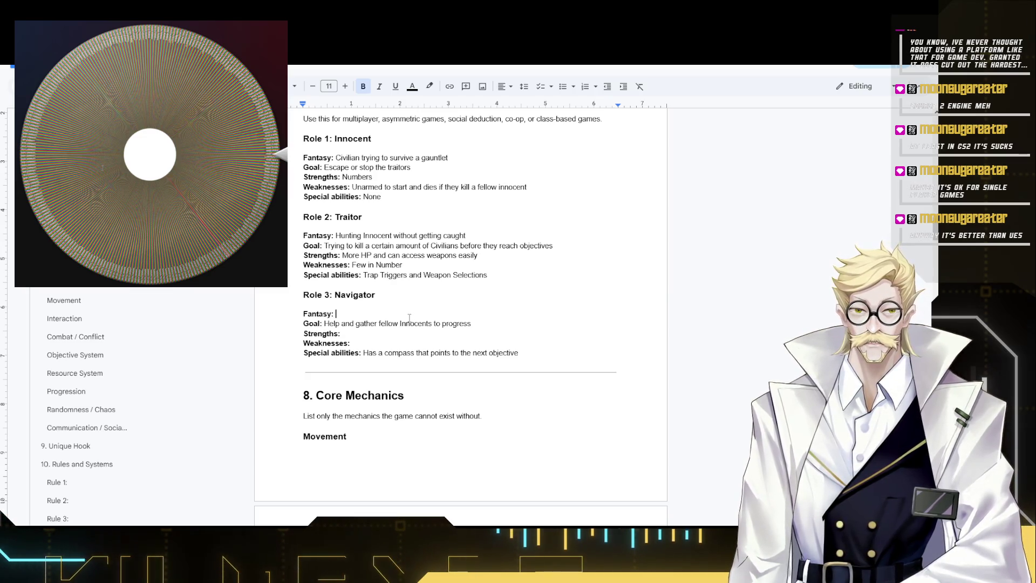
{"action": "type", "text": "ads the "}
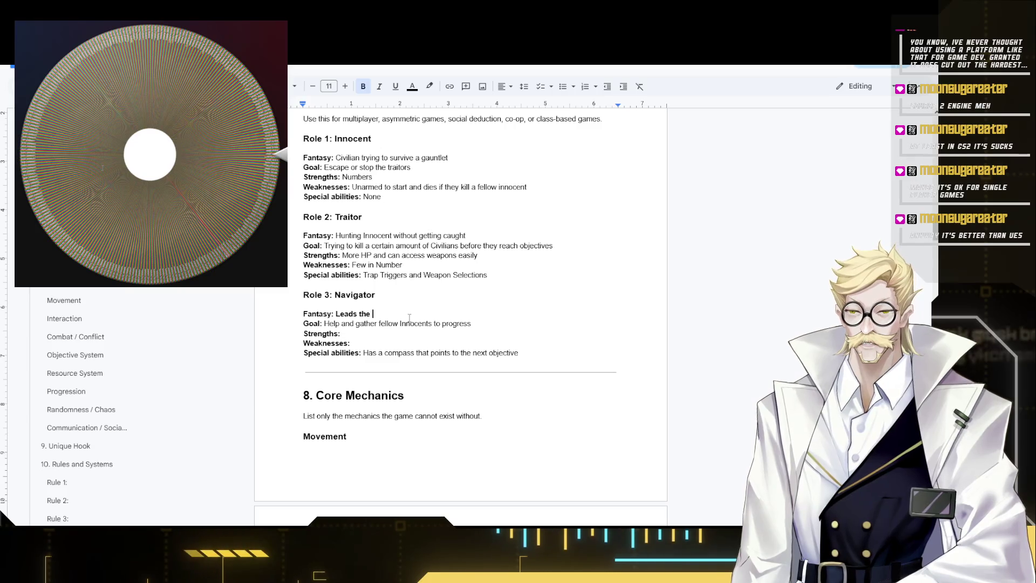
{"action": "type", "text": "i"}
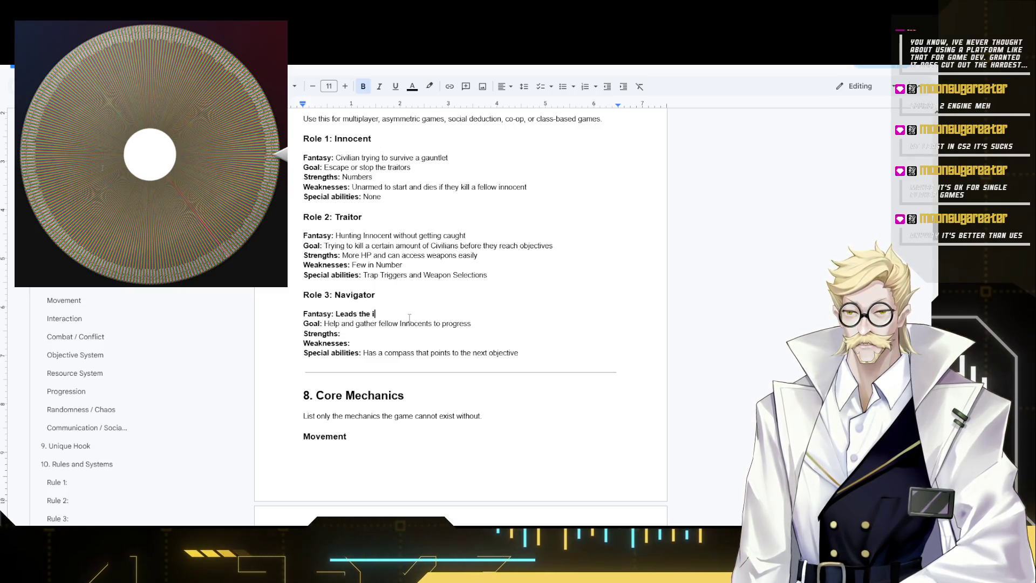
{"action": "type", "text": "nnocent to "}
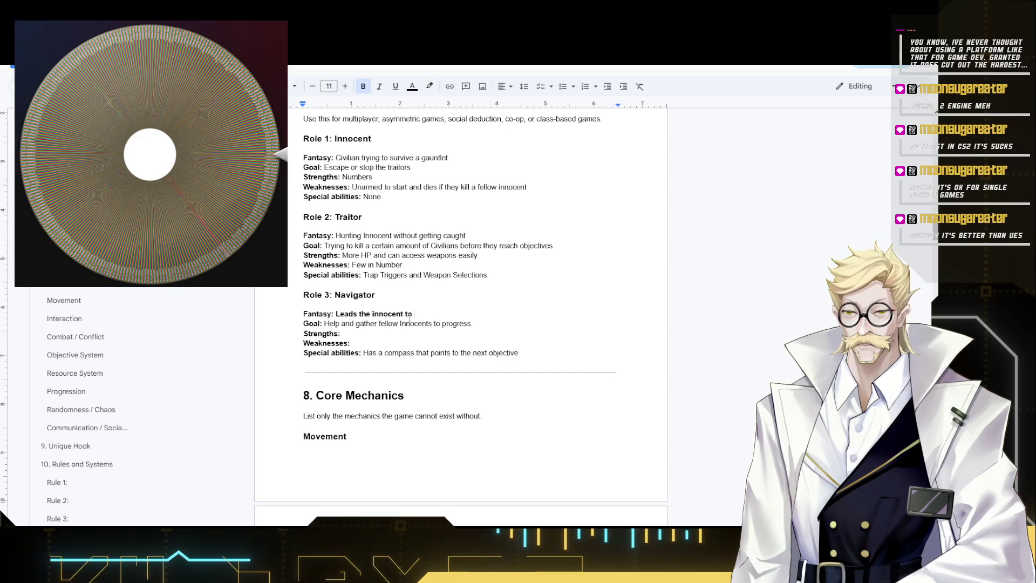
{"action": "type", "text": "quicker find the exit"}
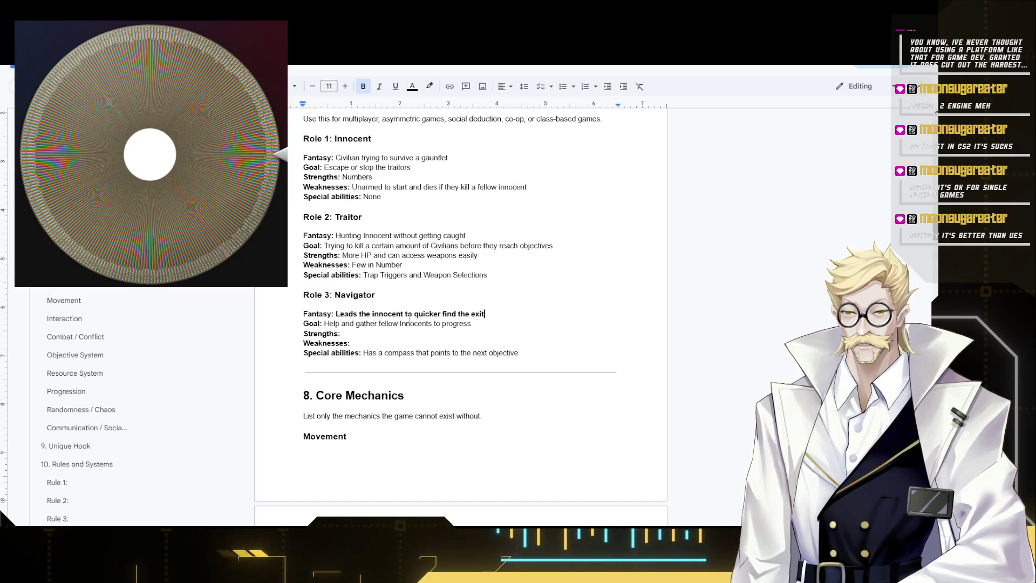
{"action": "left_click", "coordinate": [336, 314], "text": "shift"}
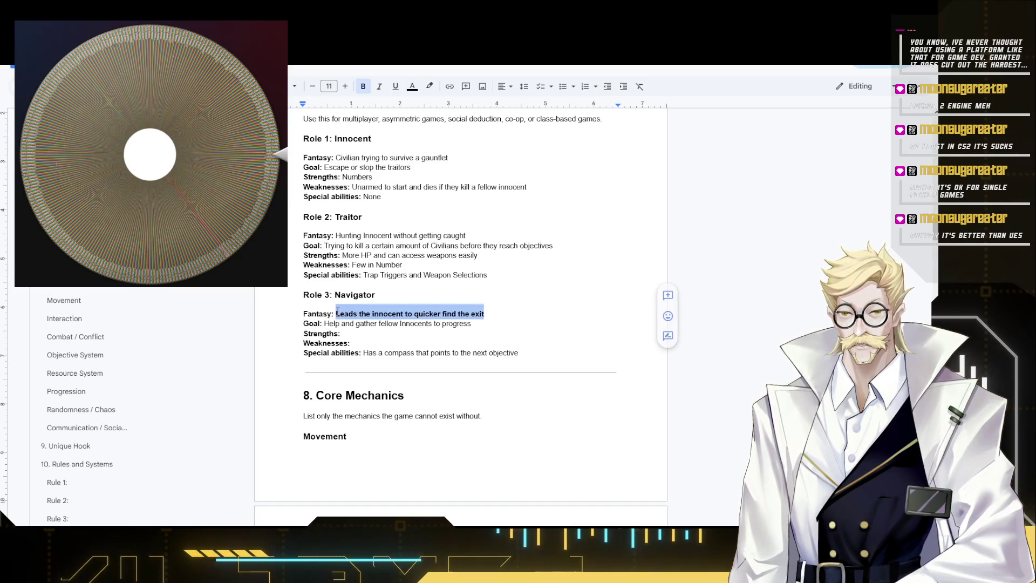
- Replace the Navigator's strength with "Knows where the next objective is" in plain text
{"action": "key", "text": "ctrl+b"}
{"action": "left_click", "coordinate": [361, 333]}
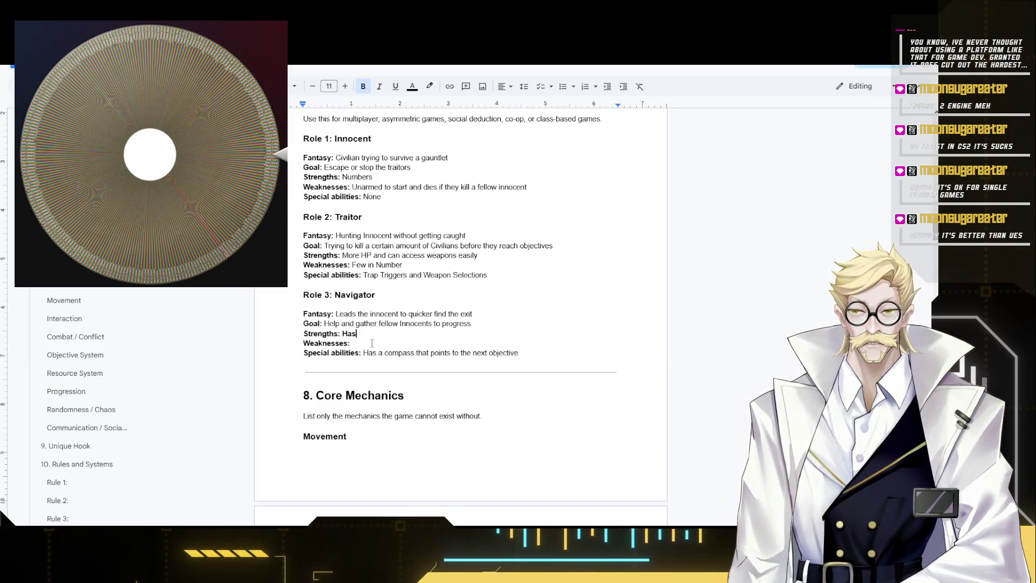
{"action": "type", "text": "Has"}
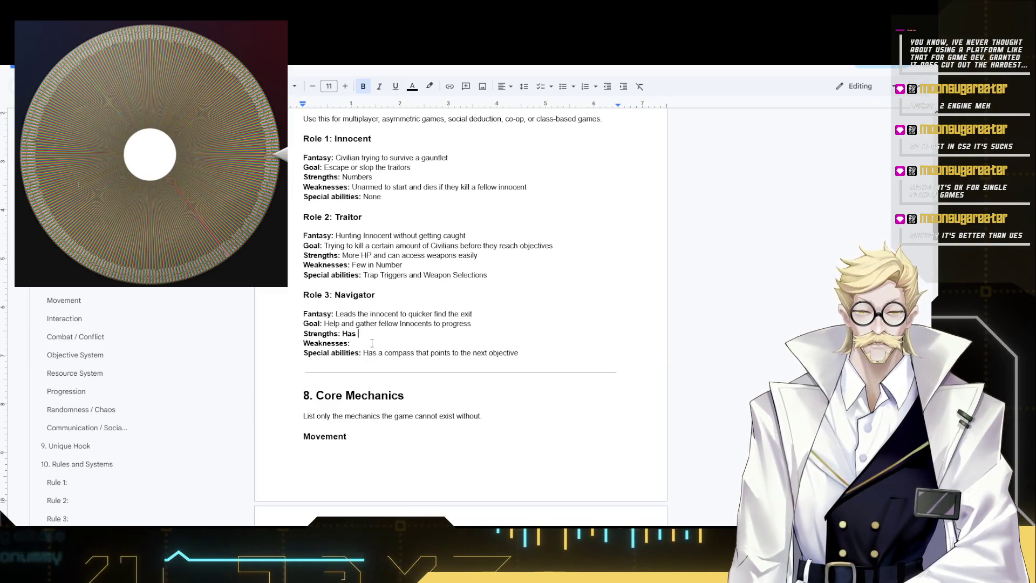
{"action": "type", "text": " a Compass"}
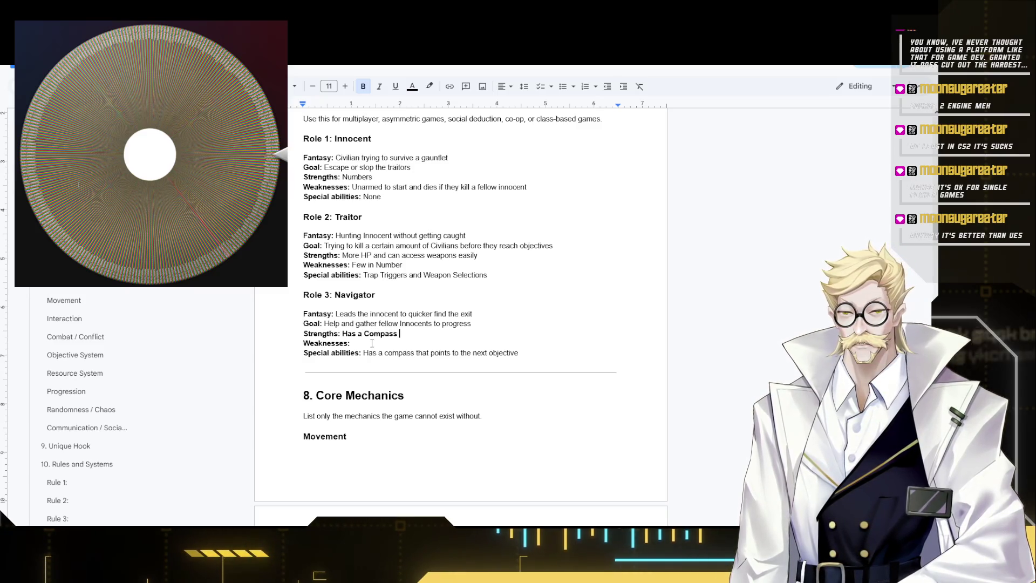
{"action": "left_click_drag", "start_coordinate": [399, 333], "coordinate": [343, 335]}
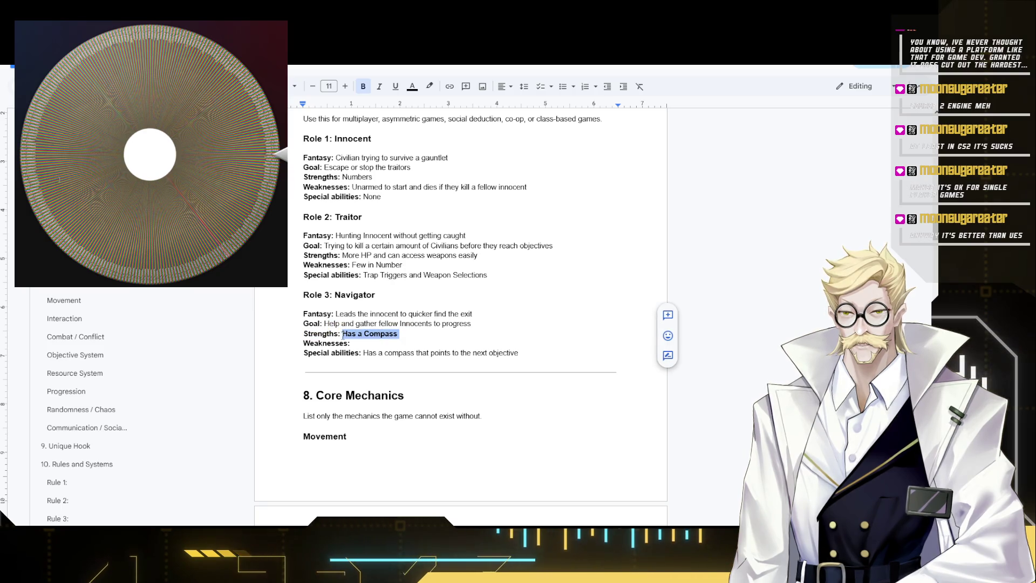
{"action": "type", "text": "Knows "}
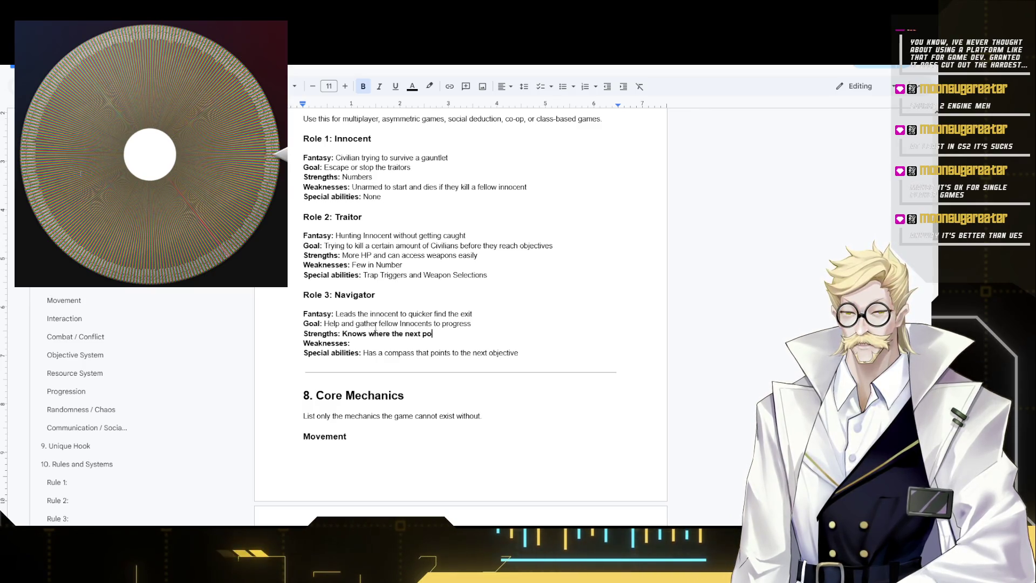
{"action": "type", "text": "int"}
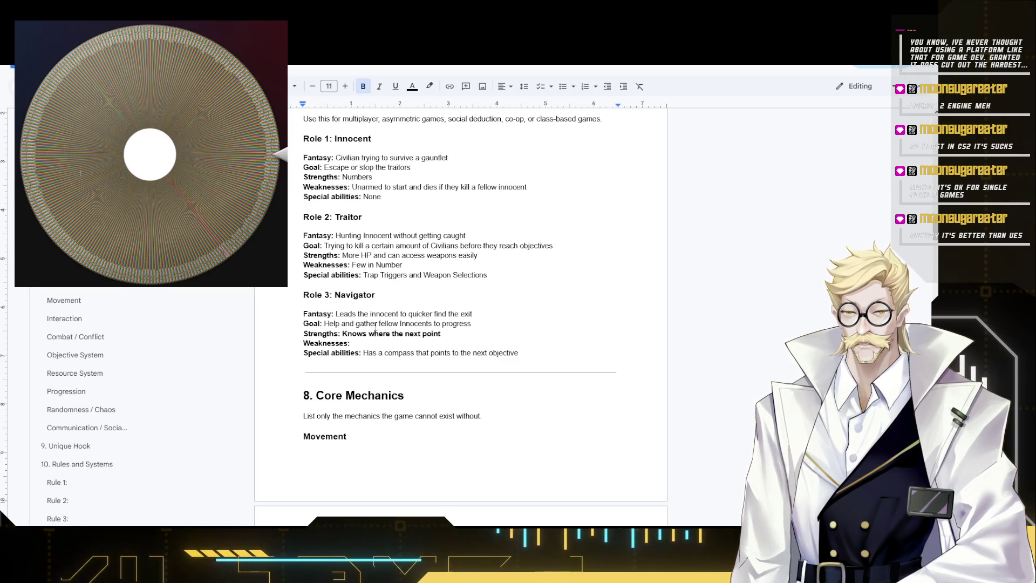
{"action": "key", "text": "BackSpace"}
{"action": "key", "text": "BackSpace"}
{"action": "key", "text": "BackSpace"}
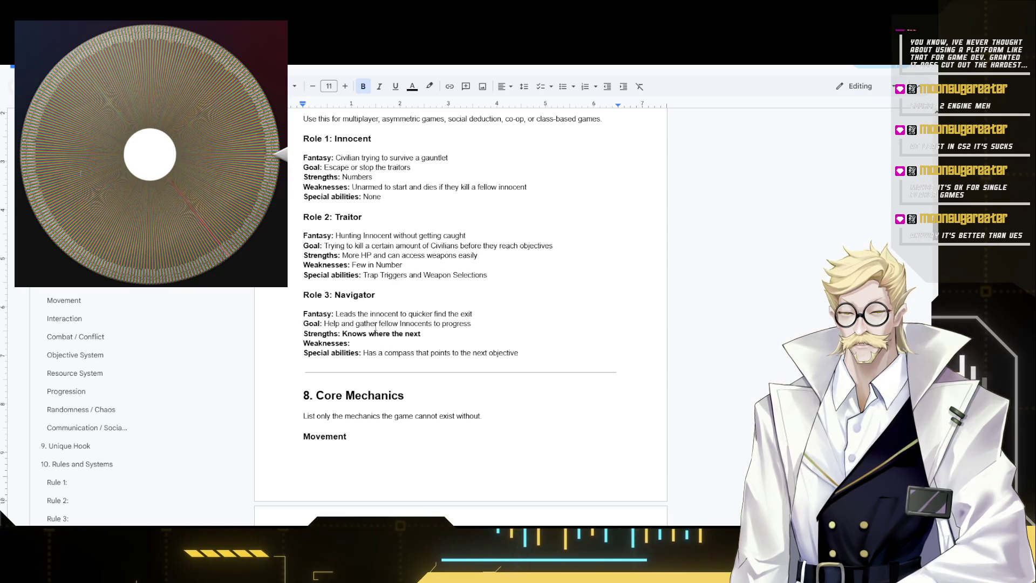
{"action": "type", "text": "object"}
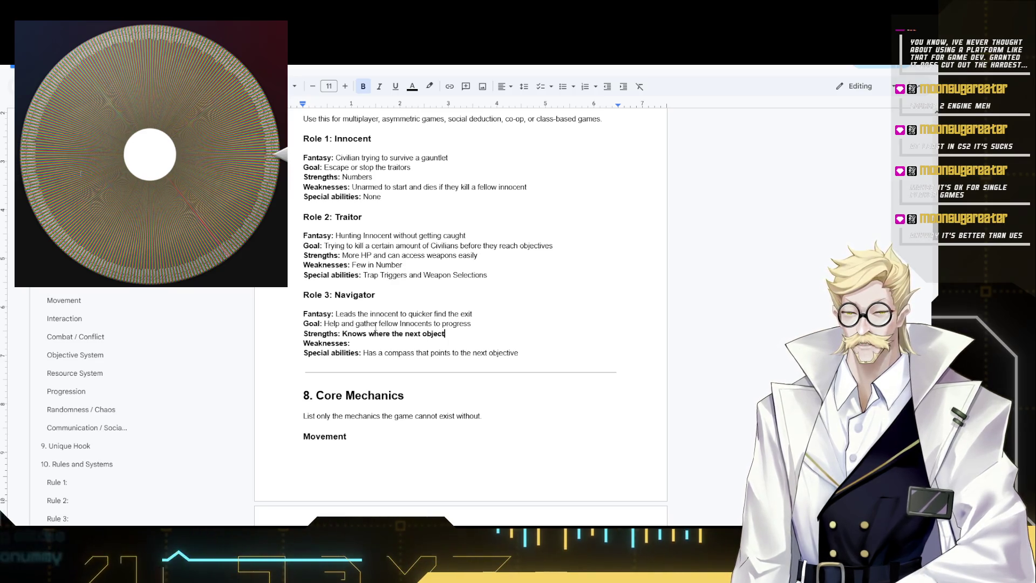
{"action": "type", "text": "ive is"}
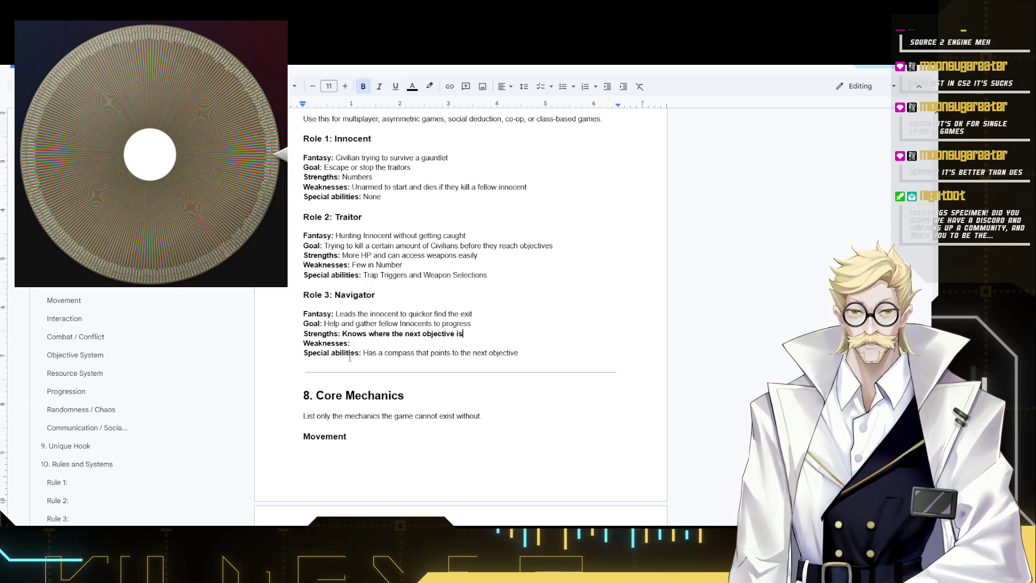
{"action": "key", "text": "ctrl+shift+Left"}
{"action": "key", "text": "ctrl+shift+Left"}
{"action": "key", "text": "ctrl+shift+Left"}
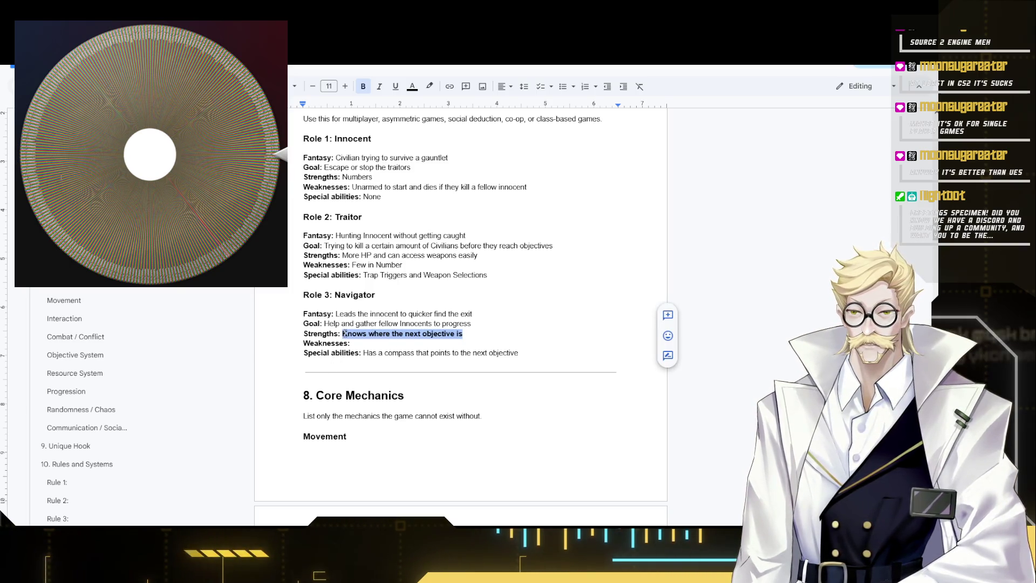
{"action": "key", "text": "ctrl+b"}
- Fix the line breaks around the Weaknesses and Special abilities lines
{"action": "left_click", "coordinate": [384, 341]}
{"action": "key", "text": "Delete"}
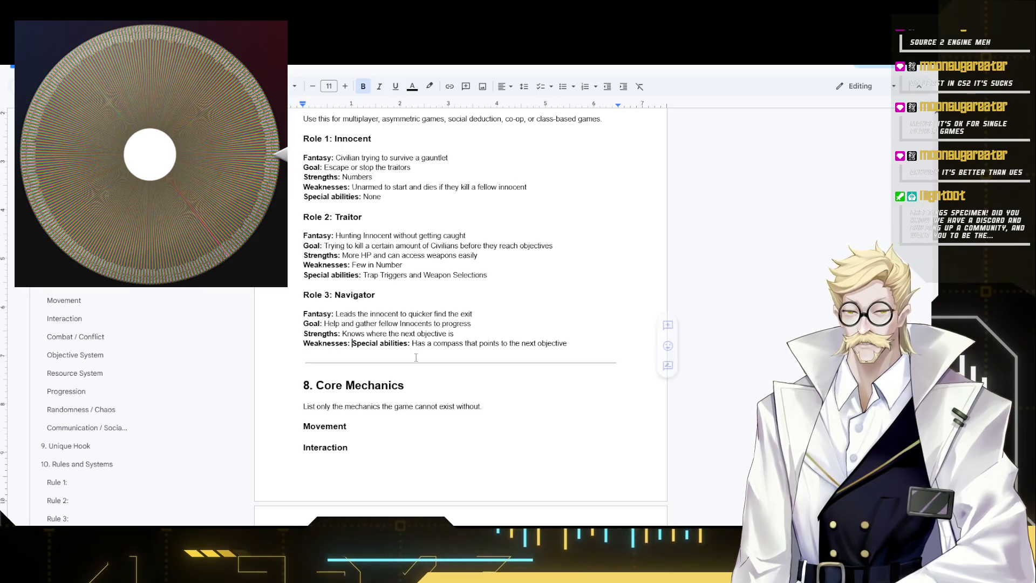
{"action": "key", "text": "Return"}
{"action": "key", "text": "Return"}
{"action": "key", "text": "BackSpace"}
{"action": "key", "text": "BackSpace"}
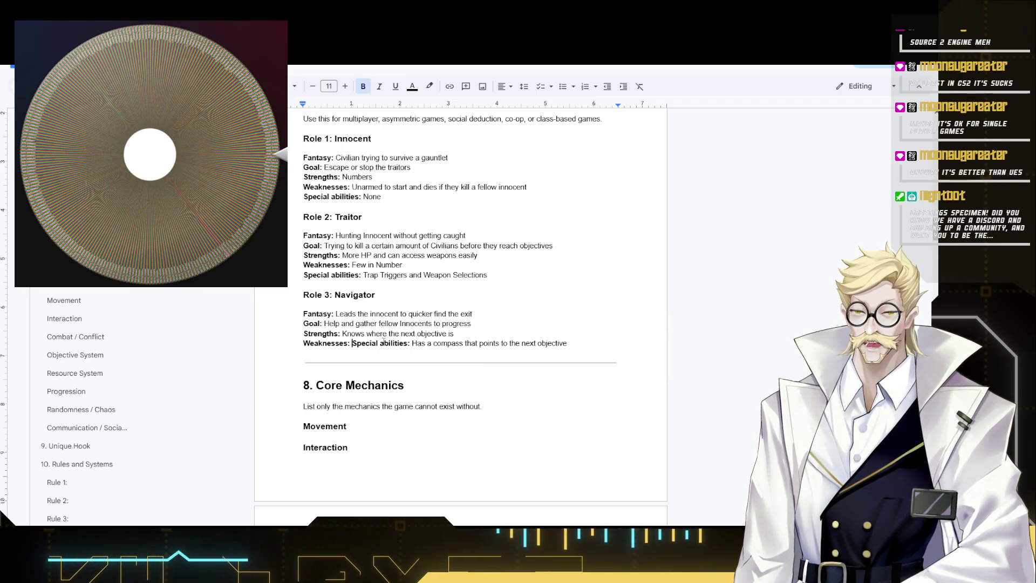
{"action": "key", "text": "Return"}
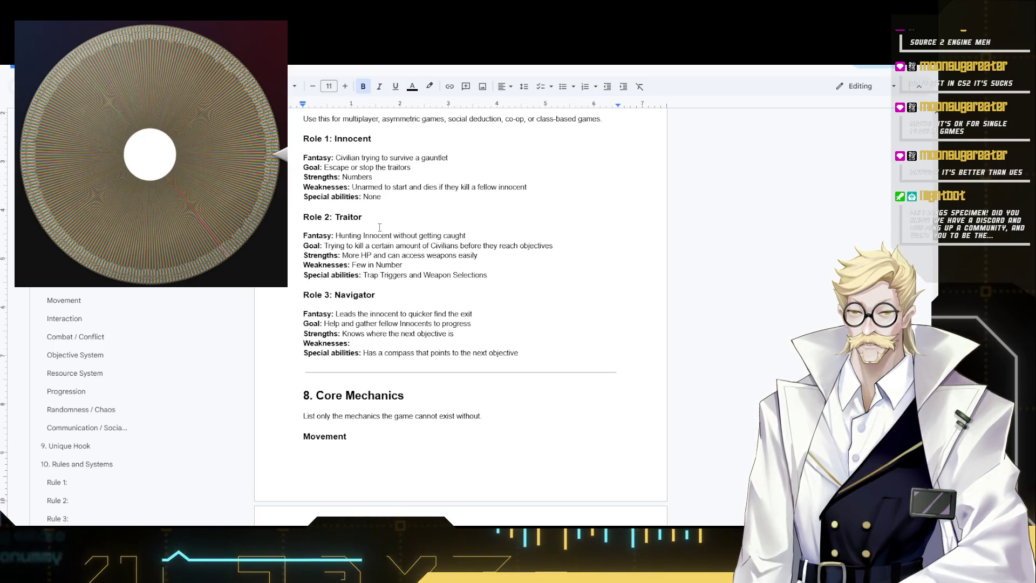
{"action": "type", "text": "Onl"}
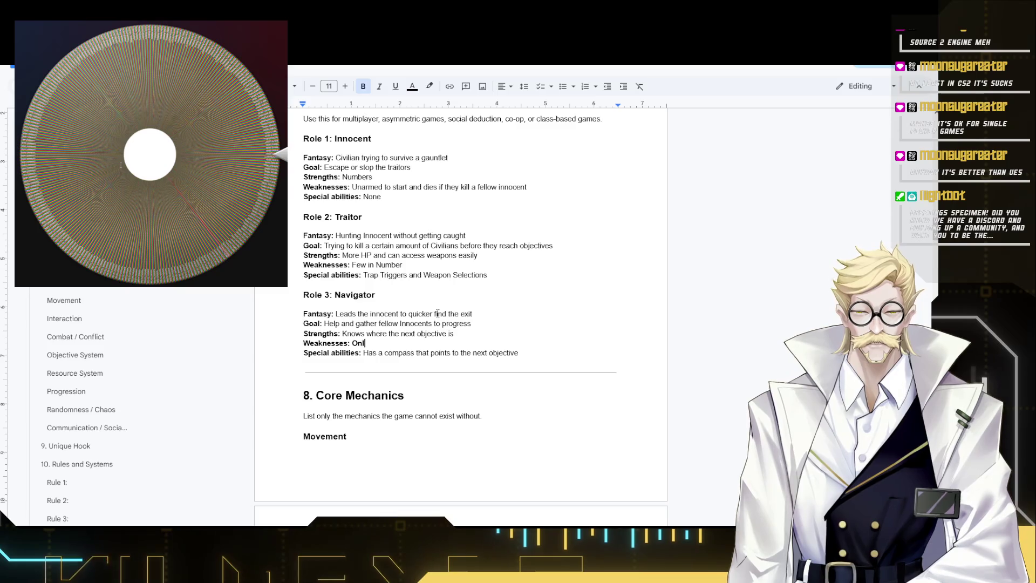
{"action": "type", "text": "y one N"}
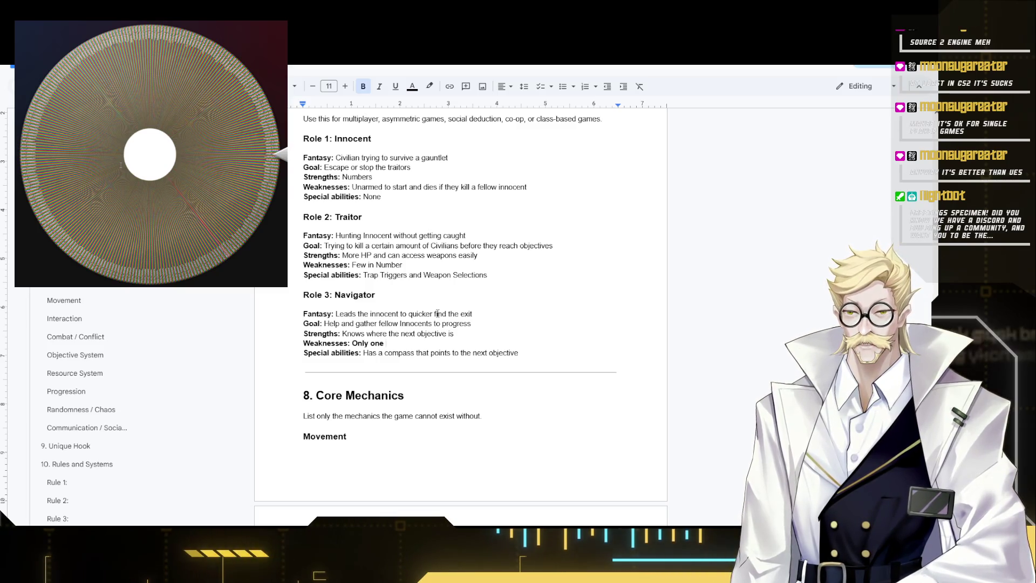
{"action": "type", "text": "avig"}
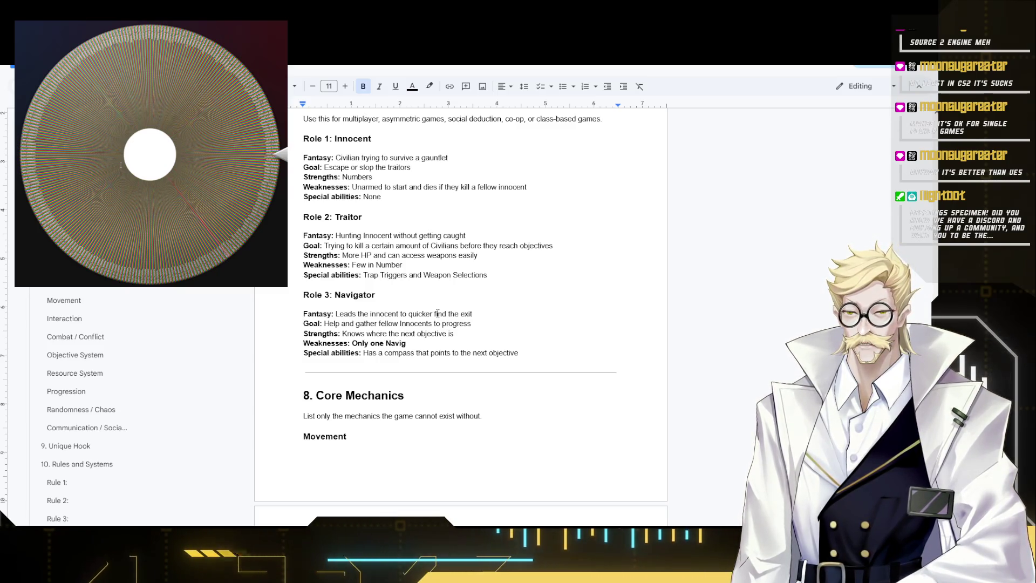
{"action": "type", "text": "ator at a time"}
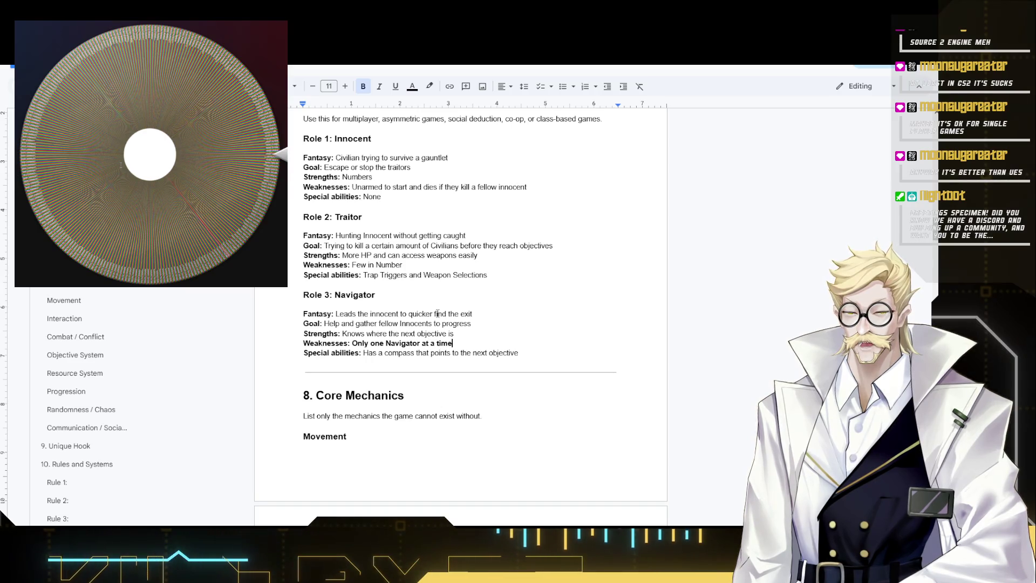
- Give the Navigator the plain-text weakness "Only one Navigator at a time"
{"action": "left_click", "coordinate": [354, 342], "text": "shift"}
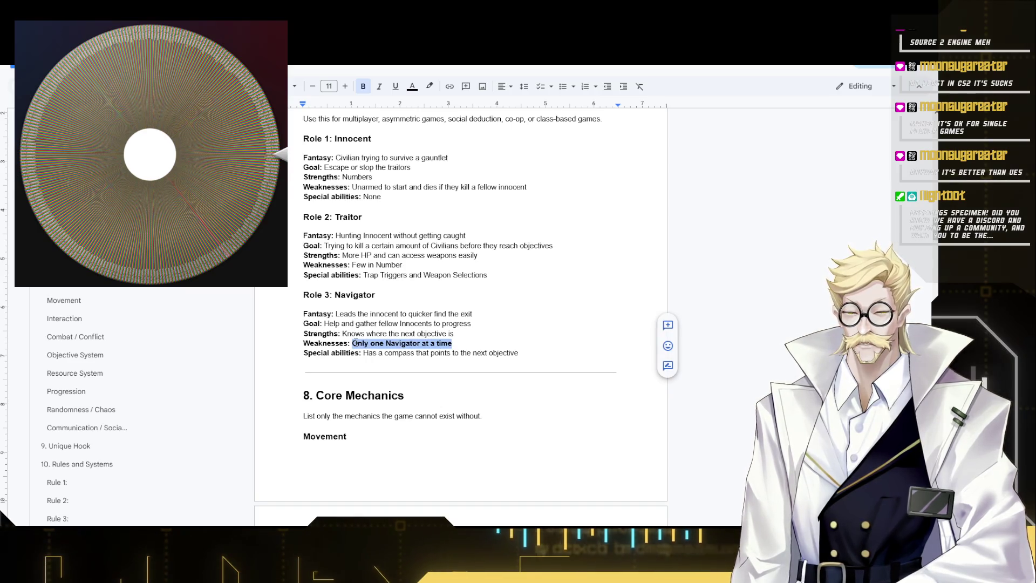
{"action": "key", "text": "ctrl+b"}
{"action": "left_click", "coordinate": [552, 356]}
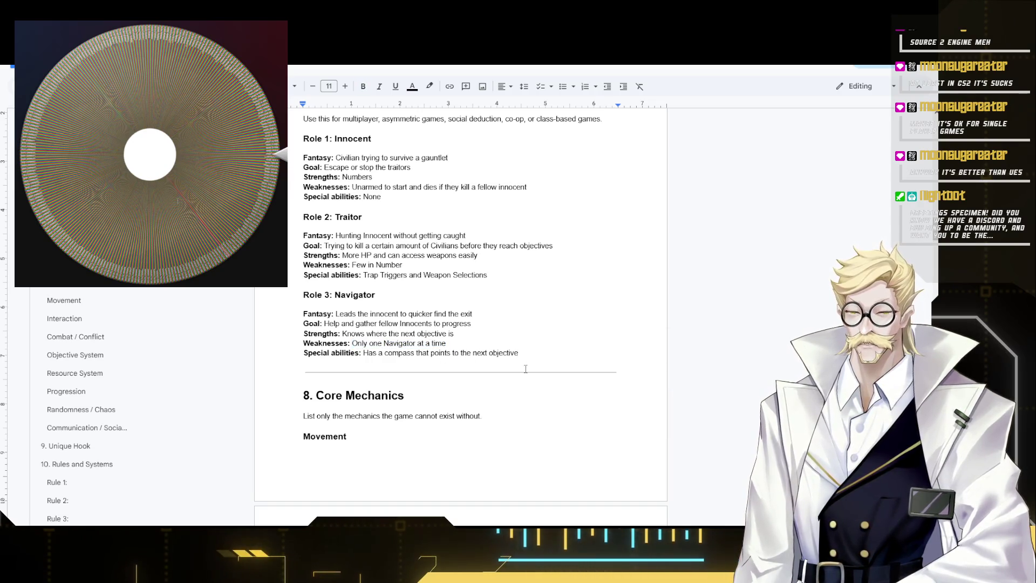
{"action": "type", "text": ","}
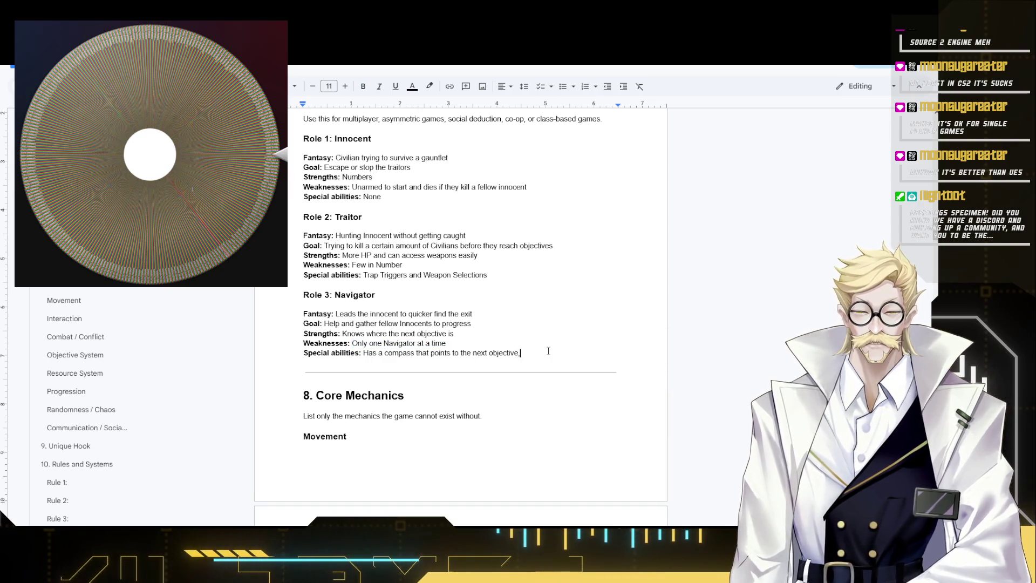
{"action": "type", "text": " on death, new random "}
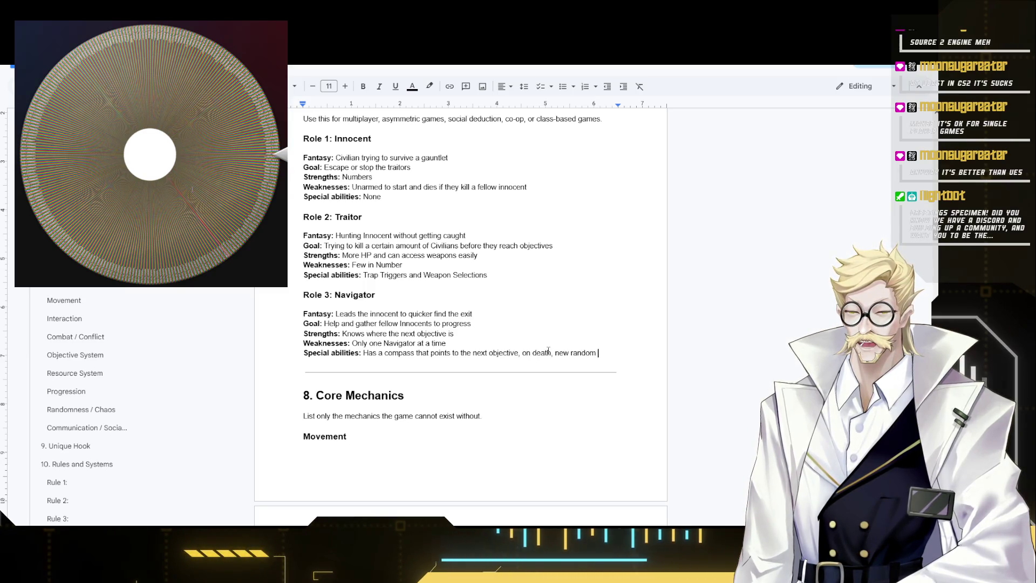
{"action": "type", "text": "innocent gets"}
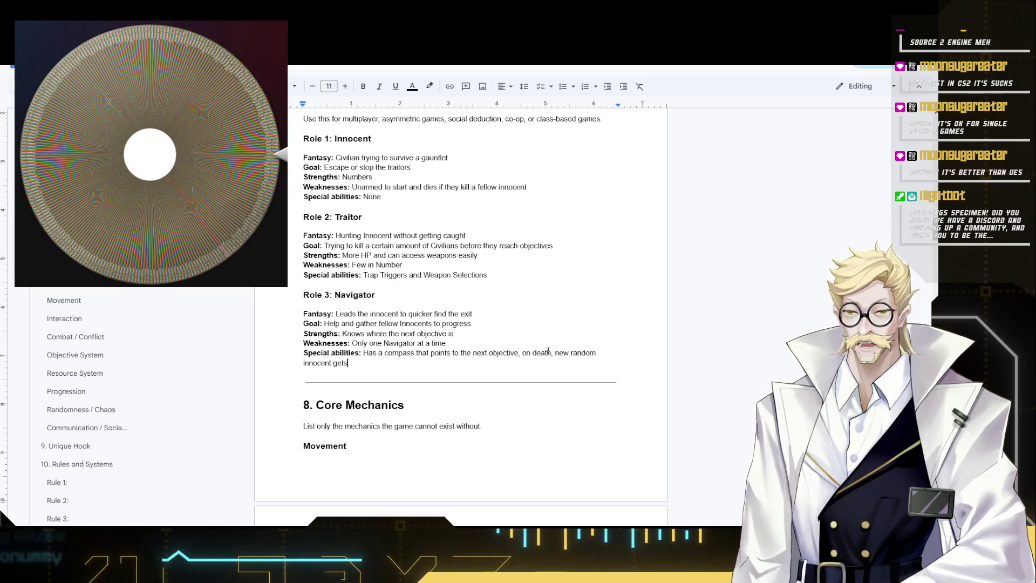
{"action": "type", "text": " the compass"}
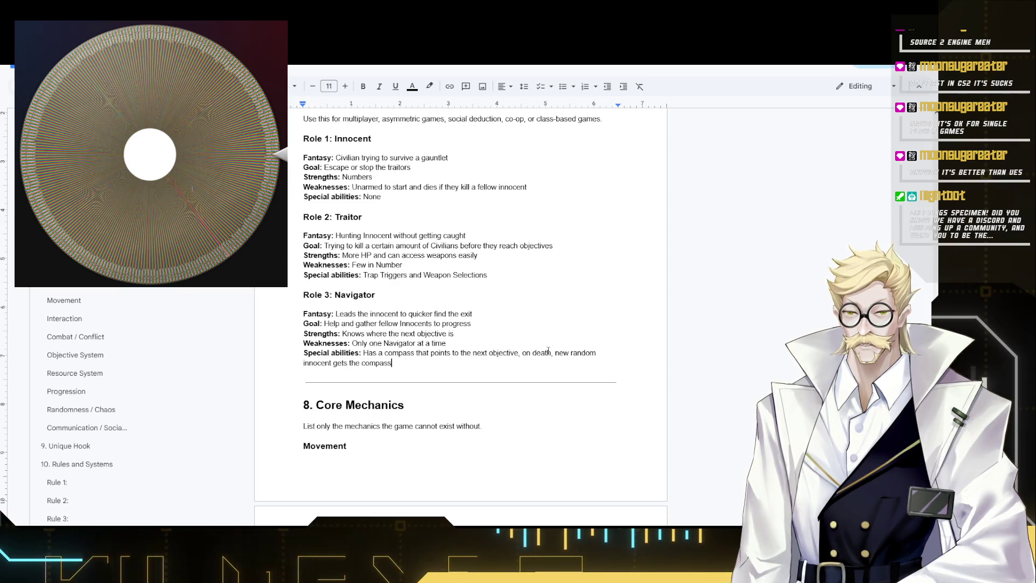
{"action": "type", "text": "."}
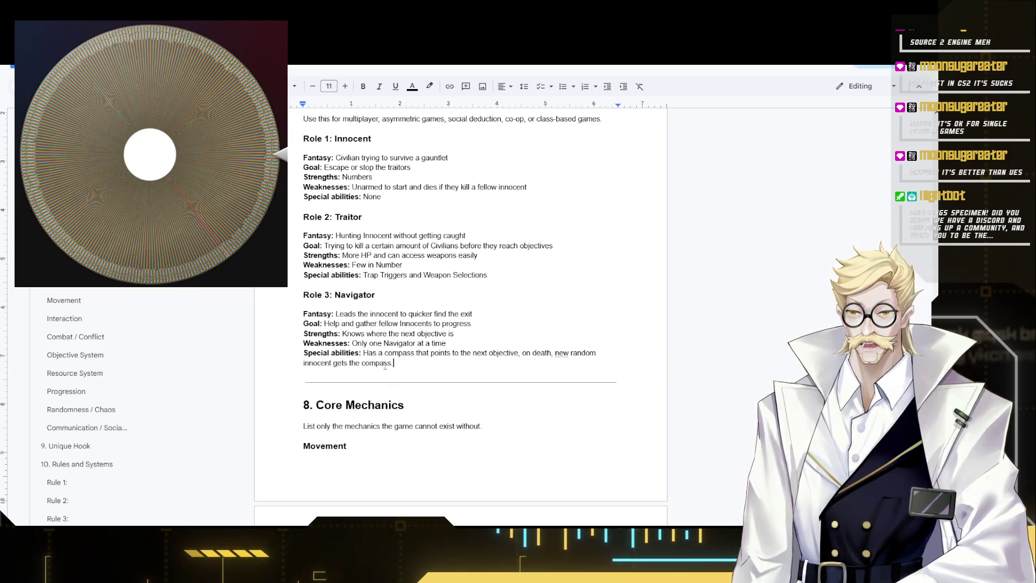
- Append ", on death, new random innocent gets the compass" to the Special abilities
{"action": "left_click_drag", "start_coordinate": [393, 363], "coordinate": [365, 354]}
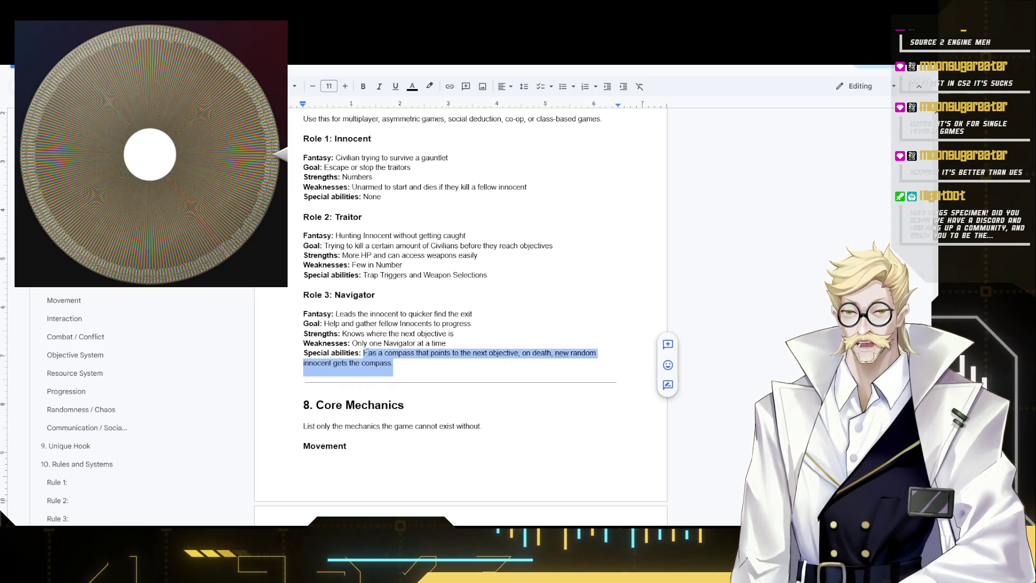
{"action": "left_click", "coordinate": [419, 365]}
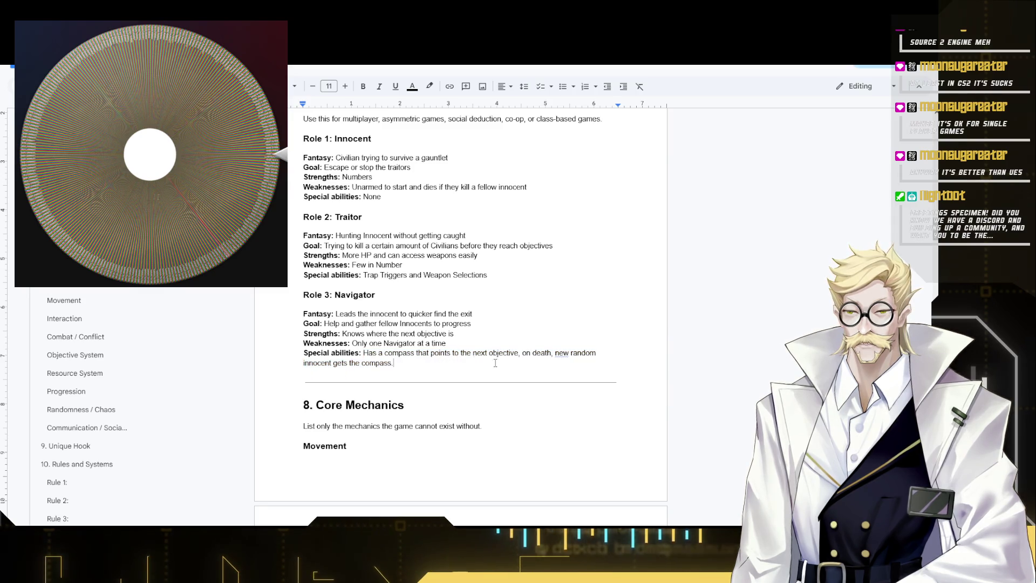
{"action": "key", "text": "BackSpace"}
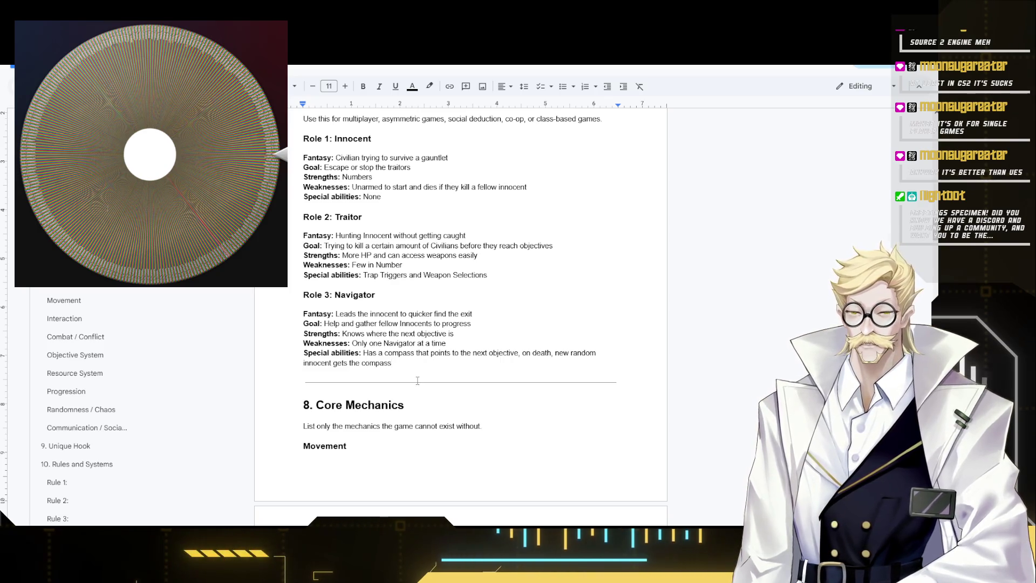
{"action": "left_click_drag", "start_coordinate": [393, 363], "coordinate": [304, 275]}
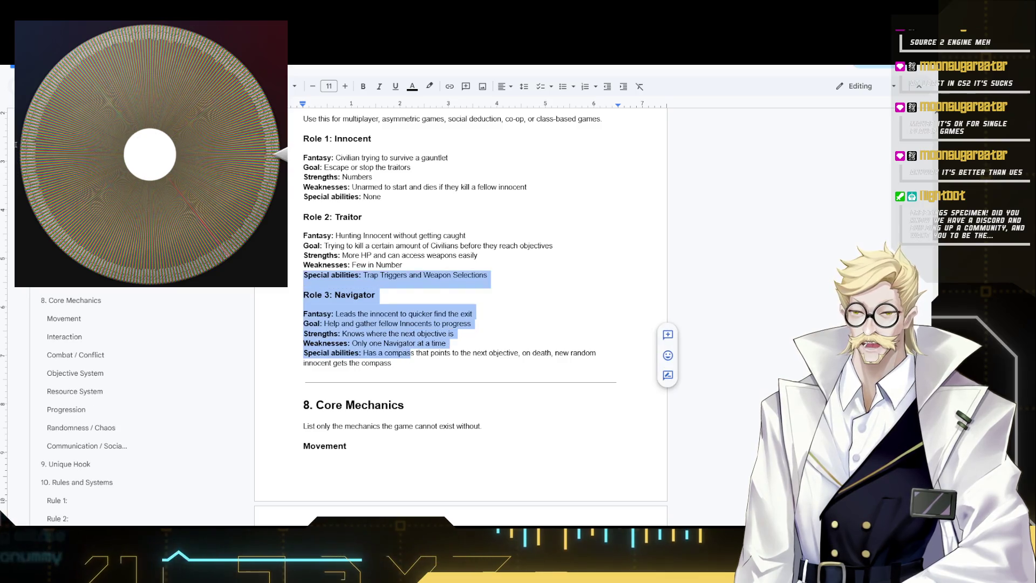
- Select and review all the role entries from Role 1 down, then clear the selection
{"action": "left_click", "coordinate": [413, 353]}
{"action": "left_click_drag", "start_coordinate": [422, 361], "coordinate": [303, 138]}
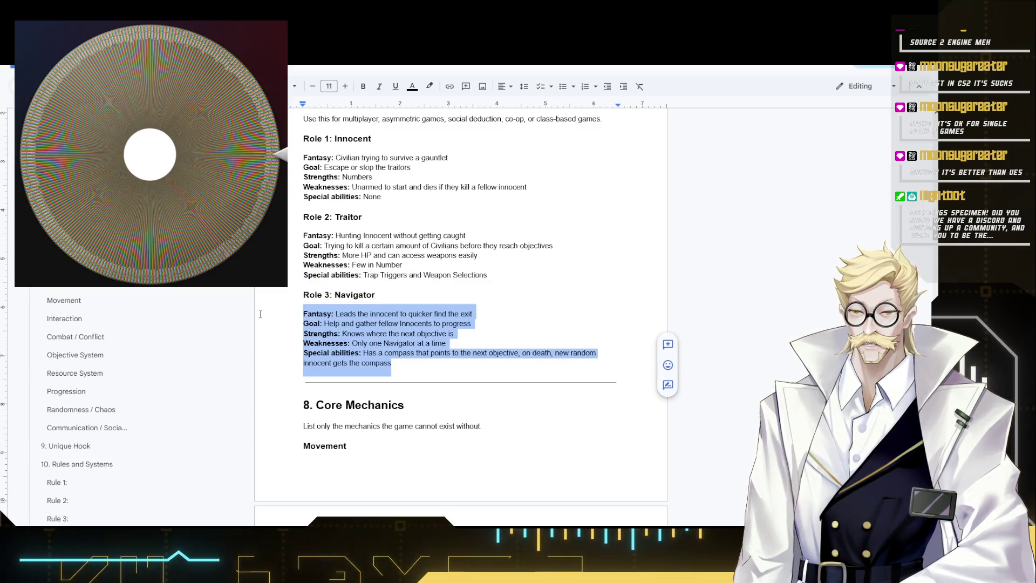
{"action": "left_click", "coordinate": [481, 332]}
{"action": "scroll", "coordinate": [374, 407], "scroll_direction": "down", "scroll_amount": 1}
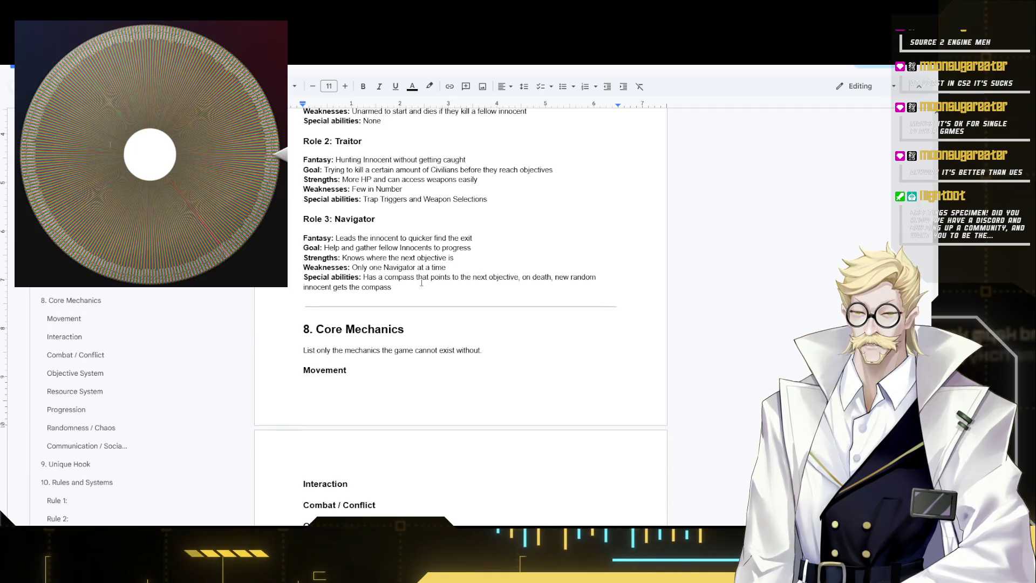
{"action": "left_click_drag", "start_coordinate": [393, 296], "coordinate": [304, 217]}
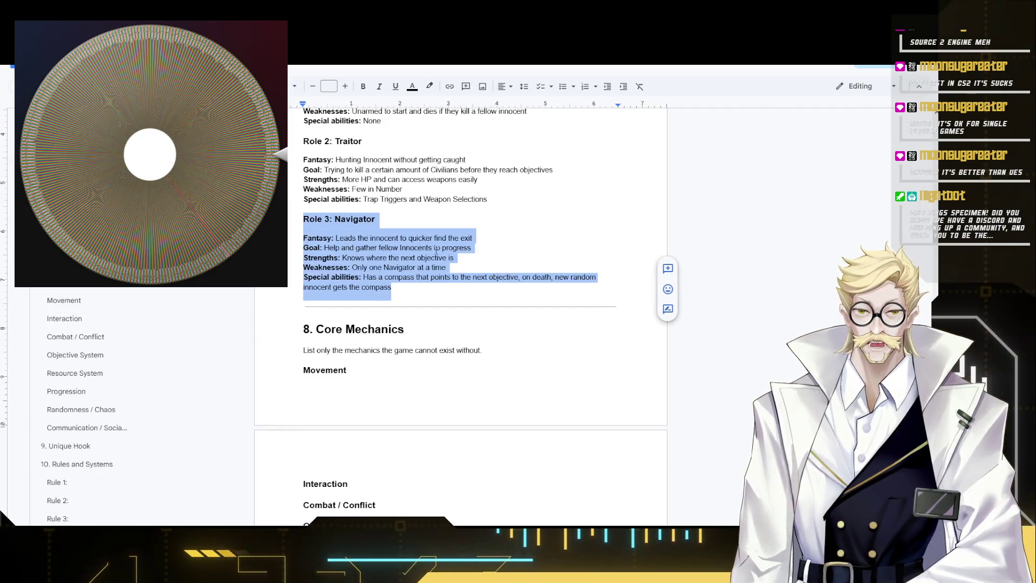
{"action": "left_click", "coordinate": [385, 220]}
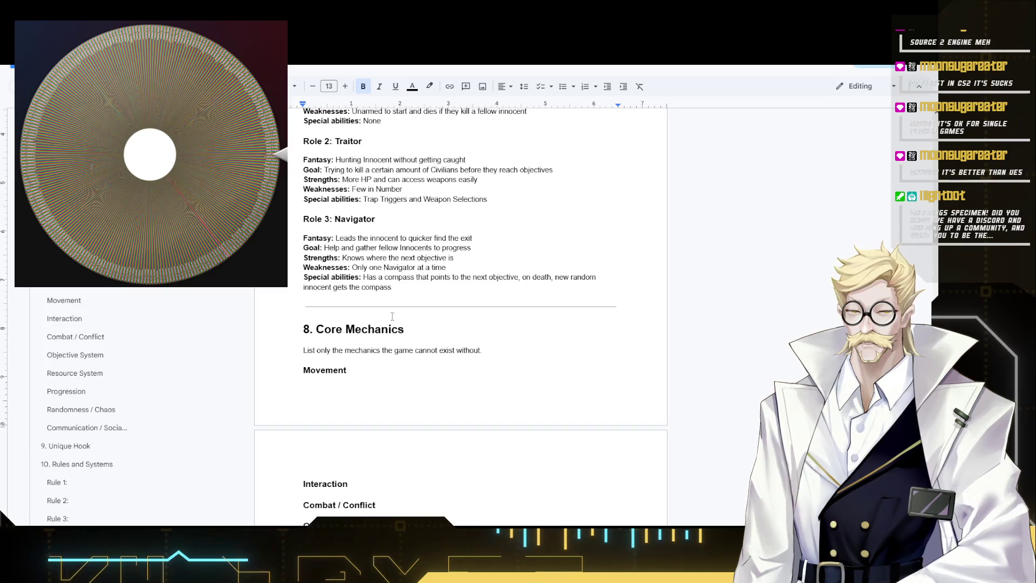
{"action": "scroll", "coordinate": [405, 241], "scroll_direction": "up", "scroll_amount": 1}
{"action": "scroll", "coordinate": [397, 284], "scroll_direction": "up", "scroll_amount": 1}
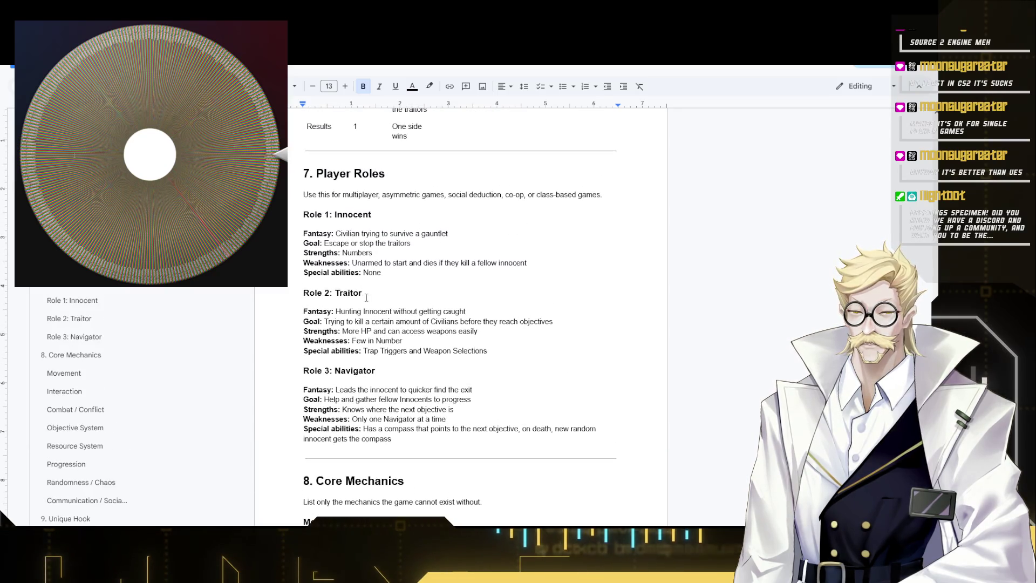
{"action": "scroll", "coordinate": [347, 288], "scroll_direction": "down", "scroll_amount": 2}
- Remove the gap after Movement and start 8. Core Mechanics on a new page
{"action": "left_click", "coordinate": [350, 371]}
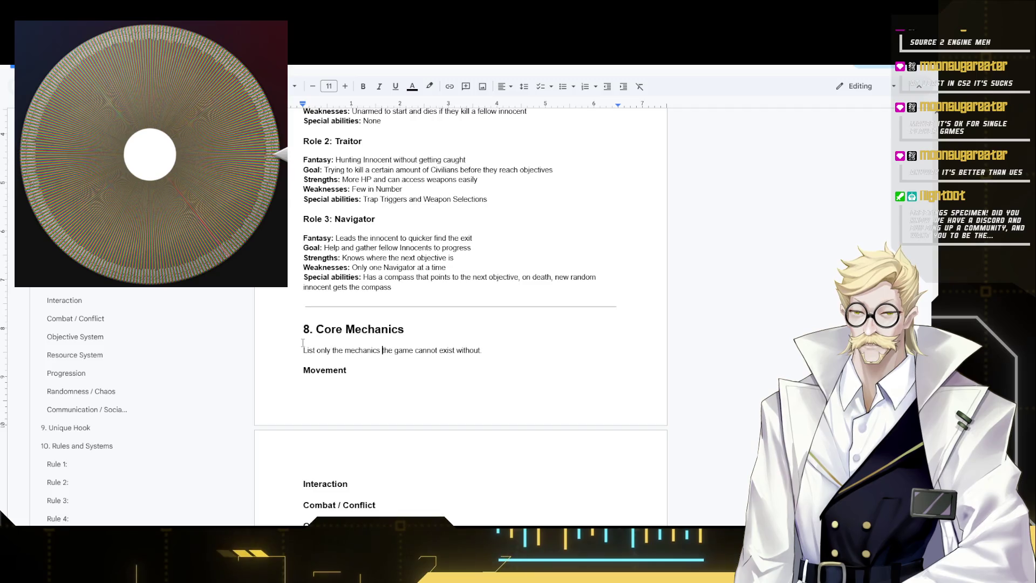
{"action": "scroll", "coordinate": [357, 308], "scroll_direction": "down", "scroll_amount": 1}
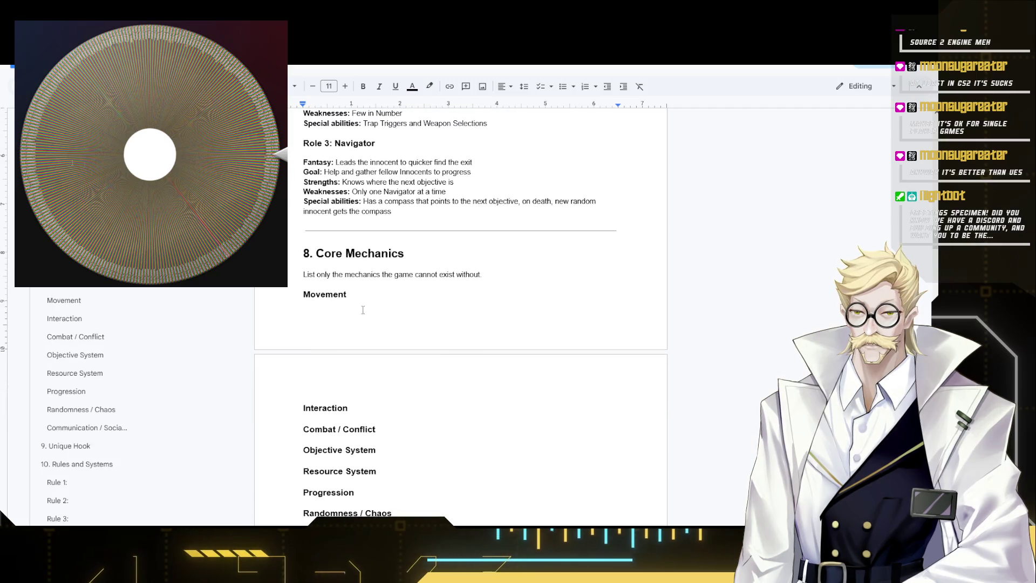
{"action": "key", "text": "Delete"}
{"action": "left_click", "coordinate": [303, 252]}
{"action": "key", "text": "ctrl+Return"}
{"action": "scroll", "coordinate": [339, 369], "scroll_direction": "down", "scroll_amount": 2}
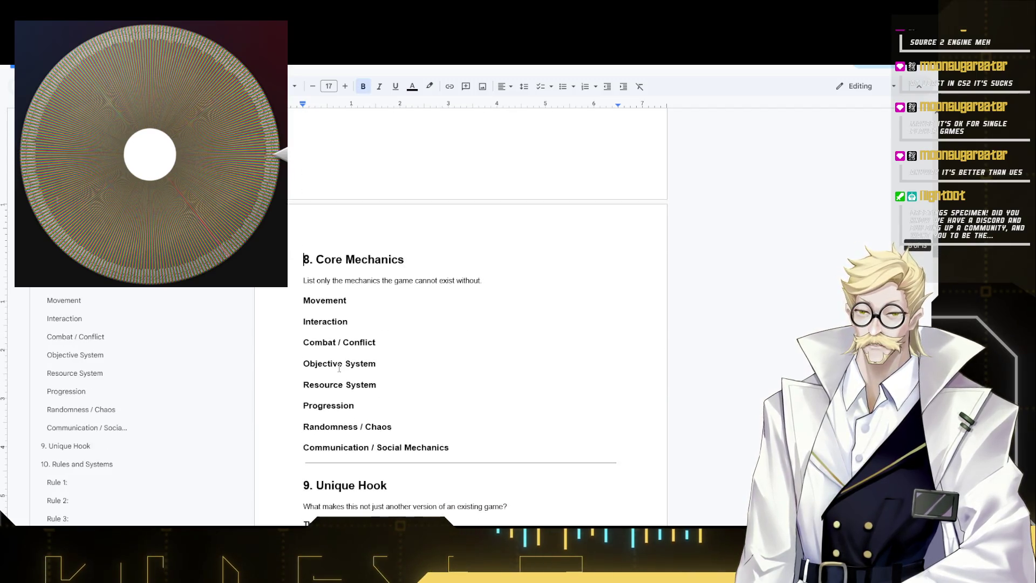
{"action": "scroll", "coordinate": [348, 348], "scroll_direction": "down", "scroll_amount": 1}
{"action": "scroll", "coordinate": [437, 316], "scroll_direction": "up", "scroll_amount": 4}
{"action": "scroll", "coordinate": [434, 292], "scroll_direction": "up", "scroll_amount": 4}
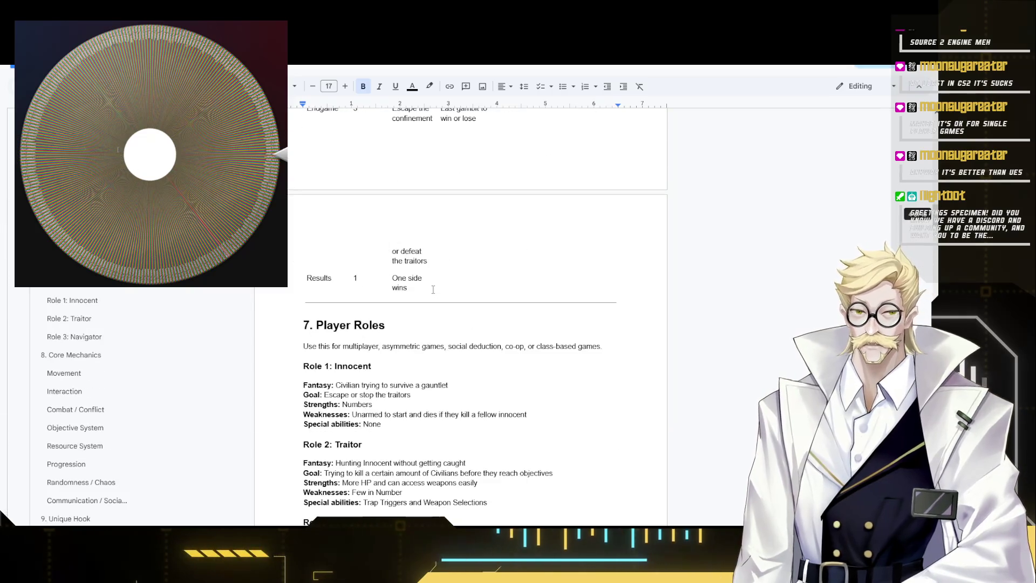
{"action": "scroll", "coordinate": [433, 290], "scroll_direction": "up", "scroll_amount": 2}
{"action": "scroll", "coordinate": [413, 295], "scroll_direction": "up", "scroll_amount": 5}
{"action": "scroll", "coordinate": [388, 304], "scroll_direction": "up", "scroll_amount": 1}
{"action": "scroll", "coordinate": [358, 313], "scroll_direction": "up", "scroll_amount": 5}
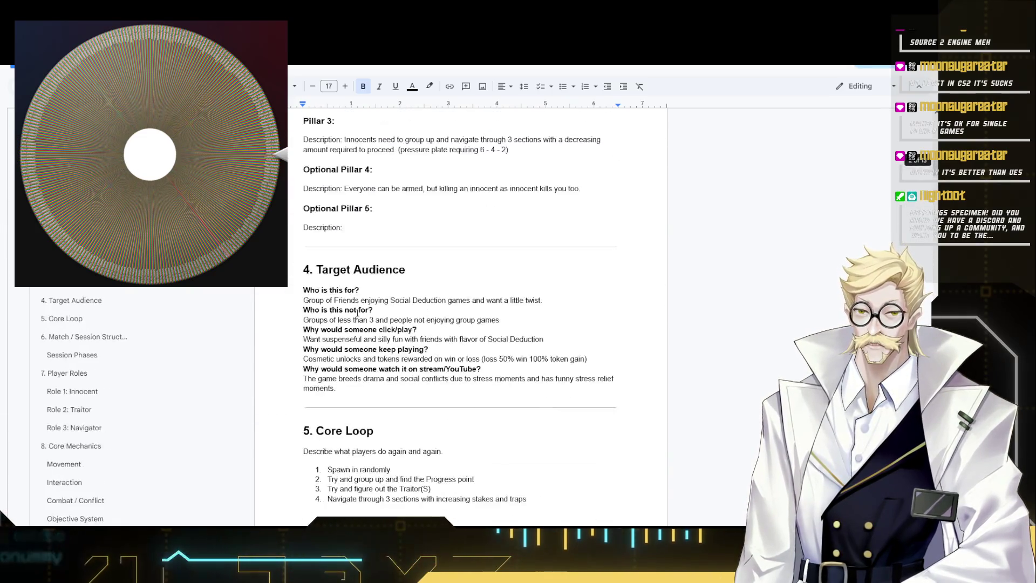
{"action": "scroll", "coordinate": [348, 307], "scroll_direction": "up", "scroll_amount": 1}
{"action": "scroll", "coordinate": [340, 302], "scroll_direction": "down", "scroll_amount": 3}
{"action": "scroll", "coordinate": [328, 295], "scroll_direction": "up", "scroll_amount": 5}
{"action": "scroll", "coordinate": [315, 287], "scroll_direction": "up", "scroll_amount": 5}
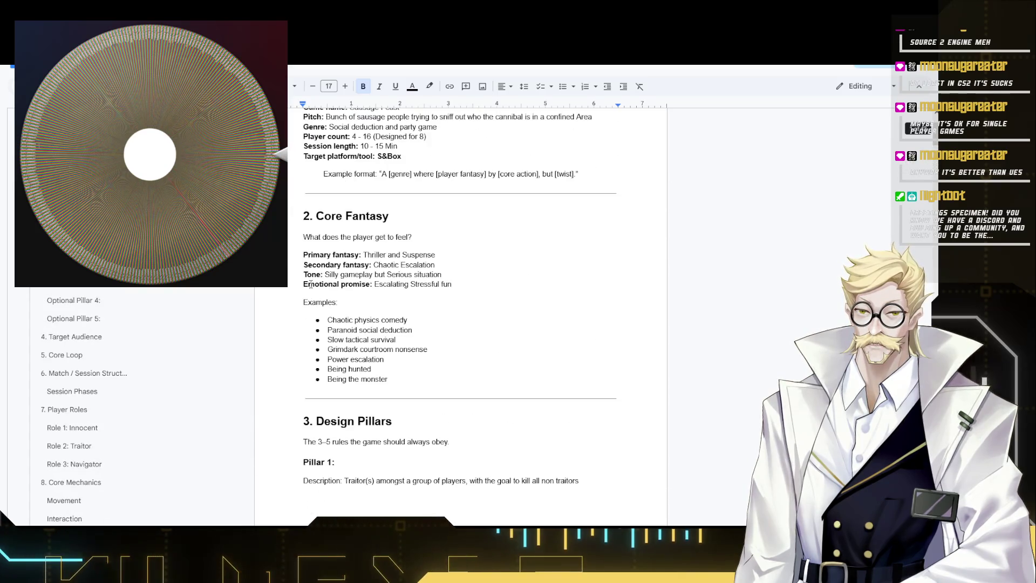
{"action": "scroll", "coordinate": [309, 284], "scroll_direction": "down", "scroll_amount": 4}
{"action": "scroll", "coordinate": [299, 283], "scroll_direction": "down", "scroll_amount": 1}
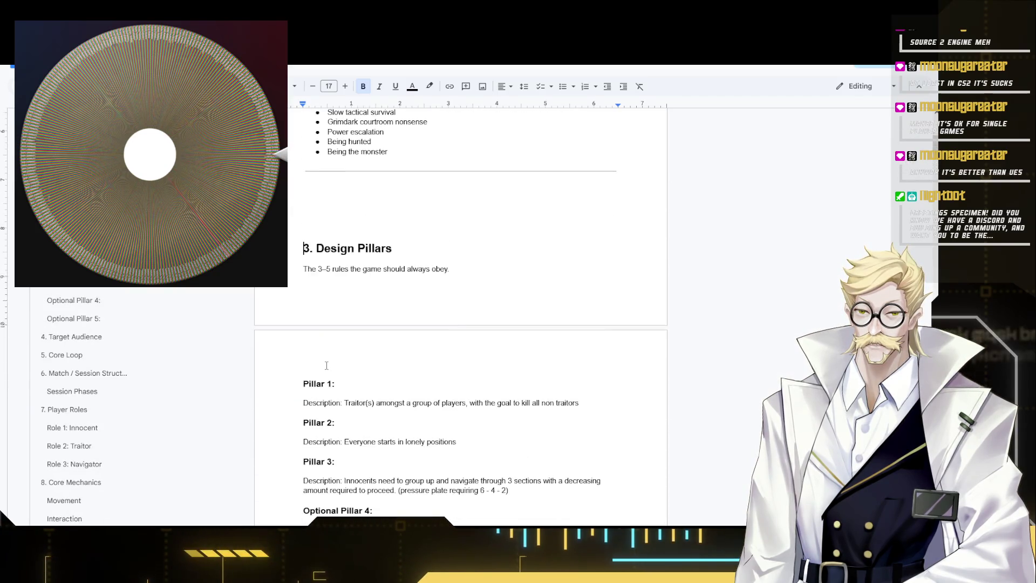
{"action": "scroll", "coordinate": [312, 304], "scroll_direction": "up", "scroll_amount": 3}
{"action": "scroll", "coordinate": [323, 324], "scroll_direction": "up", "scroll_amount": 3}
{"action": "scroll", "coordinate": [320, 300], "scroll_direction": "down", "scroll_amount": 5}
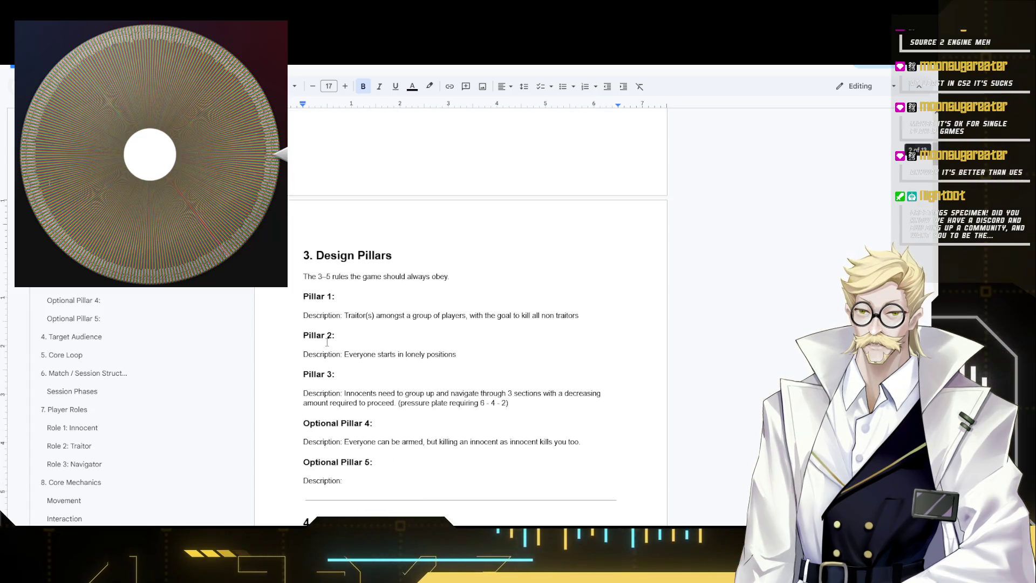
{"action": "scroll", "coordinate": [303, 243], "scroll_direction": "down", "scroll_amount": 5}
{"action": "scroll", "coordinate": [293, 219], "scroll_direction": "down", "scroll_amount": 1}
{"action": "scroll", "coordinate": [292, 243], "scroll_direction": "down", "scroll_amount": 5}
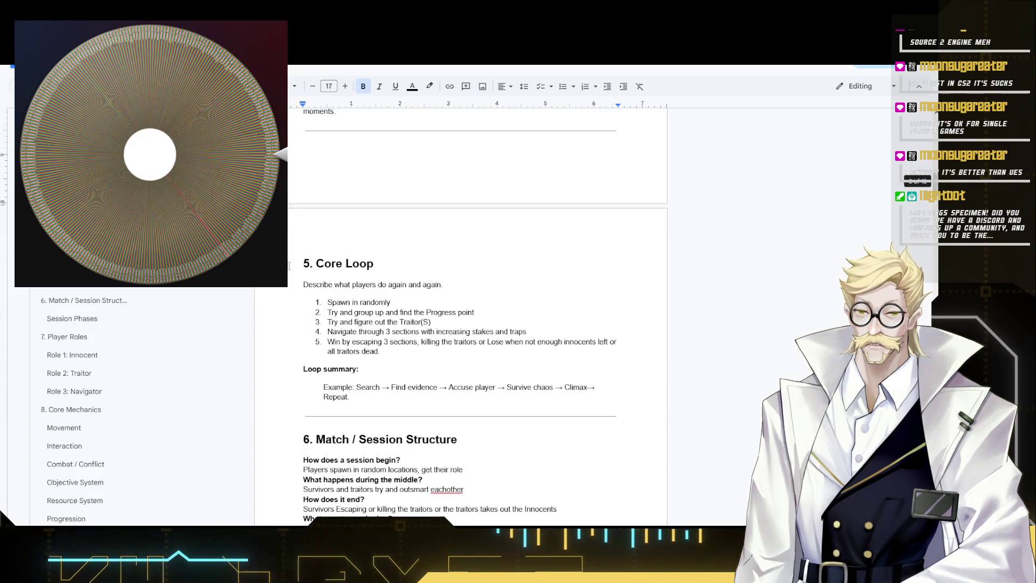
{"action": "scroll", "coordinate": [288, 267], "scroll_direction": "down", "scroll_amount": 5}
{"action": "scroll", "coordinate": [285, 290], "scroll_direction": "down", "scroll_amount": 4}
{"action": "scroll", "coordinate": [285, 309], "scroll_direction": "up", "scroll_amount": 1}
{"action": "scroll", "coordinate": [285, 365], "scroll_direction": "up", "scroll_amount": 4}
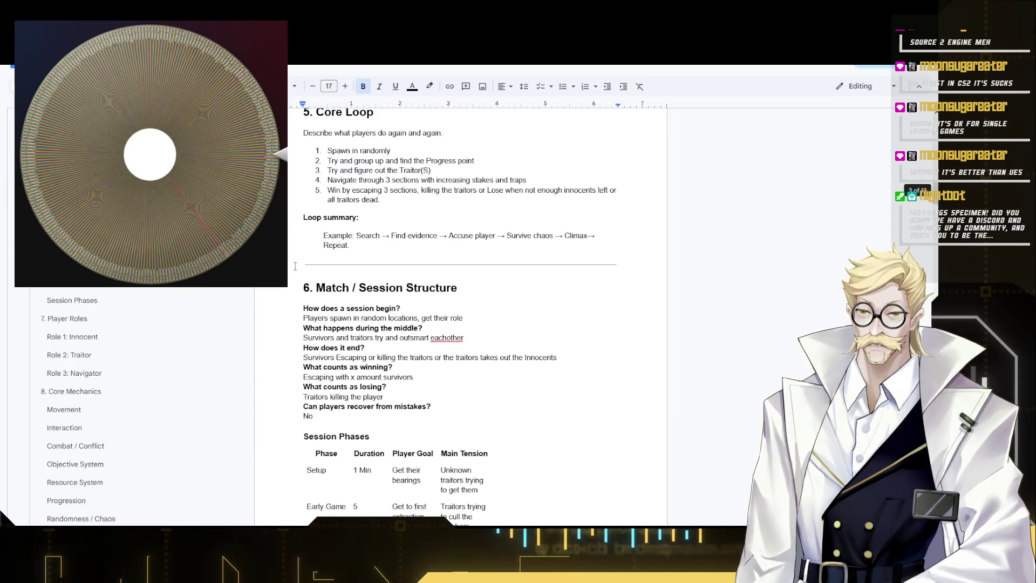
- Insert page breaks before 6. Match / Session Structure, 7. Player Roles and 8. Core Mechanics
{"action": "key", "text": "ctrl+Return"}
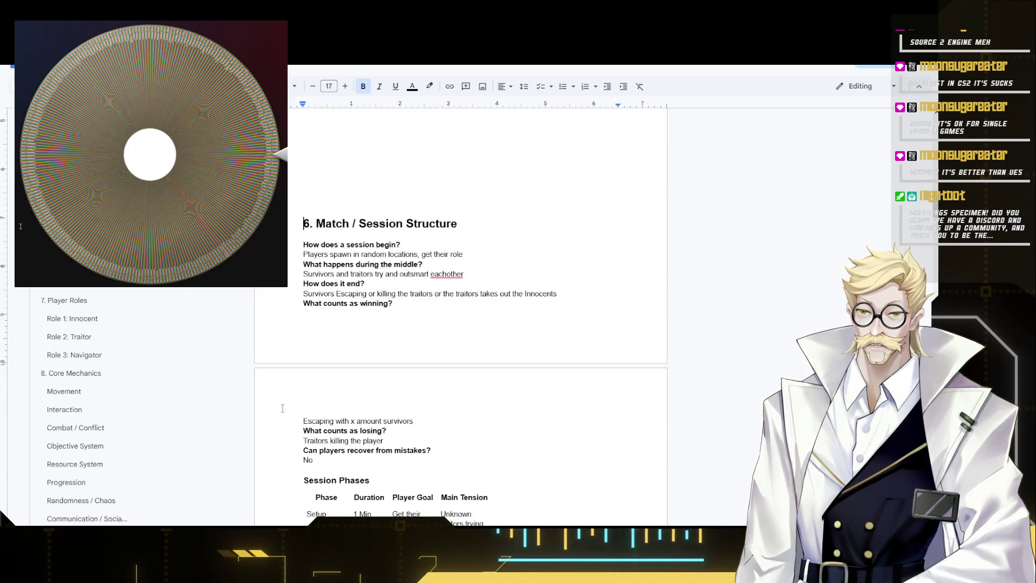
{"action": "scroll", "coordinate": [462, 324], "scroll_direction": "up", "scroll_amount": 3}
{"action": "scroll", "coordinate": [320, 447], "scroll_direction": "down", "scroll_amount": 1}
{"action": "scroll", "coordinate": [318, 389], "scroll_direction": "down", "scroll_amount": 4}
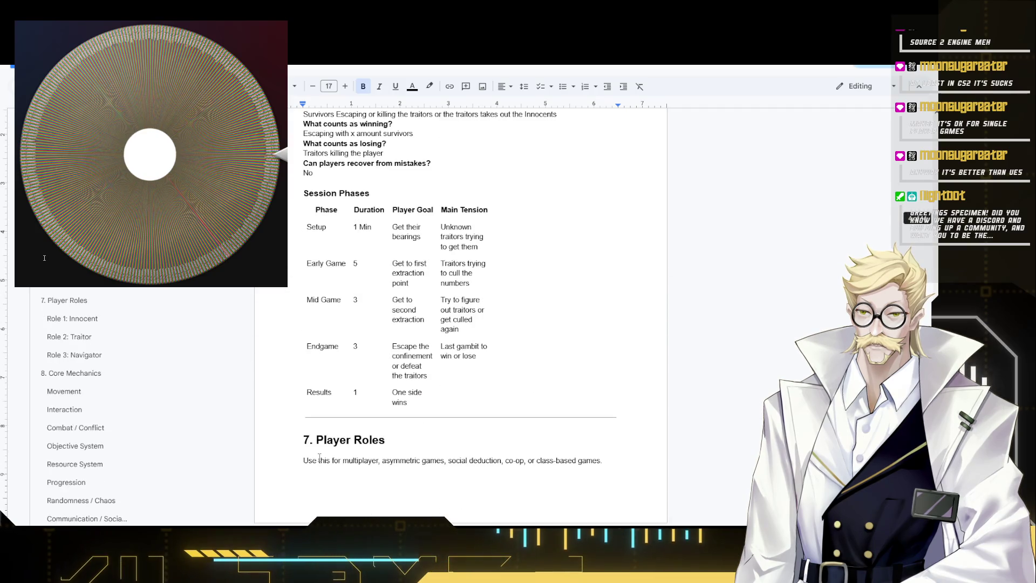
{"action": "scroll", "coordinate": [314, 325], "scroll_direction": "down", "scroll_amount": 3}
{"action": "left_click", "coordinate": [304, 212]}
{"action": "key", "text": "ctrl+Return"}
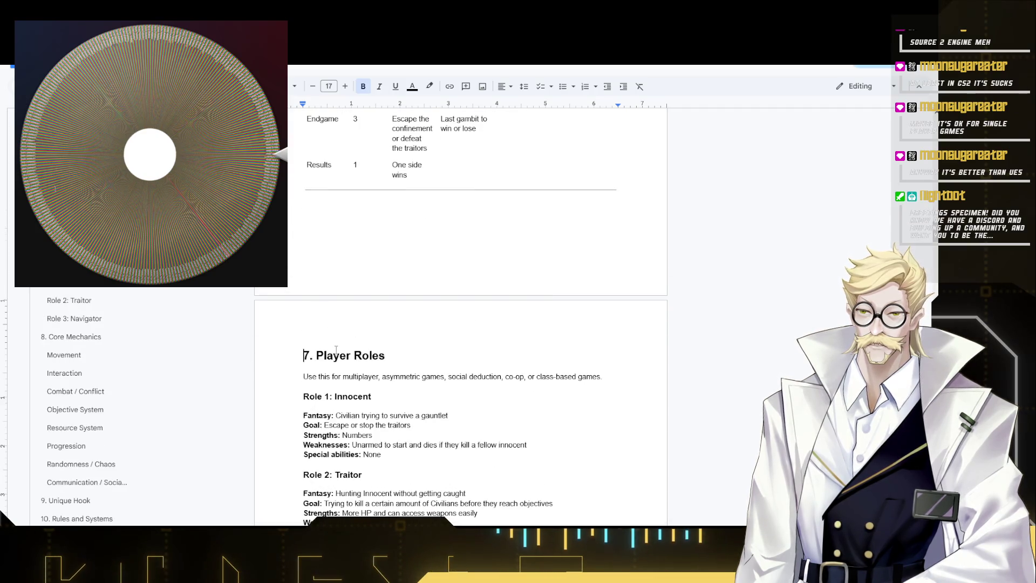
{"action": "scroll", "coordinate": [340, 364], "scroll_direction": "down", "scroll_amount": 3}
{"action": "scroll", "coordinate": [366, 427], "scroll_direction": "down", "scroll_amount": 3}
{"action": "left_click", "coordinate": [290, 258]}
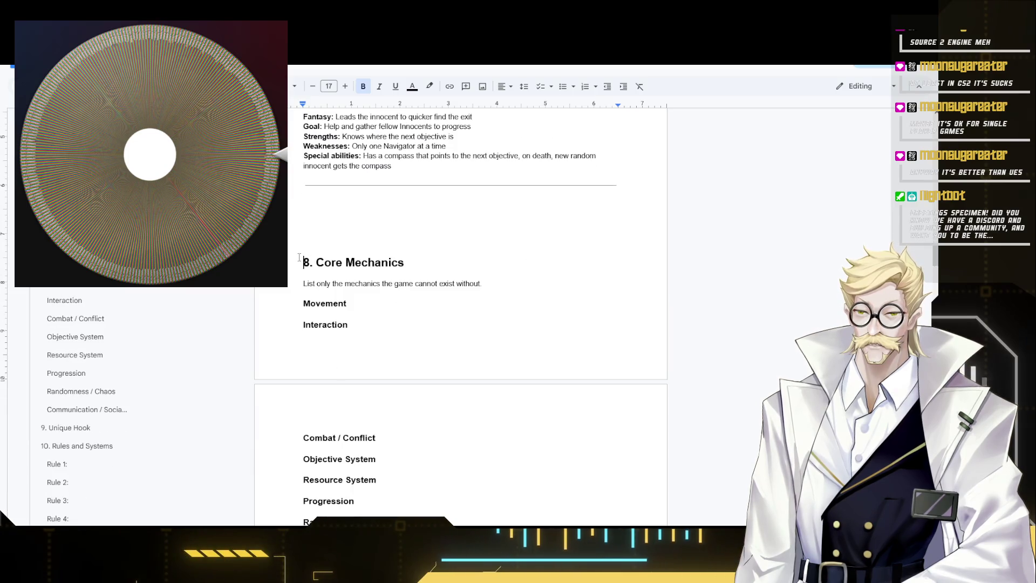
{"action": "key", "text": "ctrl+Return"}
{"action": "scroll", "coordinate": [381, 415], "scroll_direction": "down", "scroll_amount": 2}
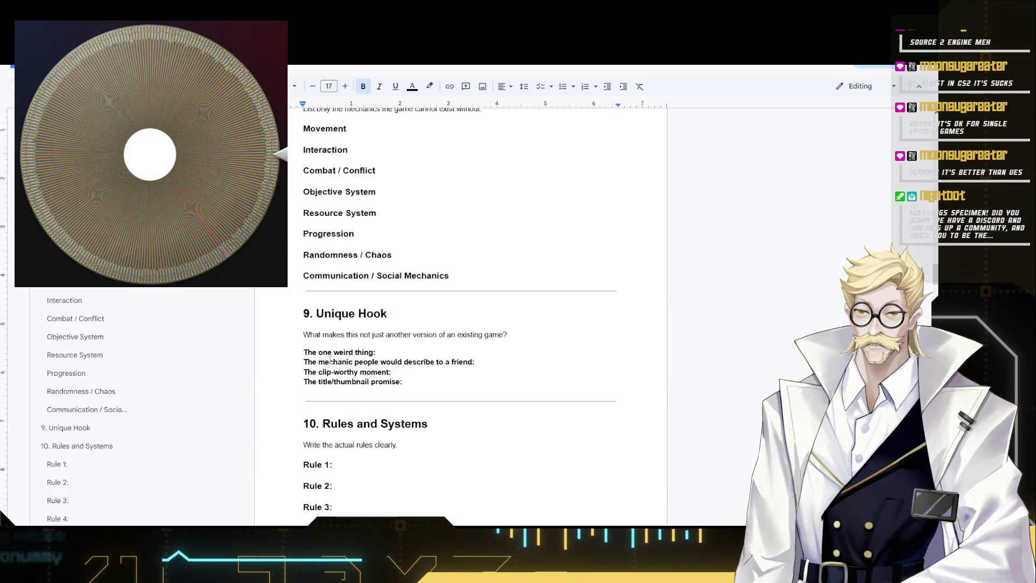
- Start Rule 4 on a new page and move to 11. Content List
{"action": "left_click", "coordinate": [336, 405]}
{"action": "key", "text": "ctrl+Return"}
{"action": "scroll", "coordinate": [335, 405], "scroll_direction": "down", "scroll_amount": 3}
{"action": "scroll", "coordinate": [317, 368], "scroll_direction": "down", "scroll_amount": 1}
{"action": "scroll", "coordinate": [318, 368], "scroll_direction": "up", "scroll_amount": 3}
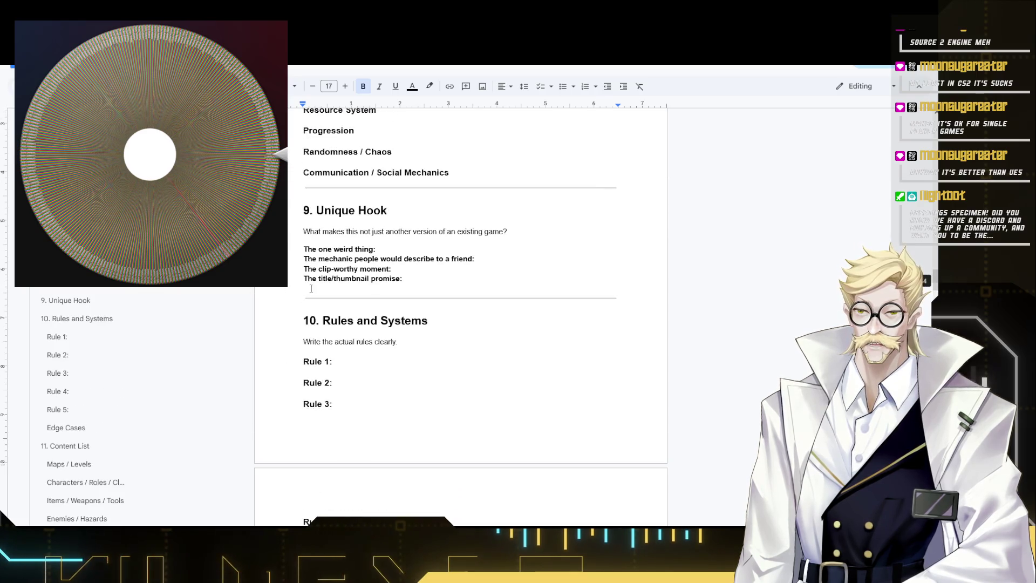
{"action": "scroll", "coordinate": [297, 319], "scroll_direction": "down", "scroll_amount": 4}
{"action": "left_click", "coordinate": [303, 338]}
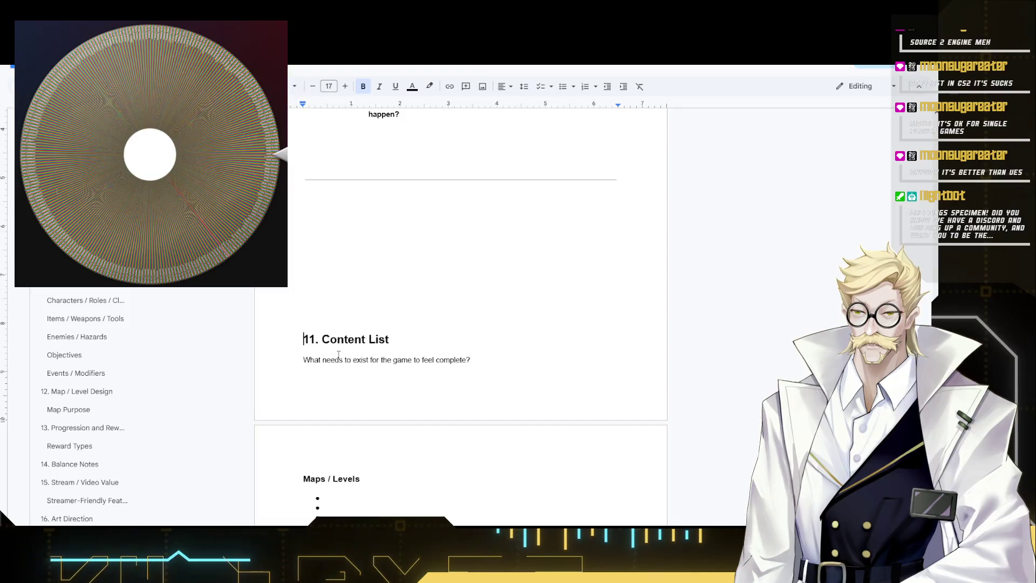
- Start 11. Content List and 12. Map / Level Design on new pages
{"action": "key", "text": "ctrl+Return"}
{"action": "scroll", "coordinate": [338, 351], "scroll_direction": "down", "scroll_amount": 3}
{"action": "scroll", "coordinate": [333, 363], "scroll_direction": "down", "scroll_amount": 4}
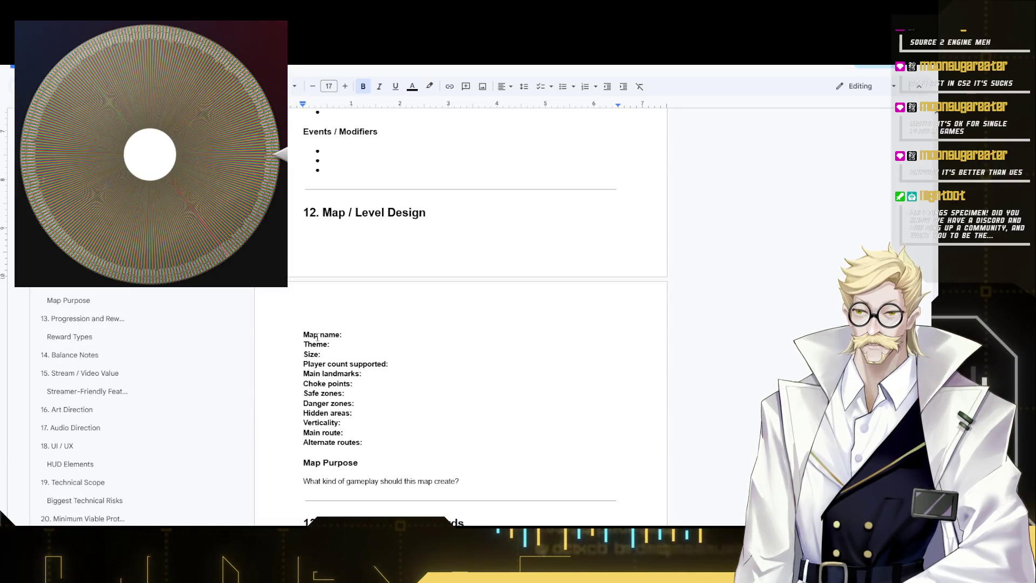
{"action": "scroll", "coordinate": [300, 289], "scroll_direction": "up", "scroll_amount": 1}
{"action": "left_click", "coordinate": [298, 288]}
{"action": "key", "text": "ctrl+Return"}
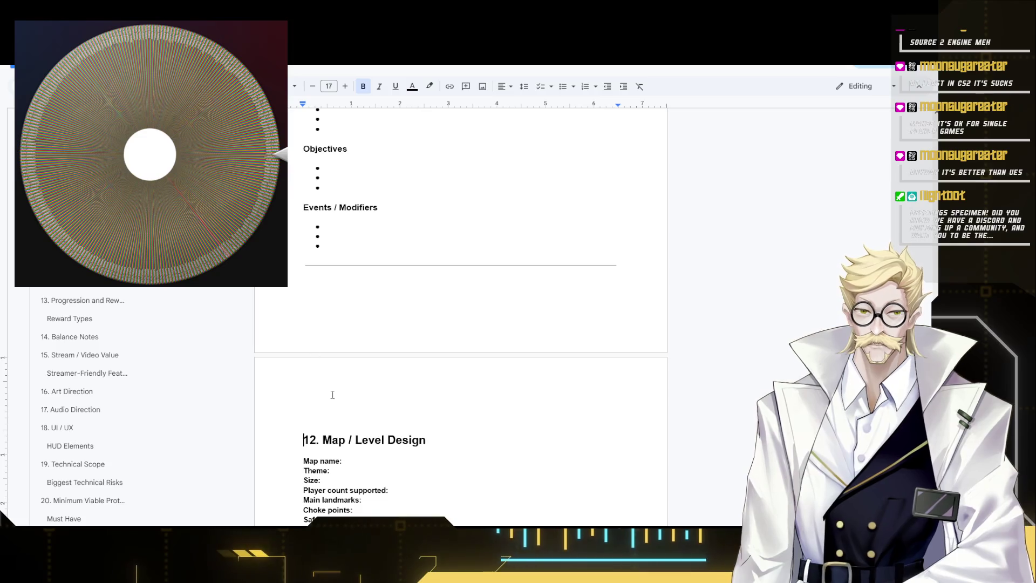
{"action": "scroll", "coordinate": [342, 411], "scroll_direction": "down", "scroll_amount": 1}
{"action": "key", "text": "BackSpace"}
{"action": "scroll", "coordinate": [341, 410], "scroll_direction": "down", "scroll_amount": 1}
{"action": "key", "text": "ctrl+Return"}
{"action": "scroll", "coordinate": [297, 168], "scroll_direction": "down", "scroll_amount": 4}
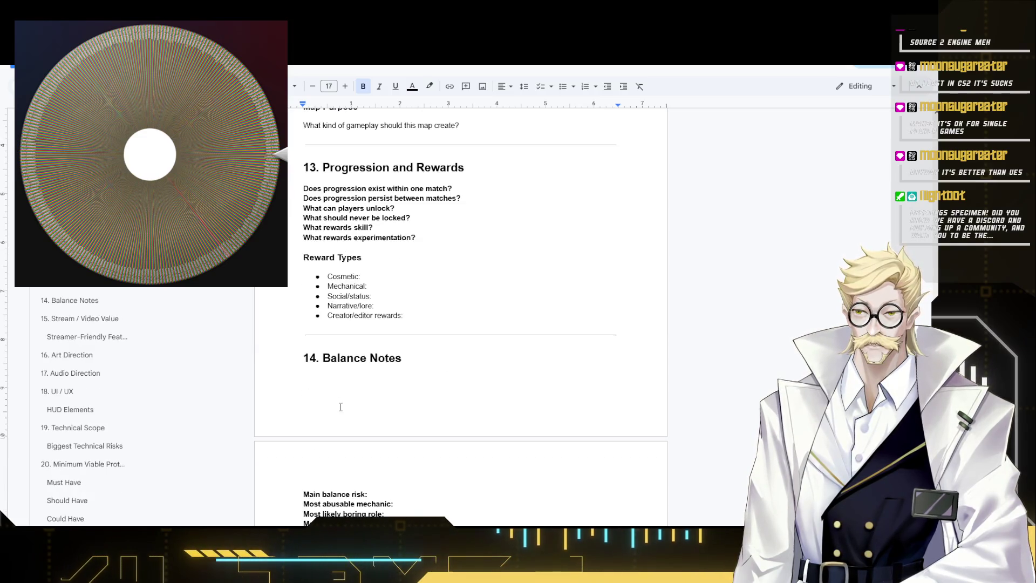
- Push 13. Progression and Rewards, 15. Stream / Video Value and Audio Direction onto new pages
{"action": "left_click", "coordinate": [296, 169]}
{"action": "key", "text": "Return"}
{"action": "key", "text": "Return"}
{"action": "key", "text": "Return"}
{"action": "key", "text": "Return"}
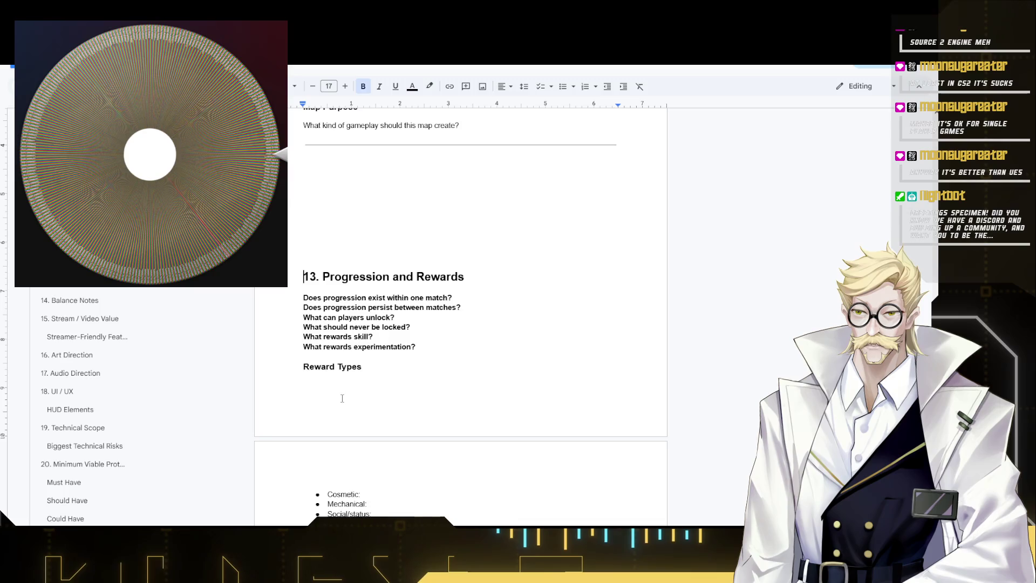
{"action": "key", "text": "Return"}
{"action": "key", "text": "Return"}
{"action": "key", "text": "Return"}
{"action": "key", "text": "Return"}
{"action": "key", "text": "Return"}
{"action": "scroll", "coordinate": [344, 414], "scroll_direction": "down", "scroll_amount": 3}
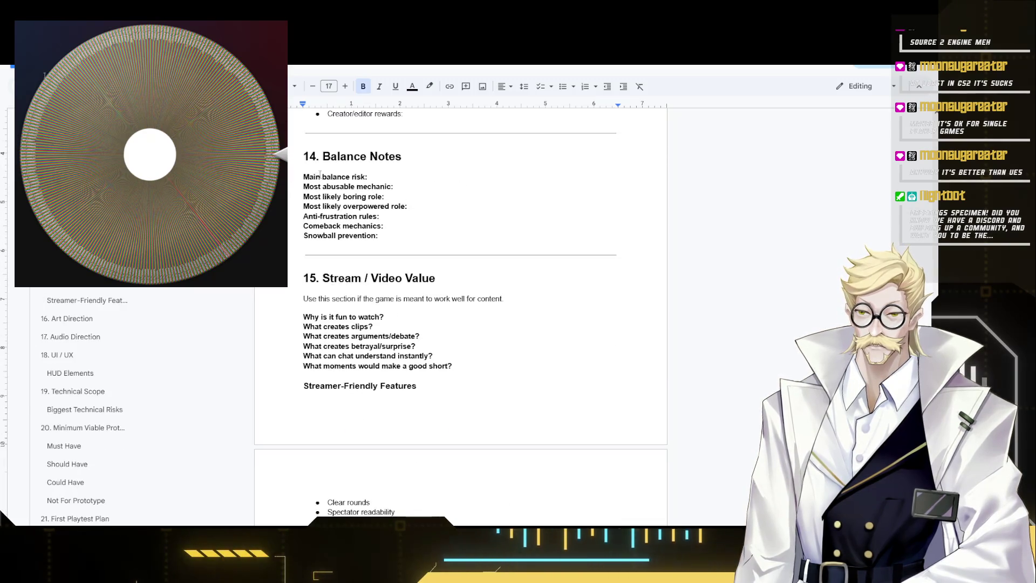
{"action": "scroll", "coordinate": [303, 186], "scroll_direction": "down", "scroll_amount": 1}
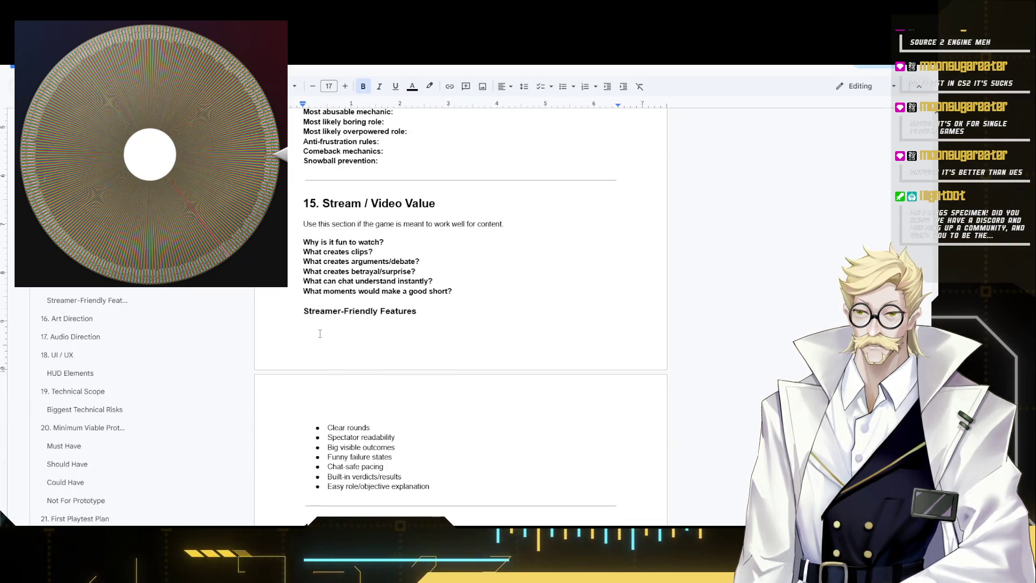
{"action": "left_click", "coordinate": [303, 202]}
{"action": "key", "text": "Return"}
{"action": "key", "text": "Return"}
{"action": "key", "text": "Return"}
{"action": "key", "text": "Return"}
{"action": "key", "text": "Return"}
{"action": "scroll", "coordinate": [329, 396], "scroll_direction": "down", "scroll_amount": 2}
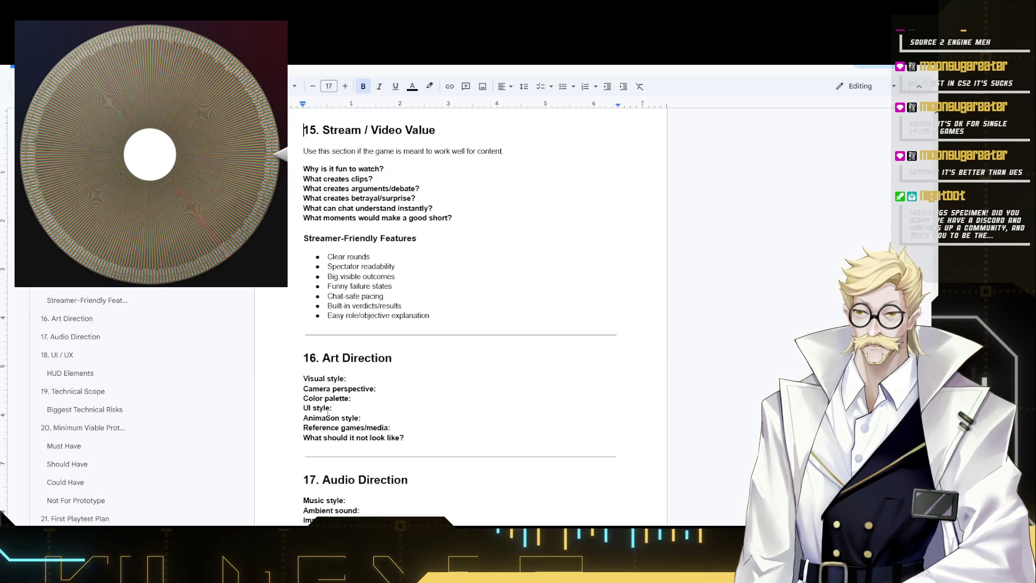
{"action": "scroll", "coordinate": [297, 391], "scroll_direction": "down", "scroll_amount": 3}
{"action": "scroll", "coordinate": [298, 390], "scroll_direction": "down", "scroll_amount": 2}
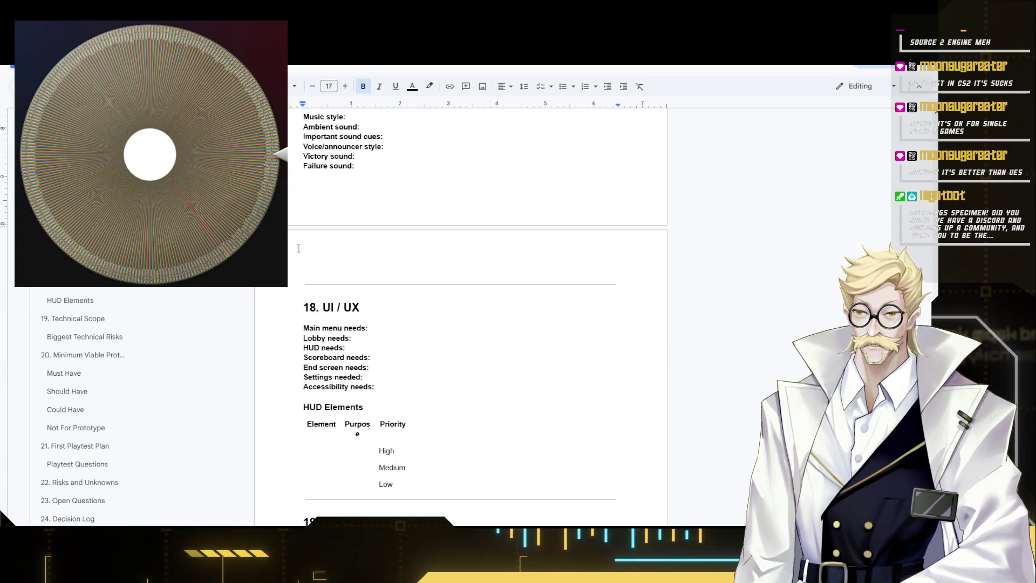
{"action": "scroll", "coordinate": [302, 261], "scroll_direction": "up", "scroll_amount": 1}
{"action": "left_click", "coordinate": [305, 159]}
{"action": "key", "text": "Return"}
{"action": "key", "text": "Return"}
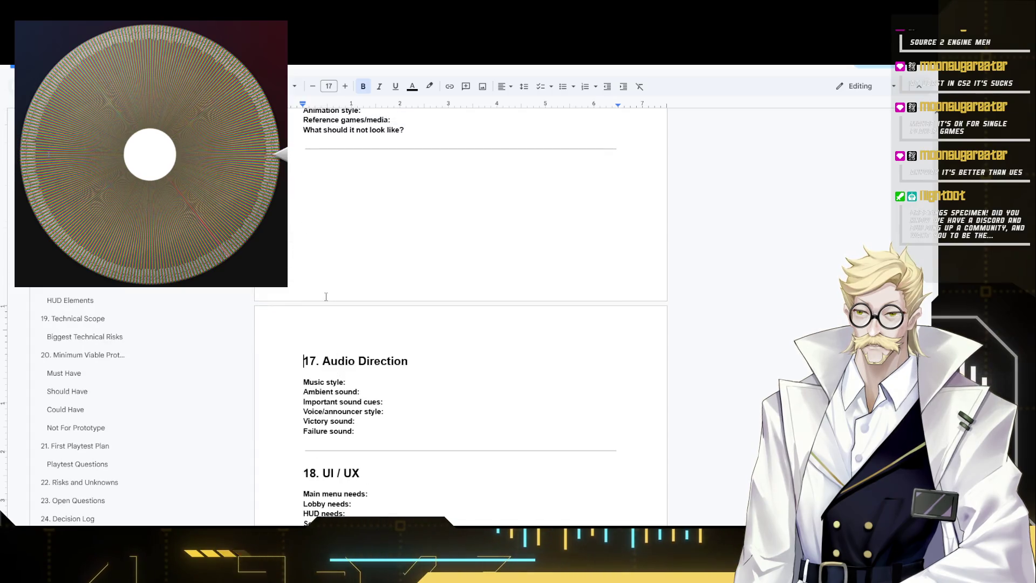
{"action": "scroll", "coordinate": [300, 325], "scroll_direction": "down", "scroll_amount": 2}
{"action": "scroll", "coordinate": [298, 341], "scroll_direction": "down", "scroll_amount": 3}
- Push Technical Scope and Minimum Viable Prototype onto fresh pages, tidying the blank lines above them
{"action": "left_click", "coordinate": [301, 382]}
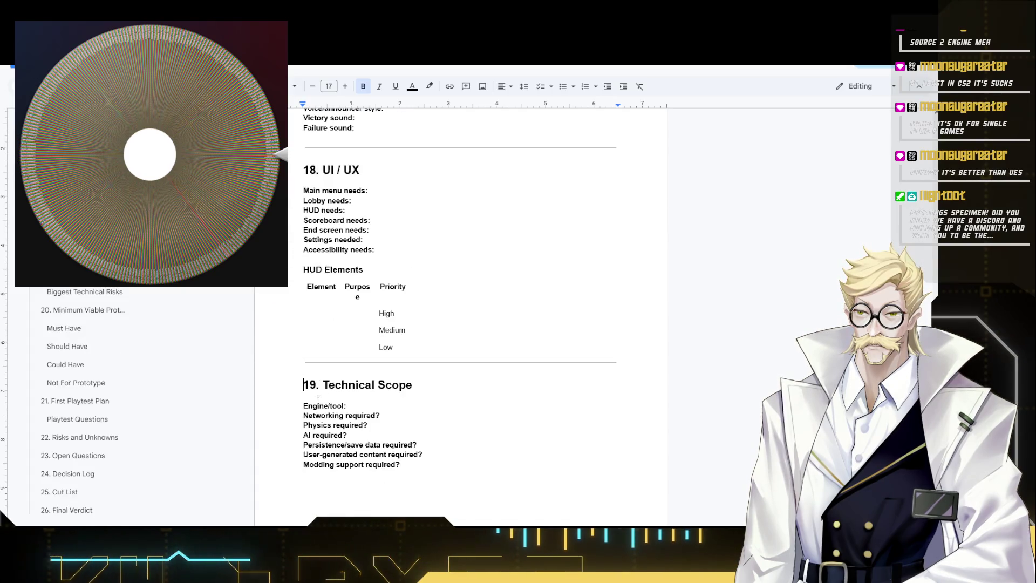
{"action": "scroll", "coordinate": [348, 324], "scroll_direction": "down", "scroll_amount": 3}
{"action": "key", "text": "Return"}
{"action": "key", "text": "Return"}
{"action": "key", "text": "BackSpace"}
{"action": "key", "text": "Return"}
{"action": "scroll", "coordinate": [356, 432], "scroll_direction": "down", "scroll_amount": 4}
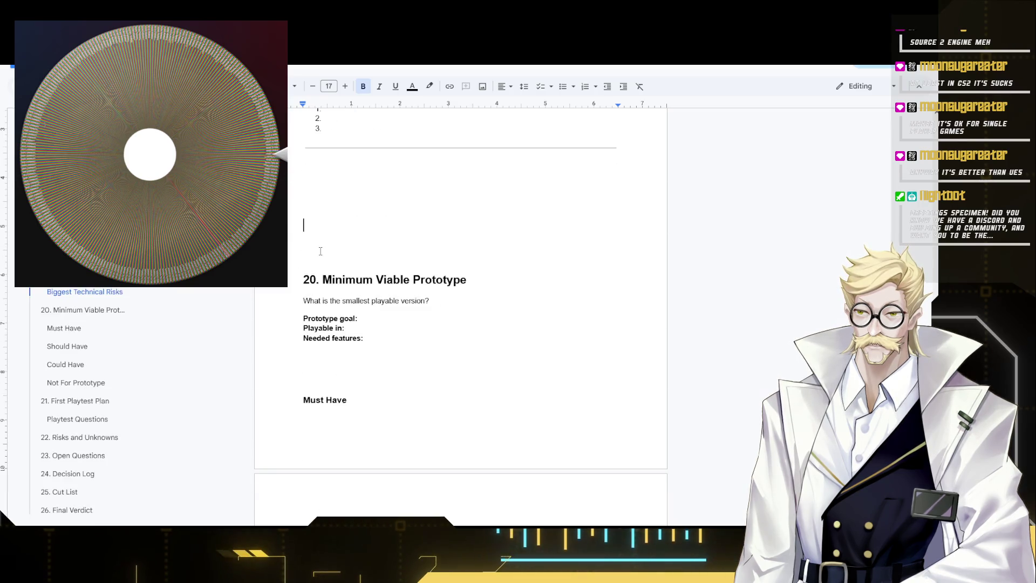
{"action": "left_click_drag", "start_coordinate": [304, 154], "coordinate": [338, 243]}
{"action": "key", "text": "BackSpace"}
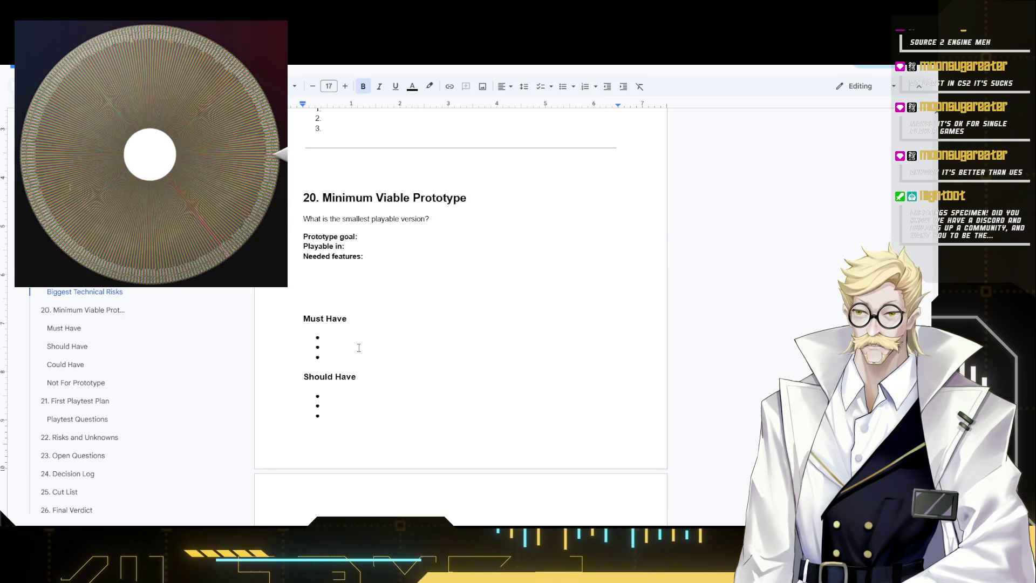
{"action": "scroll", "coordinate": [356, 353], "scroll_direction": "down", "scroll_amount": 3}
{"action": "scroll", "coordinate": [352, 359], "scroll_direction": "down", "scroll_amount": 1}
{"action": "scroll", "coordinate": [351, 359], "scroll_direction": "up", "scroll_amount": 4}
{"action": "key", "text": "Return"}
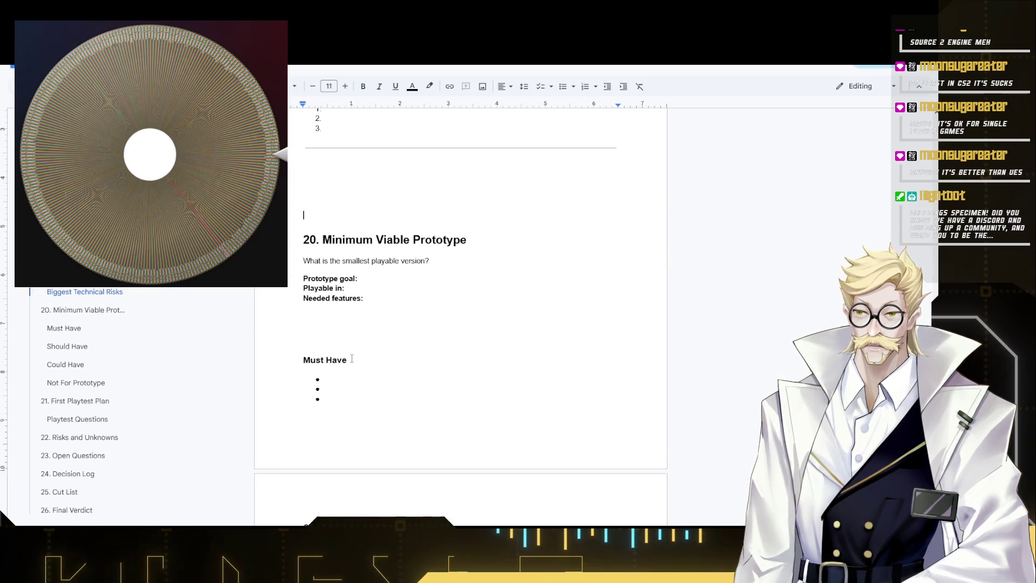
{"action": "scroll", "coordinate": [364, 375], "scroll_direction": "down", "scroll_amount": 1}
{"action": "key", "text": "Return"}
{"action": "key", "text": "Return"}
{"action": "key", "text": "Return"}
{"action": "key", "text": "Return"}
{"action": "key", "text": "Return"}
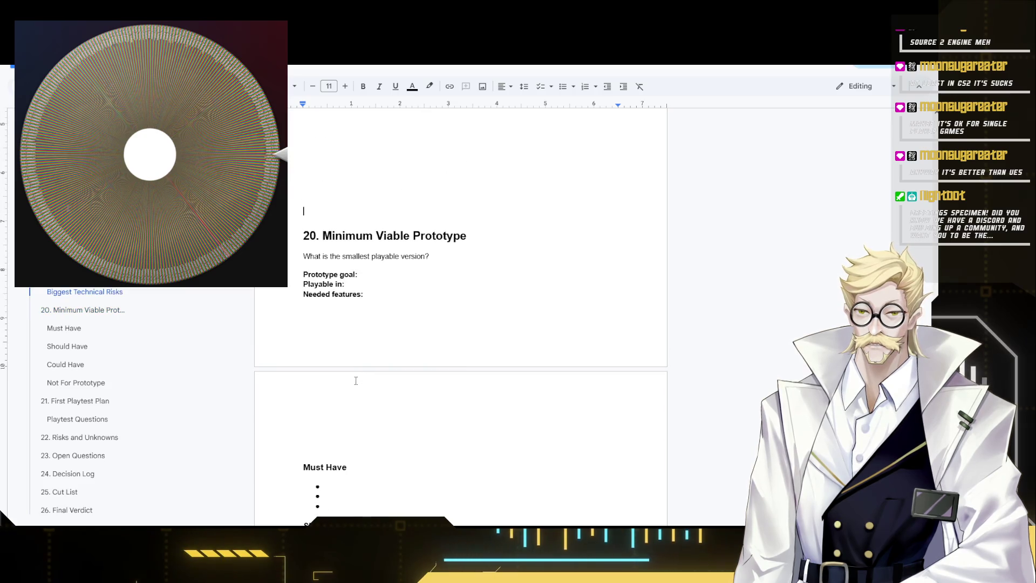
{"action": "key", "text": "Return"}
{"action": "key", "text": "Return"}
{"action": "key", "text": "Return"}
{"action": "key", "text": "Return"}
{"action": "key", "text": "Return"}
{"action": "key", "text": "Return"}
{"action": "key", "text": "Return"}
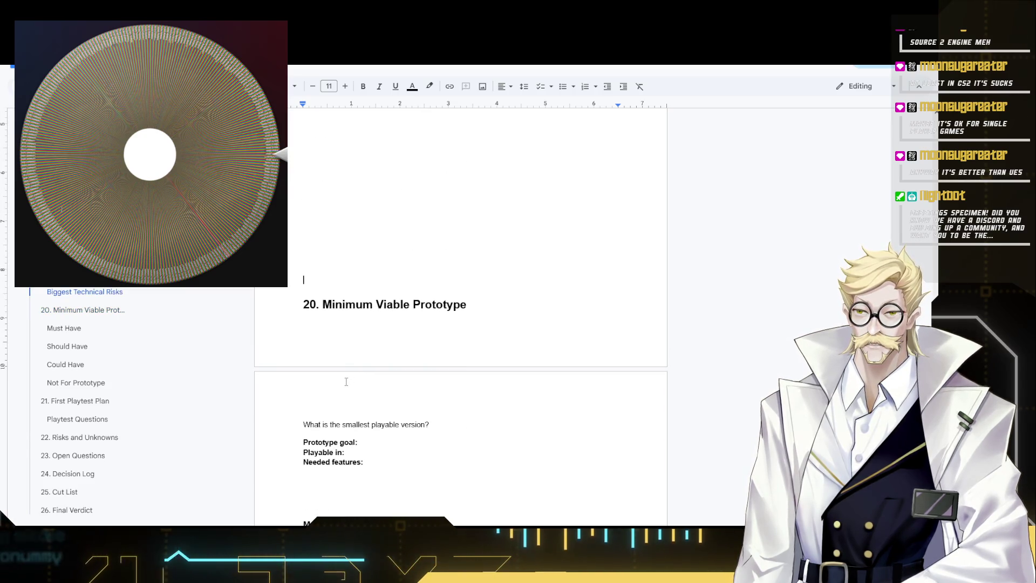
{"action": "key", "text": "Return"}
{"action": "key", "text": "Return"}
{"action": "key", "text": "Return"}
{"action": "scroll", "coordinate": [324, 396], "scroll_direction": "down", "scroll_amount": 3}
- Return to the Core Mechanics headings on section 8's page
{"action": "left_click", "coordinate": [308, 414]}
{"action": "scroll", "coordinate": [309, 408], "scroll_direction": "down", "scroll_amount": 3}
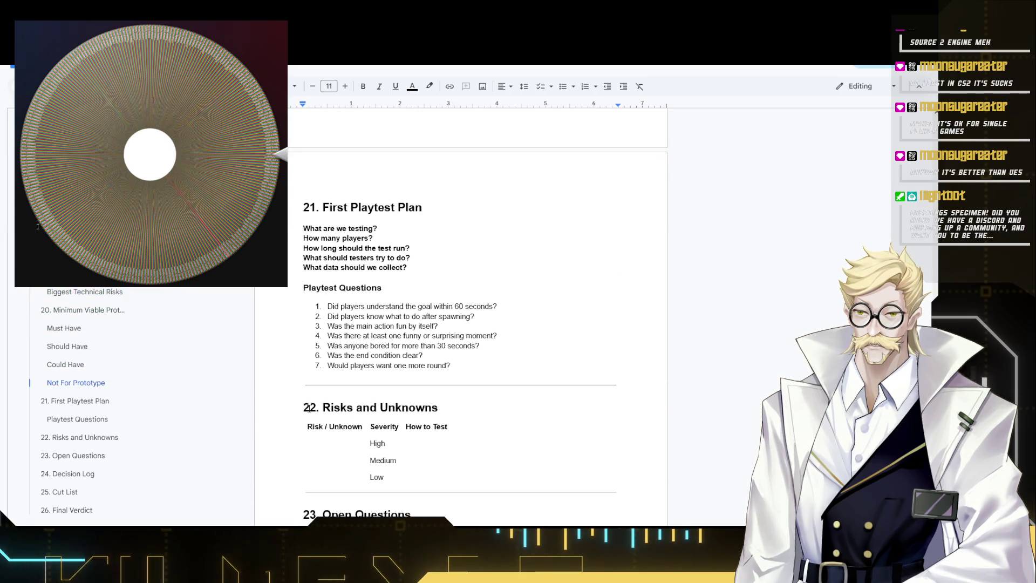
{"action": "scroll", "coordinate": [311, 401], "scroll_direction": "down", "scroll_amount": 2}
{"action": "scroll", "coordinate": [310, 401], "scroll_direction": "down", "scroll_amount": 3}
{"action": "scroll", "coordinate": [311, 400], "scroll_direction": "down", "scroll_amount": 1}
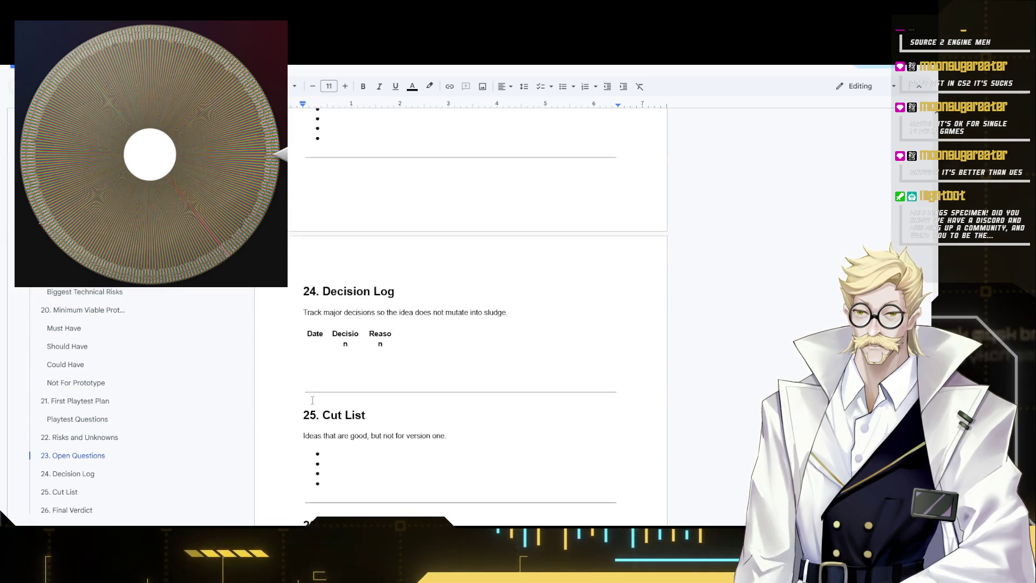
{"action": "scroll", "coordinate": [310, 401], "scroll_direction": "down", "scroll_amount": 2}
{"action": "scroll", "coordinate": [313, 398], "scroll_direction": "down", "scroll_amount": 2}
{"action": "scroll", "coordinate": [416, 419], "scroll_direction": "up", "scroll_amount": 5}
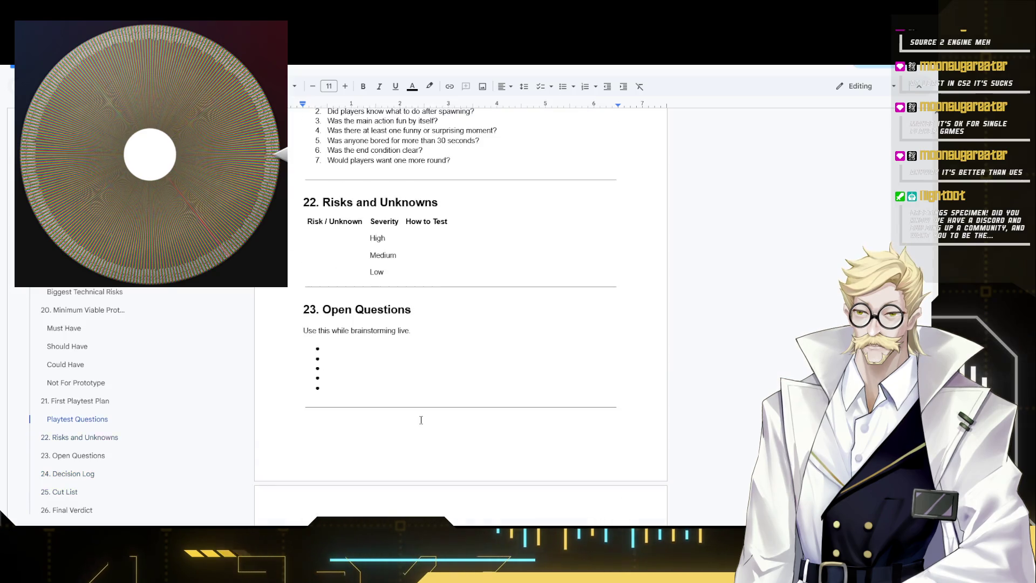
{"action": "scroll", "coordinate": [428, 398], "scroll_direction": "up", "scroll_amount": 5}
{"action": "scroll", "coordinate": [428, 397], "scroll_direction": "up", "scroll_amount": 5}
{"action": "scroll", "coordinate": [428, 393], "scroll_direction": "up", "scroll_amount": 5}
{"action": "scroll", "coordinate": [429, 390], "scroll_direction": "up", "scroll_amount": 5}
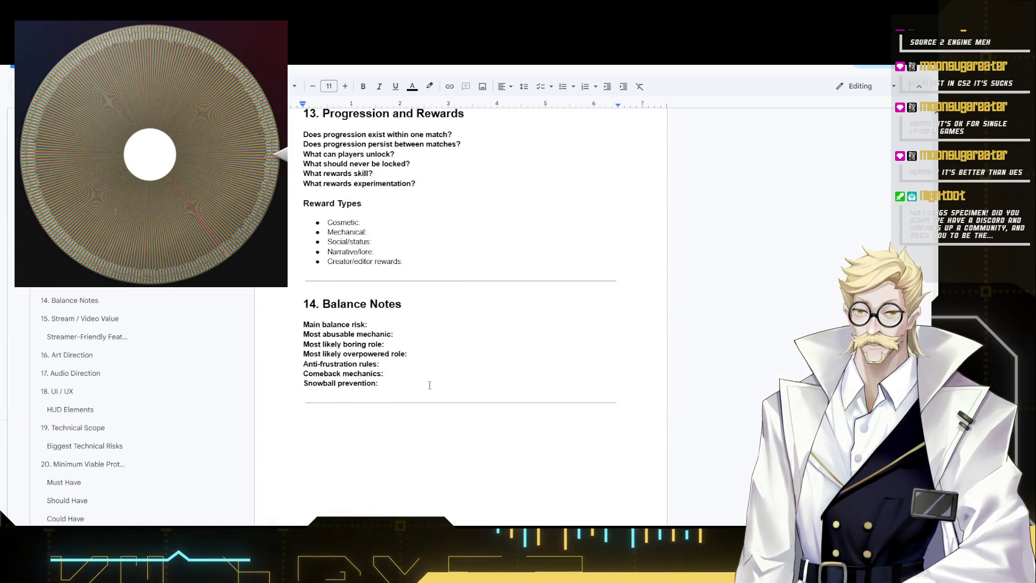
{"action": "scroll", "coordinate": [429, 386], "scroll_direction": "up", "scroll_amount": 5}
{"action": "scroll", "coordinate": [429, 385], "scroll_direction": "up", "scroll_amount": 5}
{"action": "scroll", "coordinate": [429, 386], "scroll_direction": "up", "scroll_amount": 5}
{"action": "scroll", "coordinate": [428, 387], "scroll_direction": "up", "scroll_amount": 5}
{"action": "scroll", "coordinate": [425, 388], "scroll_direction": "up", "scroll_amount": 5}
{"action": "scroll", "coordinate": [425, 388], "scroll_direction": "up", "scroll_amount": 5}
{"action": "scroll", "coordinate": [424, 388], "scroll_direction": "up", "scroll_amount": 5}
{"action": "scroll", "coordinate": [423, 389], "scroll_direction": "up", "scroll_amount": 5}
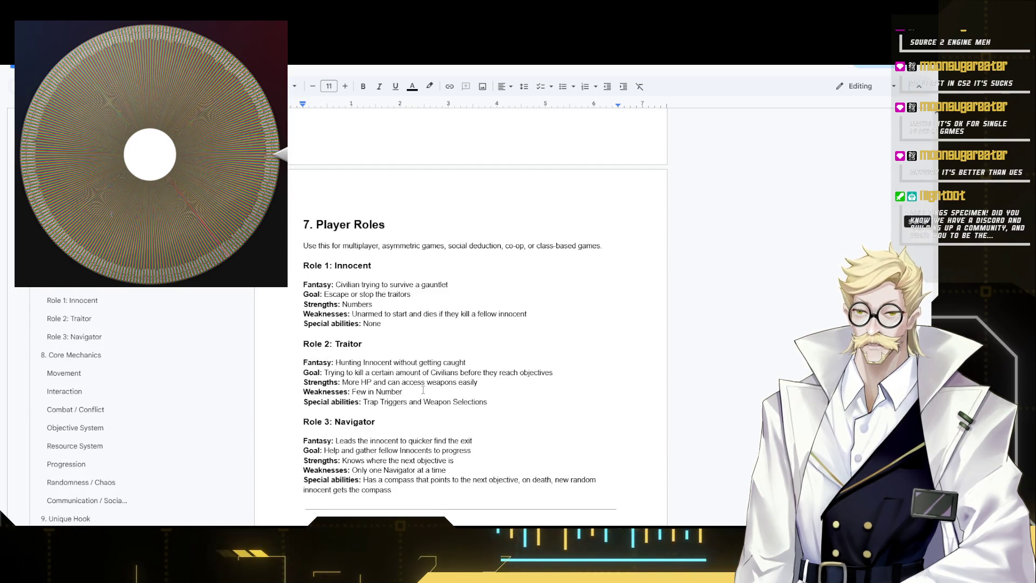
{"action": "scroll", "coordinate": [423, 390], "scroll_direction": "up", "scroll_amount": 5}
{"action": "scroll", "coordinate": [423, 390], "scroll_direction": "down", "scroll_amount": 2}
{"action": "scroll", "coordinate": [413, 386], "scroll_direction": "down", "scroll_amount": 7}
{"action": "scroll", "coordinate": [404, 382], "scroll_direction": "up", "scroll_amount": 4}
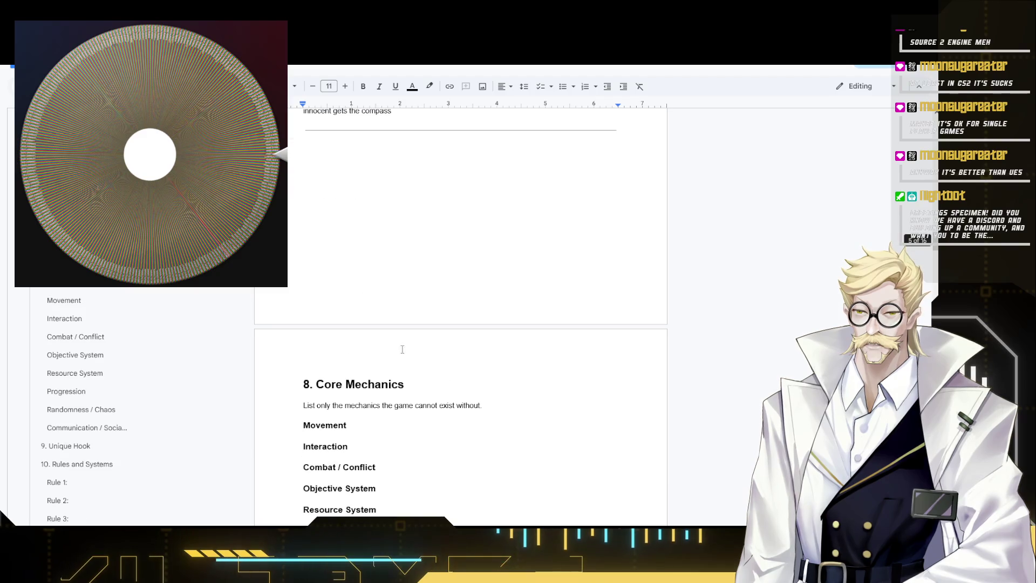
{"action": "scroll", "coordinate": [386, 375], "scroll_direction": "down", "scroll_amount": 2}
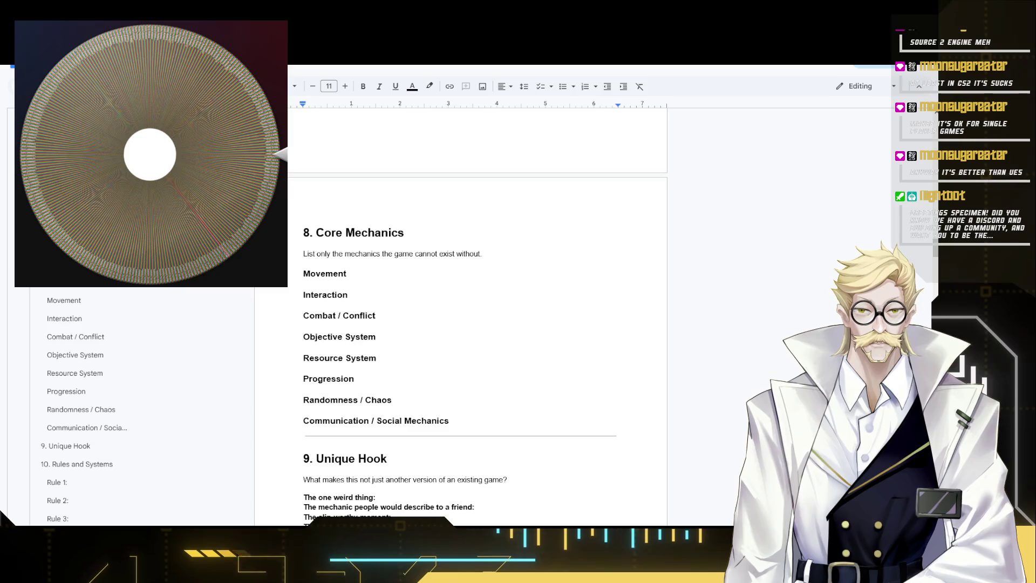
{"action": "left_click", "coordinate": [416, 275]}
{"action": "scroll", "coordinate": [383, 285], "scroll_direction": "up", "scroll_amount": 4}
{"action": "scroll", "coordinate": [383, 285], "scroll_direction": "down", "scroll_amount": 4}
- Add a plain-text line "Normal FPS movement" under the Movement heading
{"action": "left_click", "coordinate": [381, 282]}
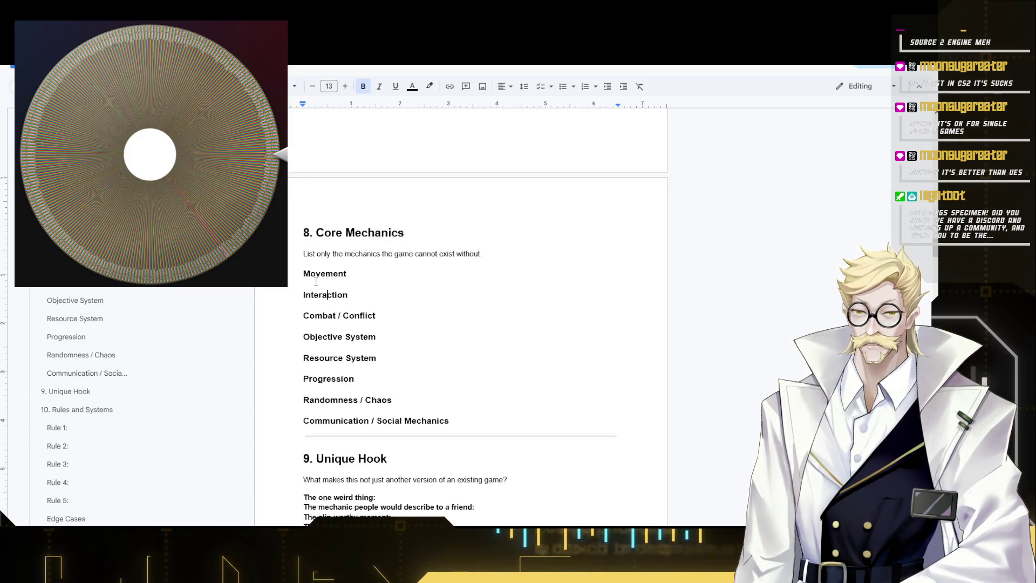
{"action": "scroll", "coordinate": [358, 271], "scroll_direction": "up", "scroll_amount": 5}
{"action": "scroll", "coordinate": [339, 326], "scroll_direction": "down", "scroll_amount": 4}
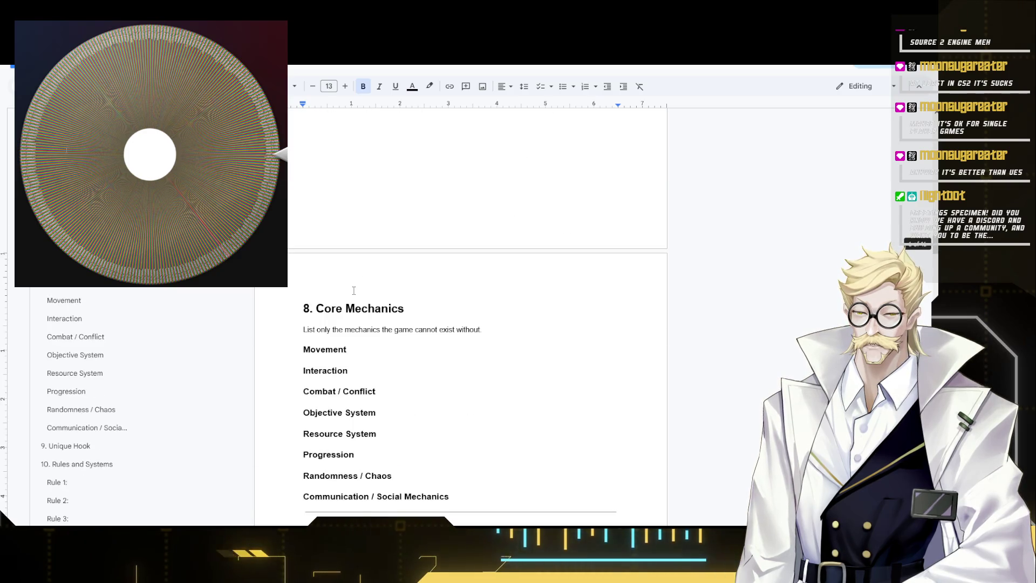
{"action": "key", "text": "Return"}
{"action": "type", "text": "N"}
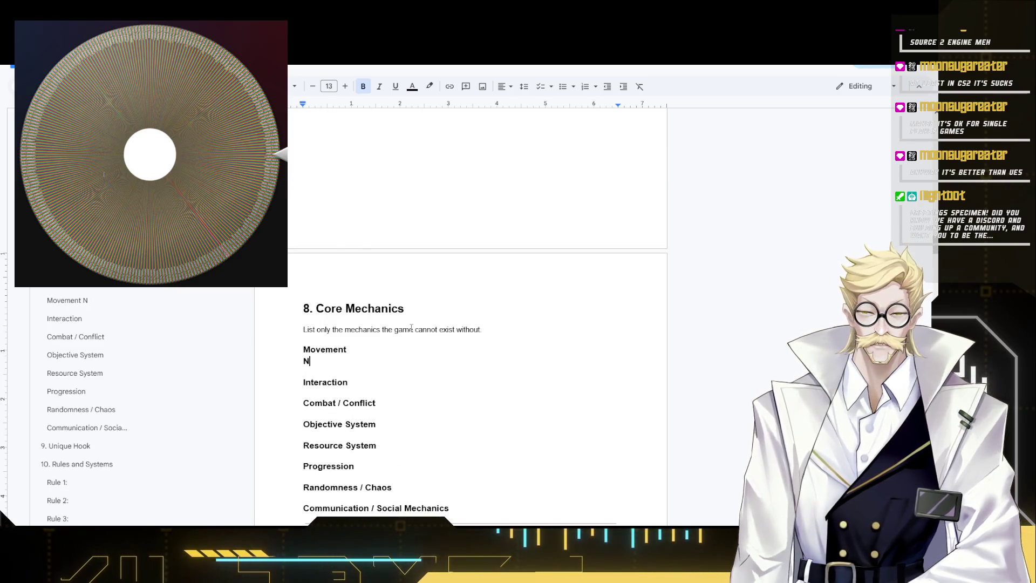
{"action": "type", "text": "orm"}
{"action": "key", "text": "BackSpace"}
{"action": "key", "text": "BackSpace"}
{"action": "key", "text": "BackSpace"}
{"action": "key", "text": "BackSpace"}
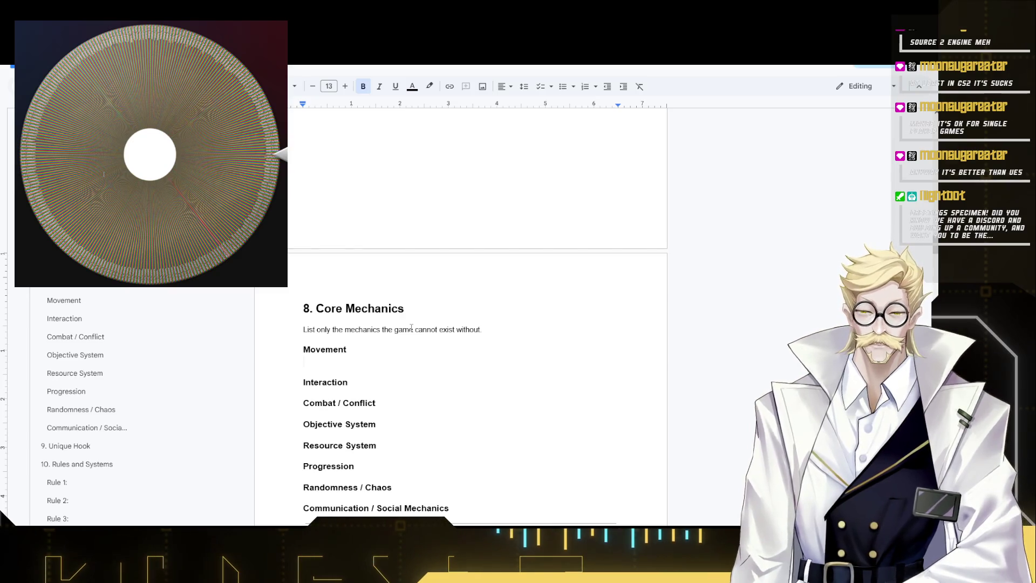
{"action": "key", "text": "ctrl+b"}
{"action": "type", "text": "Normal"}
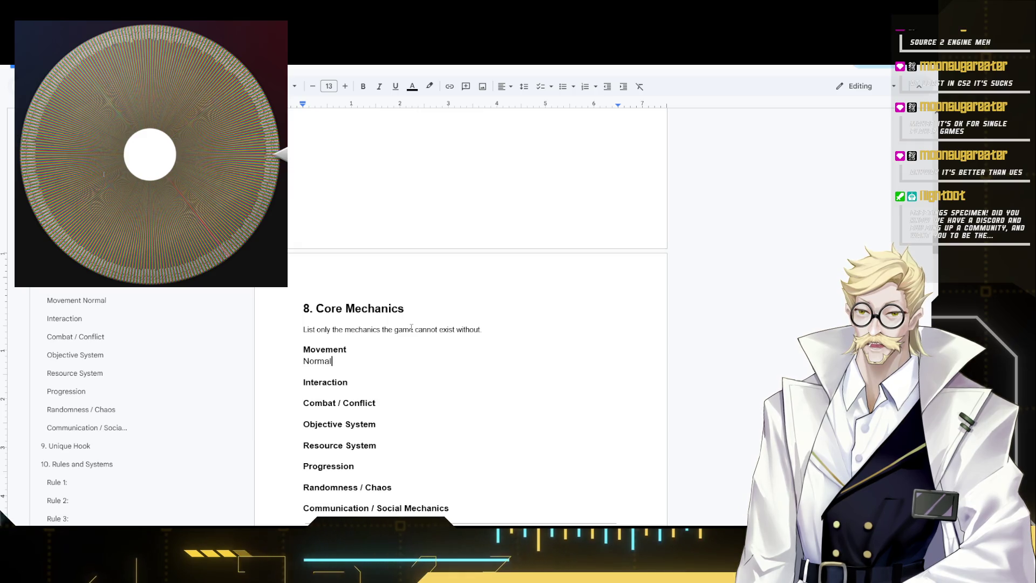
{"action": "type", "text": "FPS"}
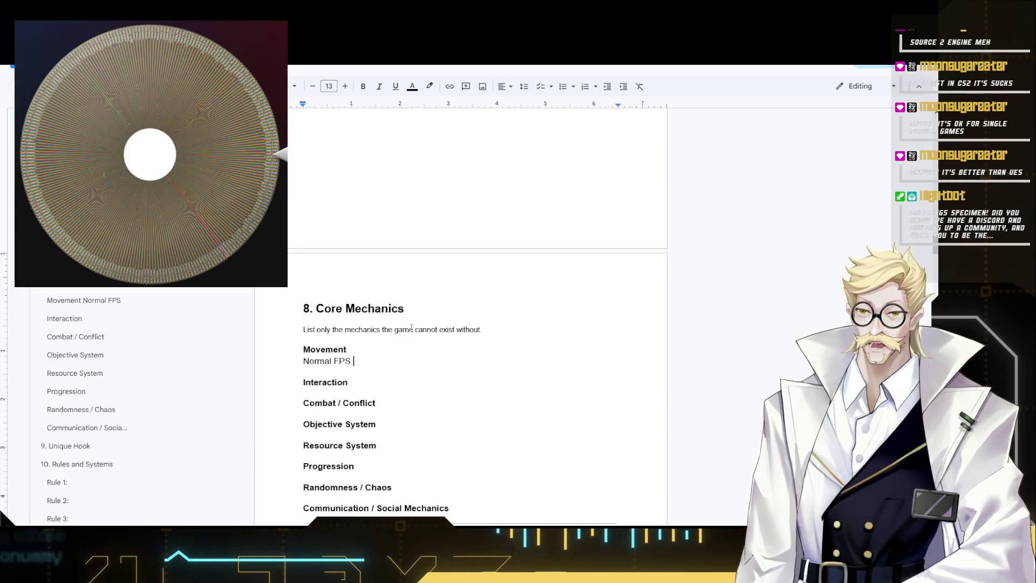
{"action": "type", "text": " movement"}
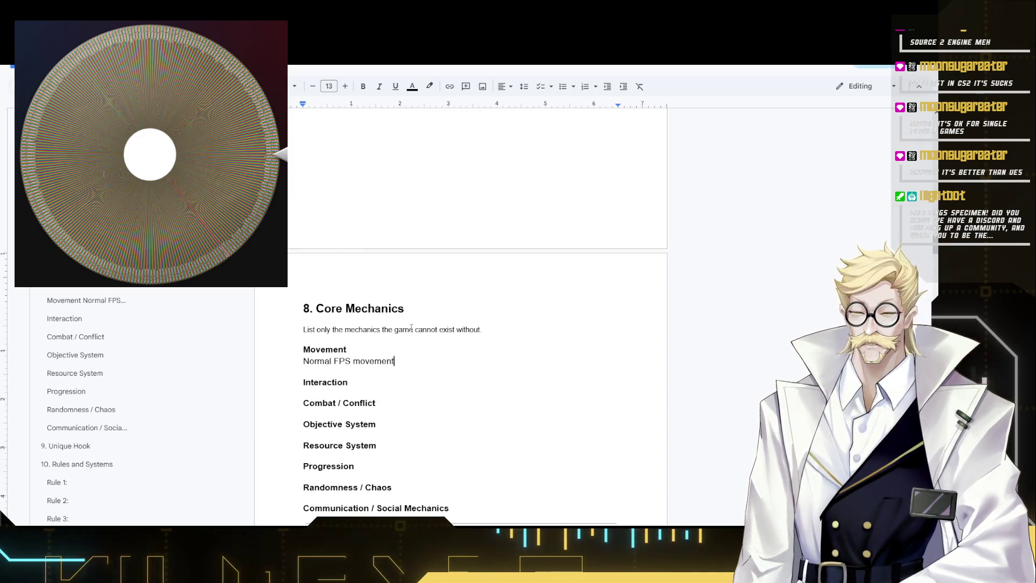
- Remove the blank line so Interaction follows directly after the Movement entry
{"action": "key", "text": "Down"}
{"action": "key", "text": "Up"}
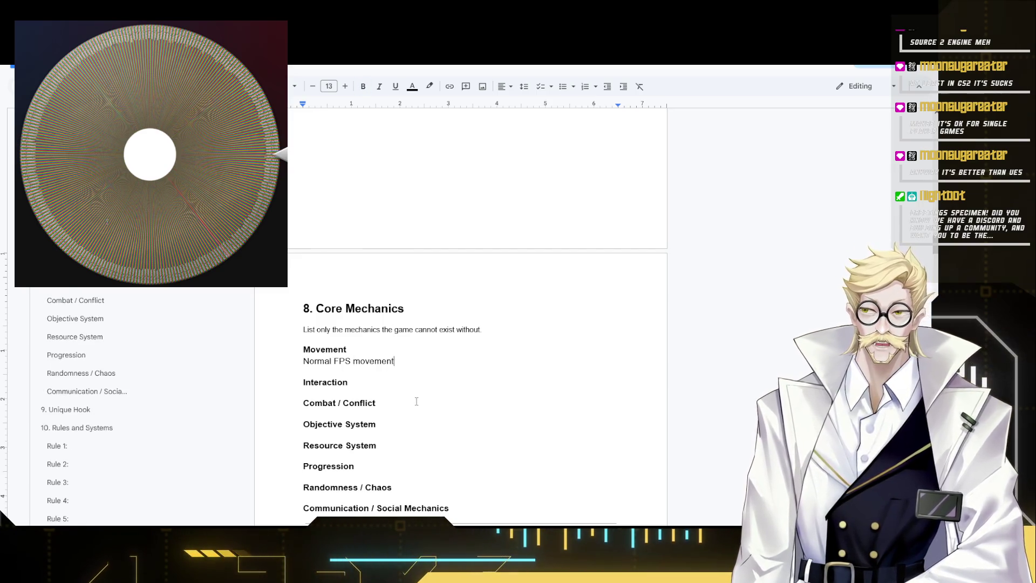
{"action": "key", "text": "Delete"}
{"action": "key", "text": "Return"}
{"action": "key", "text": "Down"}
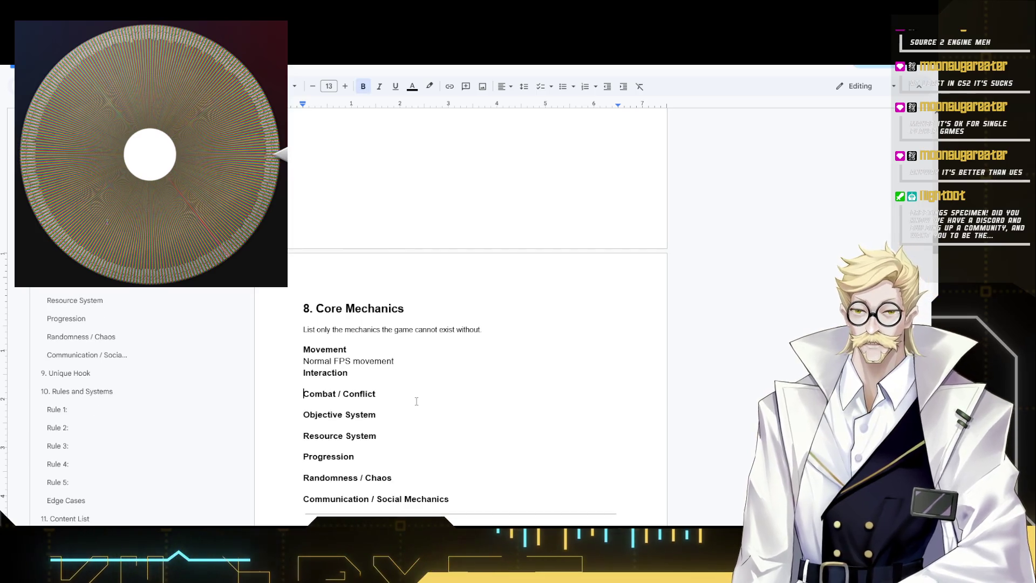
- Add a plain-text Interaction entry about trap triggers based on collision boxes
{"action": "key", "text": "Left"}
{"action": "key", "text": "Return"}
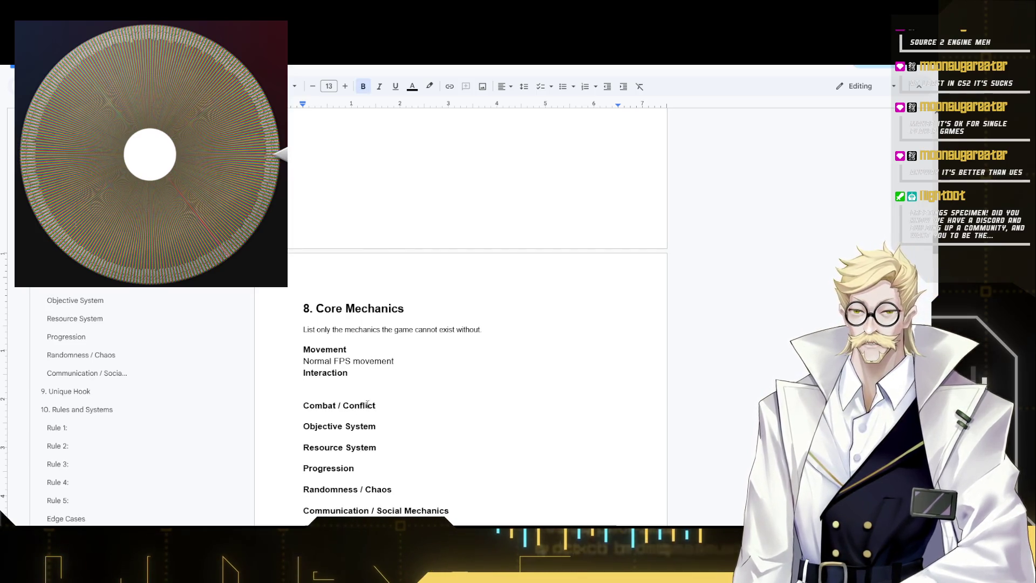
{"action": "type", "text": "Press"}
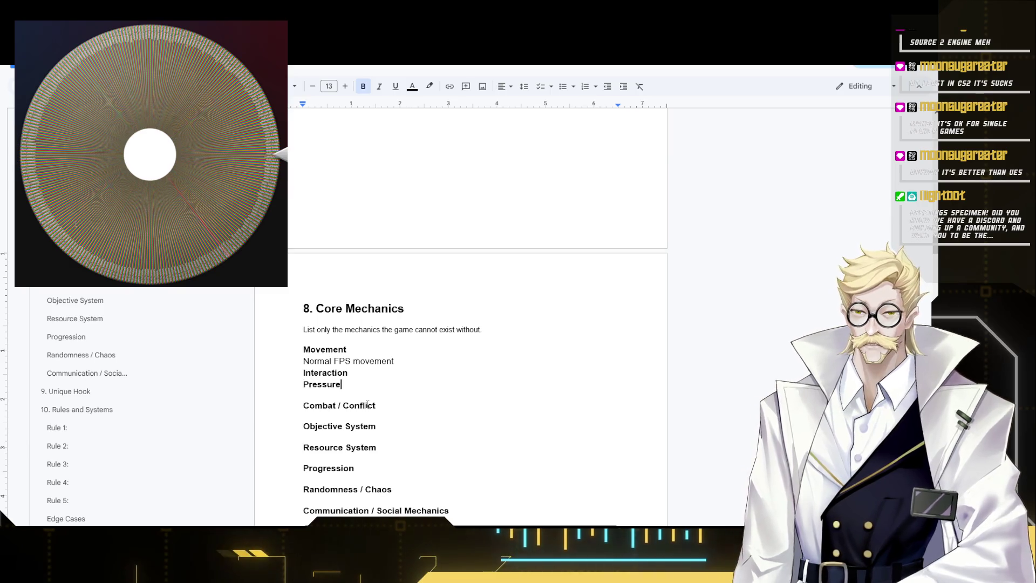
{"action": "type", "text": "ur"}
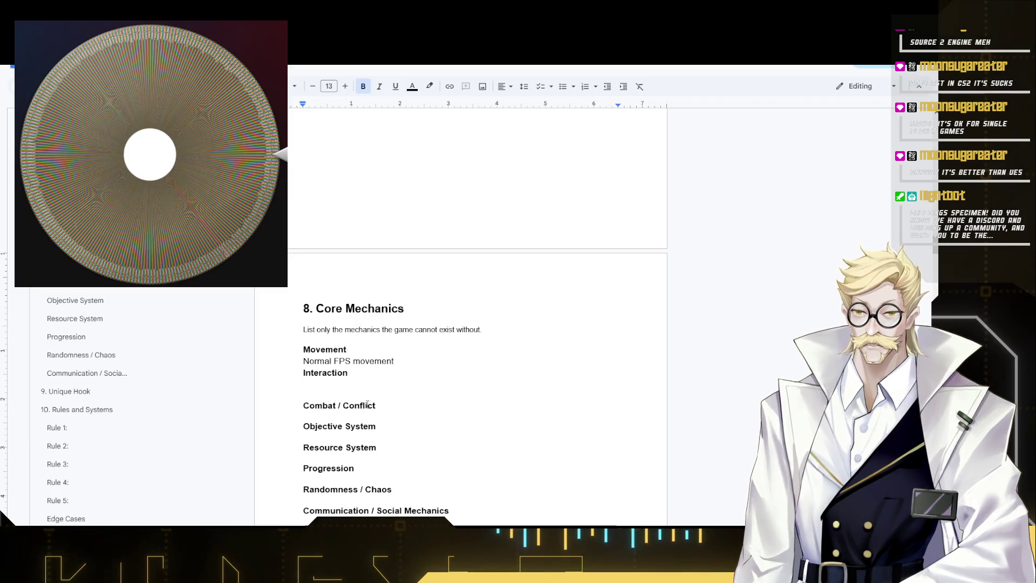
{"action": "type", "text": "Trap triggers"}
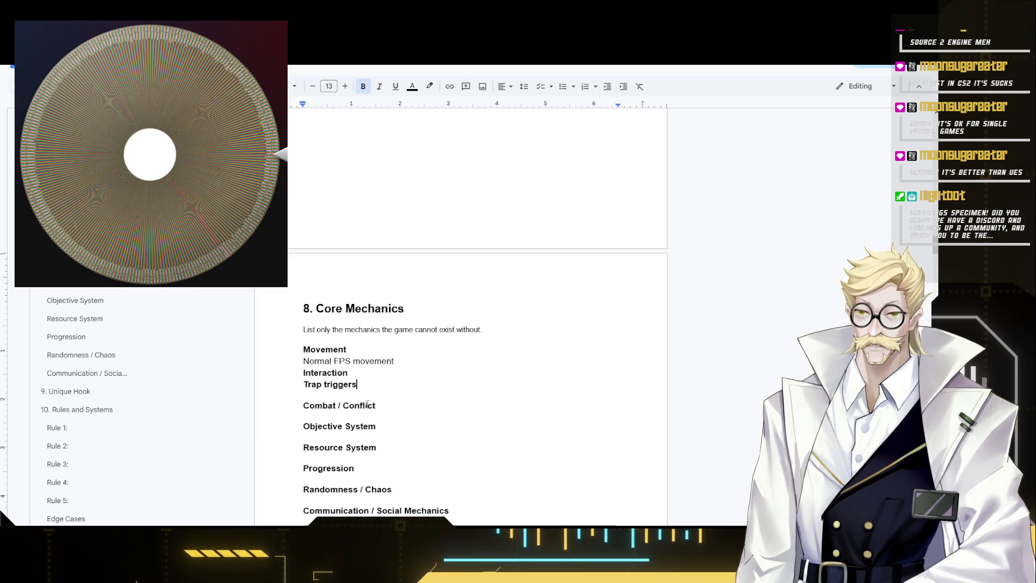
{"action": "type", "text": "based on "}
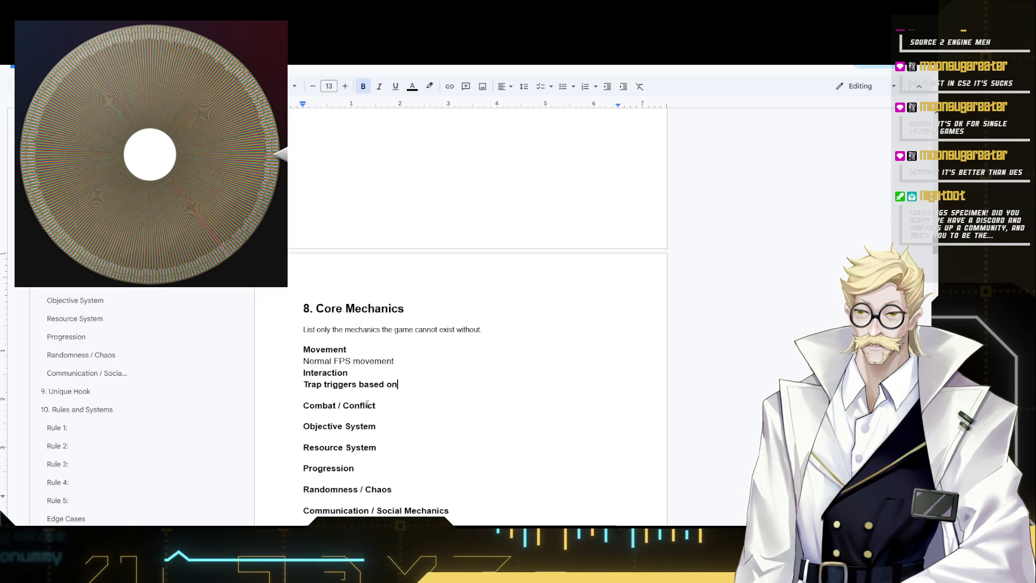
{"action": "type", "text": "coll"}
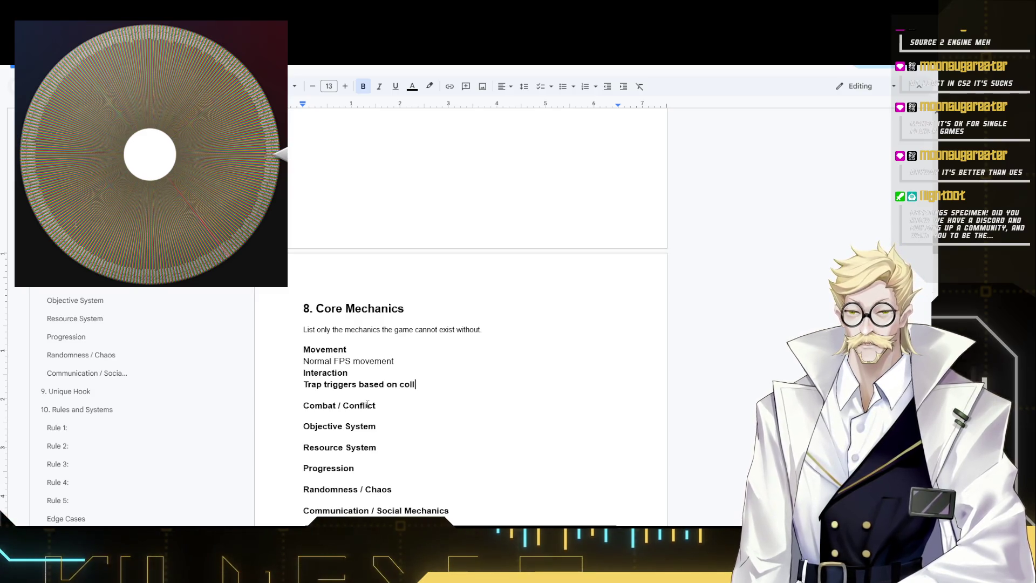
{"action": "type", "text": "ision b"}
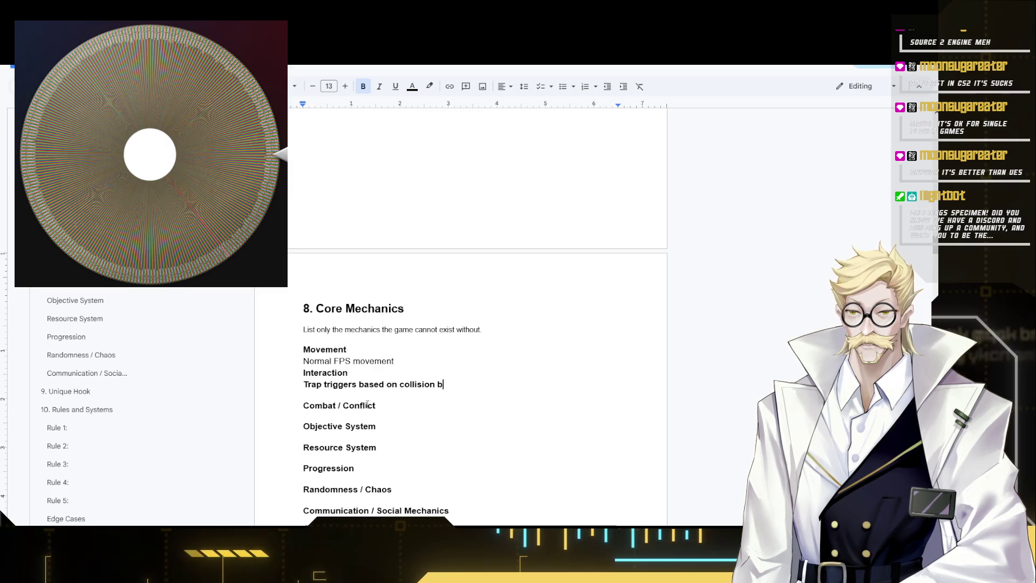
{"action": "type", "text": "oxes or "}
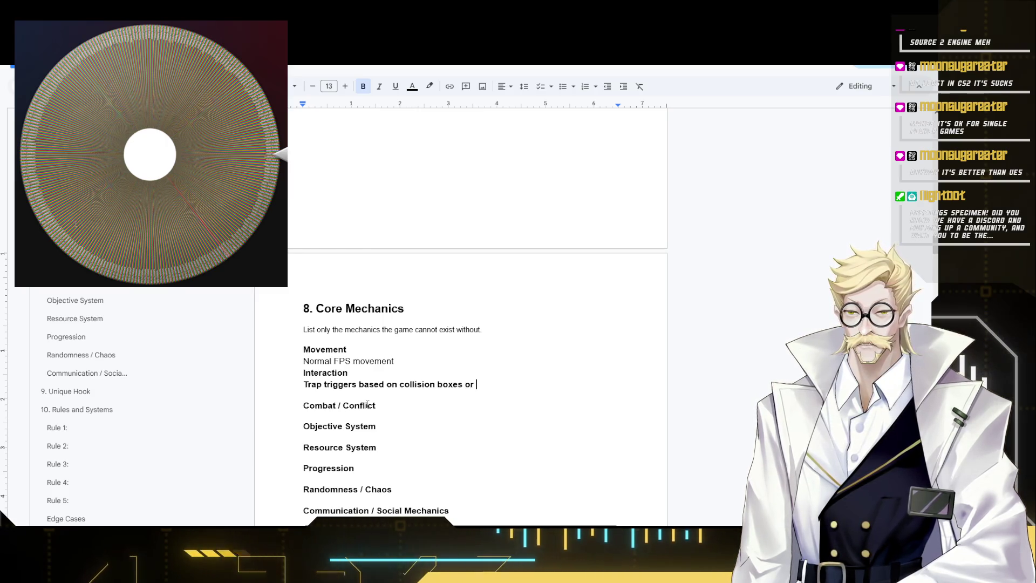
{"action": "type", "text": "e"}
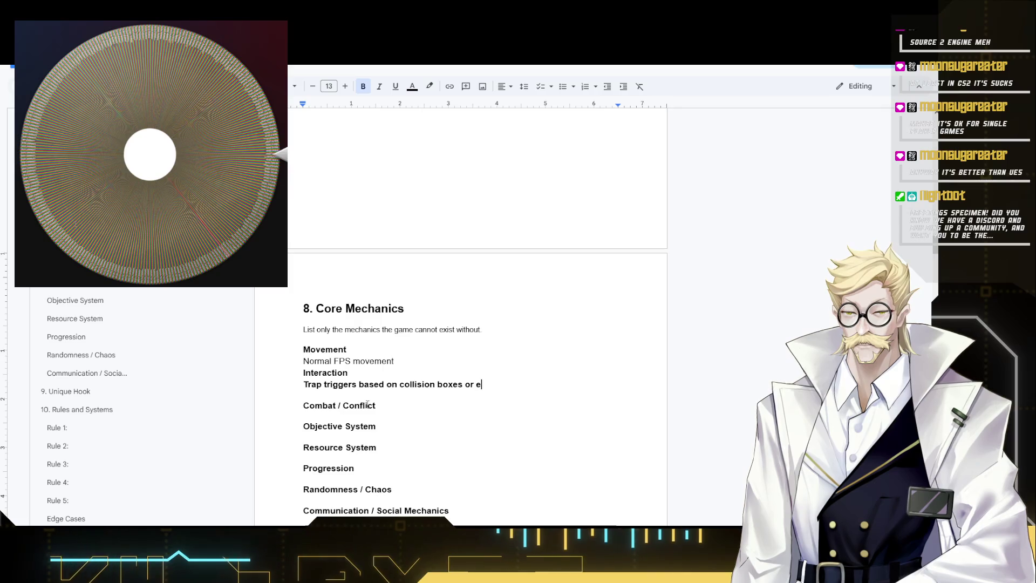
{"action": "type", "text": " to interact"}
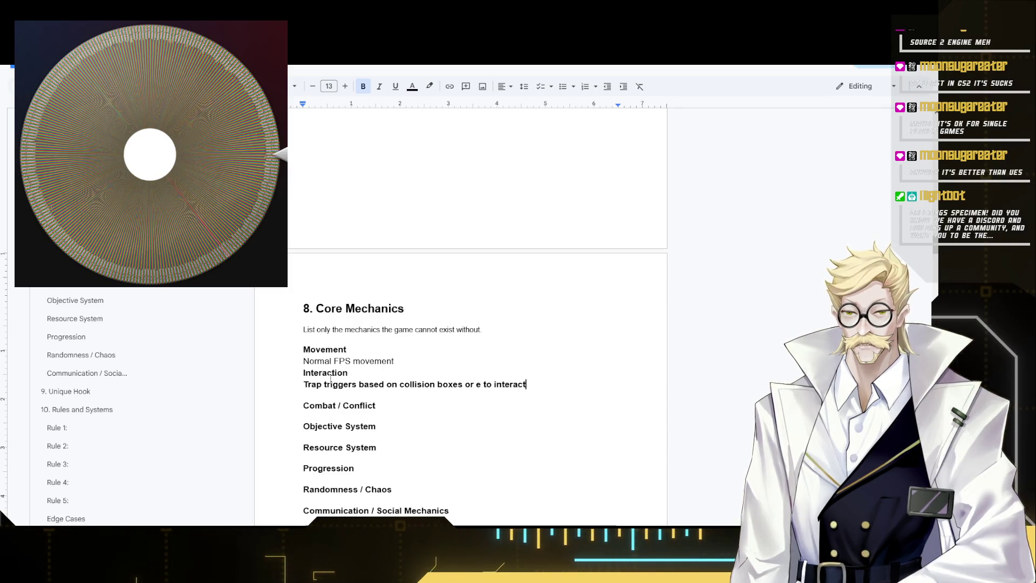
{"action": "key", "text": "shift+Home"}
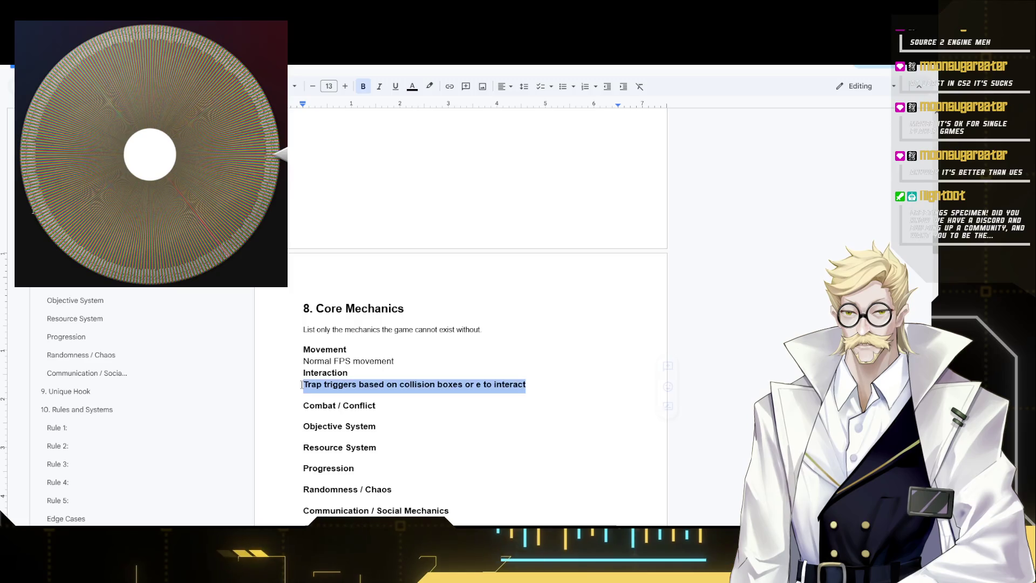
{"action": "key", "text": "ctrl+b"}
- Add an empty line under Combat / Conflict and spacing below the Movement entry
{"action": "left_click", "coordinate": [411, 412]}
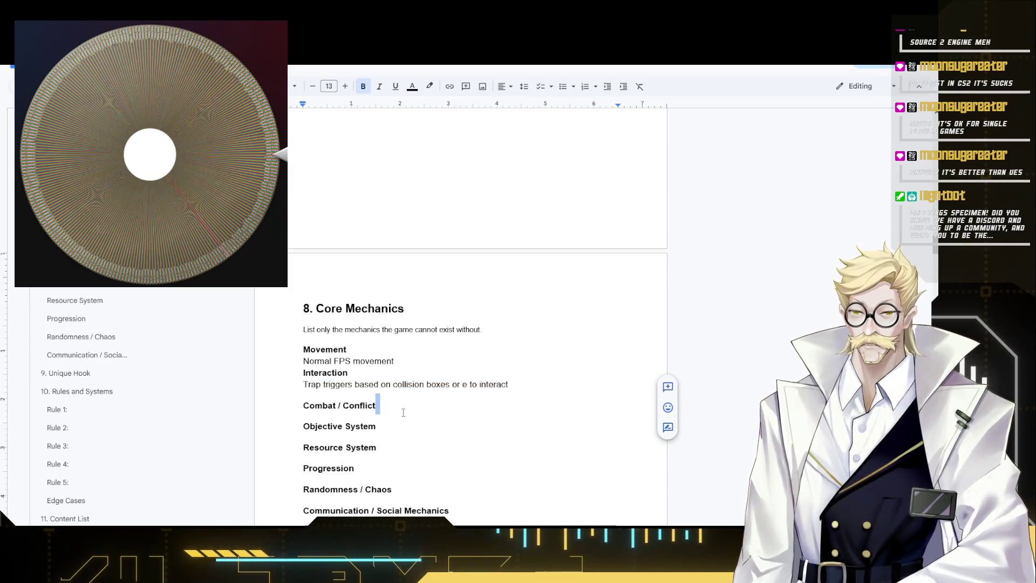
{"action": "key", "text": "Return"}
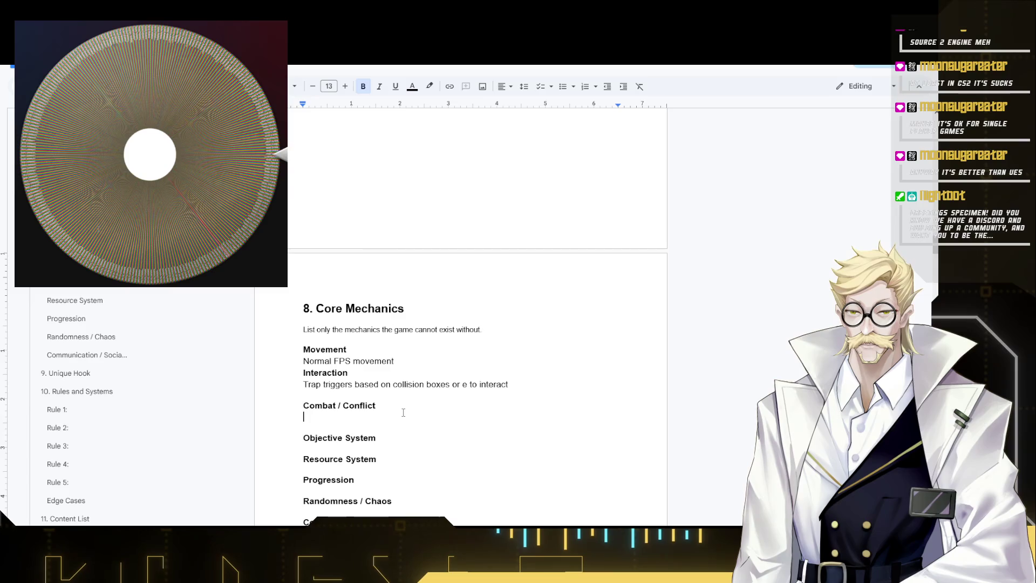
{"action": "left_click", "coordinate": [413, 361]}
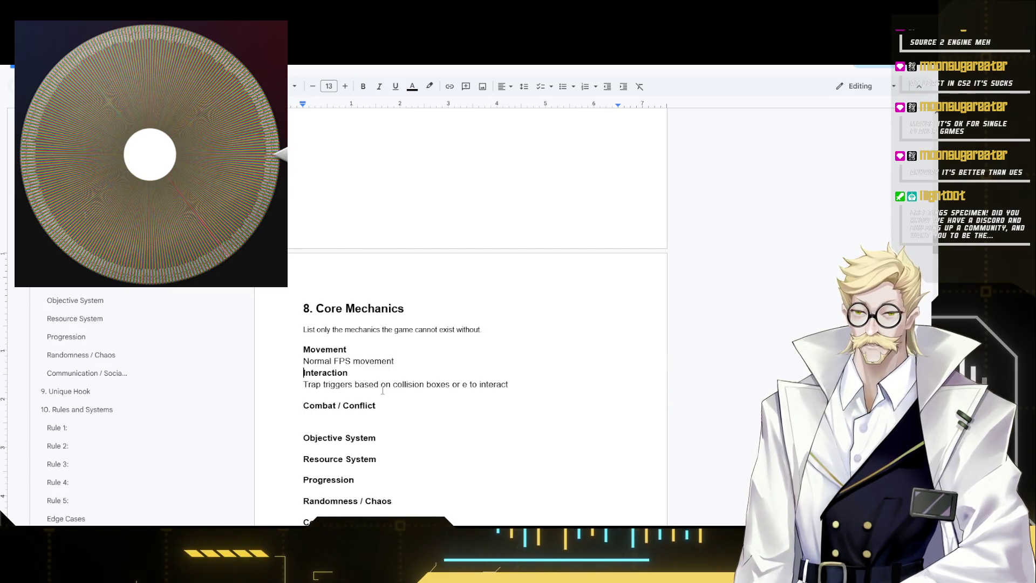
{"action": "key", "text": "Return"}
{"action": "left_click", "coordinate": [382, 429]}
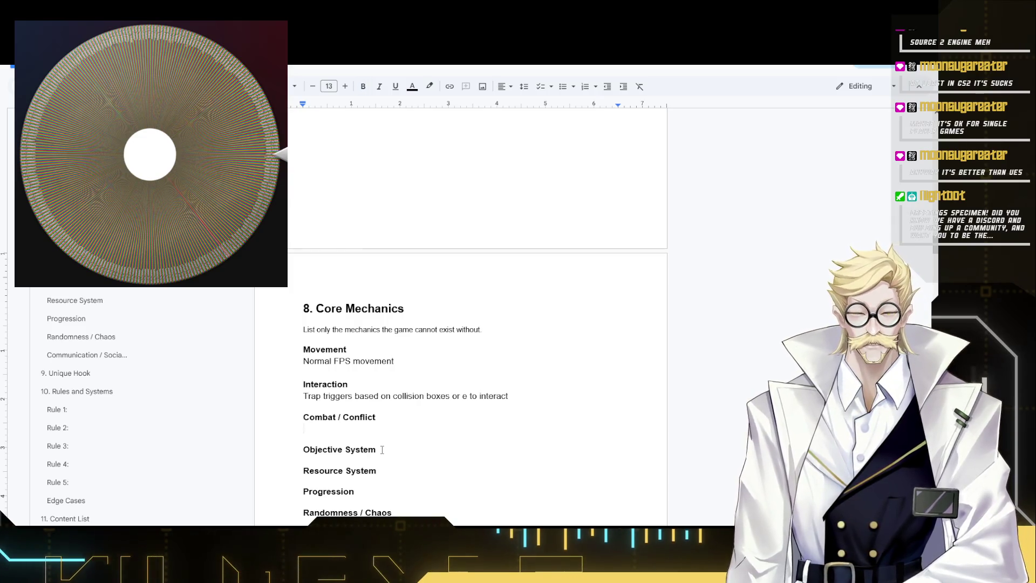
{"action": "type", "text": "Shooting"}
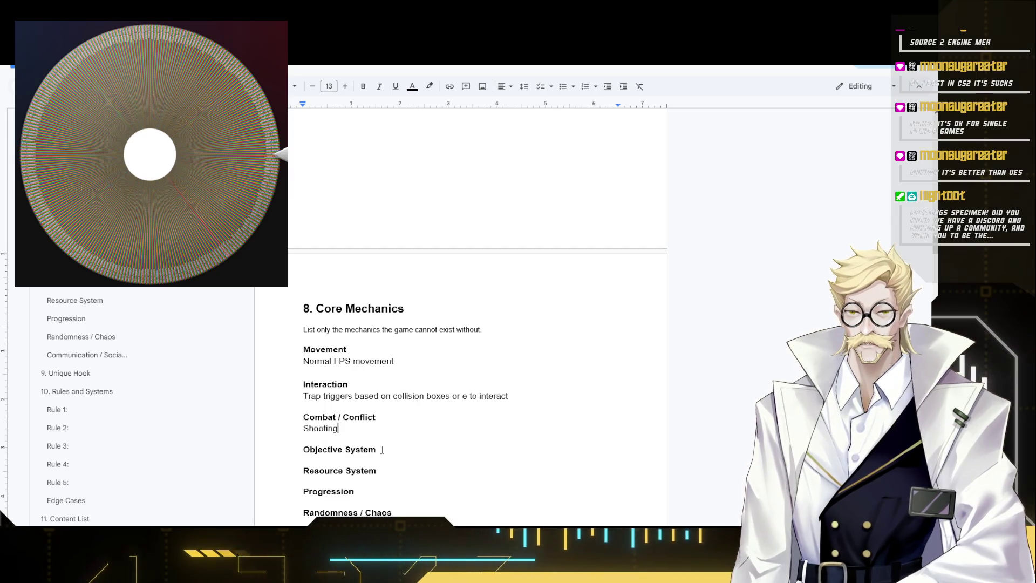
{"action": "type", "text": " and melee"}
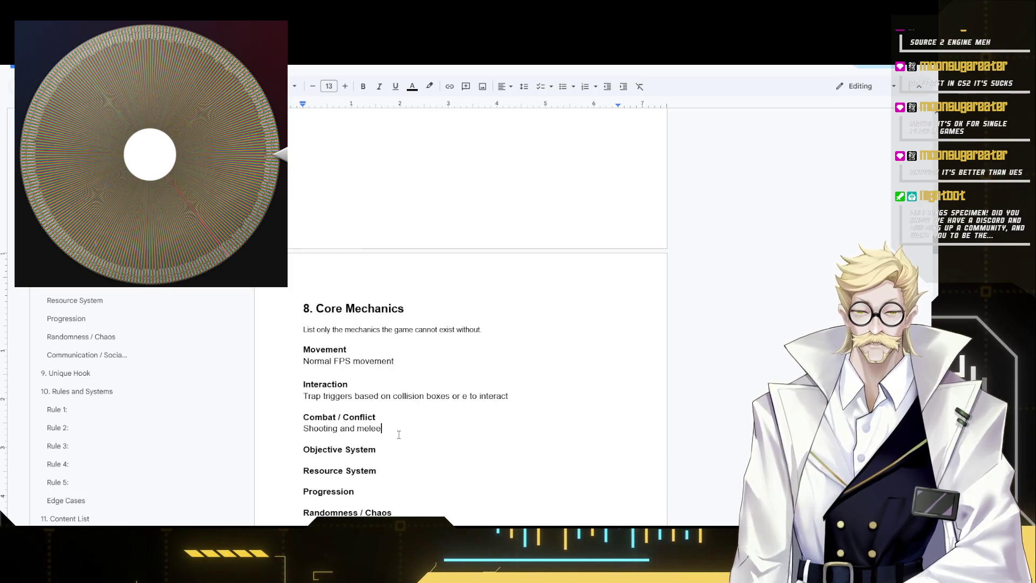
{"action": "type", "text": " wo"}
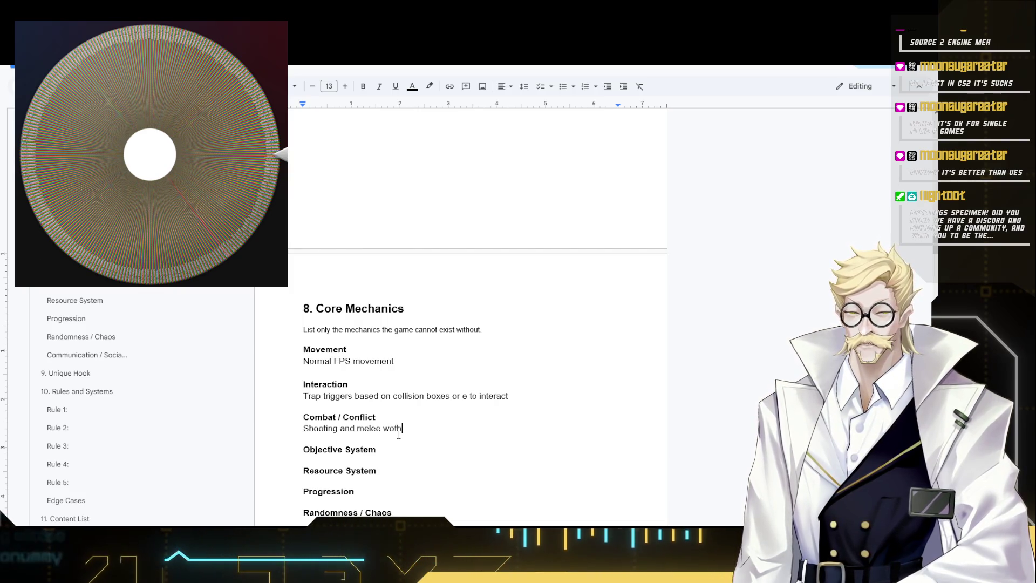
{"action": "type", "text": "th"}
- Write 'Shooting and melee with balance scaled in Traitors favor' under Combat / Conflict, fixing typos and capitalisation
{"action": "key", "text": "BackSpace"}
{"action": "key", "text": "BackSpace"}
{"action": "key", "text": "BackSpace"}
{"action": "type", "text": "ith "}
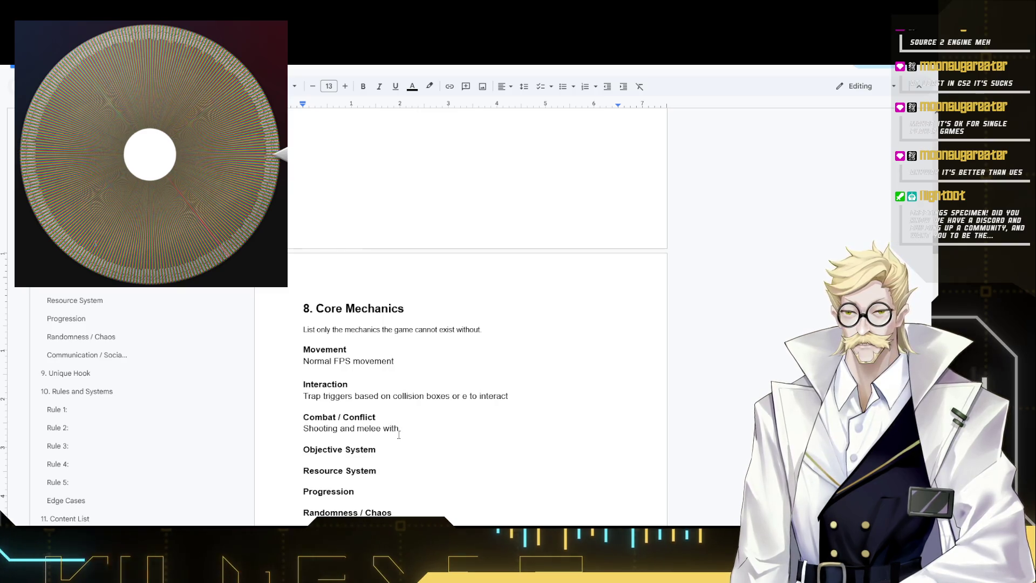
{"action": "type", "text": "aled for"}
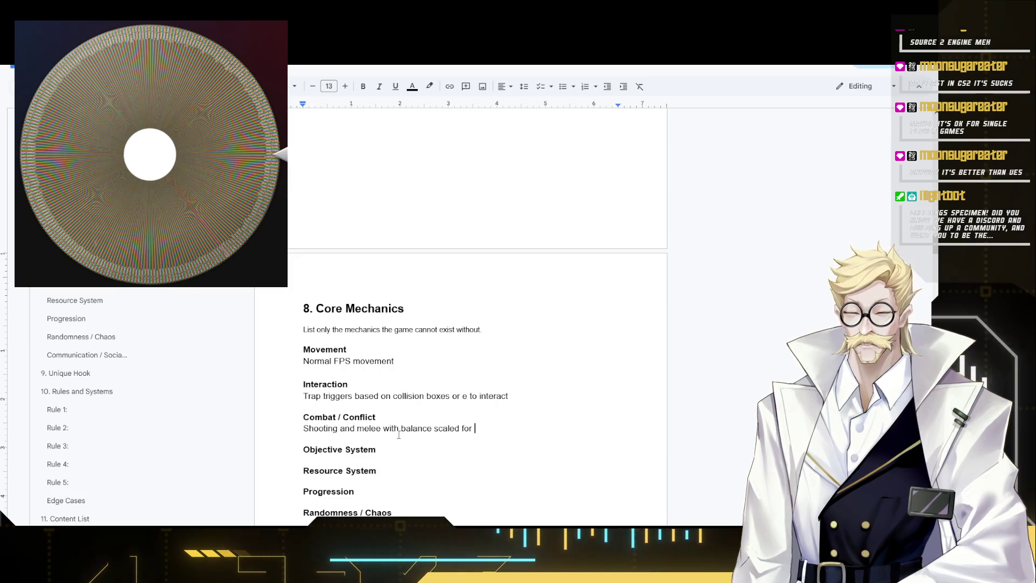
{"action": "type", "text": " Tr"}
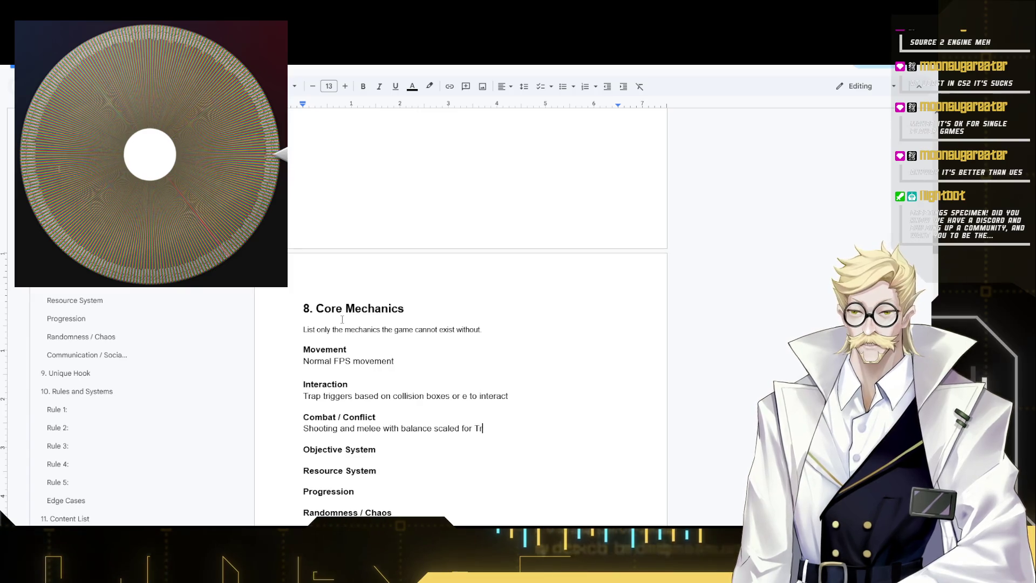
{"action": "key", "text": "BackSpace"}
{"action": "key", "text": "BackSpace"}
{"action": "key", "text": "BackSpace"}
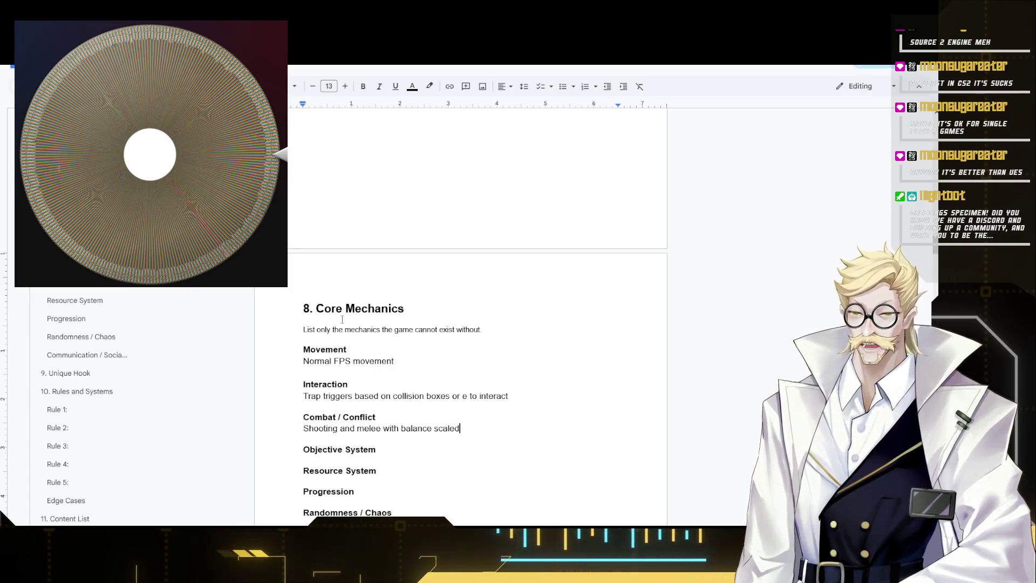
{"action": "type", "text": "in Tra"}
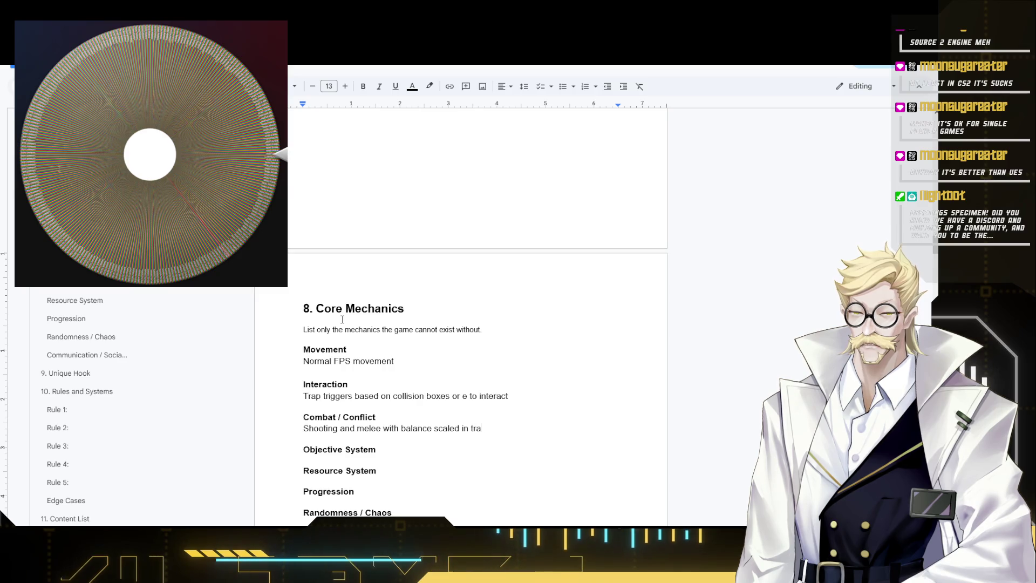
{"action": "type", "text": "itors Favor"}
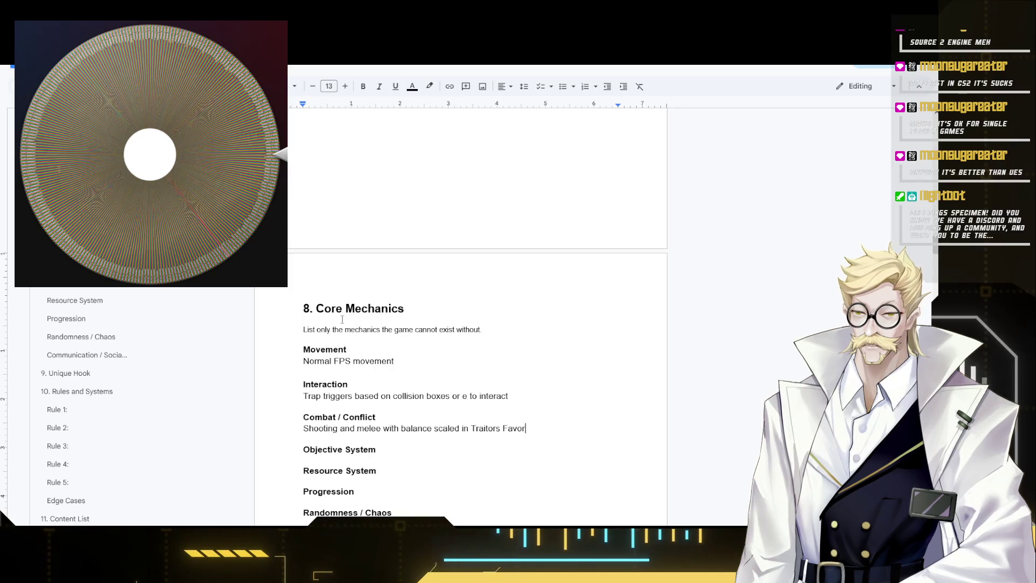
{"action": "double_click", "coordinate": [503, 429]}
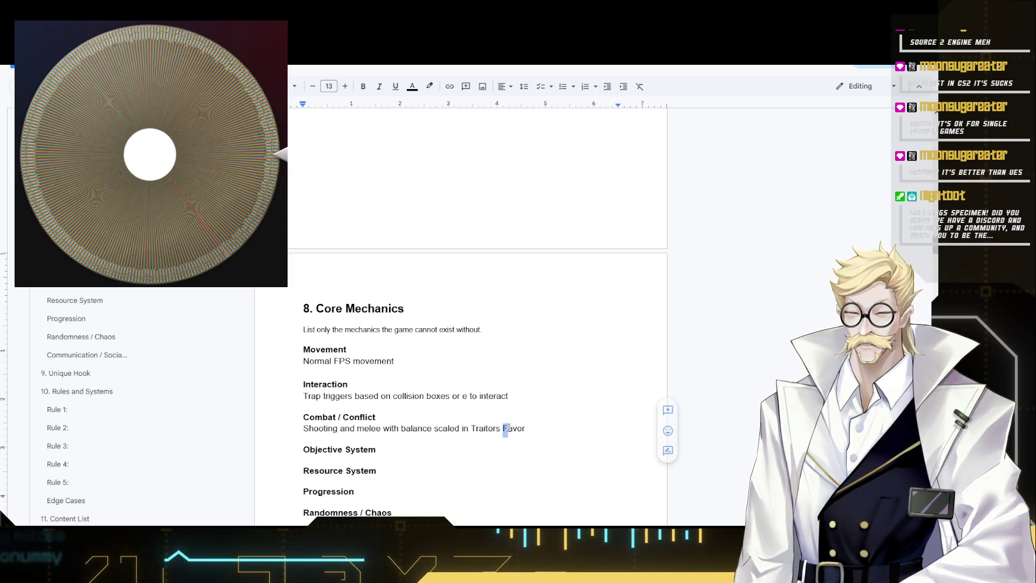
{"action": "type", "text": "favor"}
- Begin a new entry line under Objective System for 'Escape'
{"action": "left_click", "coordinate": [411, 451]}
{"action": "key", "text": "Return"}
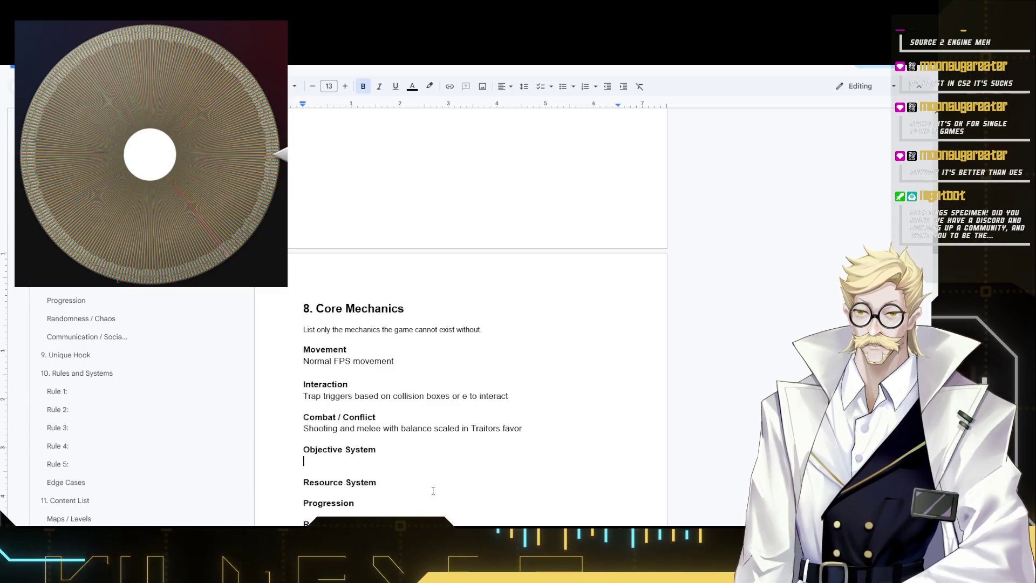
{"action": "scroll", "coordinate": [452, 447], "scroll_direction": "down", "scroll_amount": 1}
{"action": "type", "text": "Escape s"}
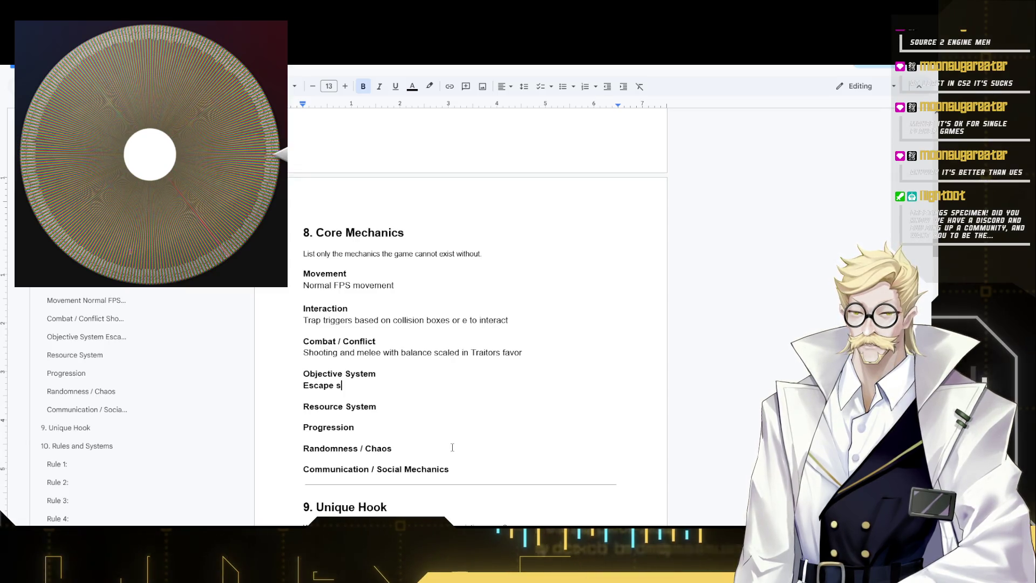
- Finish the Objective System entry as 'Escape 3 layered map', cleaning stray characters
{"action": "key", "text": "BackSpace"}
{"action": "key", "text": "BackSpace"}
{"action": "key", "text": "BackSpace"}
{"action": "key", "text": "BackSpace"}
{"action": "key", "text": "BackSpace"}
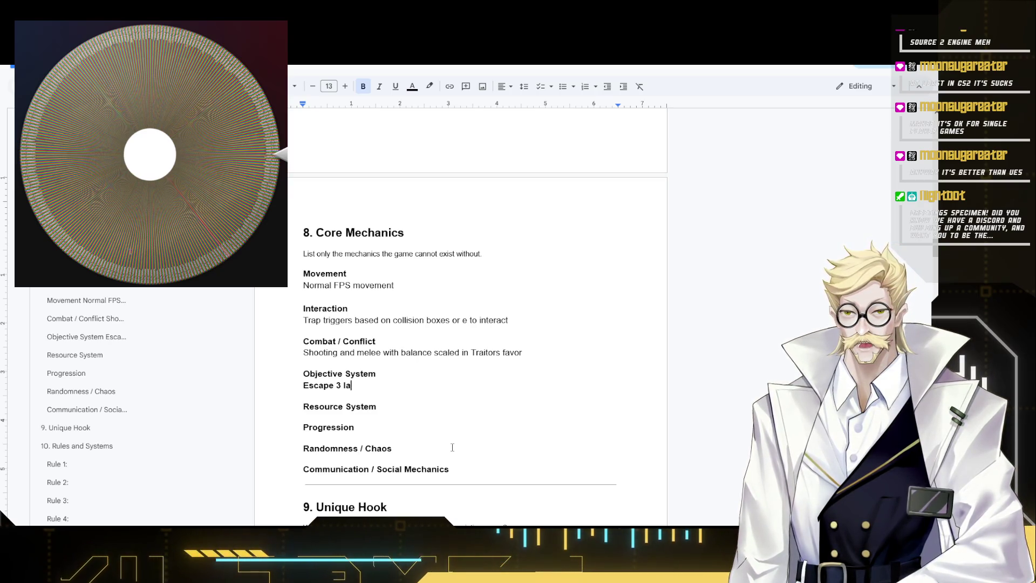
{"action": "type", "text": "yered"}
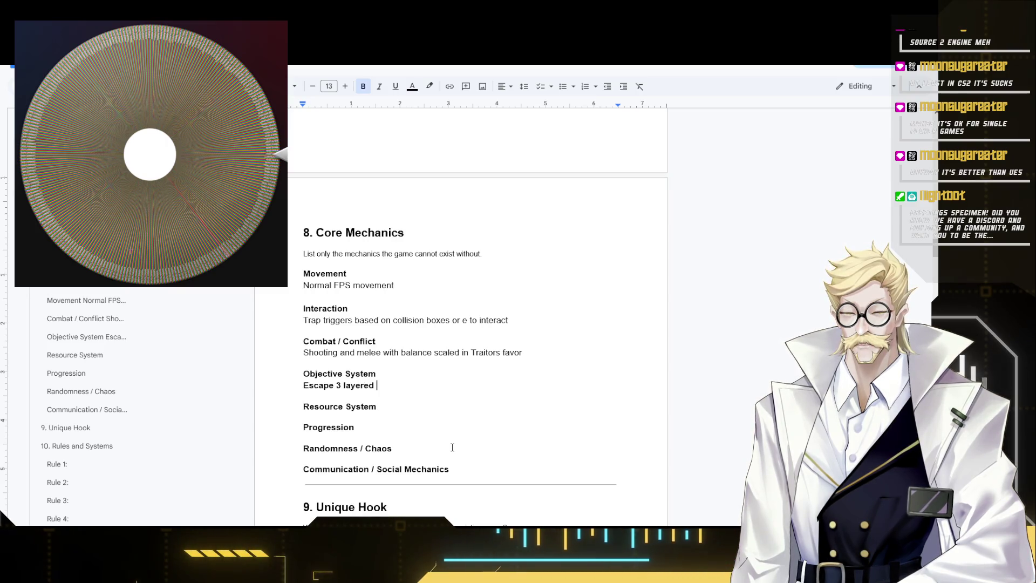
{"action": "type", "text": " s"}
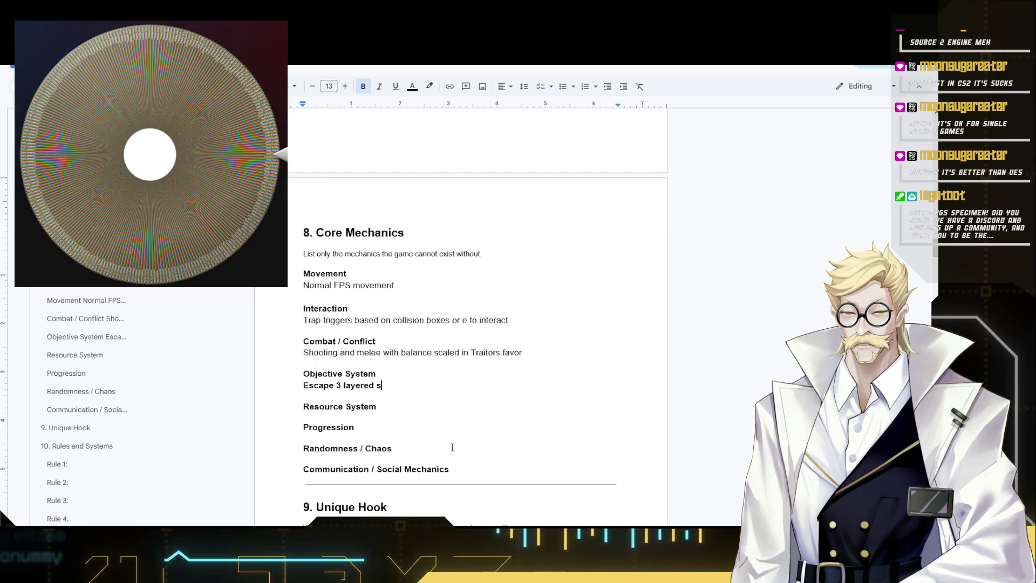
{"action": "type", "text": "tages"}
{"action": "key", "text": "BackSpace"}
{"action": "key", "text": "BackSpace"}
{"action": "key", "text": "BackSpace"}
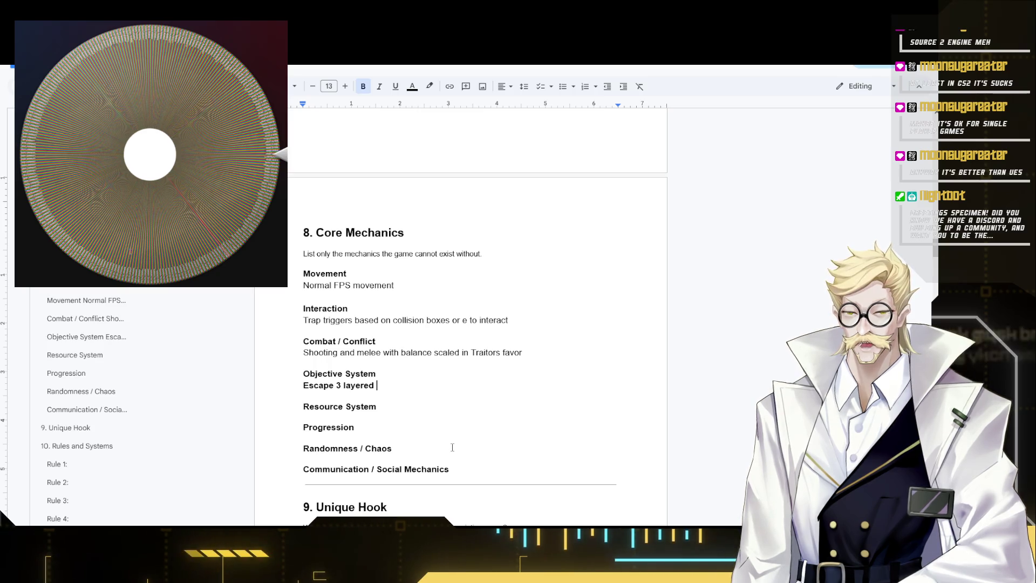
{"action": "key", "text": "BackSpace"}
{"action": "type", "text": "map"}
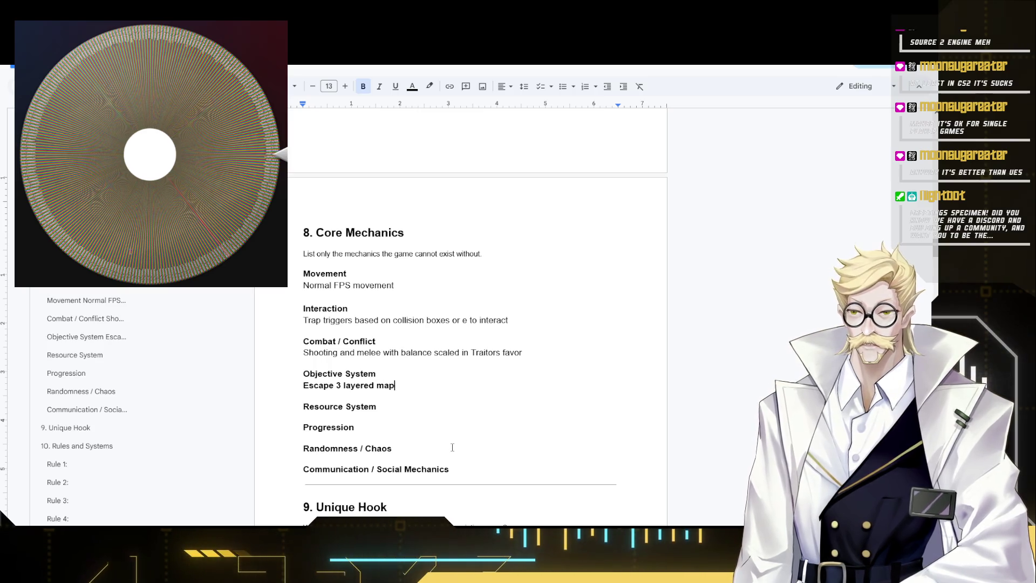
{"action": "left_click_drag", "start_coordinate": [396, 385], "coordinate": [297, 386]}
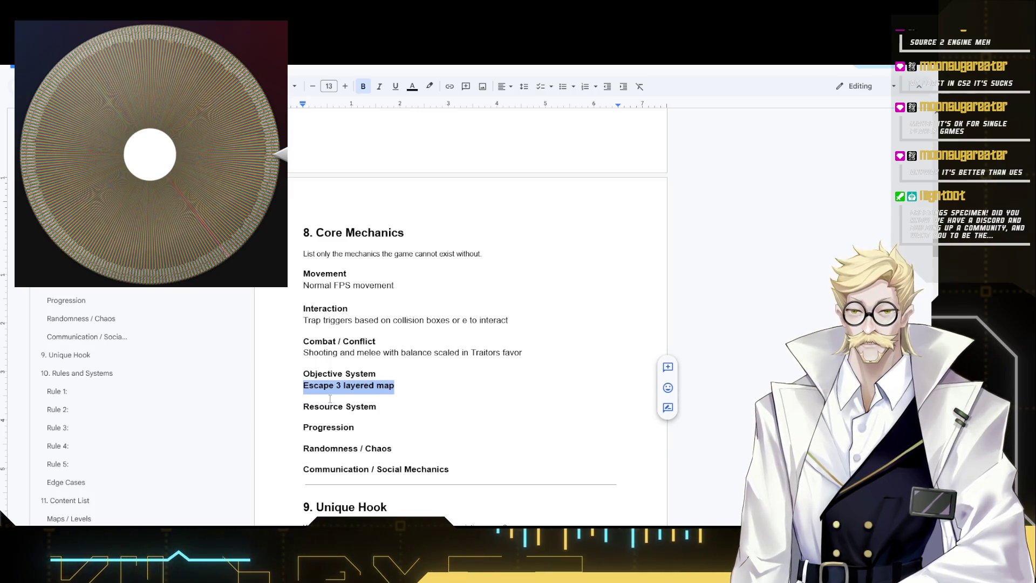
- Add 'Health and ammo' under Resource System in regular weight, not bold
{"action": "left_click", "coordinate": [386, 409]}
{"action": "key", "text": "Return"}
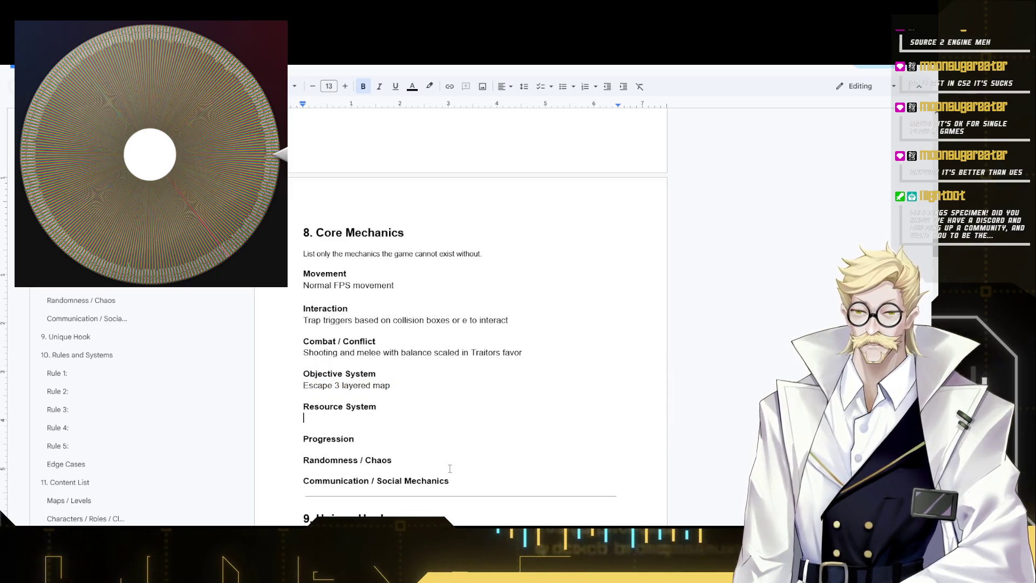
{"action": "type", "text": "Health"}
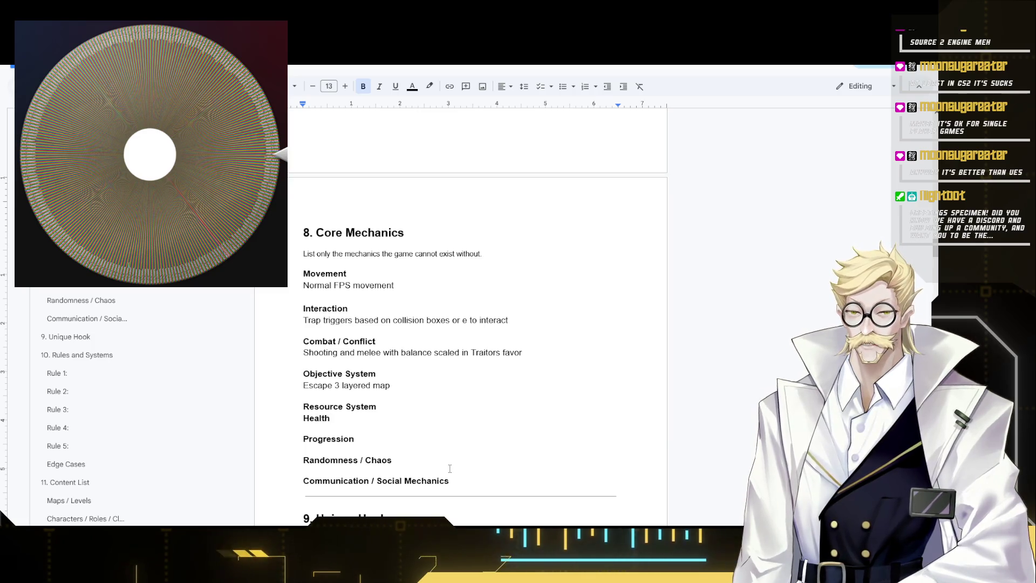
{"action": "type", "text": " and ammo"}
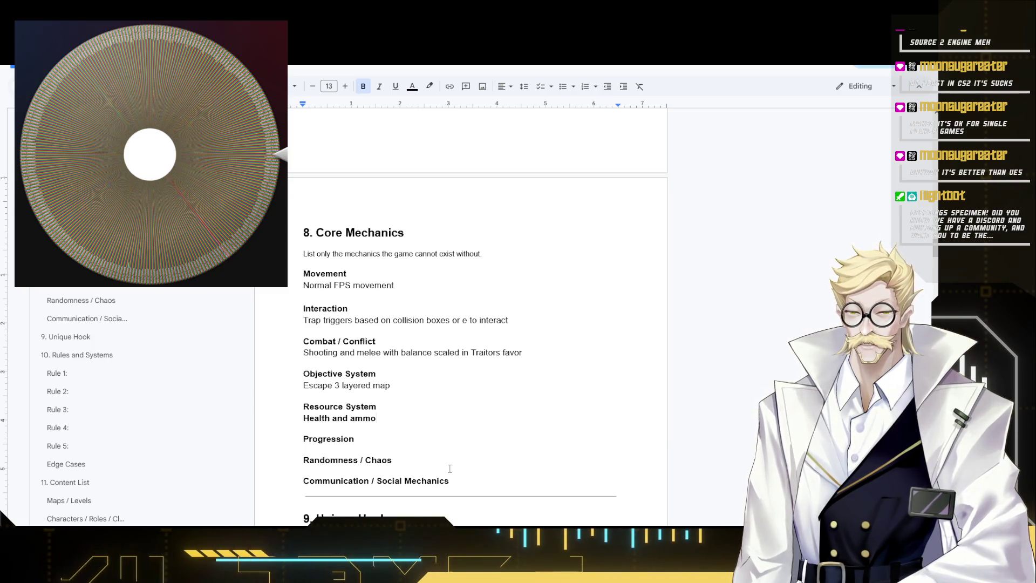
{"action": "key", "text": "shift+Home"}
{"action": "key", "text": "ctrl+b"}
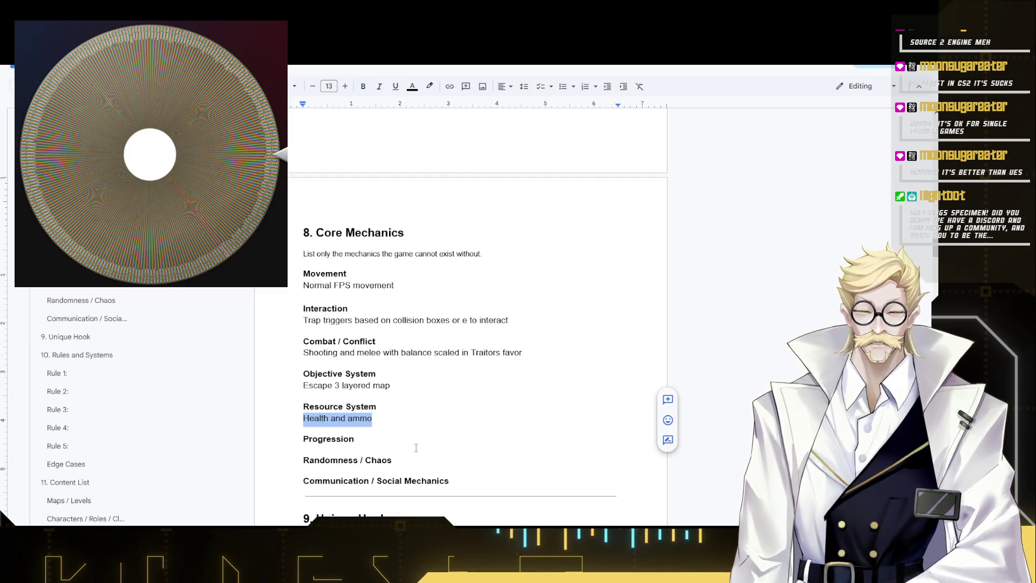
{"action": "scroll", "coordinate": [415, 448], "scroll_direction": "down", "scroll_amount": 1}
{"action": "left_click", "coordinate": [387, 366]}
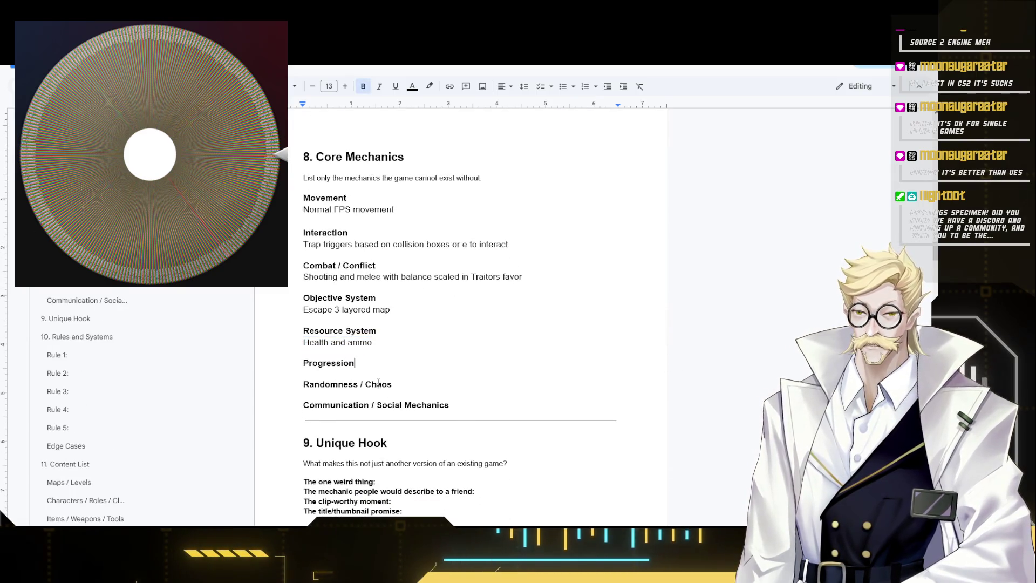
- Write the Progression entry about escalating trap difficulty and fewer players over time, unbolded
{"action": "key", "text": "Return"}
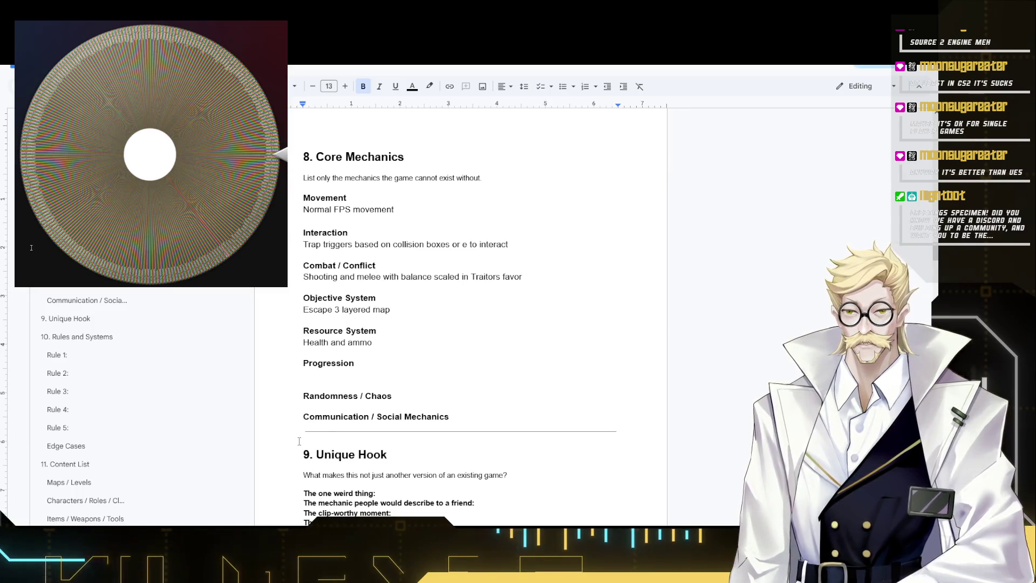
{"action": "type", "text": "Escalating difficulty"}
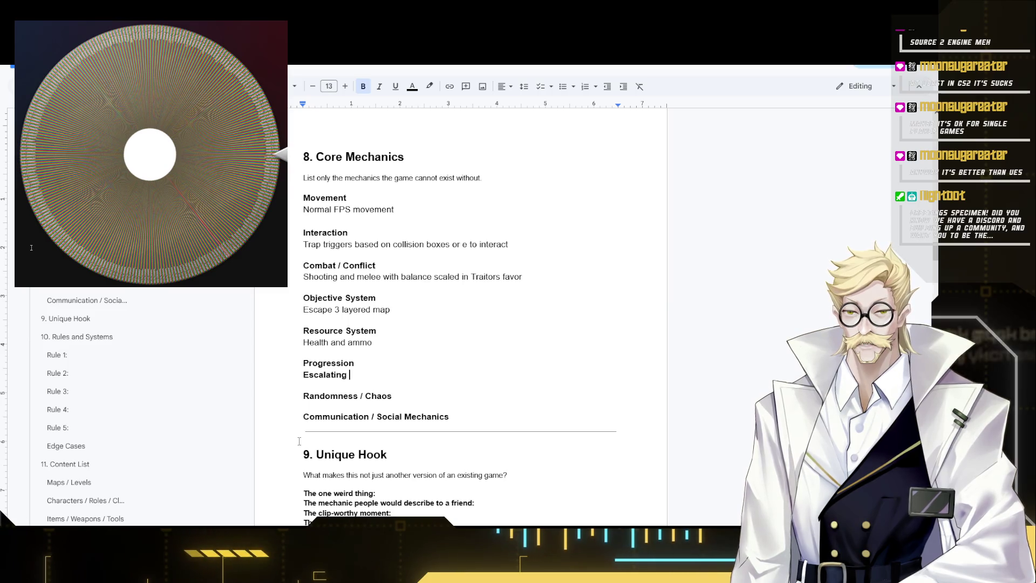
{"action": "type", "text": " in "}
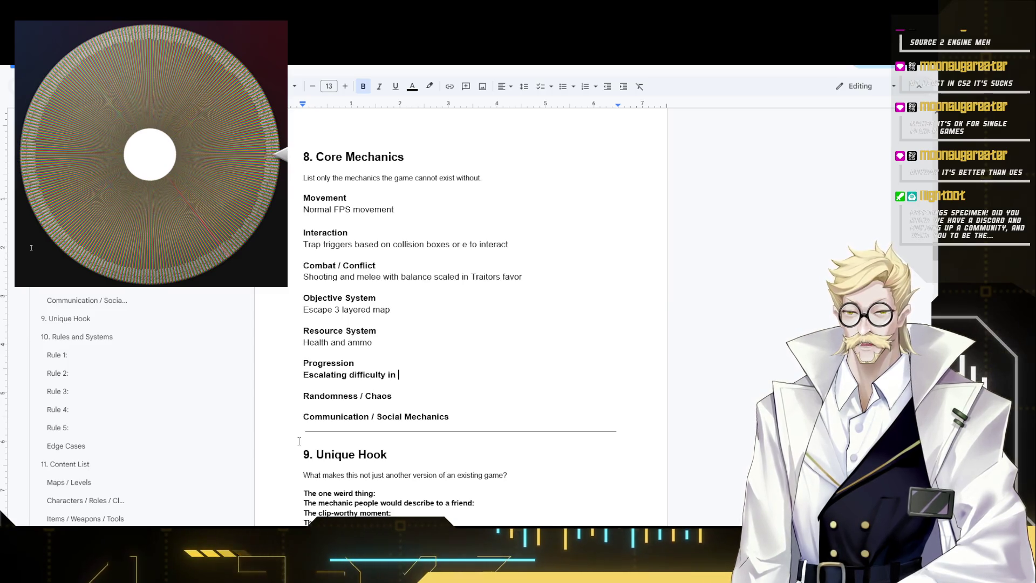
{"action": "type", "text": "traps and"}
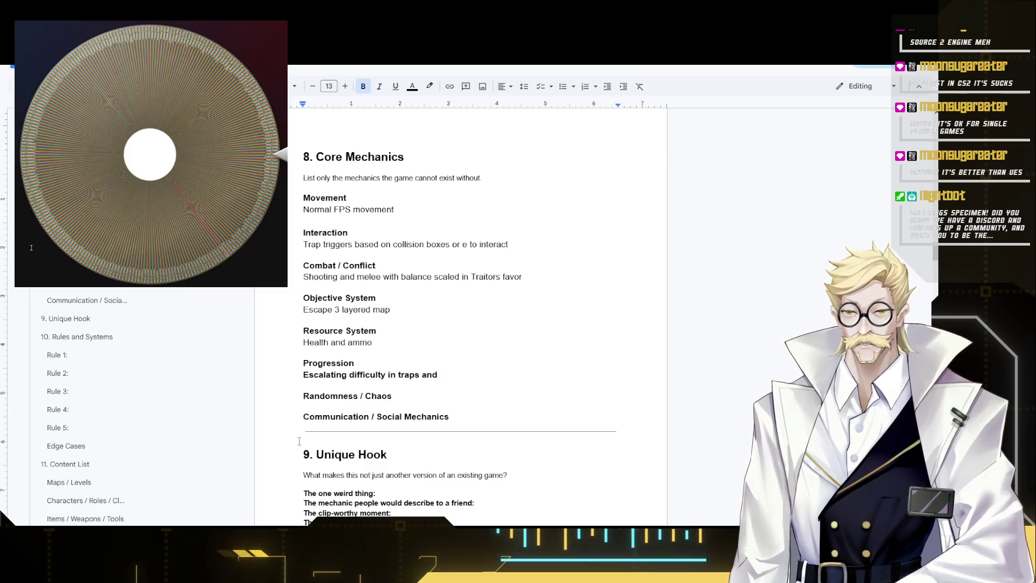
{"action": "type", "text": " less playe"}
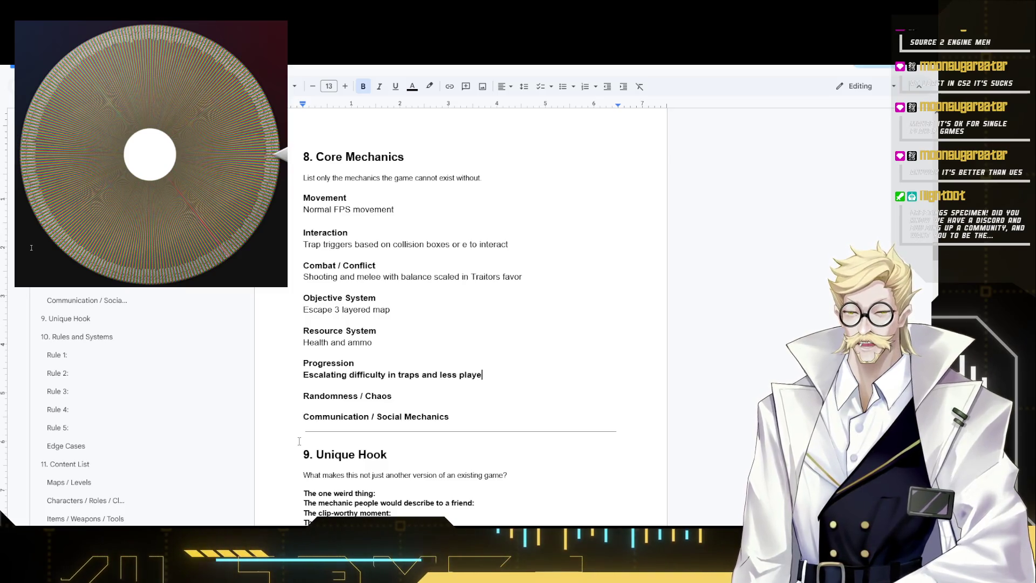
{"action": "type", "text": "rs as time "}
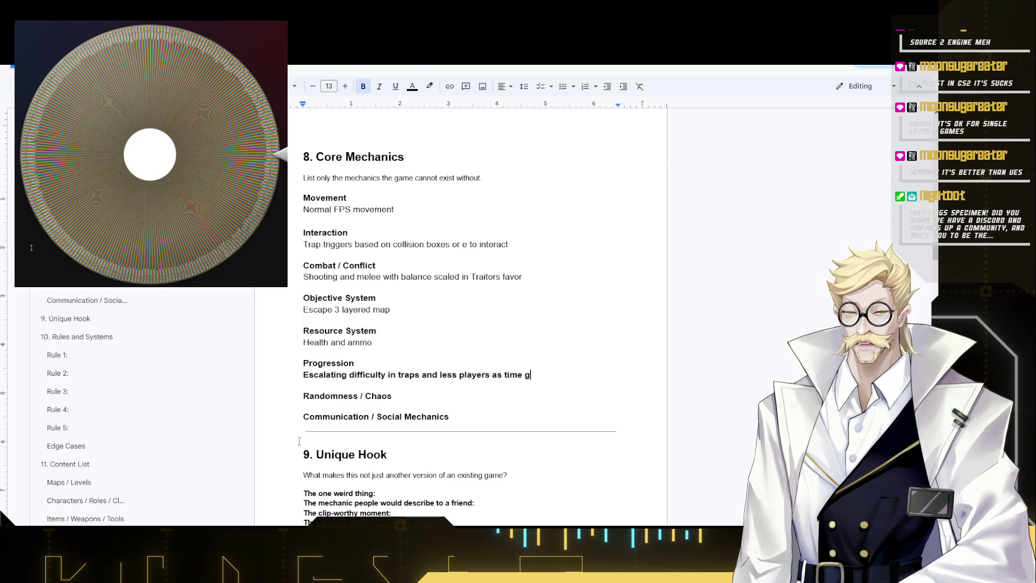
{"action": "type", "text": "goes on depending "}
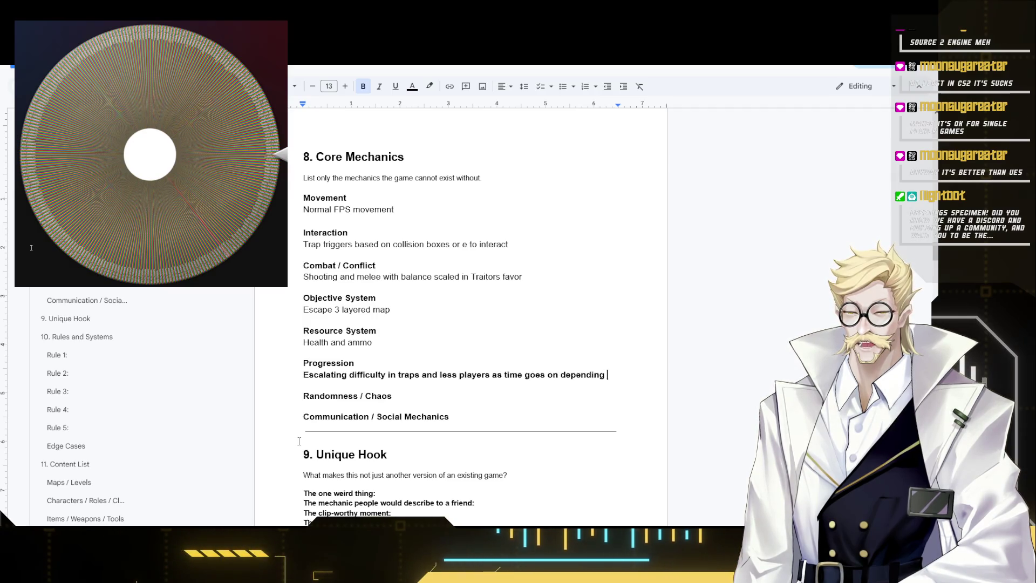
{"action": "type", "text": "on Traitor"}
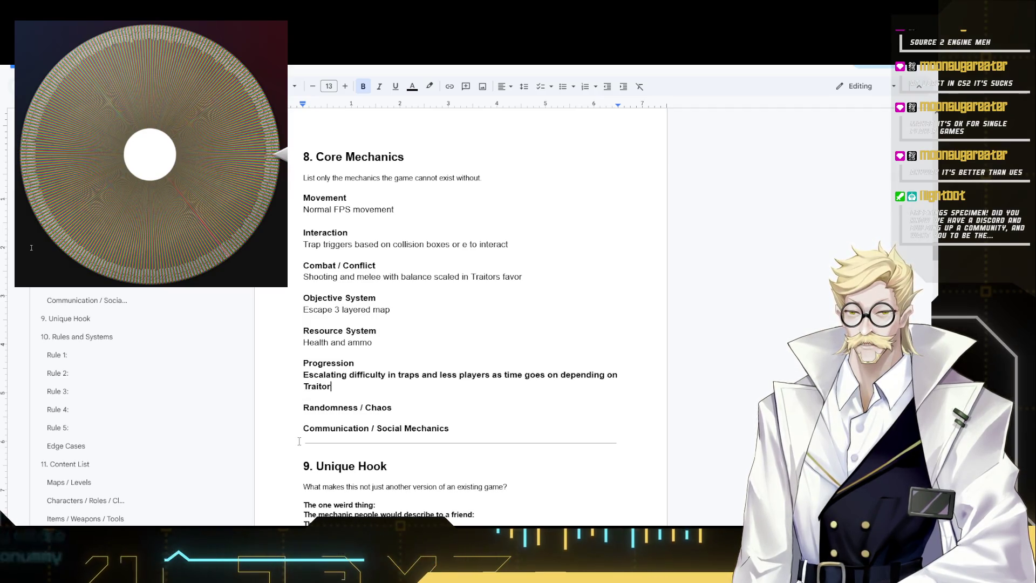
{"action": "type", "text": "s perfo"}
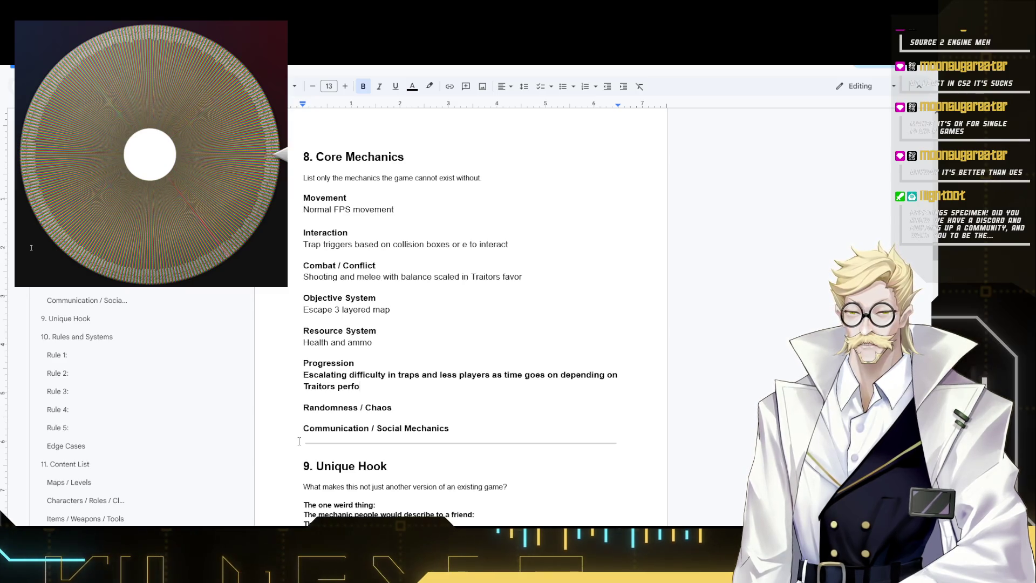
{"action": "type", "text": "rmance"}
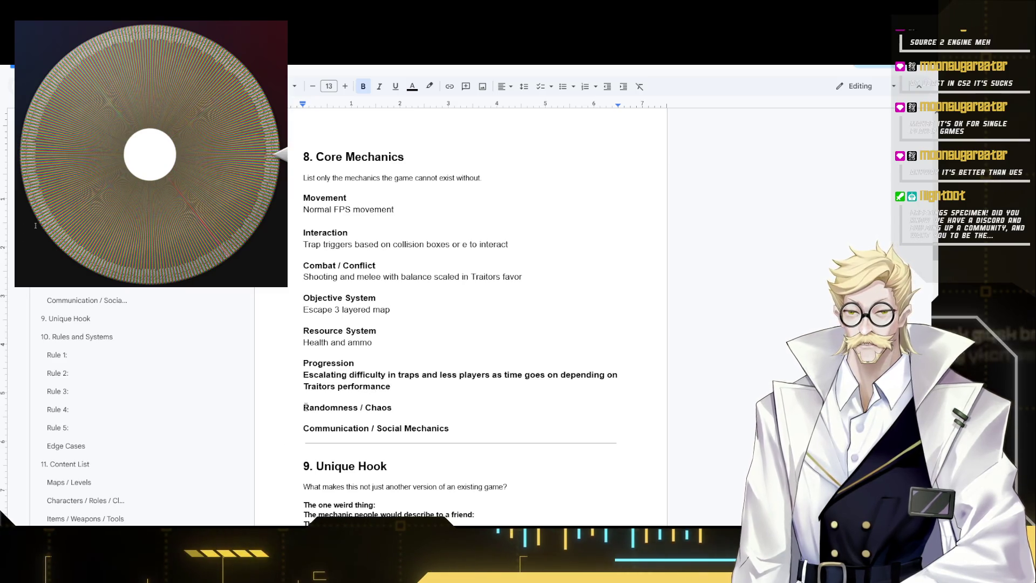
{"action": "left_click_drag", "start_coordinate": [391, 386], "coordinate": [309, 375]}
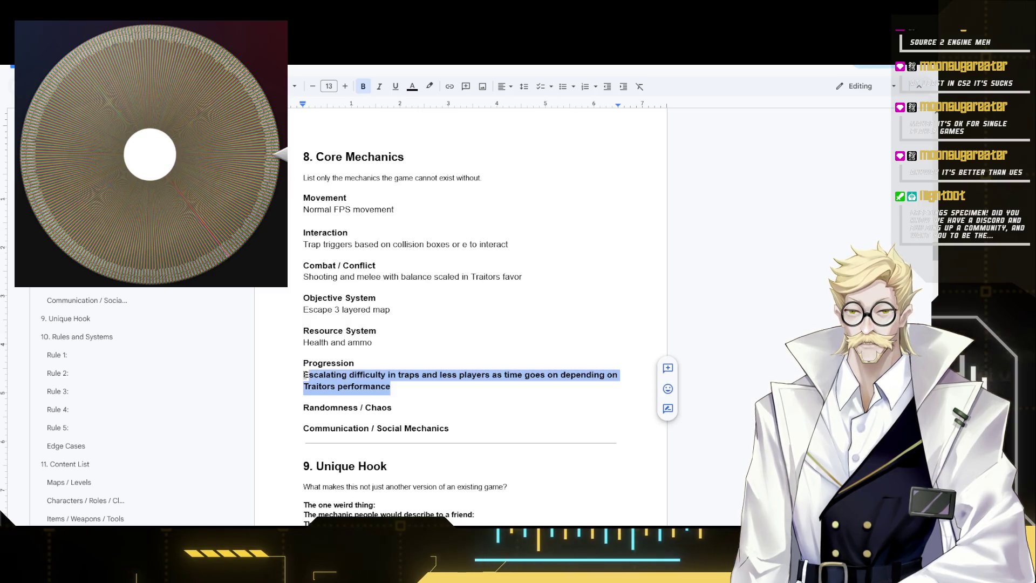
{"action": "key", "text": "ctrl+b"}
{"action": "left_click", "coordinate": [426, 410]}
{"action": "key", "text": "Return"}
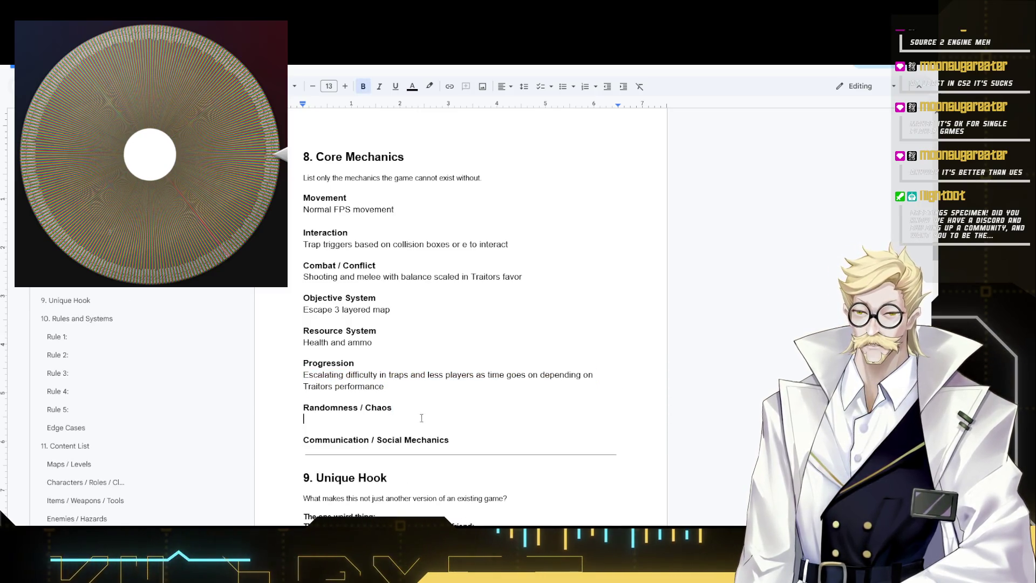
{"action": "type", "text": "Traps"}
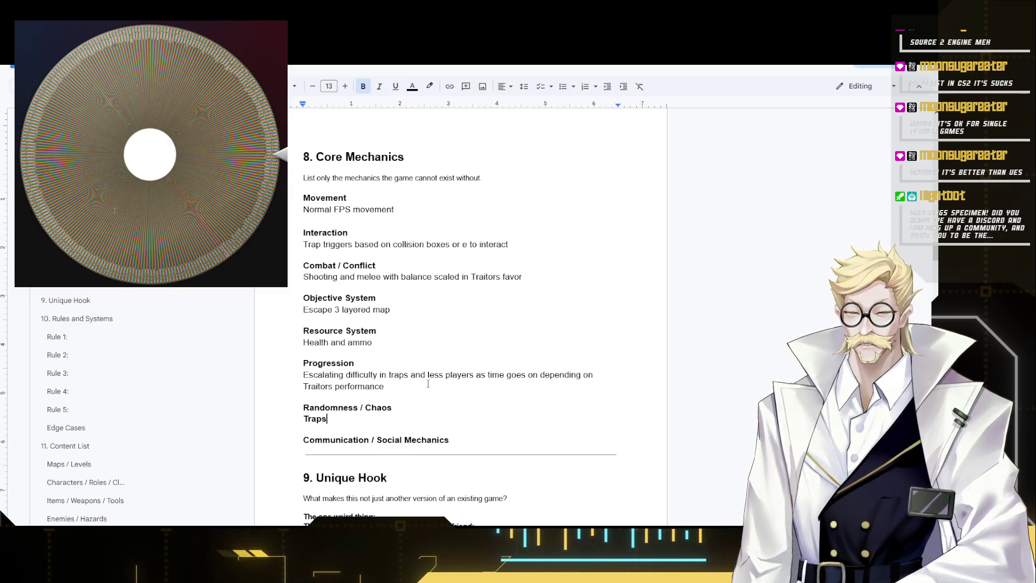
- Write 'Traps' in regular weight and add 'Environmental' before it under Randomness / Chaos
{"action": "key", "text": "shift+Left"}
{"action": "key", "text": "shift+Left"}
{"action": "key", "text": "shift+Left"}
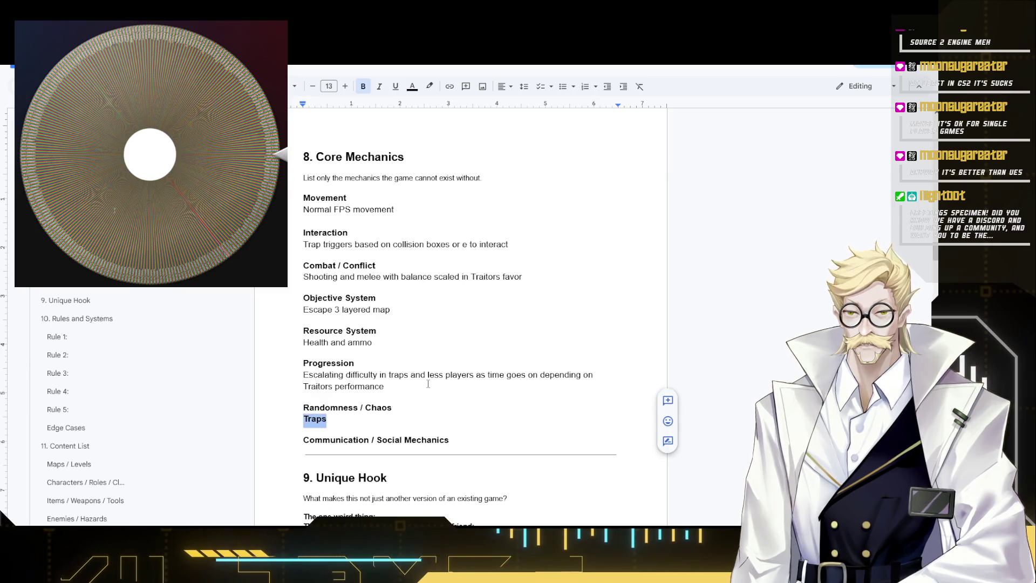
{"action": "key", "text": "Left"}
{"action": "type", "text": "Environ"}
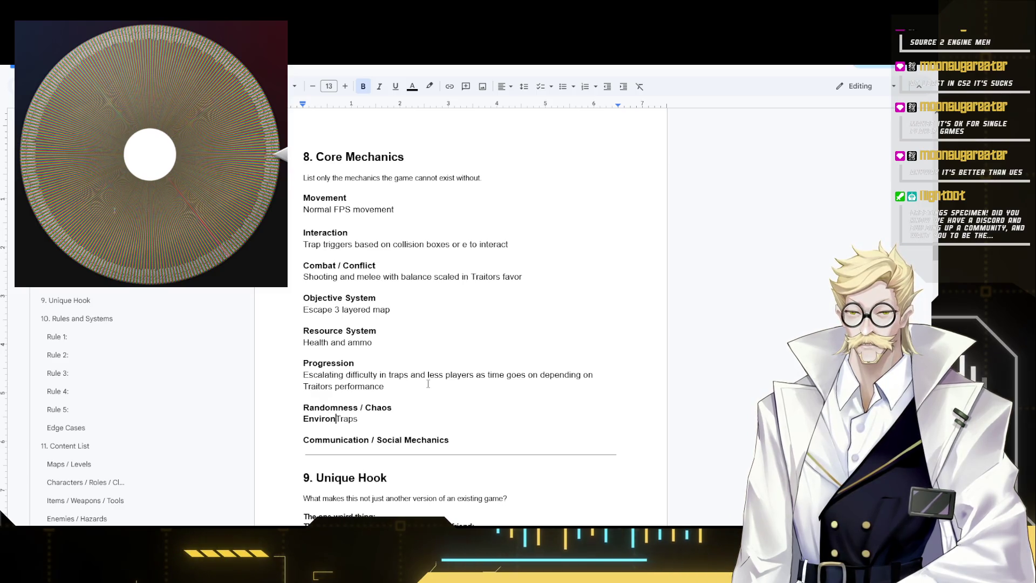
{"action": "type", "text": "mental"}
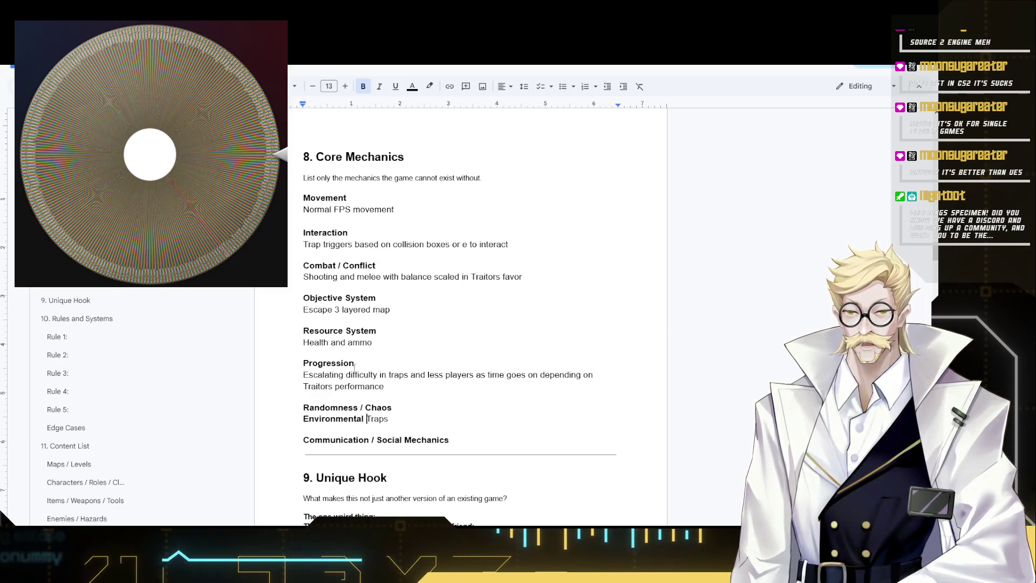
{"action": "key", "text": "ctrl+shift+Left"}
- Check the spelling of 'environmental' with a quick web search, then return to the document
{"action": "key", "text": "ctrl+t"}
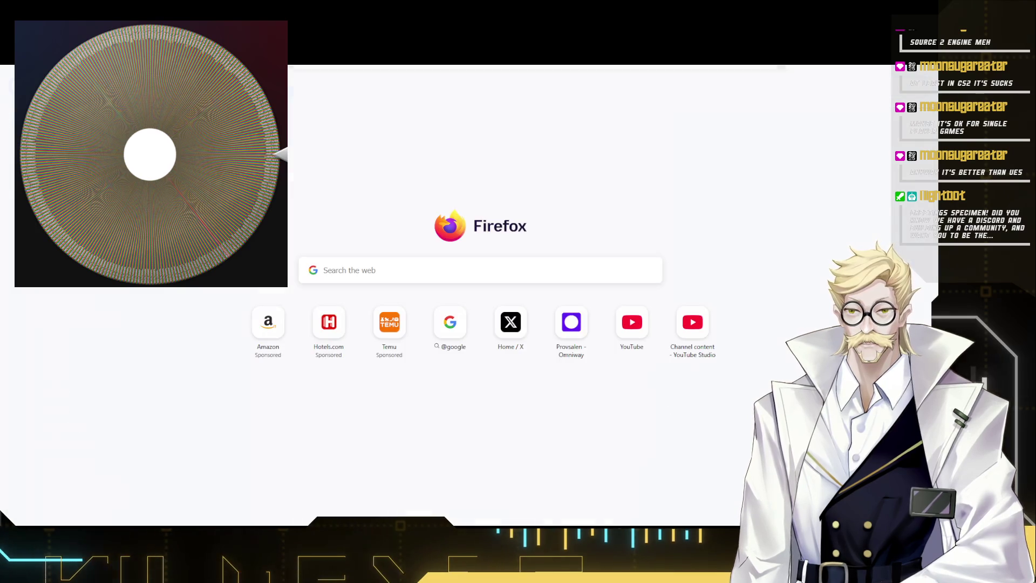
{"action": "key", "text": "ctrl+v"}
{"action": "key", "text": "Return"}
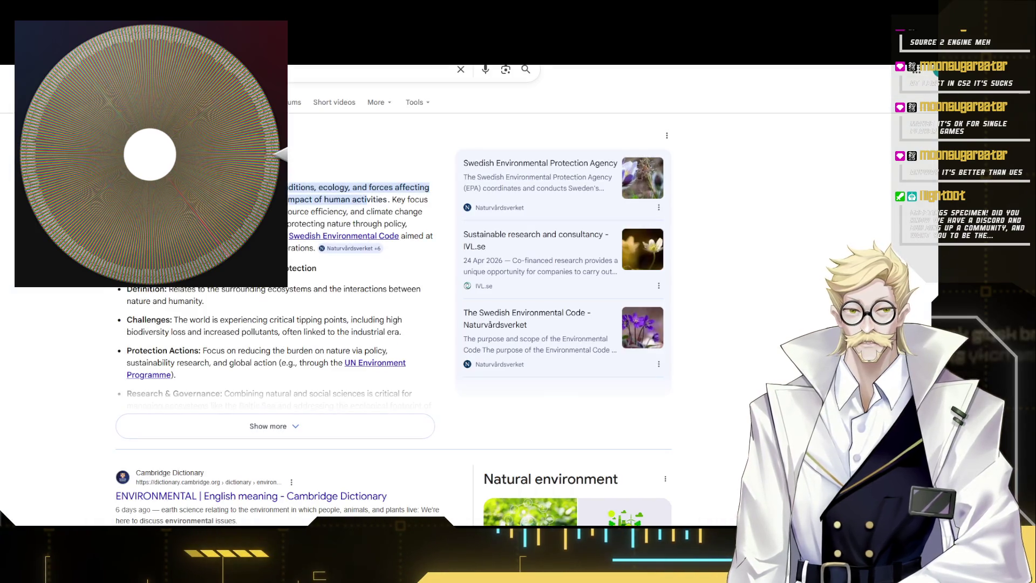
{"action": "key", "text": "ctrl+w"}
{"action": "left_click", "coordinate": [429, 411]}
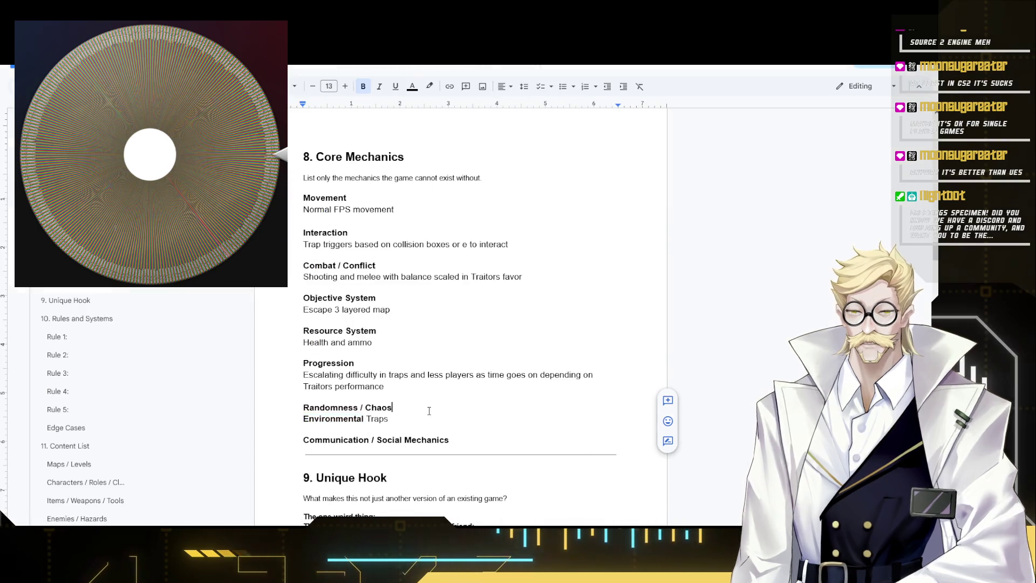
- Unbold 'Environmental' and extend the entry to 'Environmental Traps, Physics jank,'
{"action": "double_click", "coordinate": [332, 418]}
{"action": "key", "text": "ctrl+b"}
{"action": "left_click", "coordinate": [407, 422]}
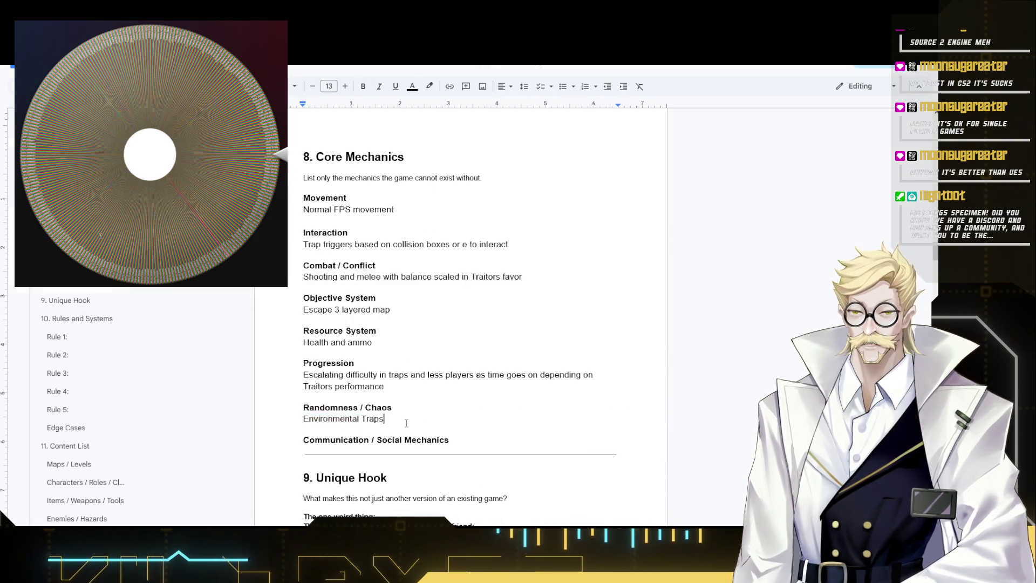
{"action": "type", "text": ", "}
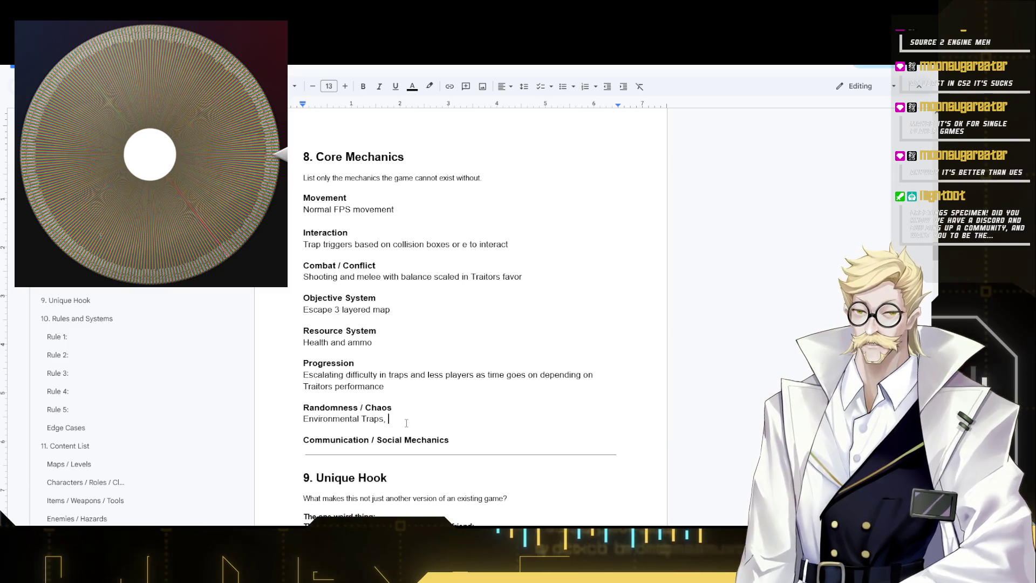
{"action": "type", "text": "Physics "}
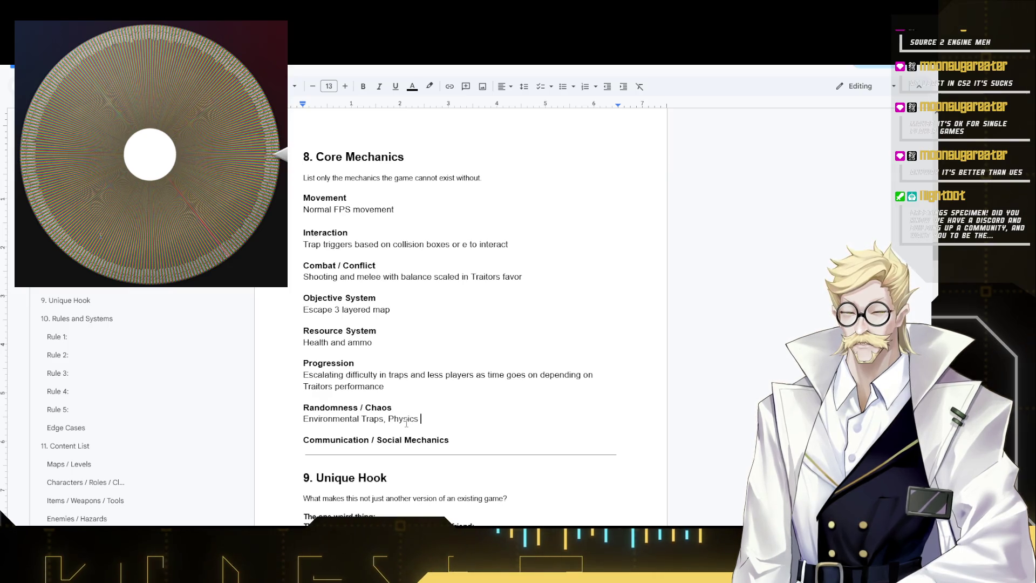
{"action": "type", "text": "jank"}
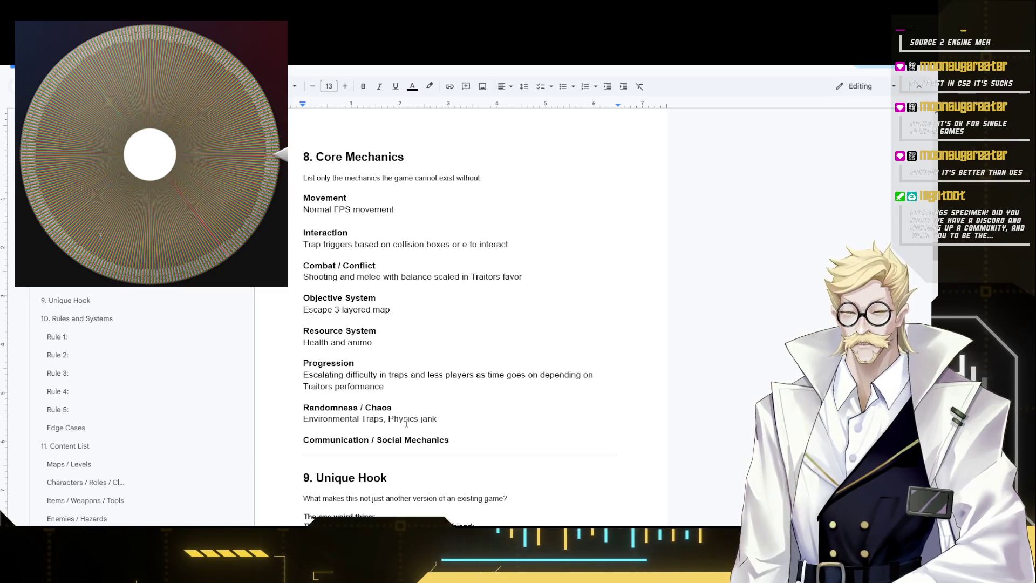
{"action": "key", "text": "BackSpace"}
{"action": "key", "text": "BackSpace"}
{"action": "key", "text": "BackSpace"}
{"action": "key", "text": "BackSpace"}
{"action": "key", "text": "BackSpace"}
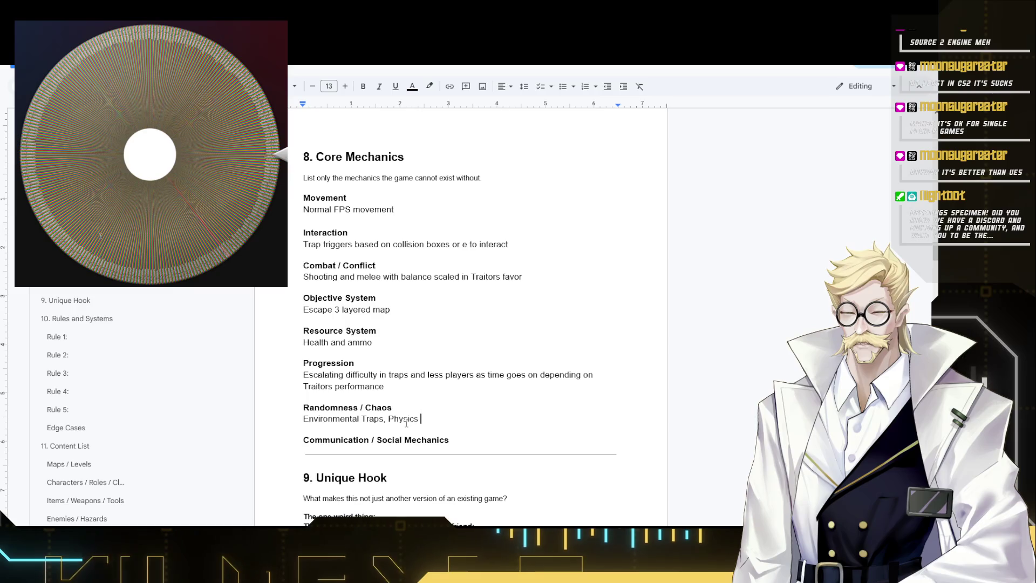
{"action": "type", "text": ", tr"}
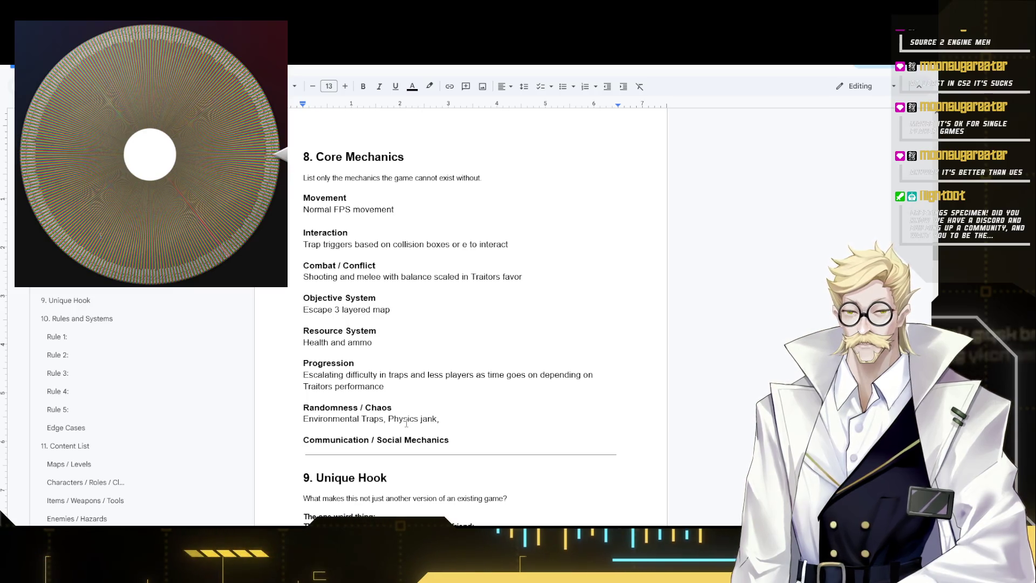
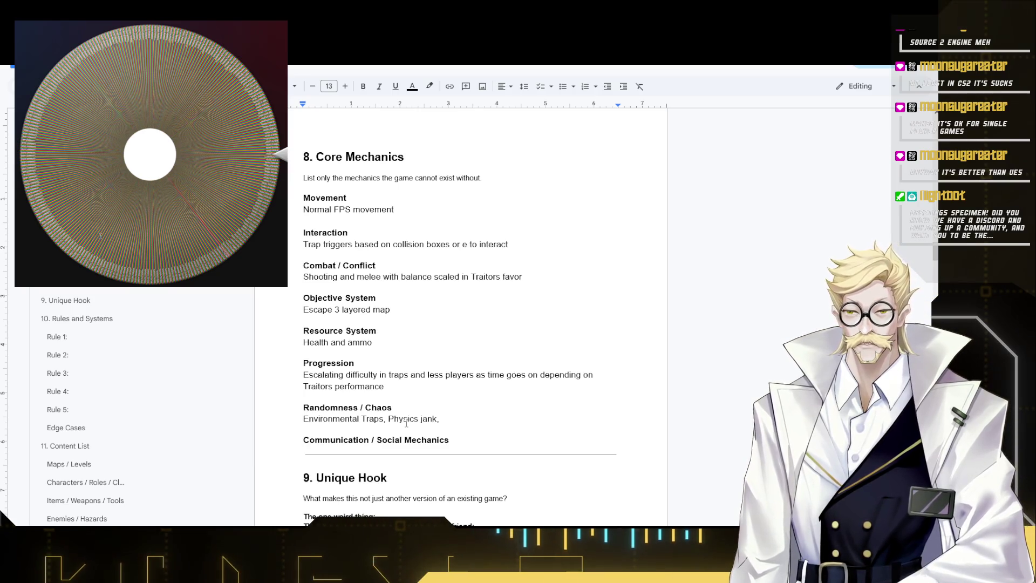
{"action": "type", "text": "ust "}
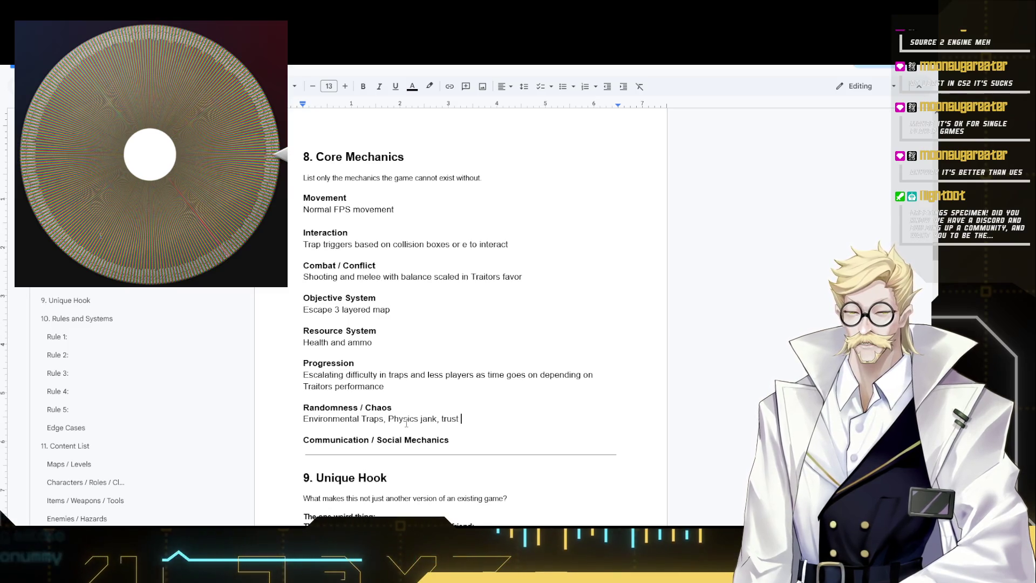
- Finish the Randomness / Chaos entry and add 'Proximity Chat' under Communication / Social Mechanics
{"action": "key", "text": "BackSpace"}
{"action": "key", "text": "BackSpace"}
{"action": "key", "text": "BackSpace"}
{"action": "key", "text": "BackSpace"}
{"action": "key", "text": "BackSpace"}
{"action": "key", "text": "BackSpace"}
{"action": "type", "text": "D"}
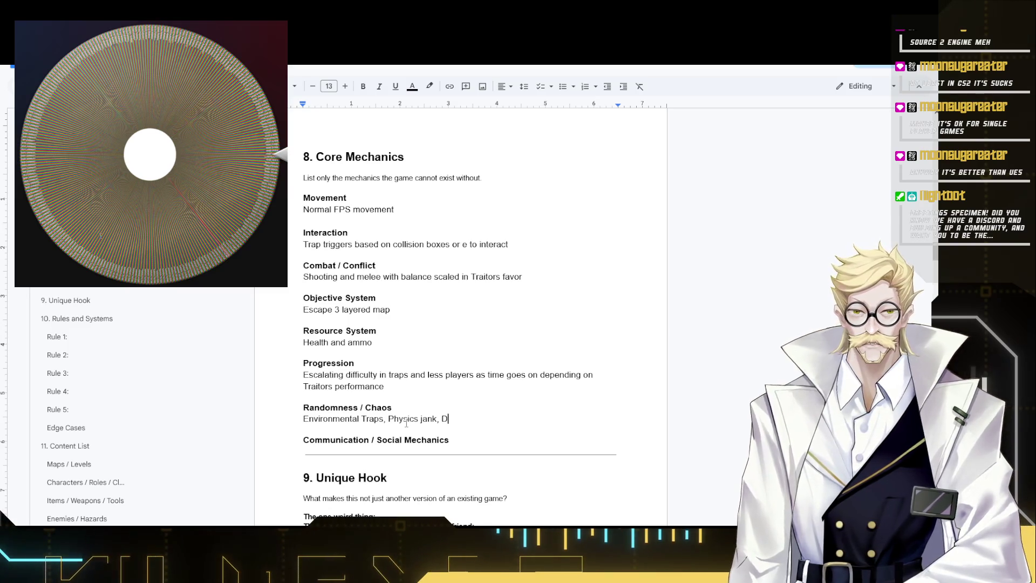
{"action": "type", "text": "ifficult to "}
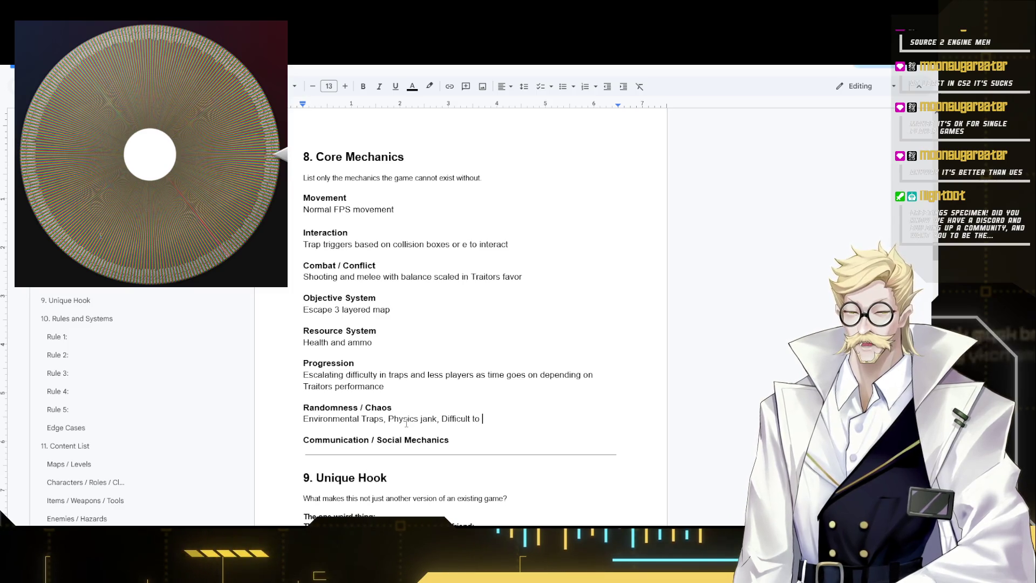
{"action": "type", "text": "dis"}
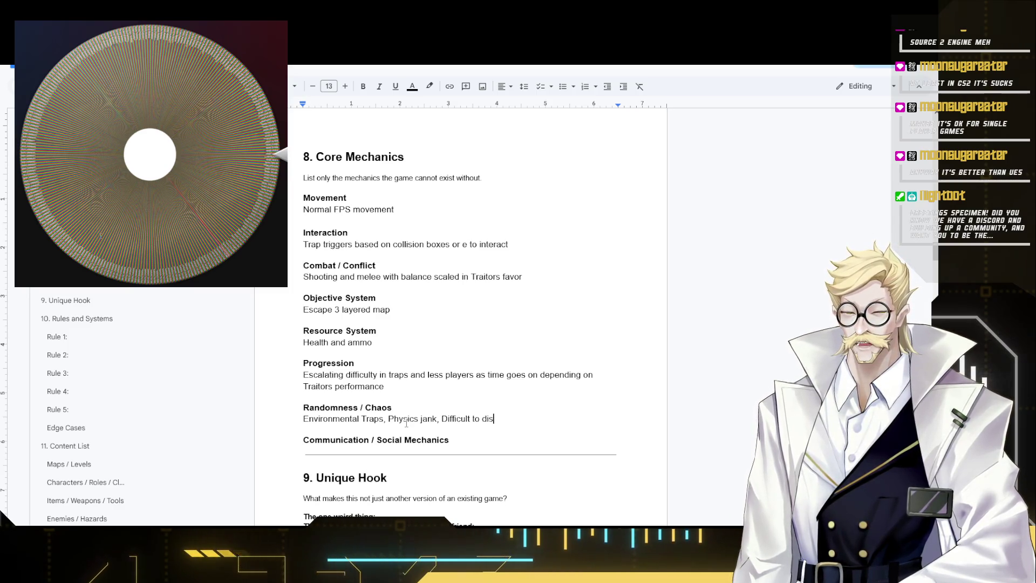
{"action": "type", "text": "cern traitors fr"}
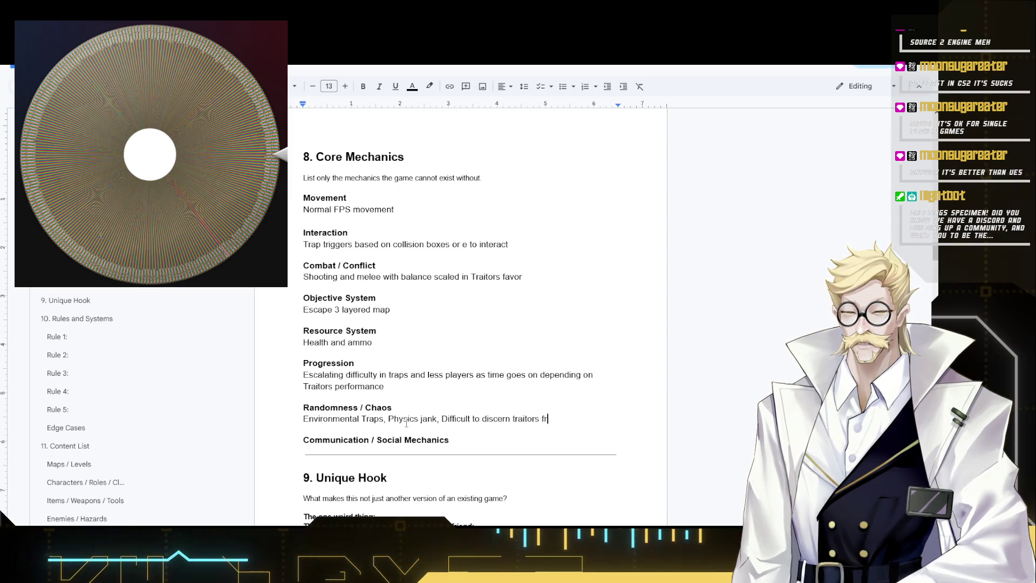
{"action": "type", "text": "om innocents"}
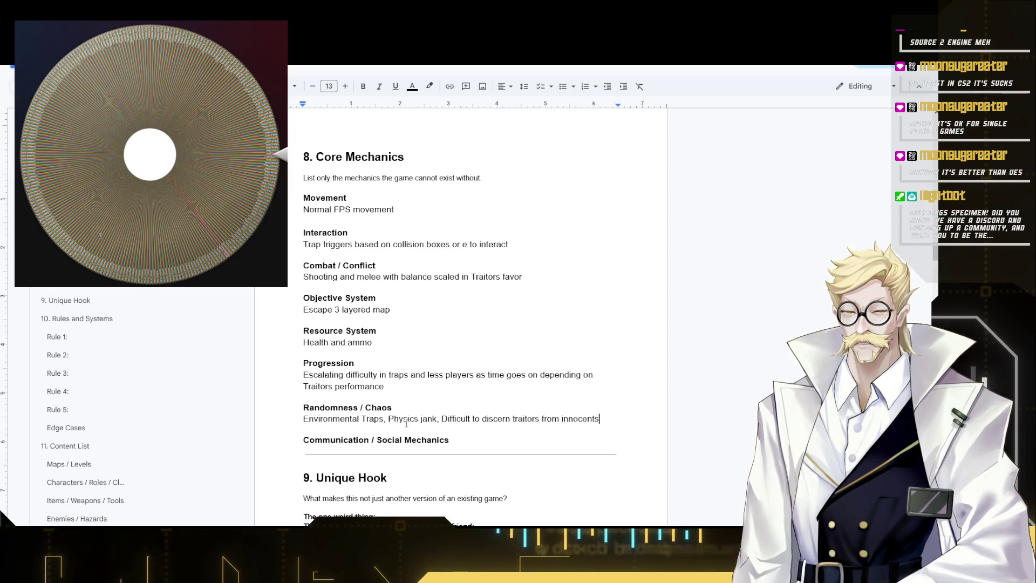
{"action": "scroll", "coordinate": [399, 377], "scroll_direction": "up", "scroll_amount": 5}
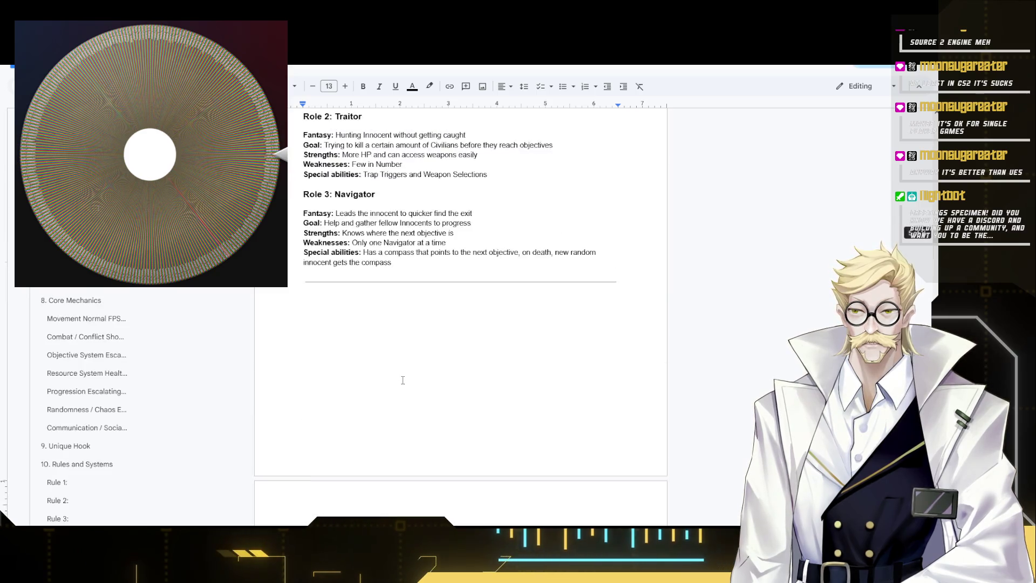
{"action": "scroll", "coordinate": [399, 378], "scroll_direction": "up", "scroll_amount": 5}
{"action": "scroll", "coordinate": [331, 431], "scroll_direction": "down", "scroll_amount": 5}
{"action": "scroll", "coordinate": [331, 431], "scroll_direction": "down", "scroll_amount": 5}
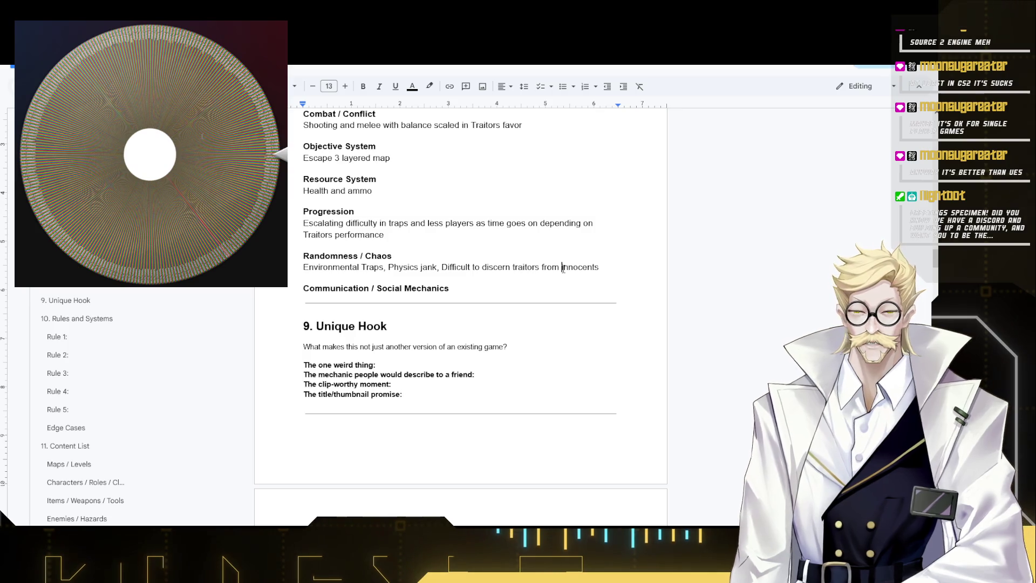
{"action": "key", "text": "Down"}
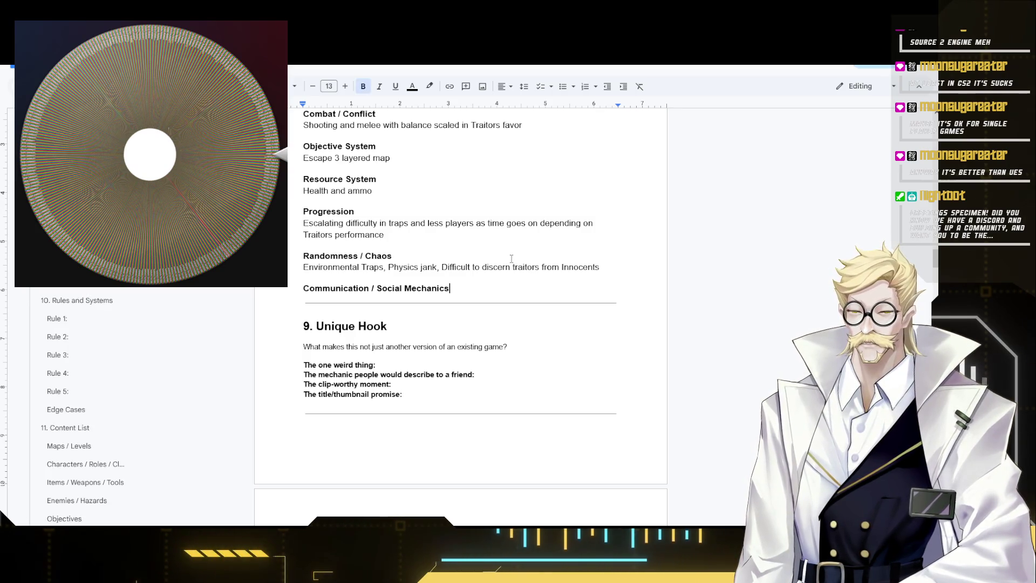
{"action": "double_click", "coordinate": [498, 266]}
{"action": "type", "text": "Traitors"}
{"action": "left_click", "coordinate": [490, 290]}
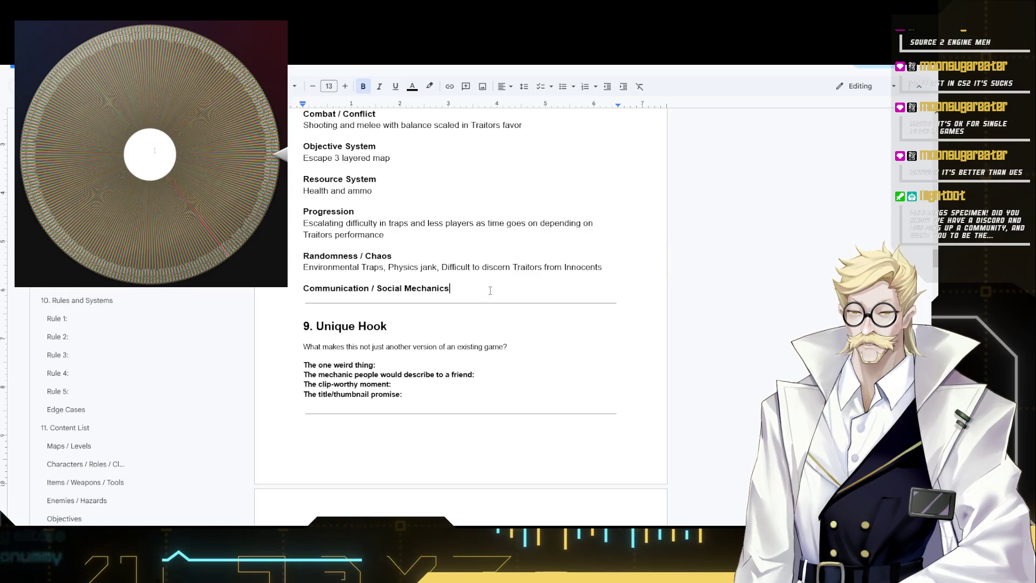
{"action": "key", "text": "Return"}
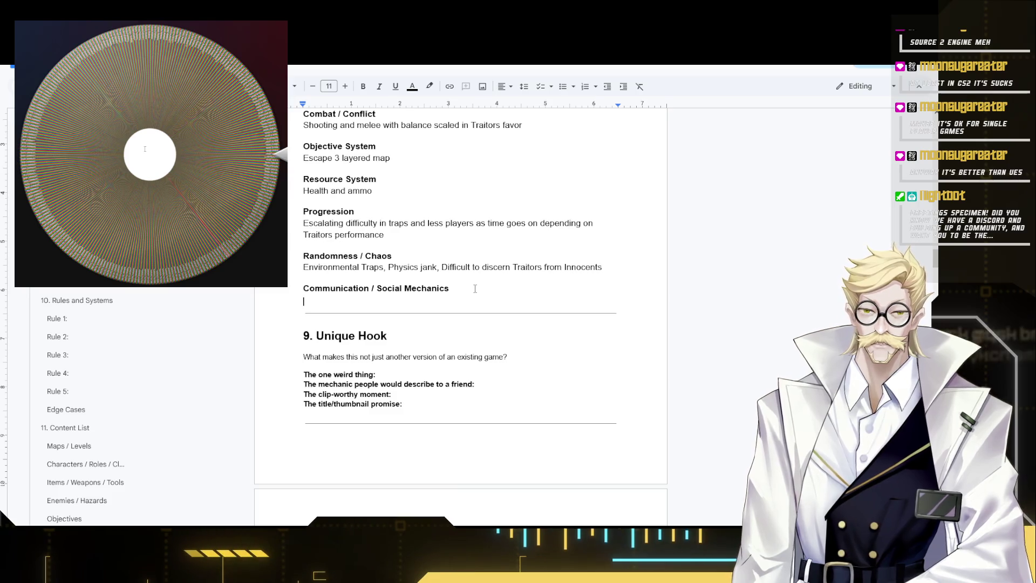
{"action": "type", "text": "Proxim"}
{"action": "type", "text": "ity"}
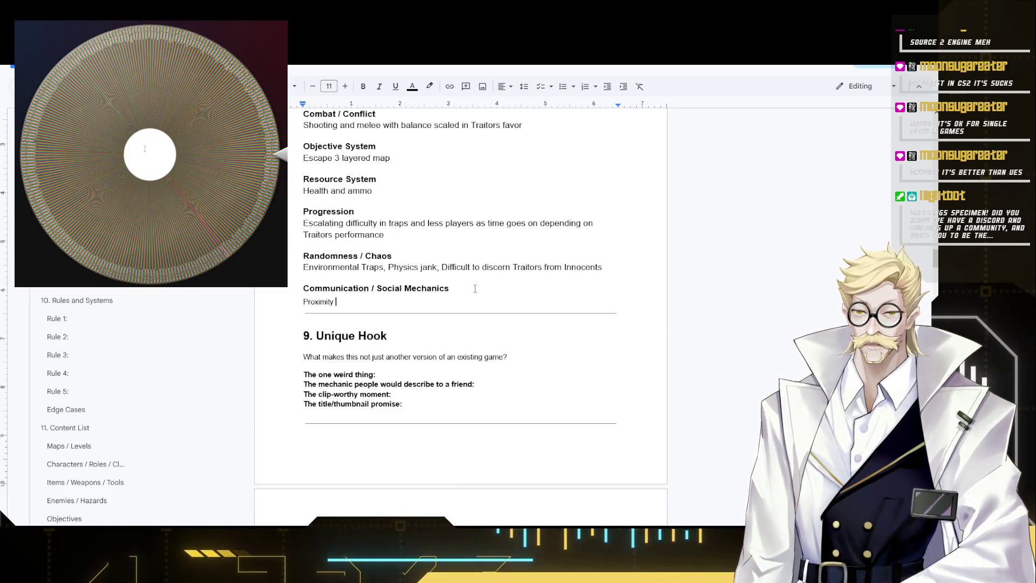
{"action": "type", "text": " Chat"}
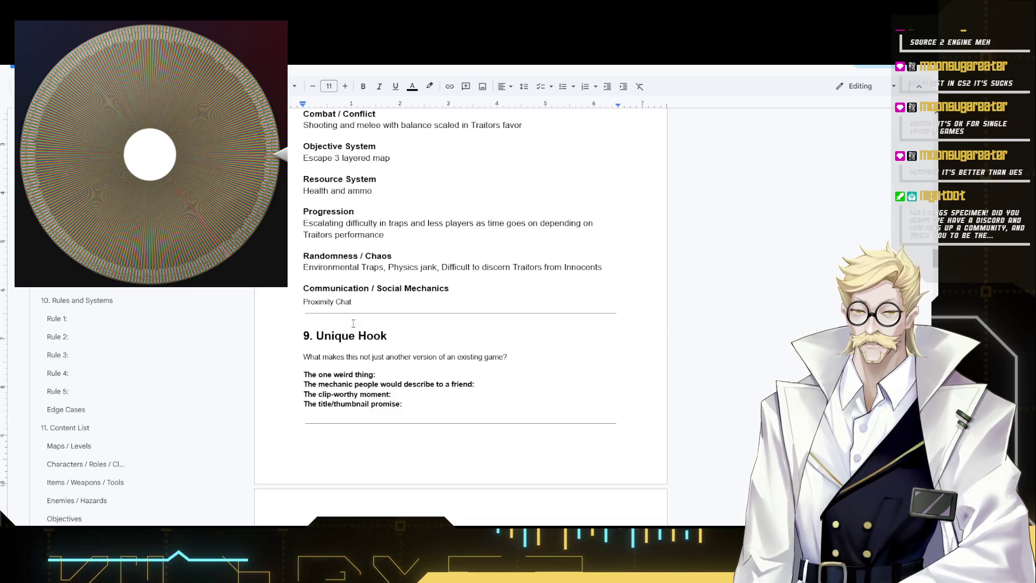
- Push the Unique Hook heading onto the next page
{"action": "left_click", "coordinate": [363, 336]}
{"action": "key", "text": "Return"}
{"action": "key", "text": "Return"}
{"action": "key", "text": "Return"}
{"action": "key", "text": "Return"}
{"action": "key", "text": "Return"}
{"action": "key", "text": "Return"}
{"action": "scroll", "coordinate": [415, 393], "scroll_direction": "down", "scroll_amount": 4}
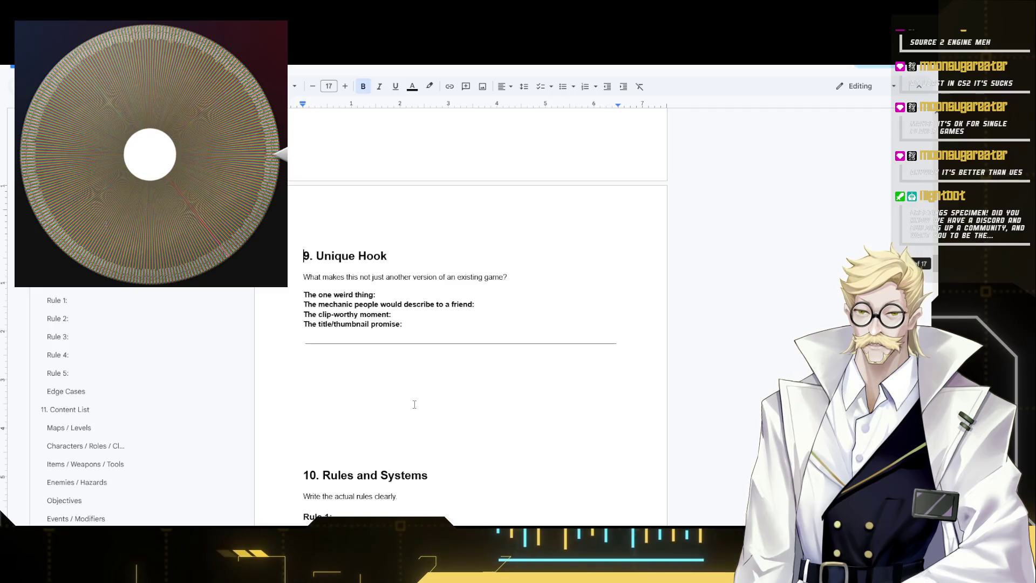
- Answer the one weird thing as 'Layered Escape process' and start the friend description
{"action": "left_click", "coordinate": [497, 278]}
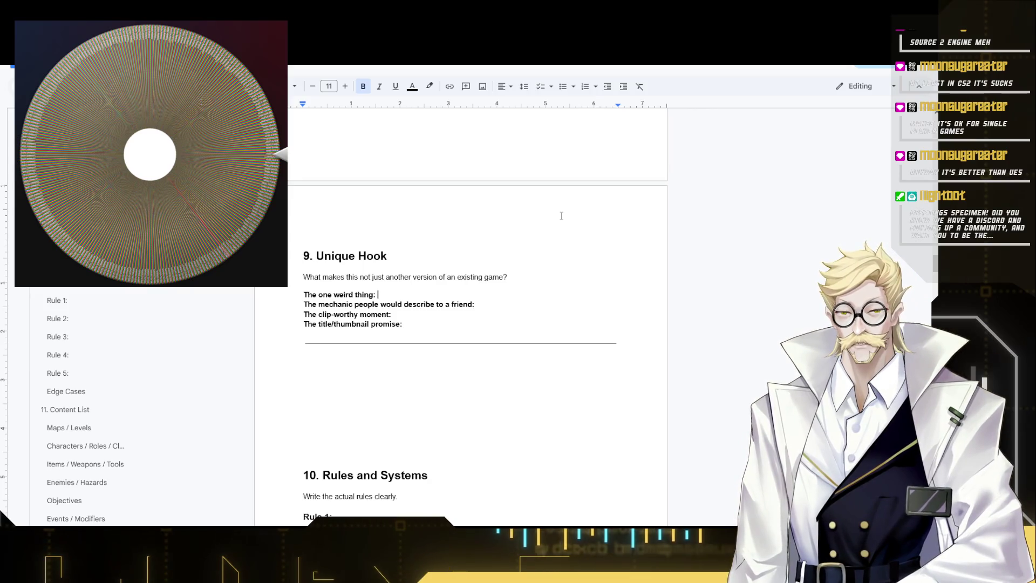
{"action": "type", "text": "La"}
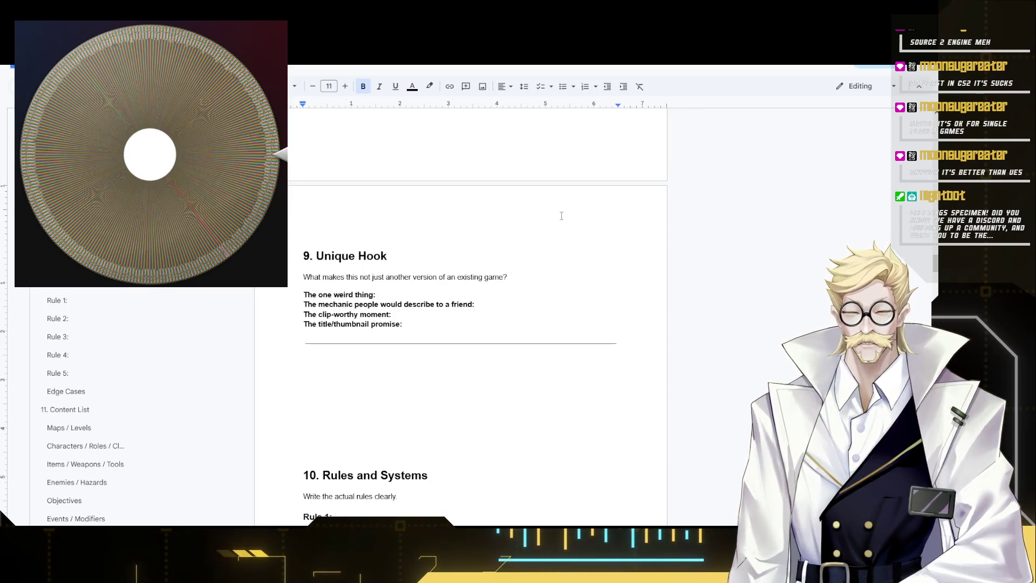
{"action": "type", "text": "Layered"}
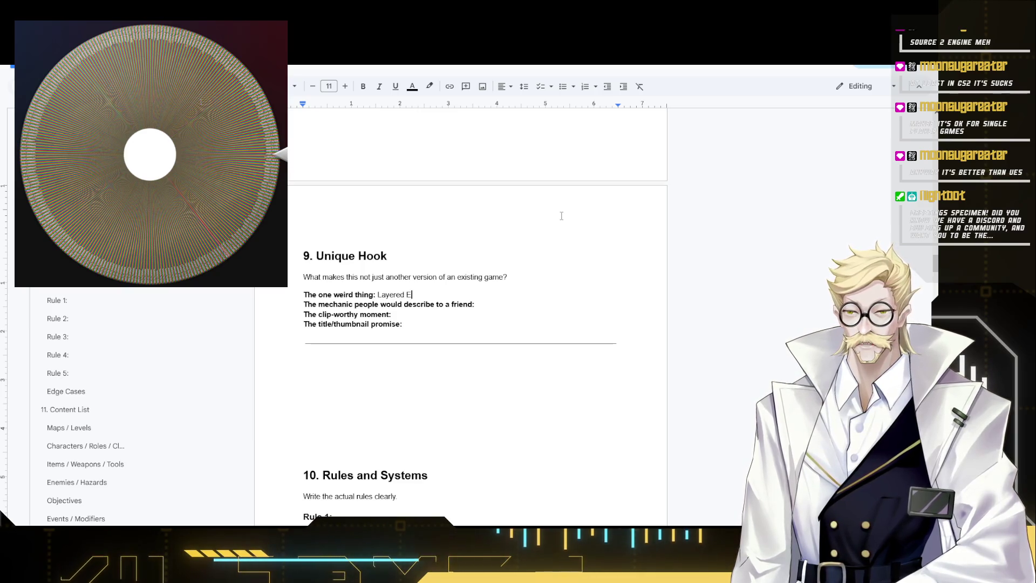
{"action": "type", "text": "Escape p"}
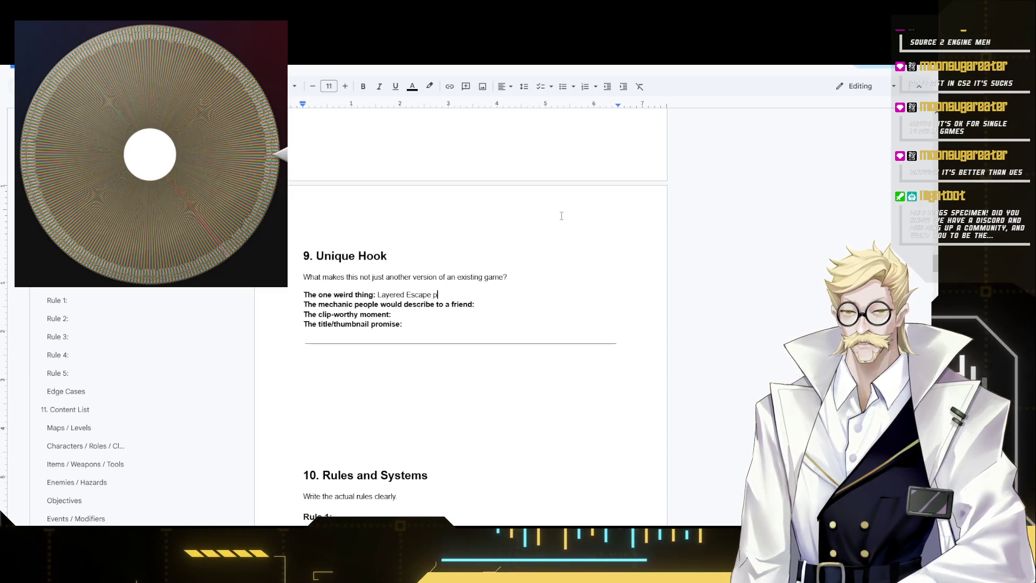
{"action": "key", "text": "BackSpace"}
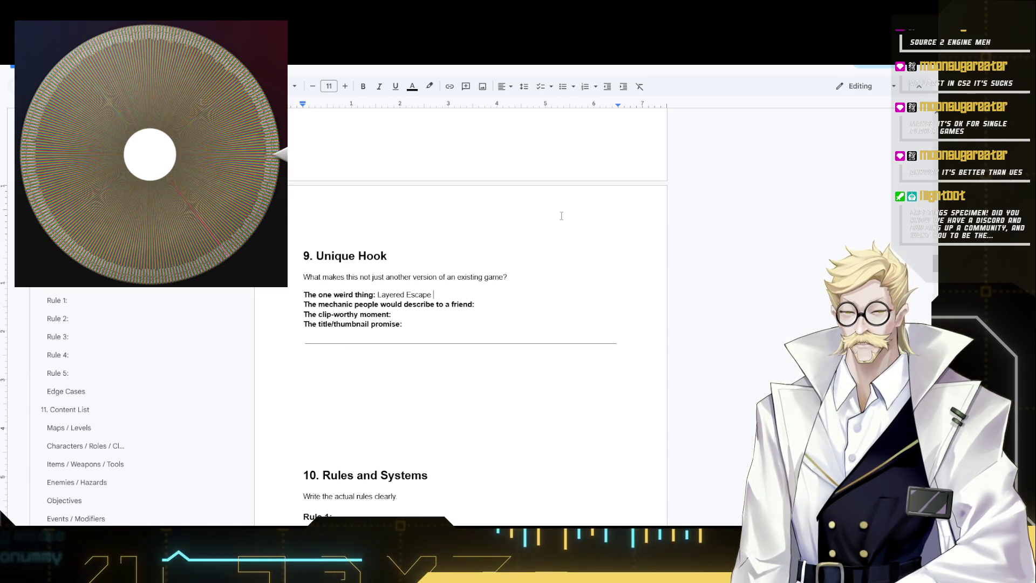
{"action": "type", "text": "process"}
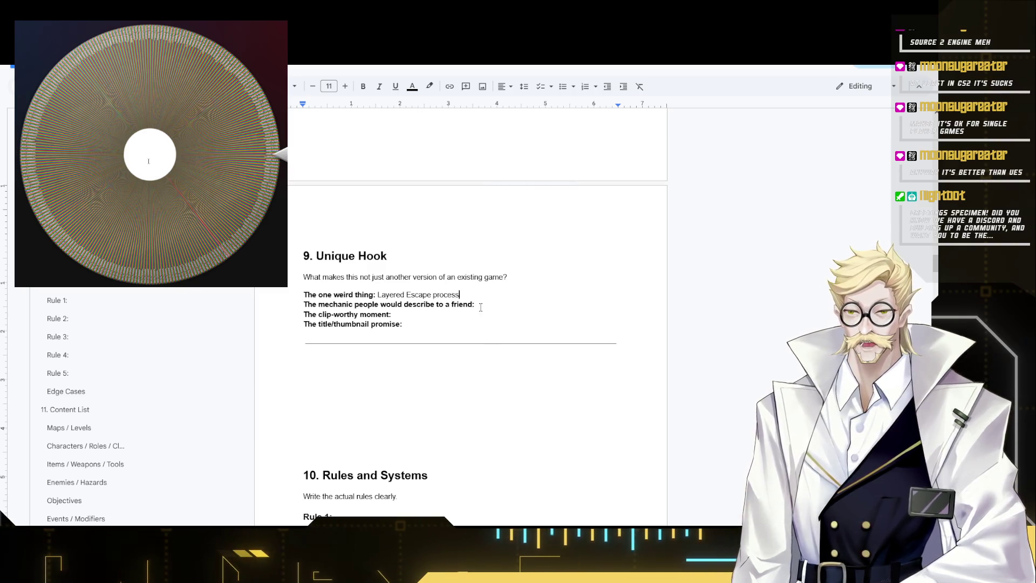
{"action": "left_click", "coordinate": [476, 304]}
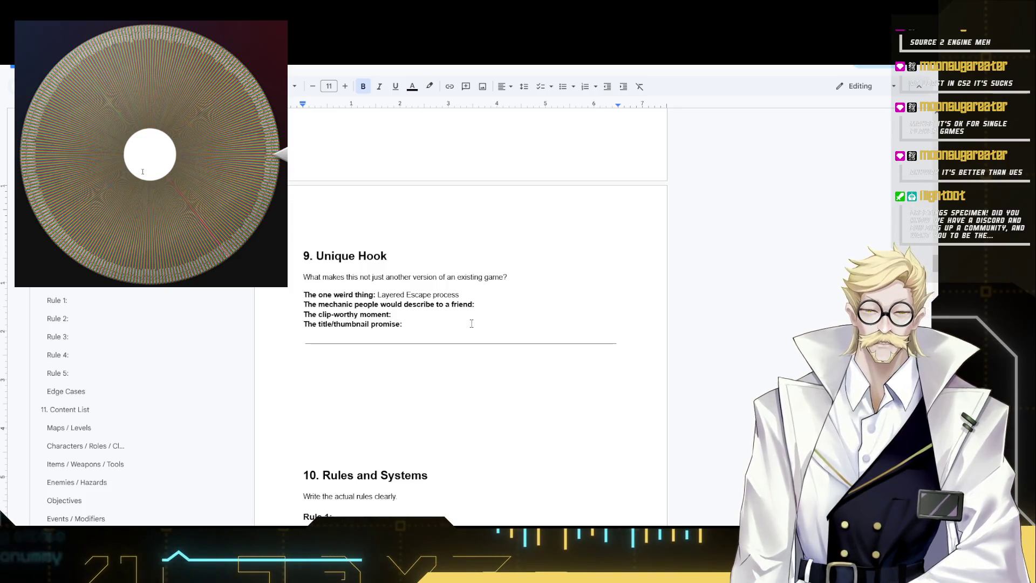
{"action": "type", "text": "Lik"}
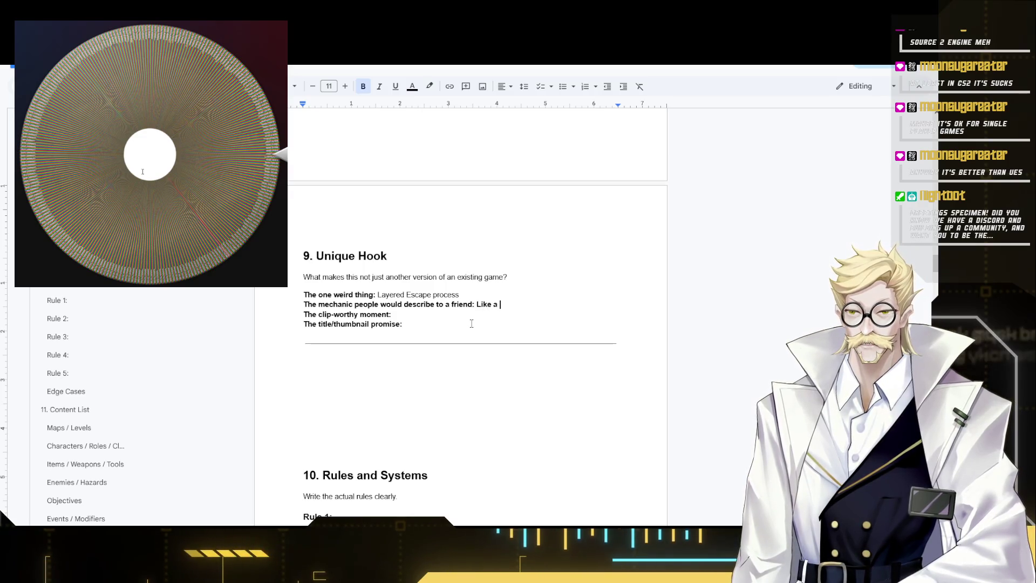
{"action": "type", "text": "ead"}
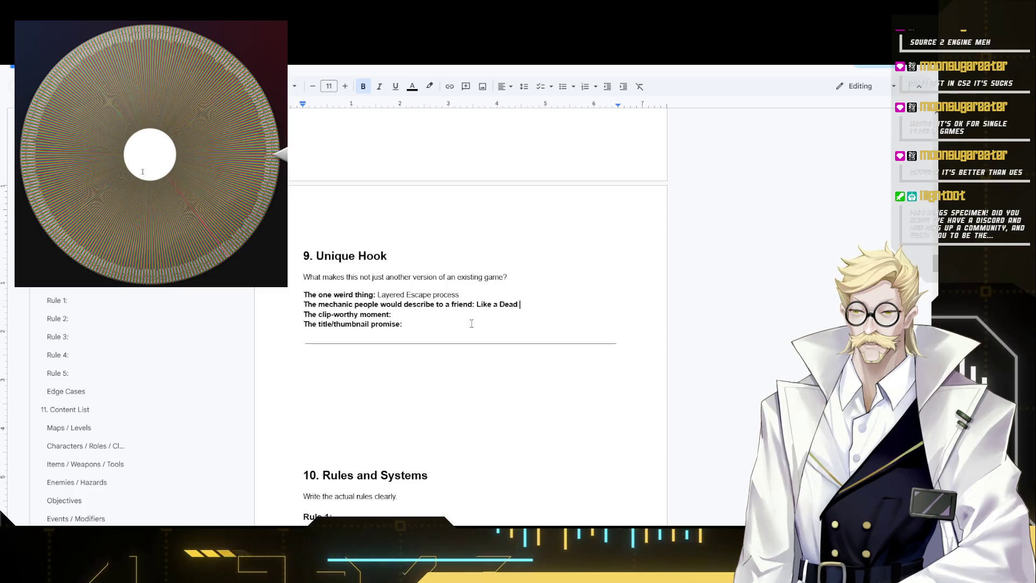
{"action": "type", "text": " by d"}
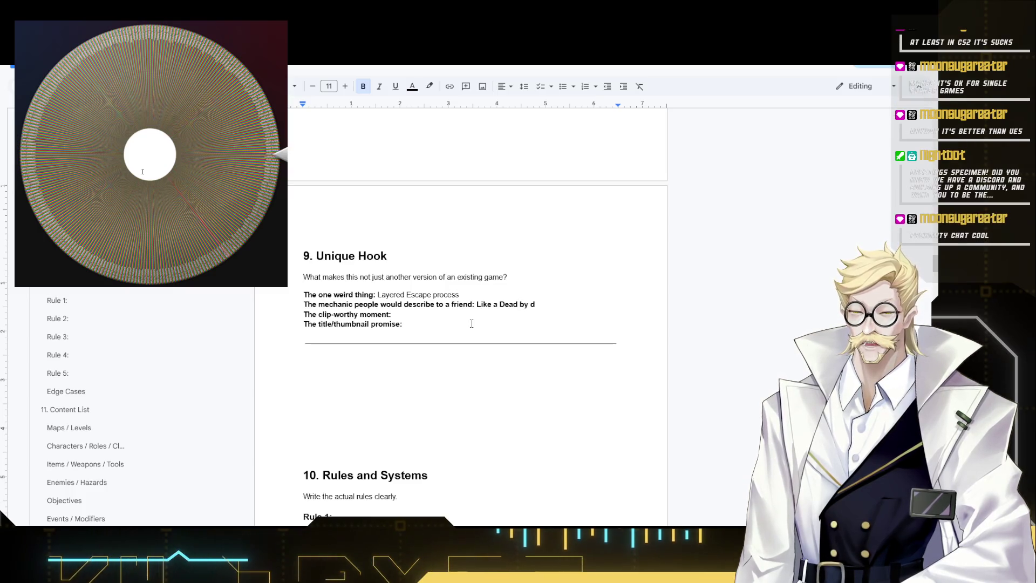
{"action": "type", "text": "aulihj"}
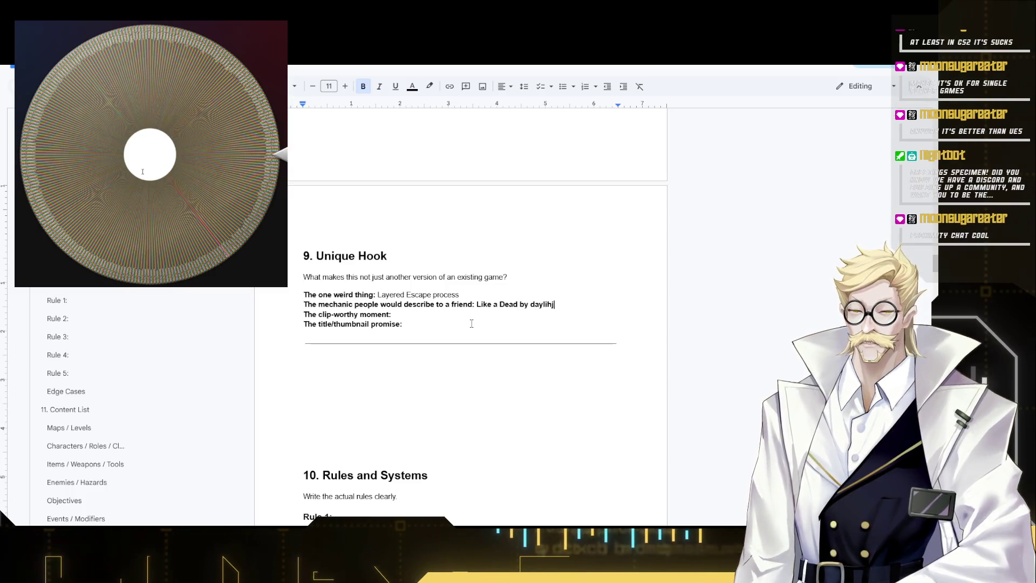
{"action": "type", "text": "ght"}
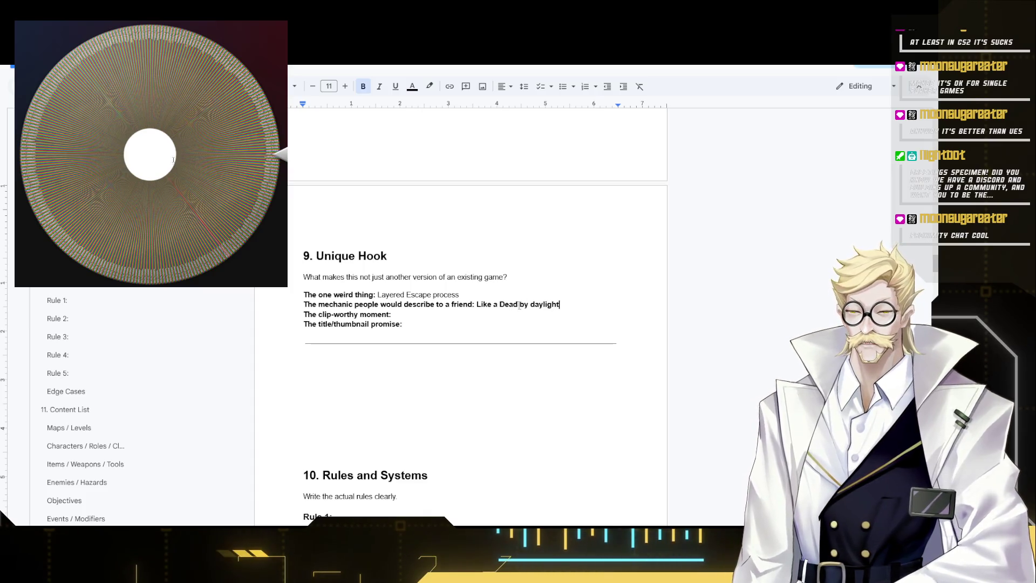
- Look up 'Dead by daylight' in a new browser tab, then return to the Unique Hook answers
{"action": "key", "text": "ctrl+shift+Left"}
{"action": "key", "text": "ctrl+shift+Left"}
{"action": "key", "text": "ctrl+shift+Left"}
{"action": "key", "text": "ctrl+c"}
{"action": "key", "text": "ctrl+t"}
{"action": "key", "text": "ctrl+v"}
{"action": "key", "text": "Return"}
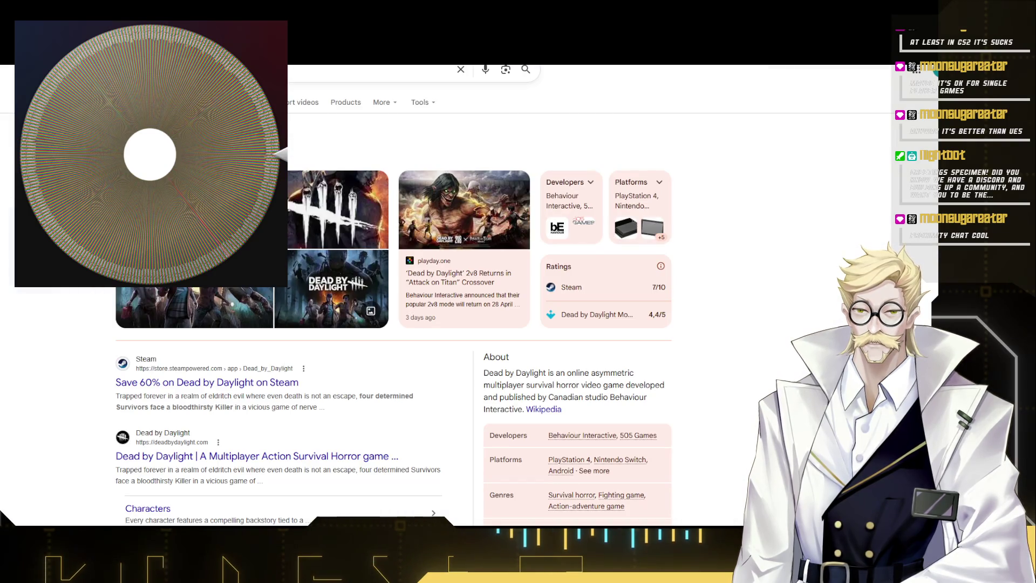
{"action": "key", "text": "ctrl+w"}
{"action": "left_click", "coordinate": [556, 316]}
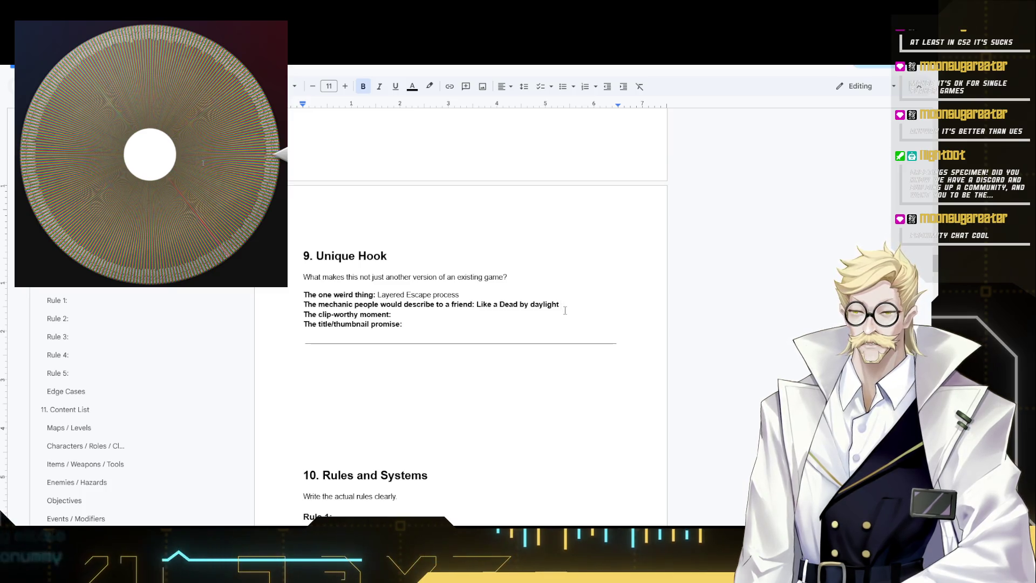
{"action": "type", "text": "and"}
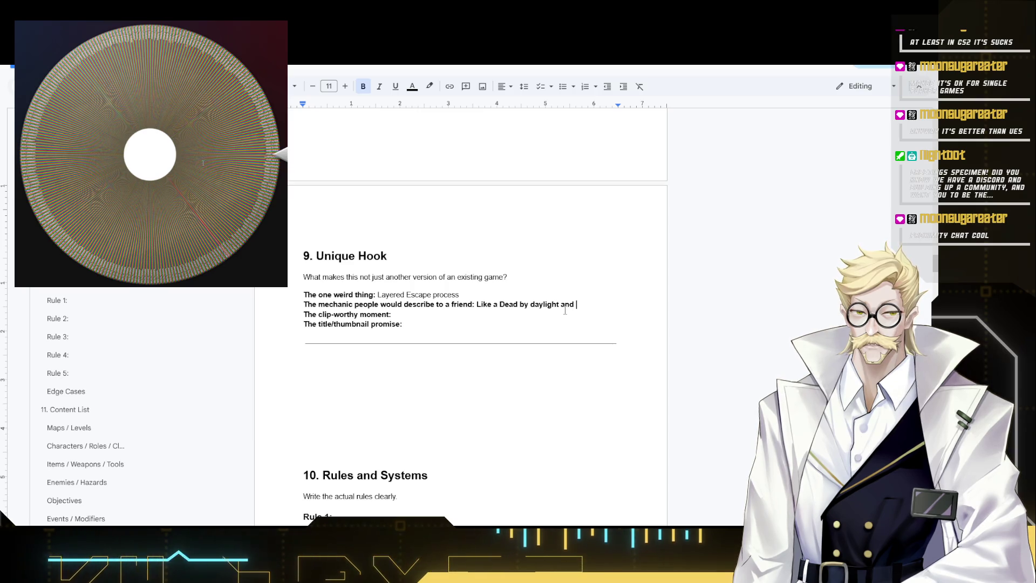
- Unbold the friend description and capitalize Daylight in 'Dead by Daylight'
{"action": "left_click", "coordinate": [478, 305], "text": "shift"}
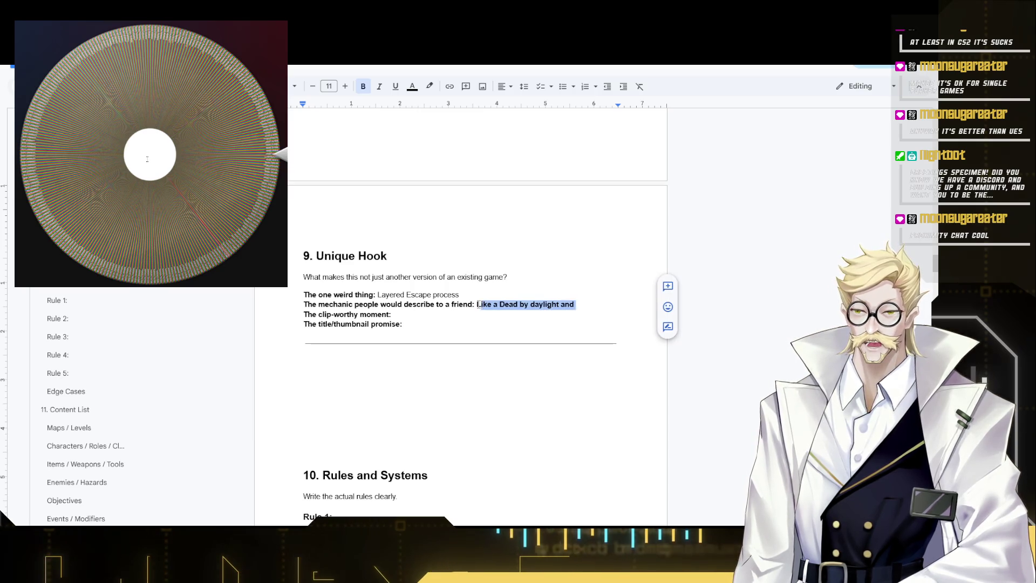
{"action": "key", "text": "ctrl+b"}
{"action": "left_click", "coordinate": [575, 303]}
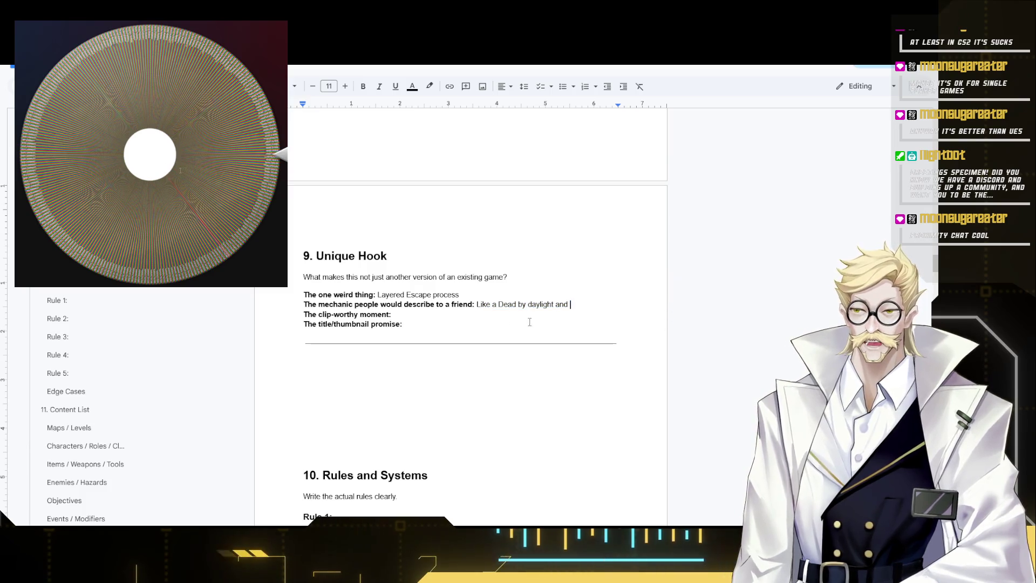
{"action": "double_click", "coordinate": [539, 306]}
{"action": "left_click", "coordinate": [528, 305]}
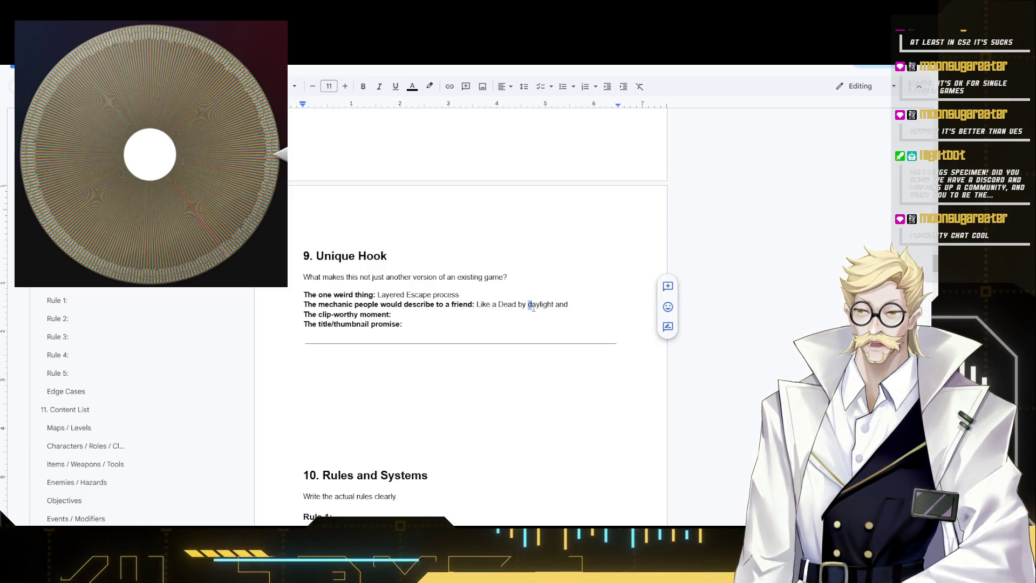
{"action": "key", "text": "Delete"}
{"action": "type", "text": "D"}
- Capitalize Process and finish the pitch as a 'Trouble in Terrorist Town hybrid'
{"action": "left_click", "coordinate": [556, 294]}
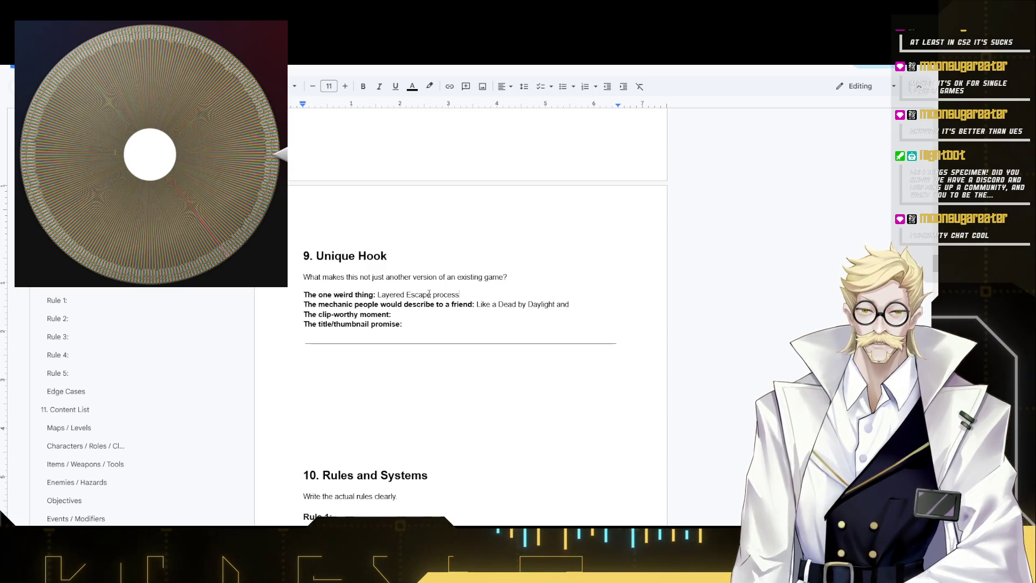
{"action": "scroll", "coordinate": [430, 293], "scroll_direction": "up", "scroll_amount": 1}
{"action": "scroll", "coordinate": [404, 300], "scroll_direction": "up", "scroll_amount": 5}
{"action": "scroll", "coordinate": [370, 317], "scroll_direction": "up", "scroll_amount": 2}
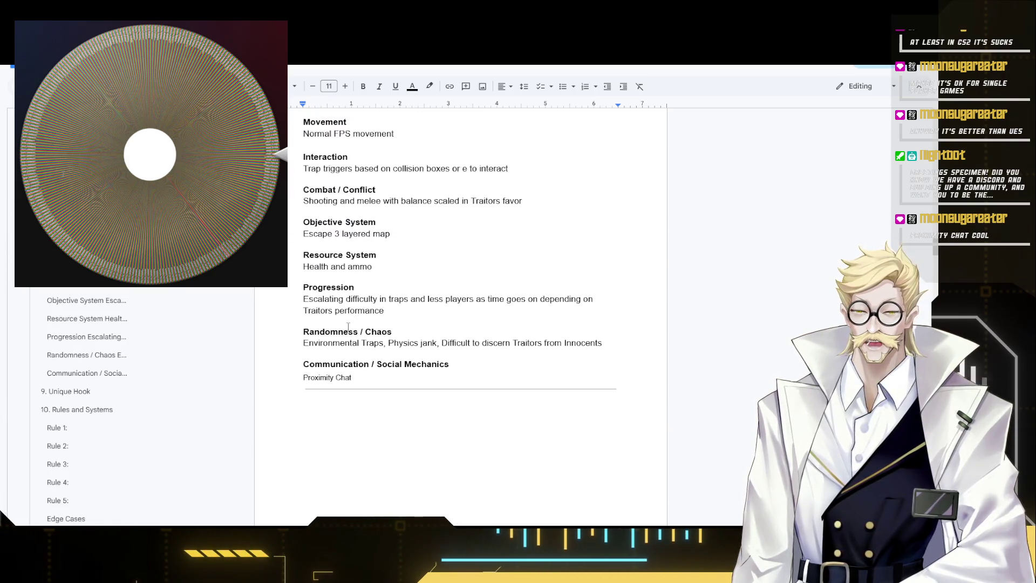
{"action": "scroll", "coordinate": [349, 327], "scroll_direction": "down", "scroll_amount": 5}
{"action": "scroll", "coordinate": [485, 340], "scroll_direction": "down", "scroll_amount": 2}
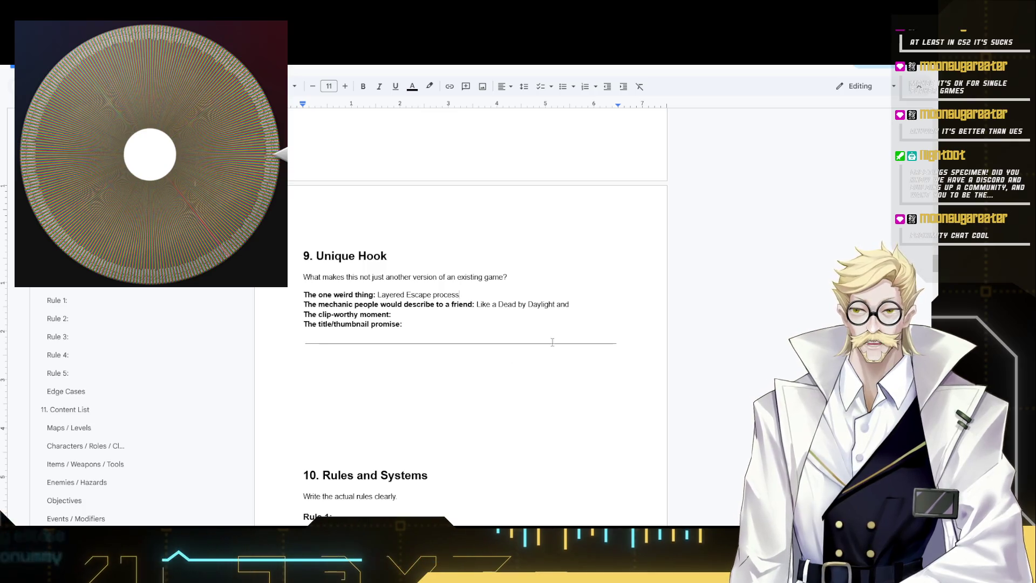
{"action": "left_click", "coordinate": [433, 294]}
{"action": "key", "text": "Delete"}
{"action": "type", "text": "P"}
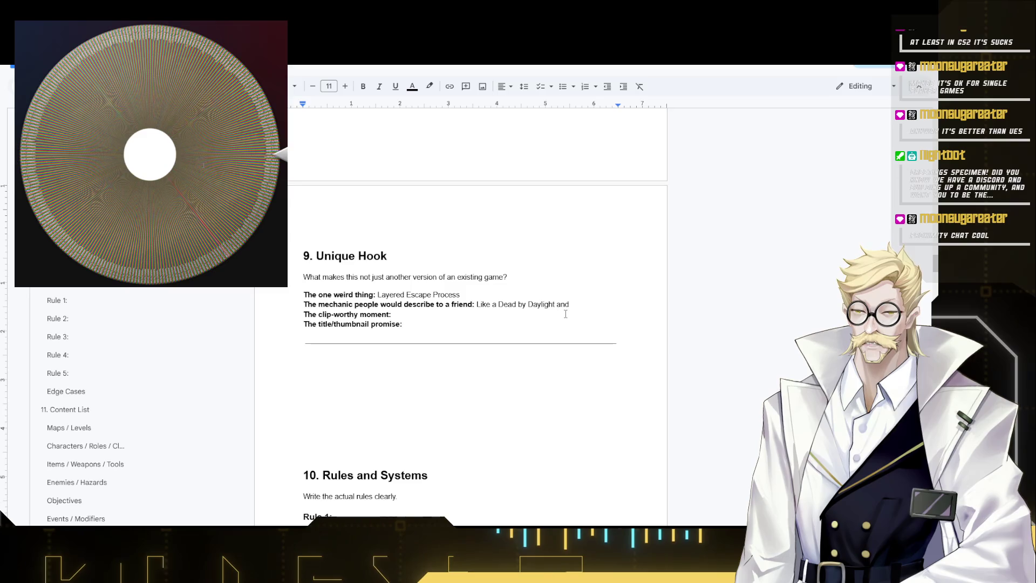
{"action": "type", "text": "Tr"}
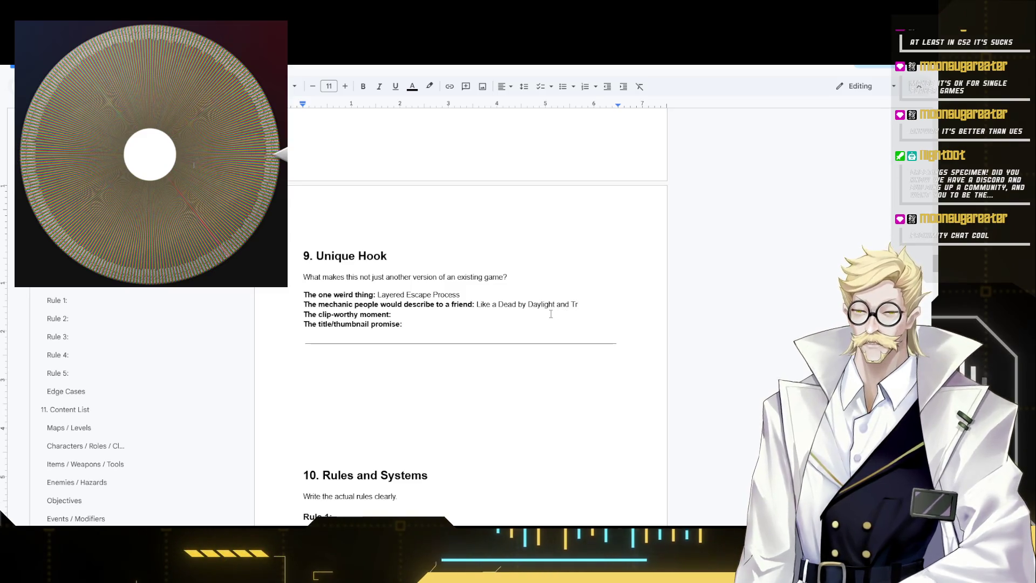
{"action": "type", "text": "ouble in "}
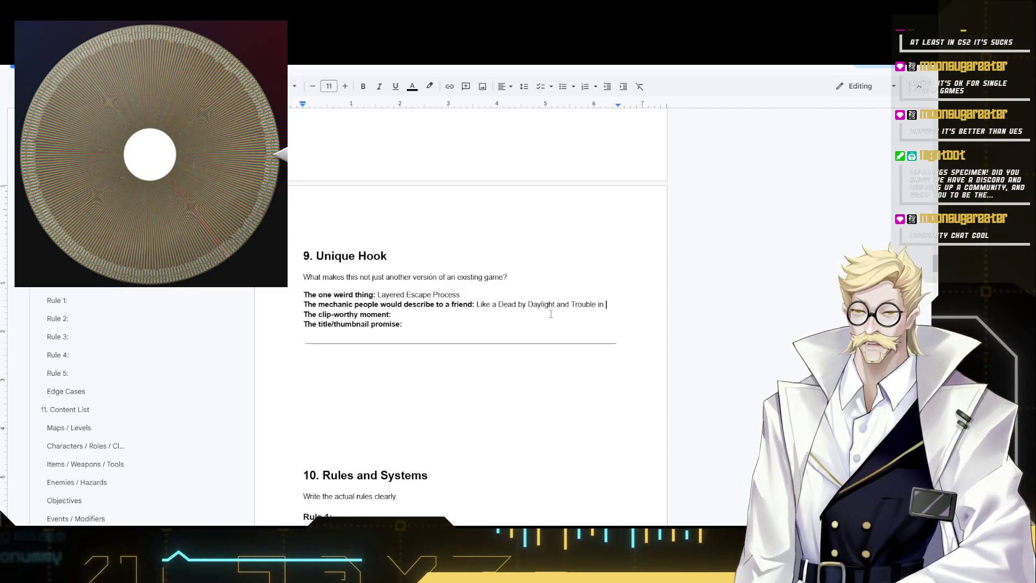
{"action": "type", "text": "terrorist town hybrid."}
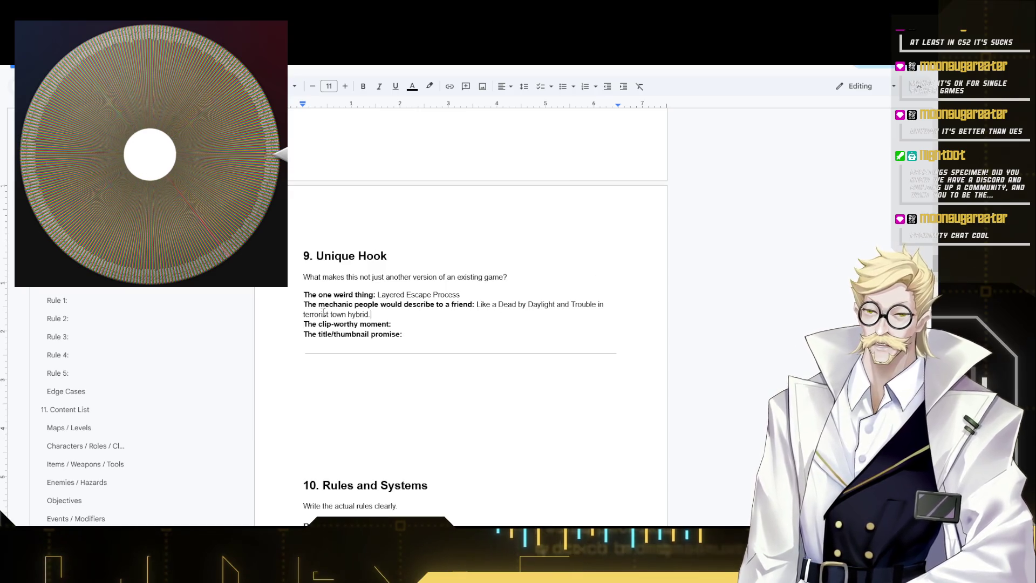
{"action": "left_click_drag", "start_coordinate": [347, 313], "coordinate": [573, 306]}
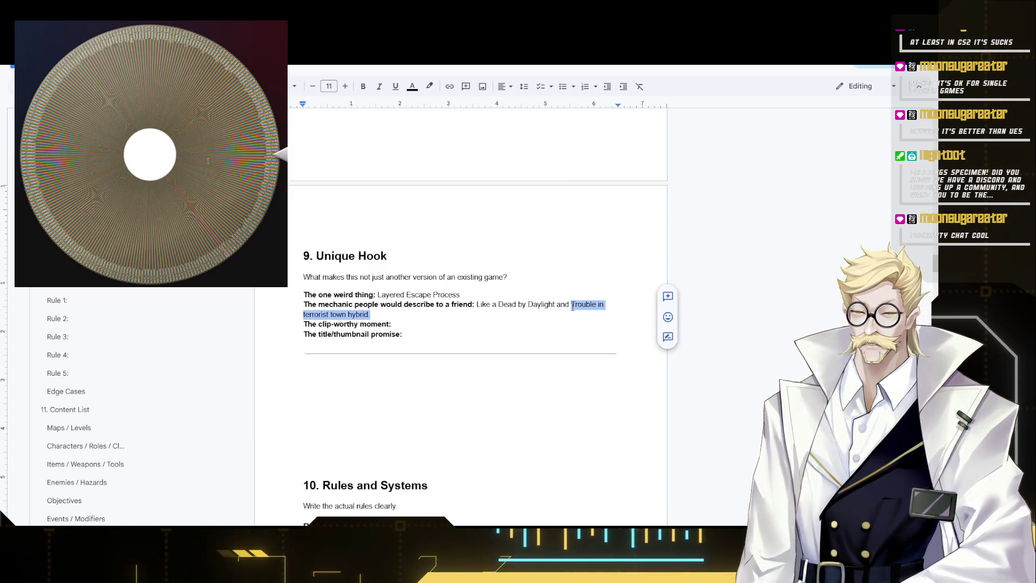
{"action": "type", "text": "TTT"}
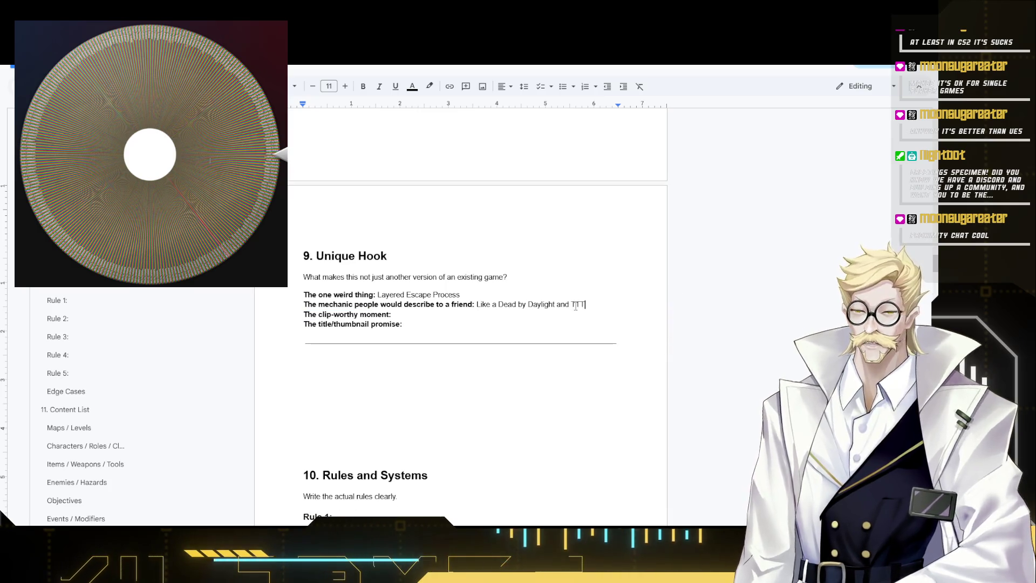
{"action": "key", "text": "BackSpace"}
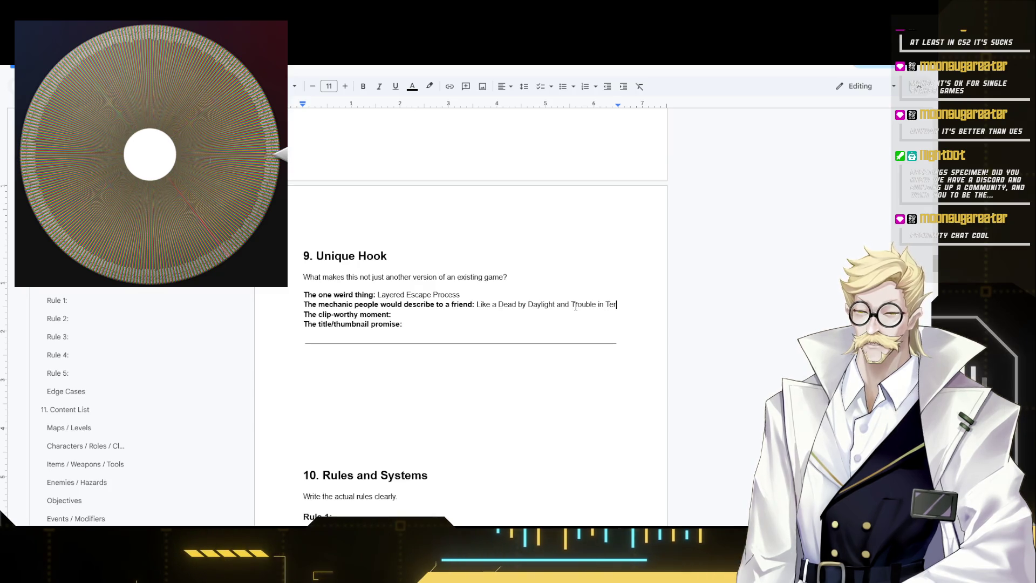
{"action": "type", "text": "rorist Town hybrui"}
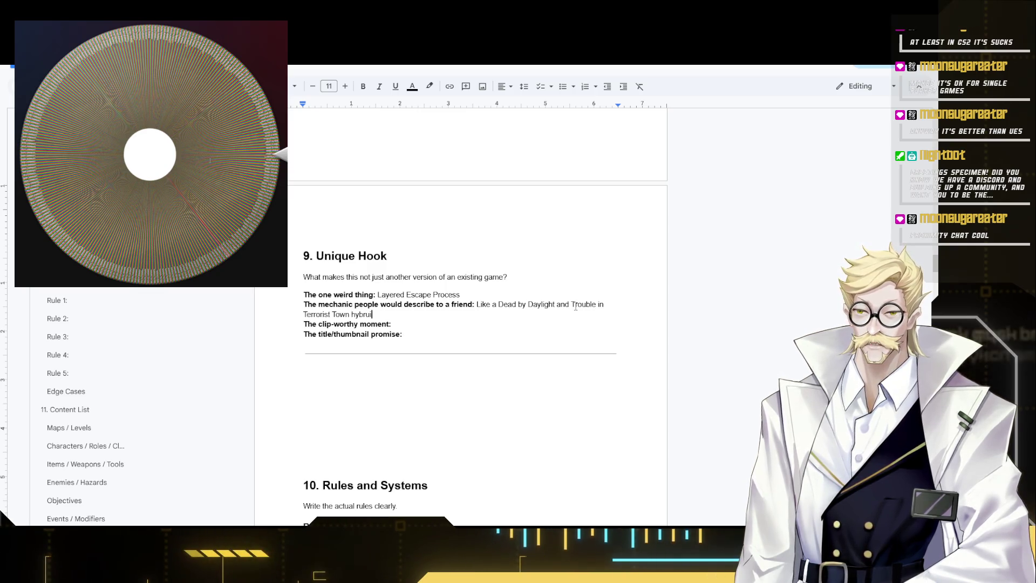
{"action": "key", "text": "BackSpace"}
{"action": "key", "text": "BackSpace"}
{"action": "type", "text": "id."}
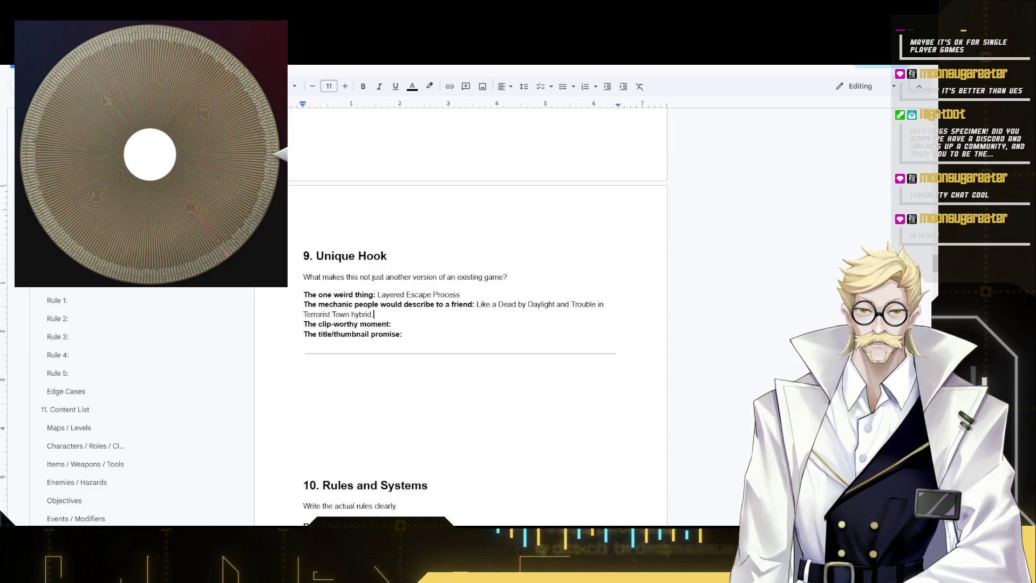
- Search the web for Deceit and open its Steam store page
{"action": "key", "text": "ctrl+t"}
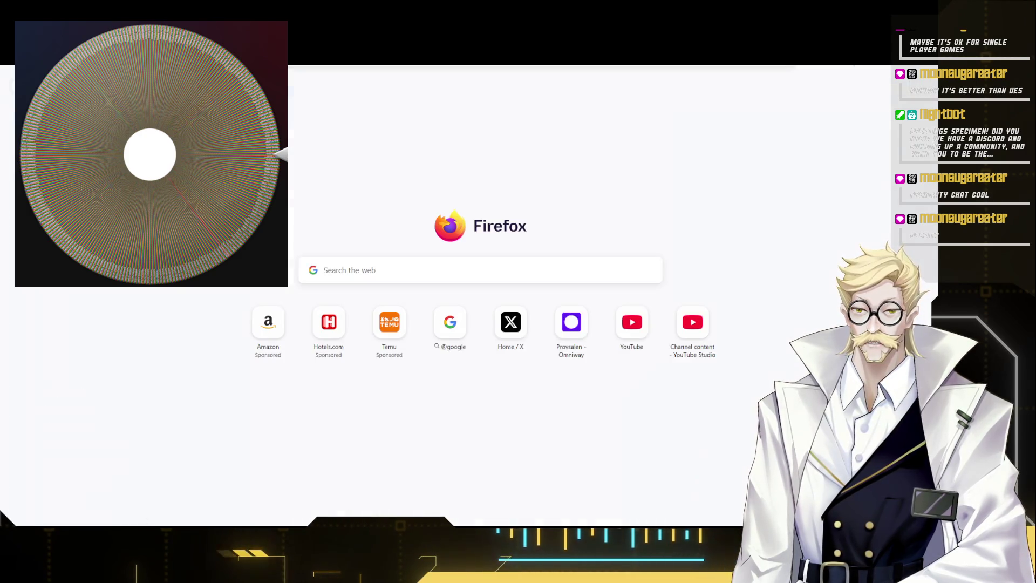
{"action": "type", "text": "deceit"}
{"action": "key", "text": "Return"}
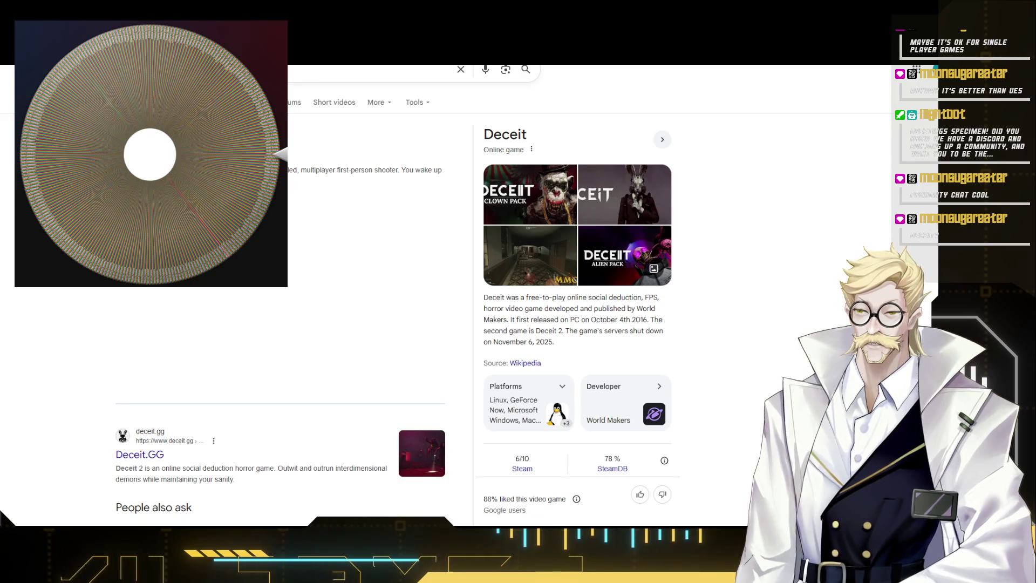
{"action": "left_click", "coordinate": [308, 260]}
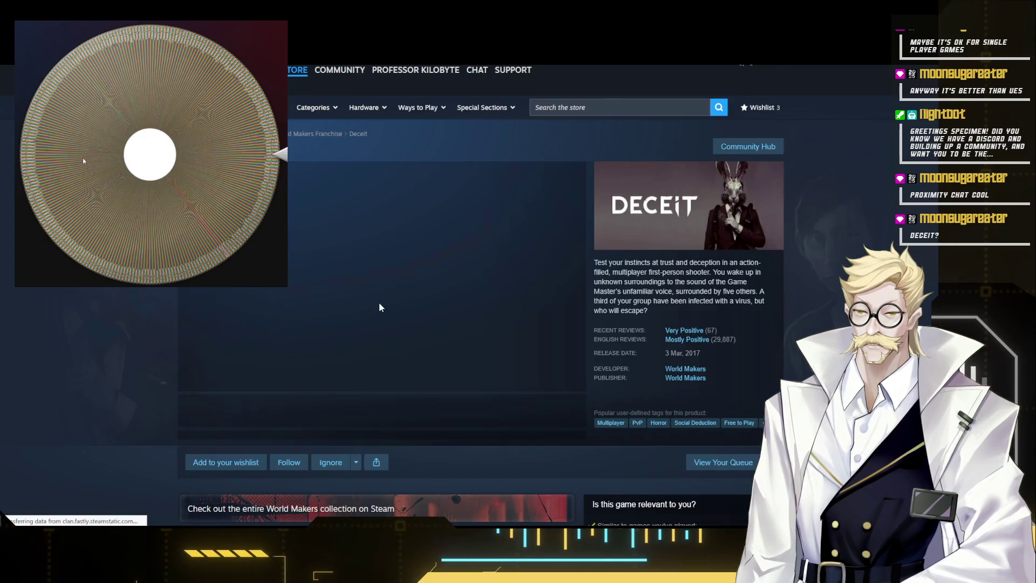
{"action": "left_click", "coordinate": [192, 372]}
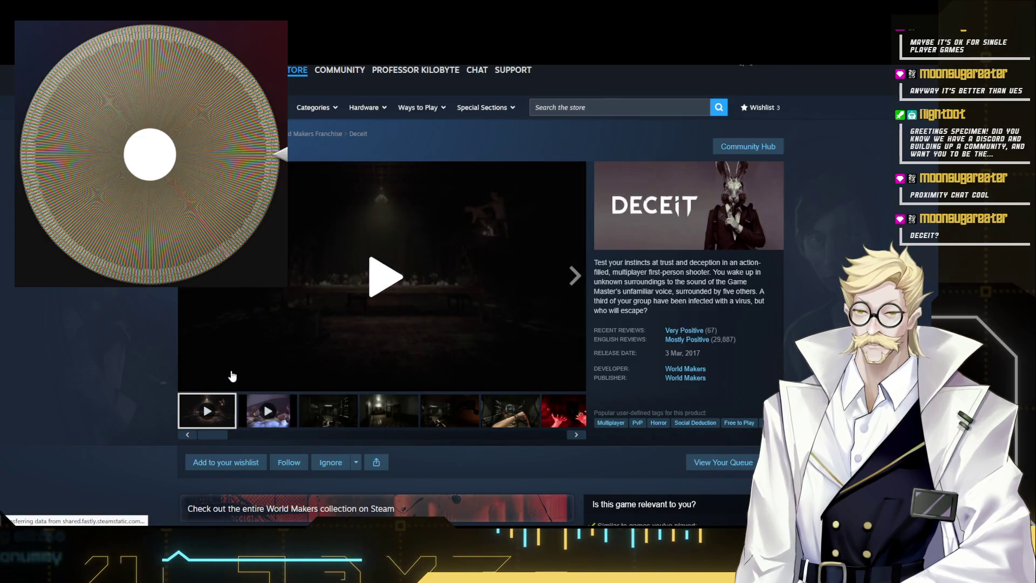
{"action": "left_click", "coordinate": [226, 389]}
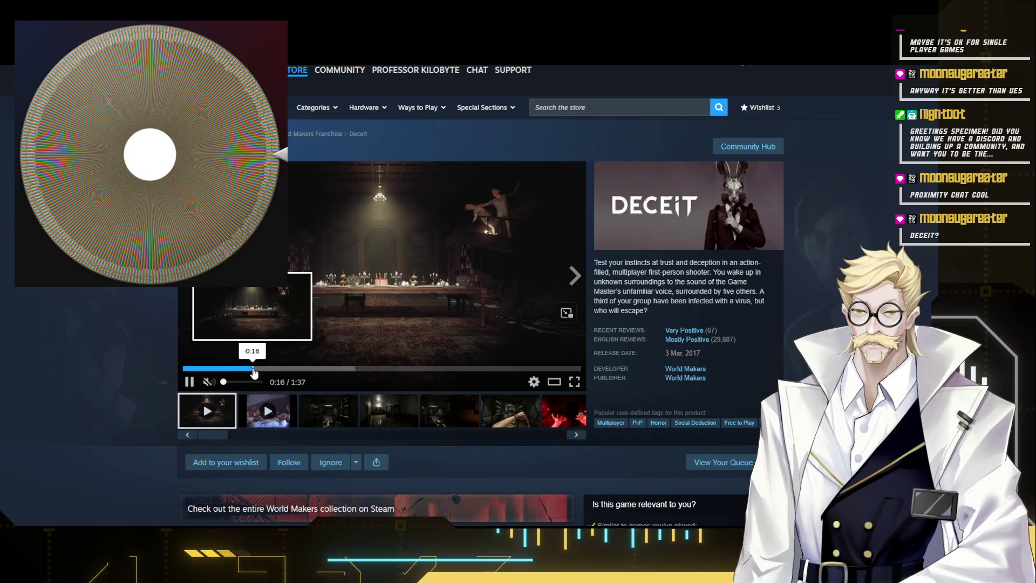
{"action": "left_click", "coordinate": [274, 412]}
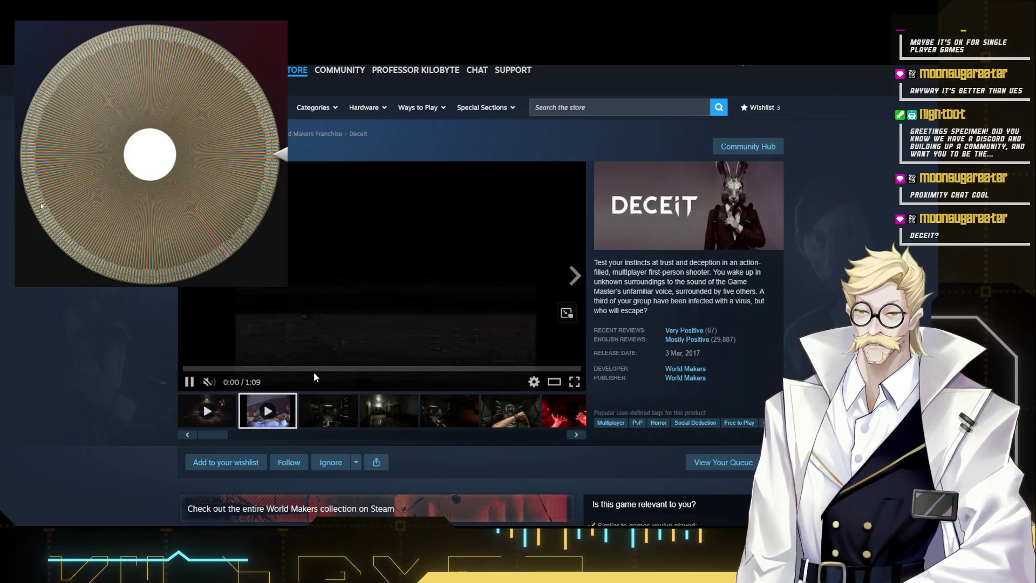
{"action": "left_click", "coordinate": [402, 369]}
{"action": "key", "text": "alt+Left"}
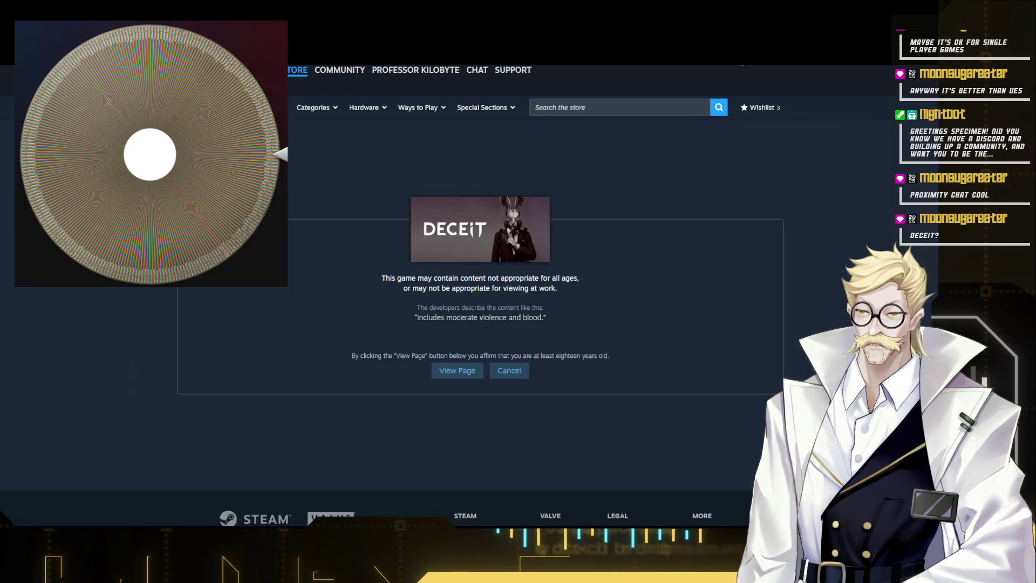
{"action": "key", "text": "alt+Left"}
{"action": "scroll", "coordinate": [518, 324], "scroll_direction": "down", "scroll_amount": 2}
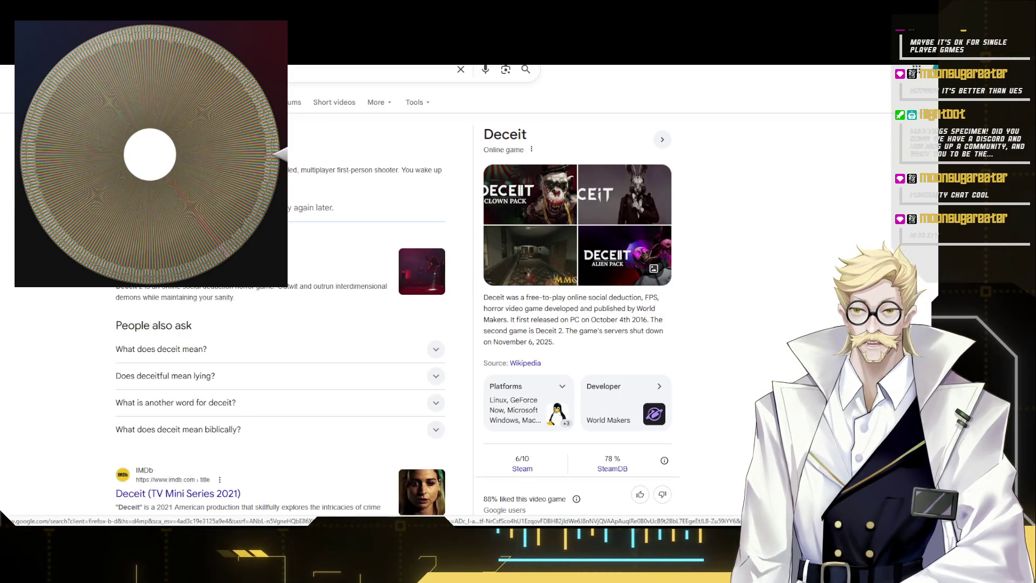
{"action": "scroll", "coordinate": [518, 324], "scroll_direction": "down", "scroll_amount": 5}
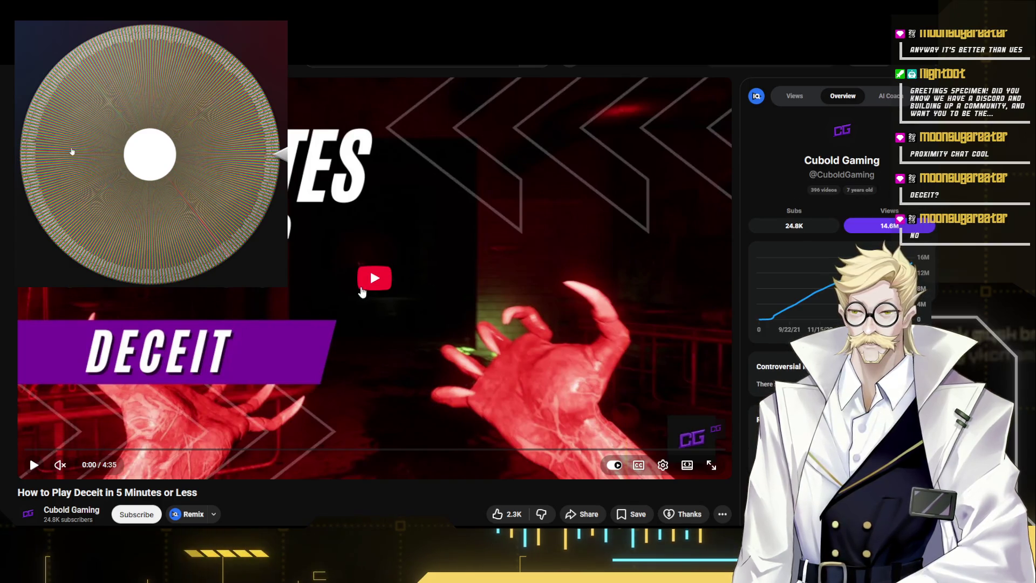
- Play the Deceit tutorial video, skip past the one-minute mark, and pause on outdoor gameplay
{"action": "left_click", "coordinate": [344, 285]}
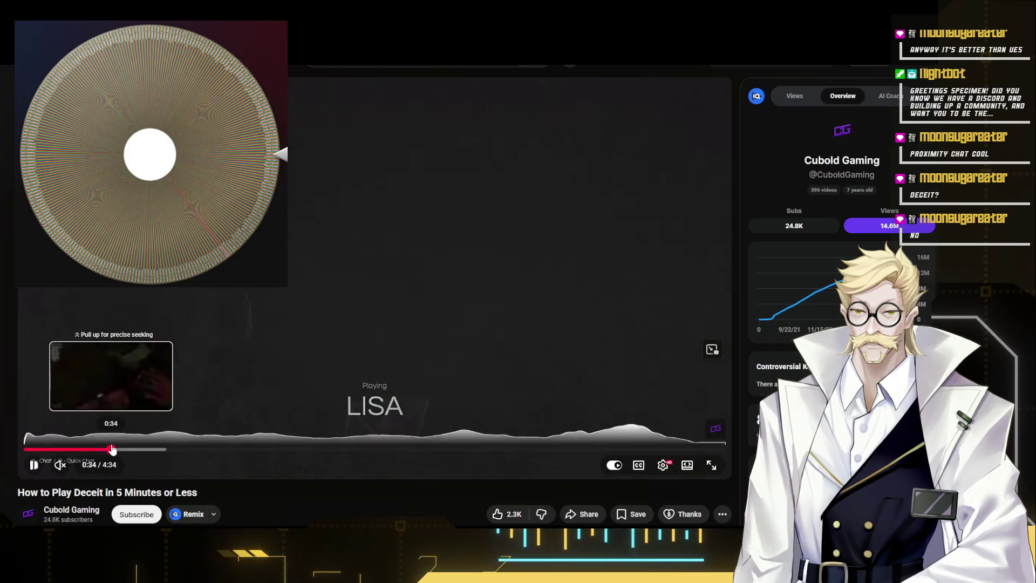
{"action": "left_click_drag", "start_coordinate": [134, 449], "coordinate": [168, 452]}
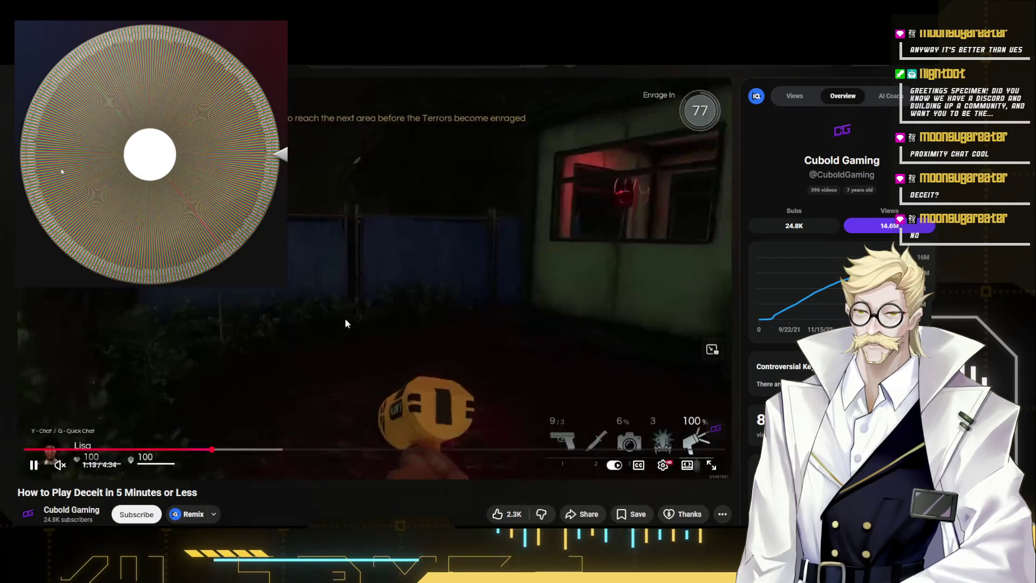
{"action": "left_click", "coordinate": [345, 319]}
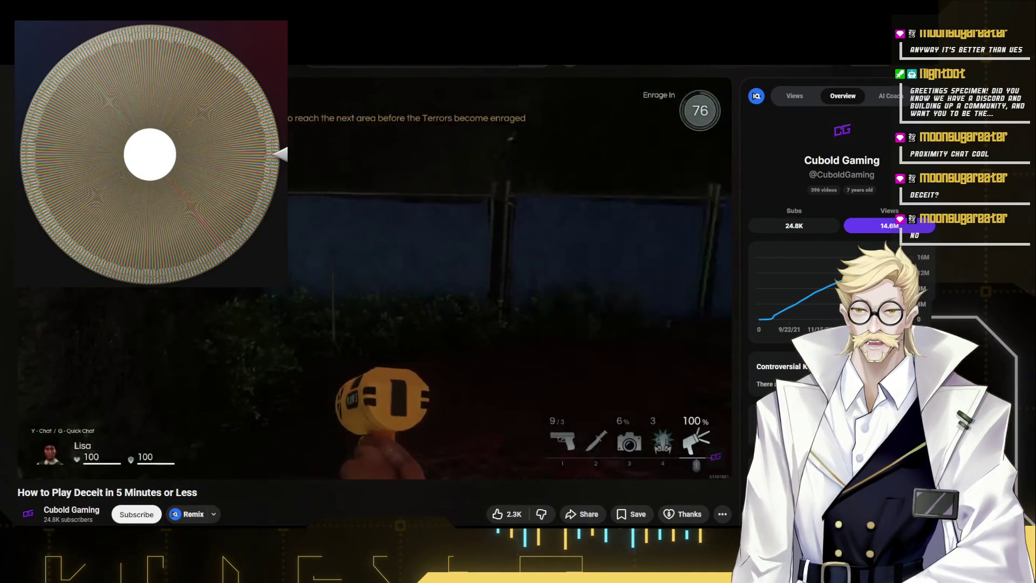
- Switch back to the design document and jump to the Unique Hook section
{"action": "key", "text": "alt+Tab"}
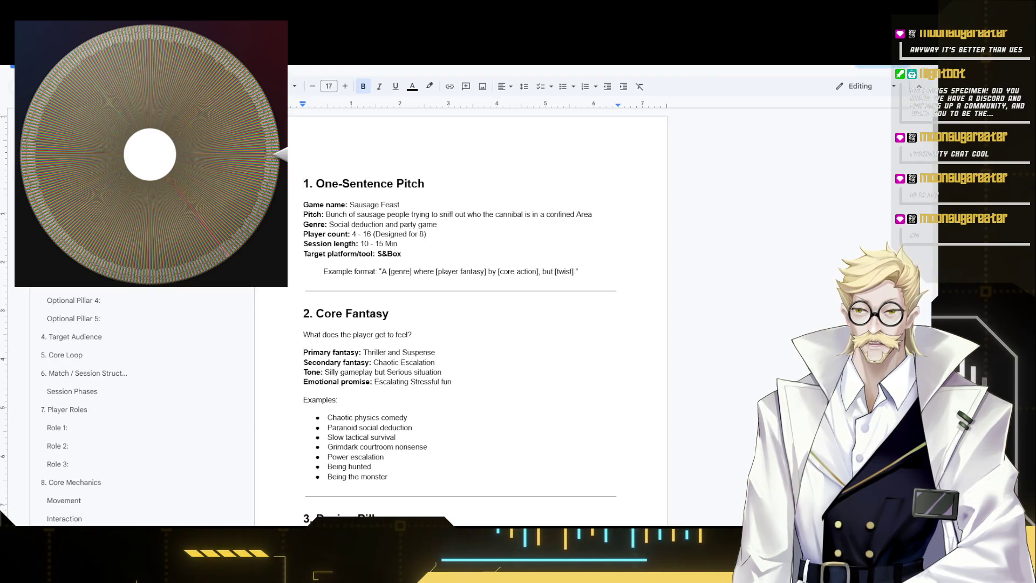
{"action": "scroll", "coordinate": [308, 276], "scroll_direction": "down", "scroll_amount": 3}
{"action": "scroll", "coordinate": [353, 305], "scroll_direction": "down", "scroll_amount": 3}
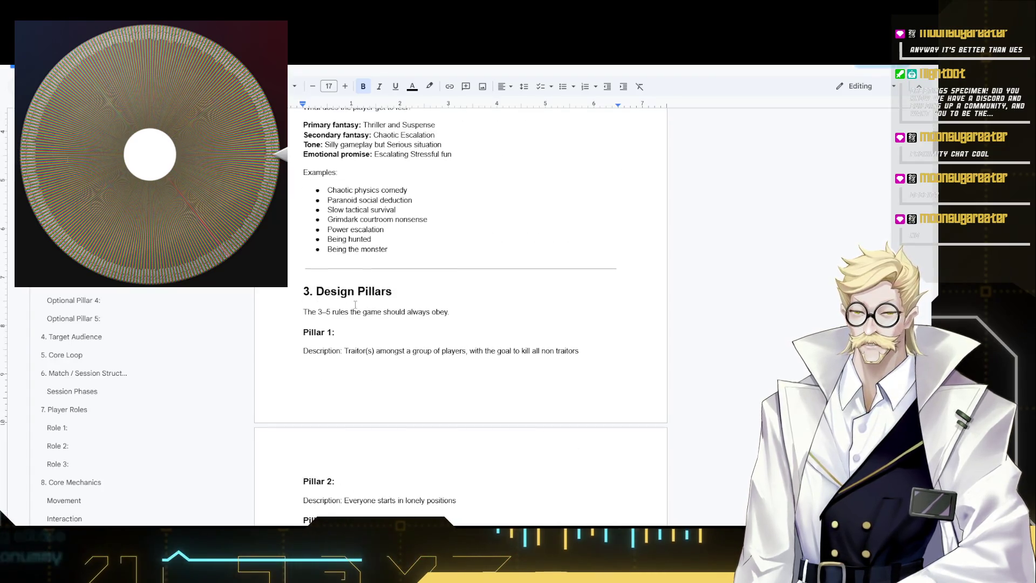
{"action": "scroll", "coordinate": [396, 314], "scroll_direction": "up", "scroll_amount": 2}
{"action": "scroll", "coordinate": [393, 332], "scroll_direction": "down", "scroll_amount": 1}
{"action": "scroll", "coordinate": [392, 344], "scroll_direction": "down", "scroll_amount": 4}
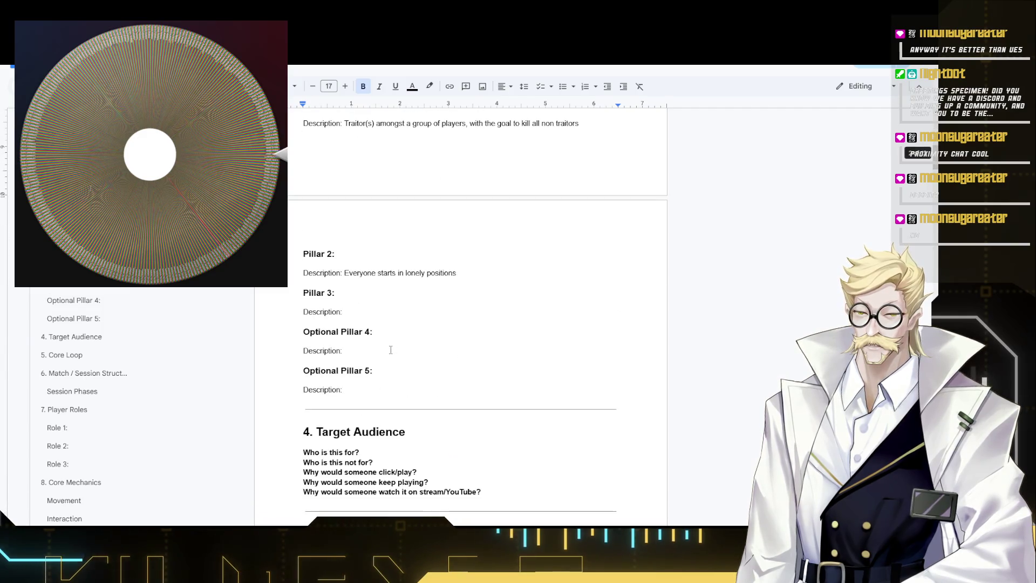
{"action": "scroll", "coordinate": [389, 354], "scroll_direction": "down", "scroll_amount": 4}
{"action": "scroll", "coordinate": [392, 354], "scroll_direction": "up", "scroll_amount": 2}
{"action": "scroll", "coordinate": [390, 354], "scroll_direction": "up", "scroll_amount": 3}
{"action": "scroll", "coordinate": [388, 354], "scroll_direction": "up", "scroll_amount": 1}
{"action": "scroll", "coordinate": [387, 354], "scroll_direction": "up", "scroll_amount": 1}
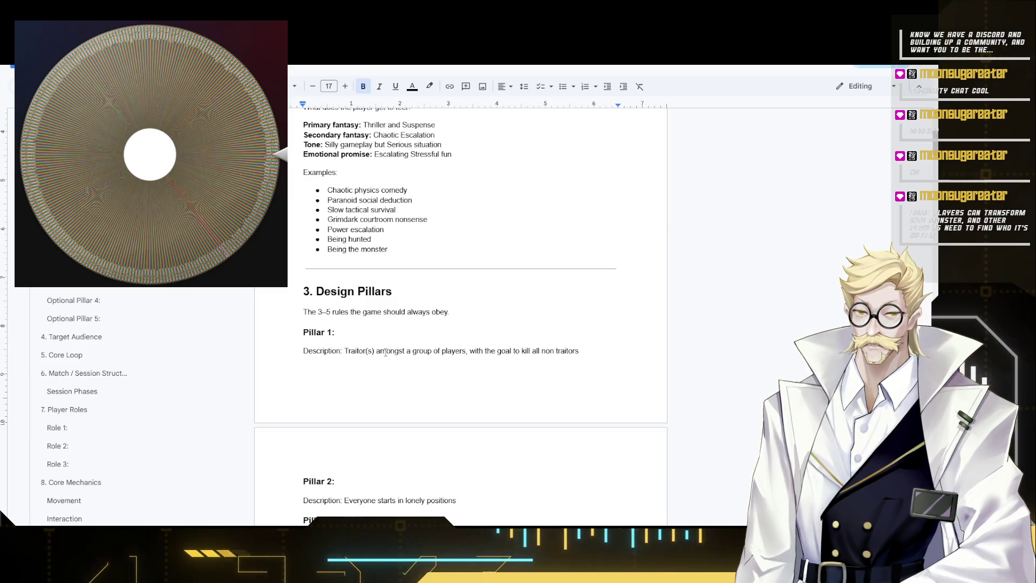
{"action": "key", "text": "ctrl+z"}
{"action": "scroll", "coordinate": [483, 330], "scroll_direction": "down", "scroll_amount": 3}
{"action": "scroll", "coordinate": [467, 347], "scroll_direction": "up", "scroll_amount": 3}
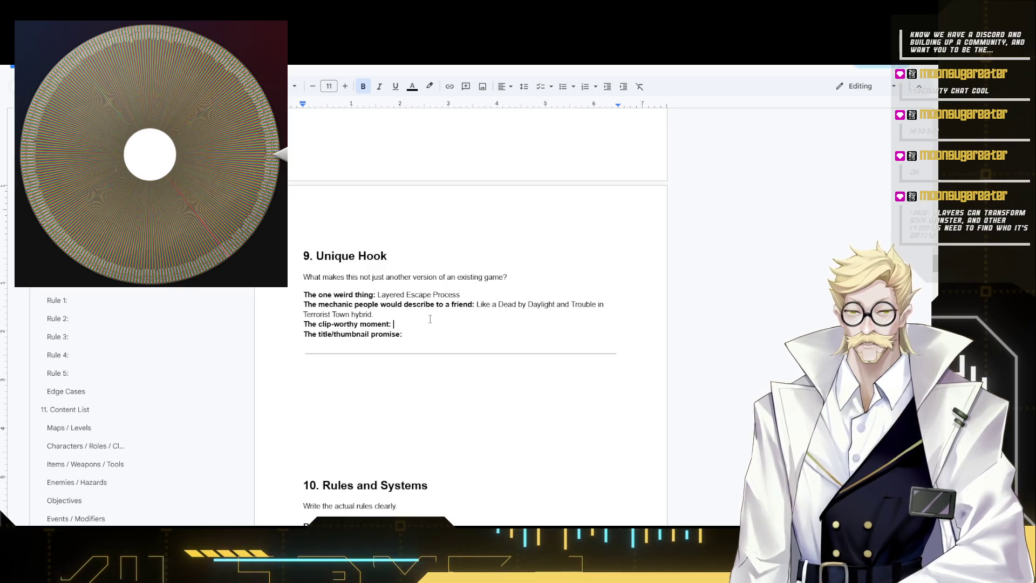
- Write 'Pleading for their lives,' in non-bold as the clip-worthy moment, then switch to the video
{"action": "key", "text": "ctrl+b"}
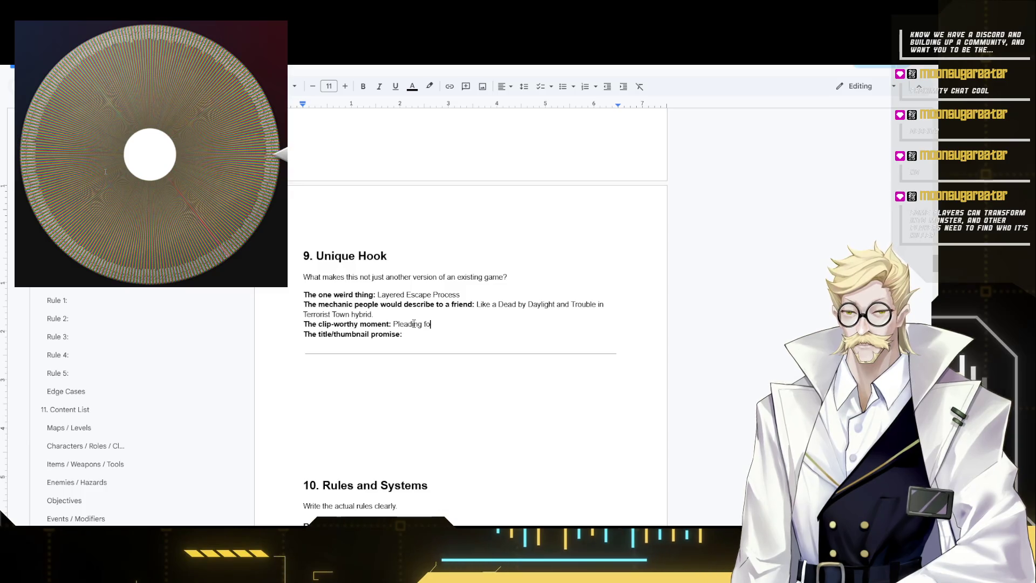
{"action": "type", "text": "r their lives,"}
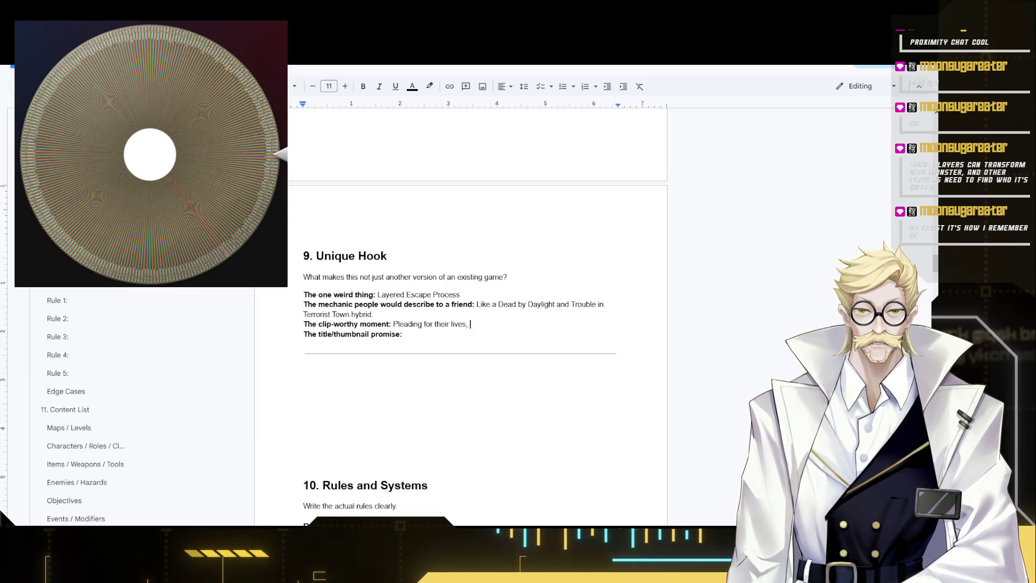
{"action": "key", "text": "alt+Tab"}
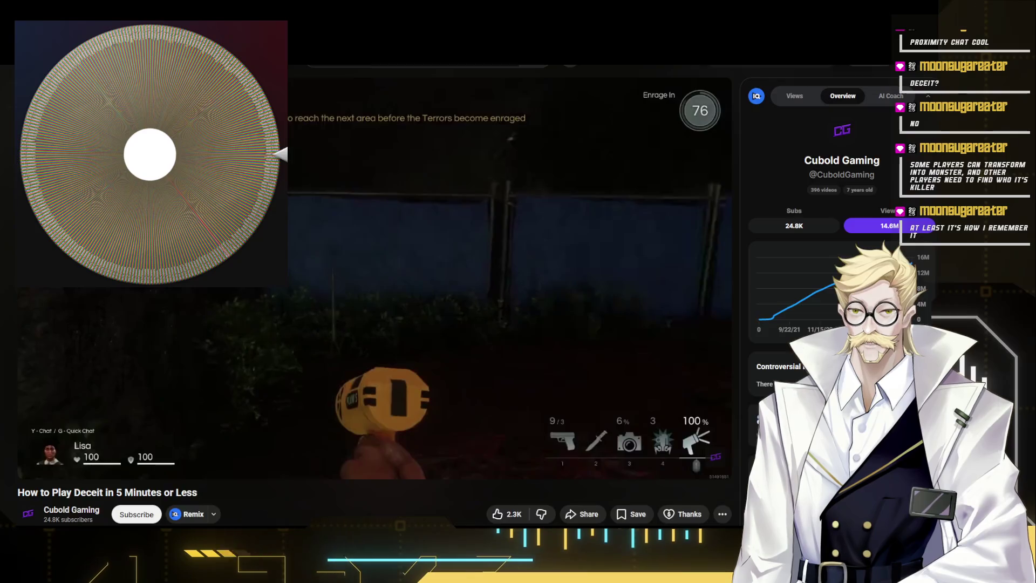
- Scrub the Deceit tutorial past 2:40, expand its description, pause, and return to the document
{"action": "left_click", "coordinate": [402, 288]}
{"action": "mouse_move", "coordinate": [259, 450]}
{"action": "left_mouse_down"}
{"action": "mouse_move", "coordinate": [250, 455]}
{"action": "mouse_move", "coordinate": [434, 456]}
{"action": "left_mouse_up"}
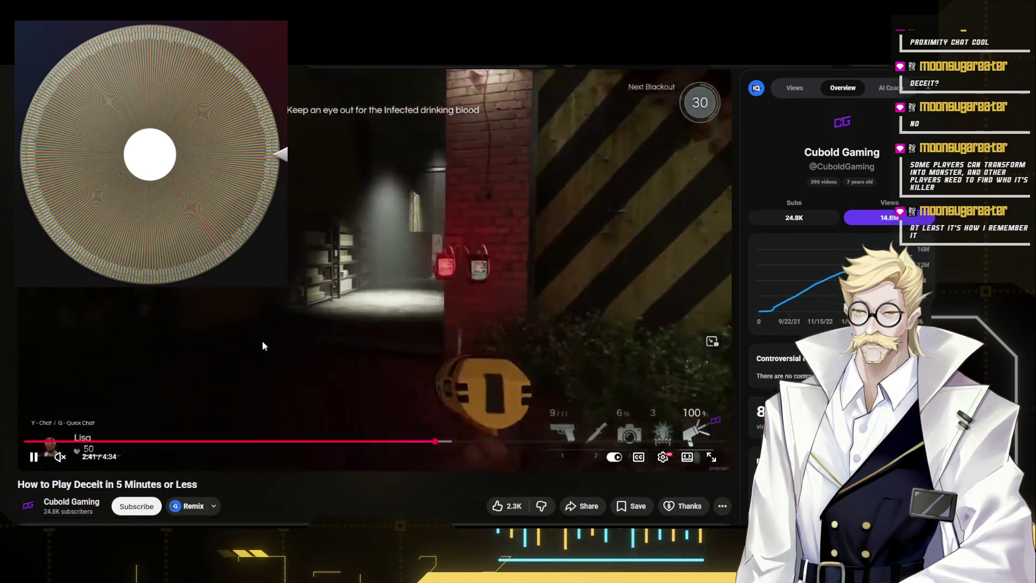
{"action": "scroll", "coordinate": [262, 341], "scroll_direction": "down", "scroll_amount": 3}
{"action": "left_click", "coordinate": [252, 341]}
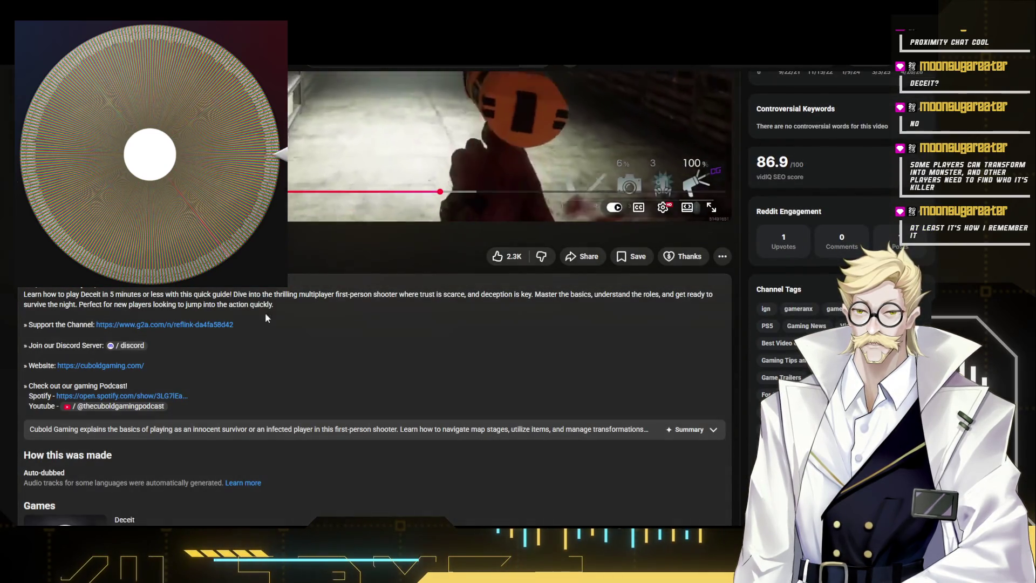
{"action": "scroll", "coordinate": [346, 303], "scroll_direction": "up", "scroll_amount": 2}
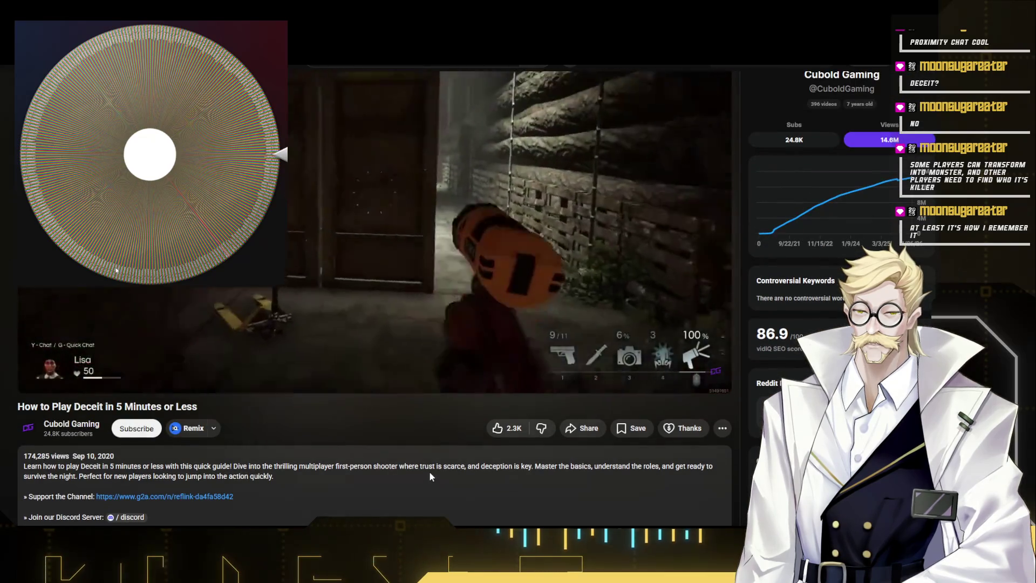
{"action": "scroll", "coordinate": [437, 466], "scroll_direction": "up", "scroll_amount": 1}
{"action": "scroll", "coordinate": [437, 465], "scroll_direction": "up", "scroll_amount": 2}
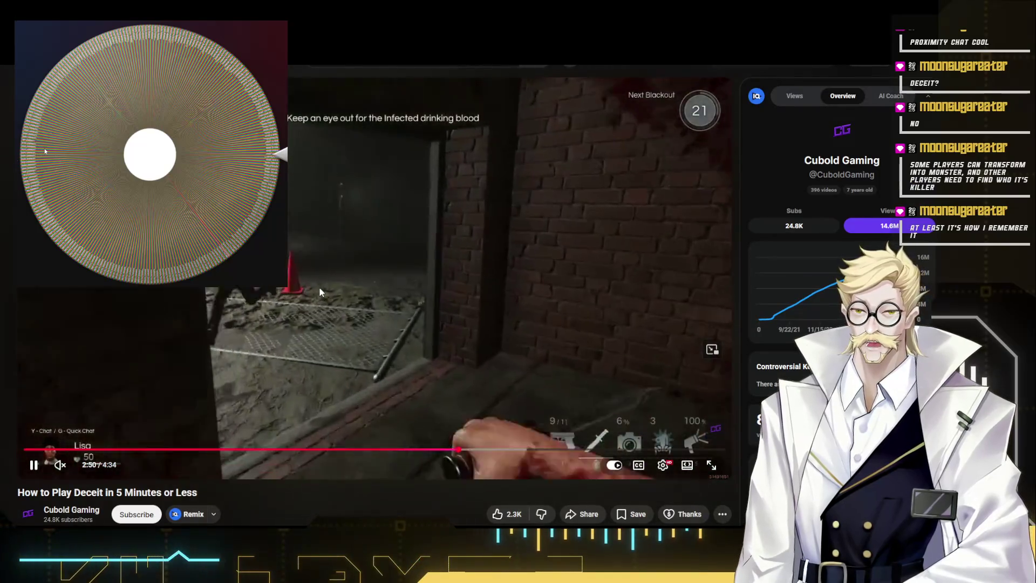
{"action": "left_click", "coordinate": [319, 287]}
{"action": "key", "text": "alt+Tab"}
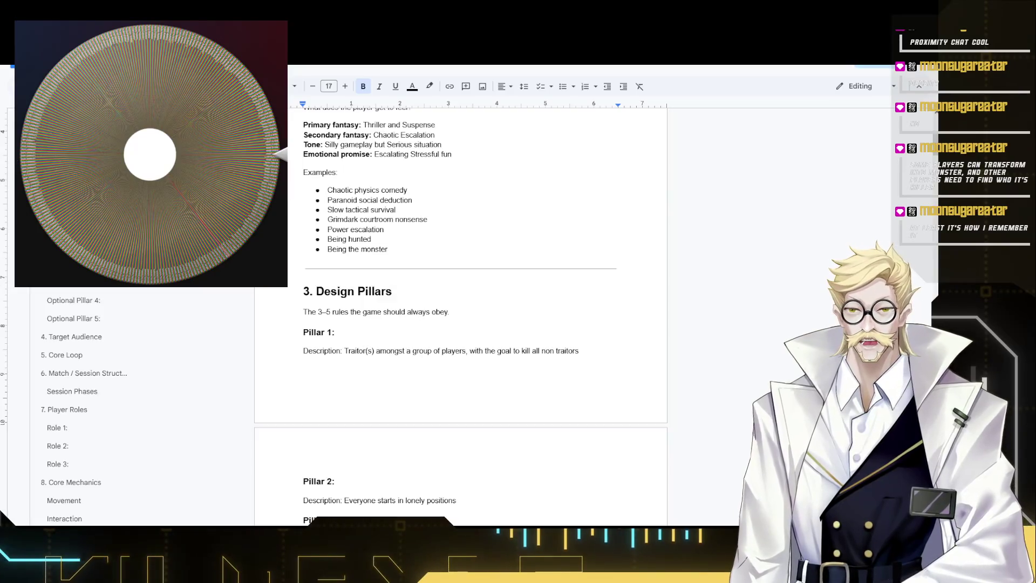
{"action": "scroll", "coordinate": [353, 391], "scroll_direction": "down", "scroll_amount": 1}
{"action": "scroll", "coordinate": [353, 391], "scroll_direction": "down", "scroll_amount": 3}
{"action": "scroll", "coordinate": [354, 390], "scroll_direction": "down", "scroll_amount": 1}
{"action": "scroll", "coordinate": [348, 243], "scroll_direction": "up", "scroll_amount": 1}
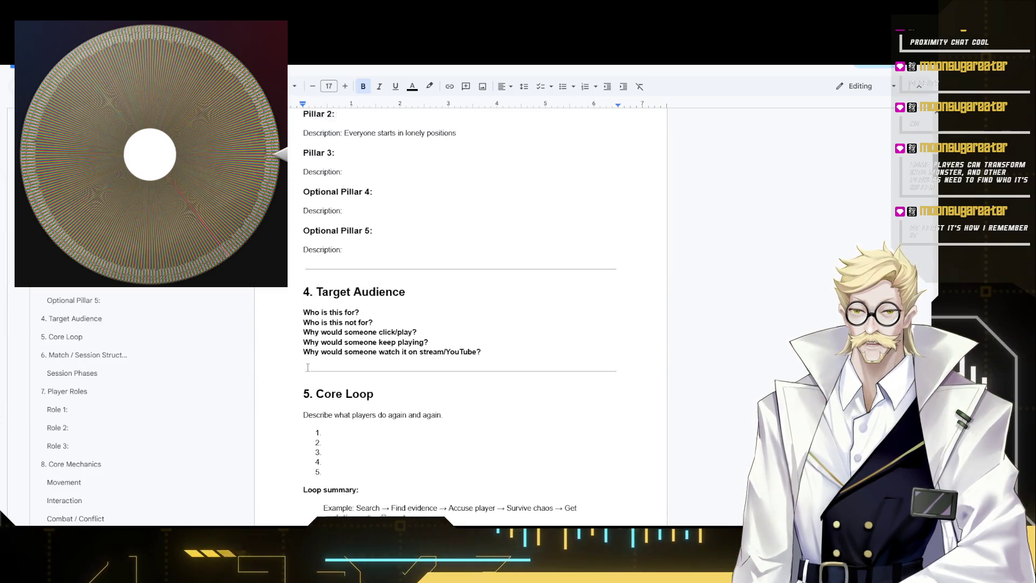
{"action": "scroll", "coordinate": [377, 389], "scroll_direction": "up", "scroll_amount": 3}
- Add 'Physics jank traps, drama' to the clip-worthy moment and a non-bold 'Betrayal, Chaos and Suspense' promise
{"action": "key", "text": "ctrl+z"}
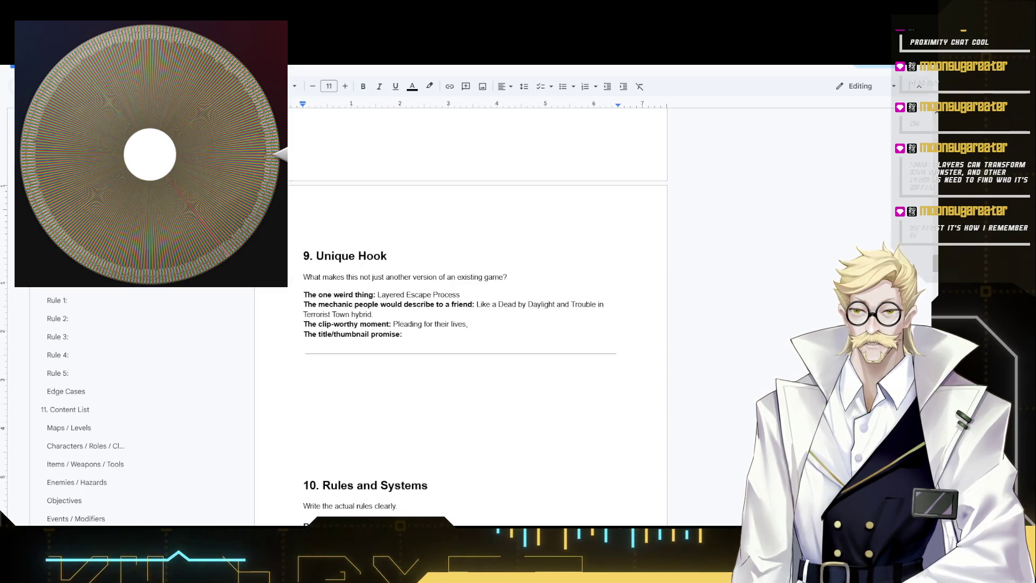
{"action": "scroll", "coordinate": [389, 268], "scroll_direction": "down", "scroll_amount": 1}
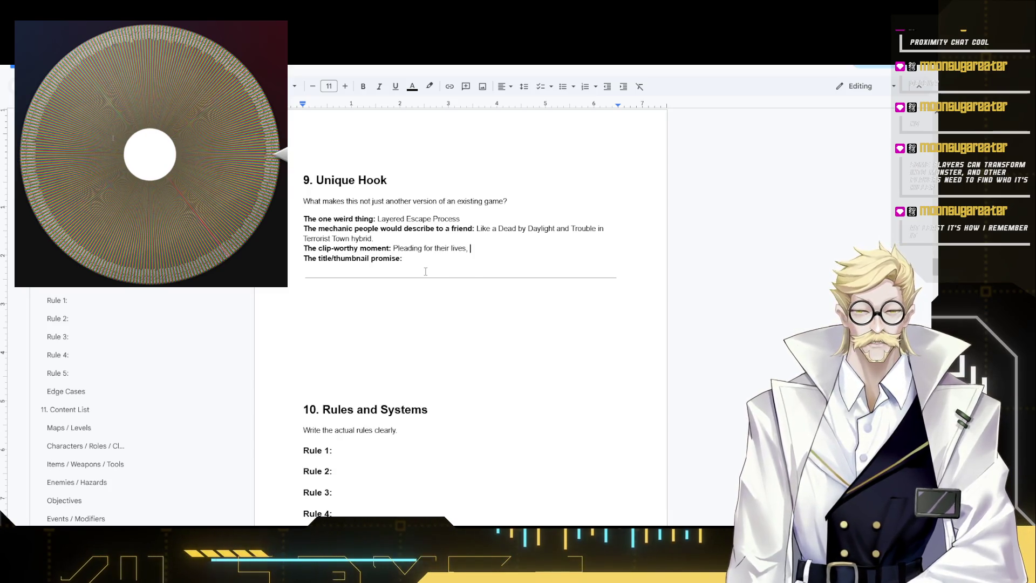
{"action": "type", "text": "Physics jank"}
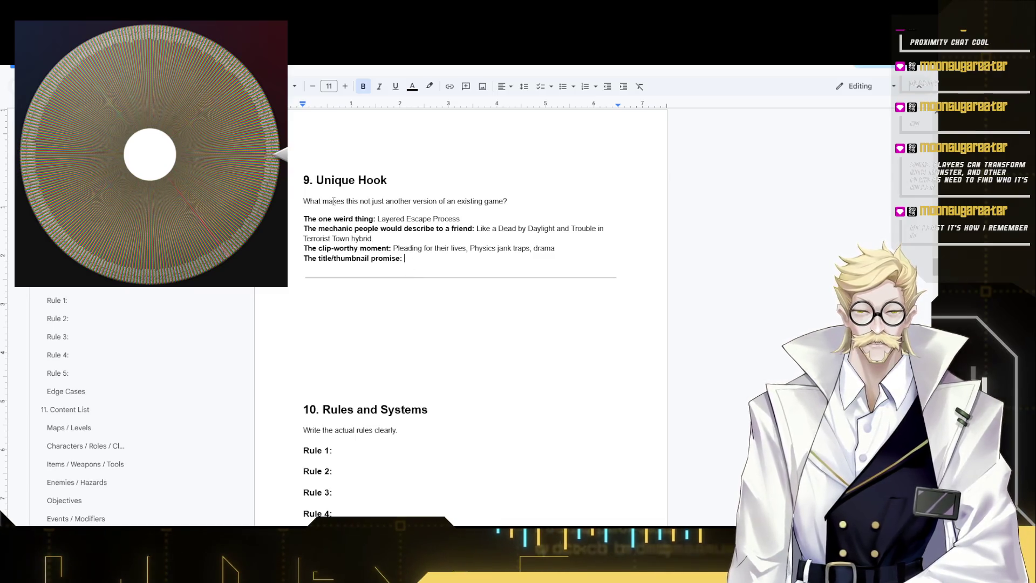
{"action": "type", "text": "trayal"}
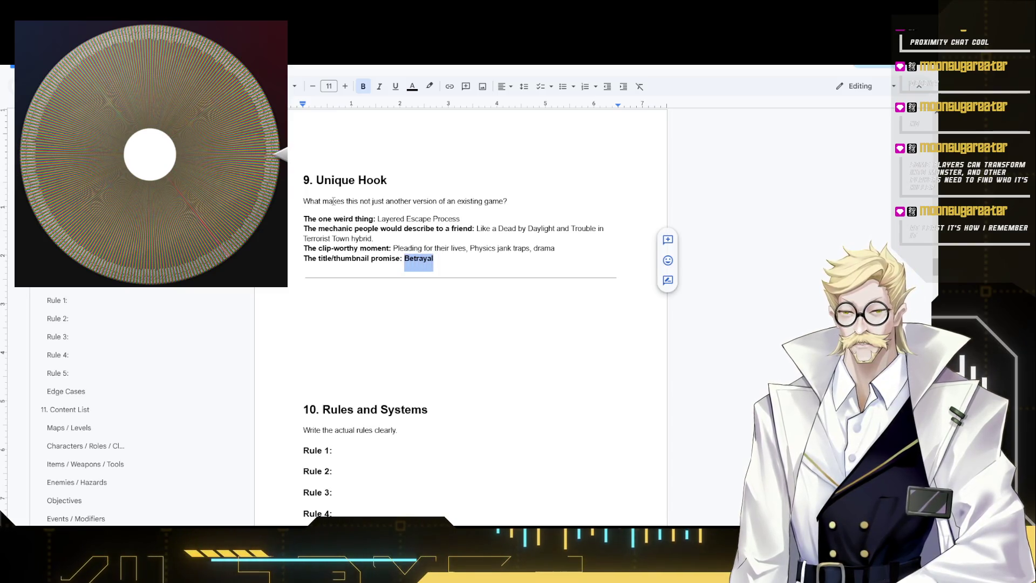
{"action": "key", "text": "BackSpace"}
{"action": "key", "text": "ctrl+z"}
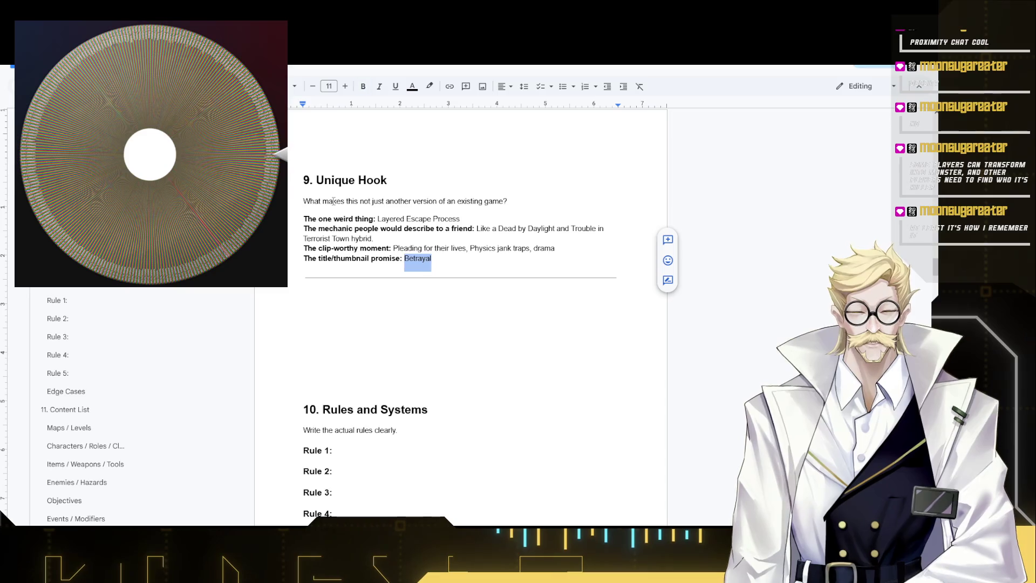
{"action": "key", "text": "Right"}
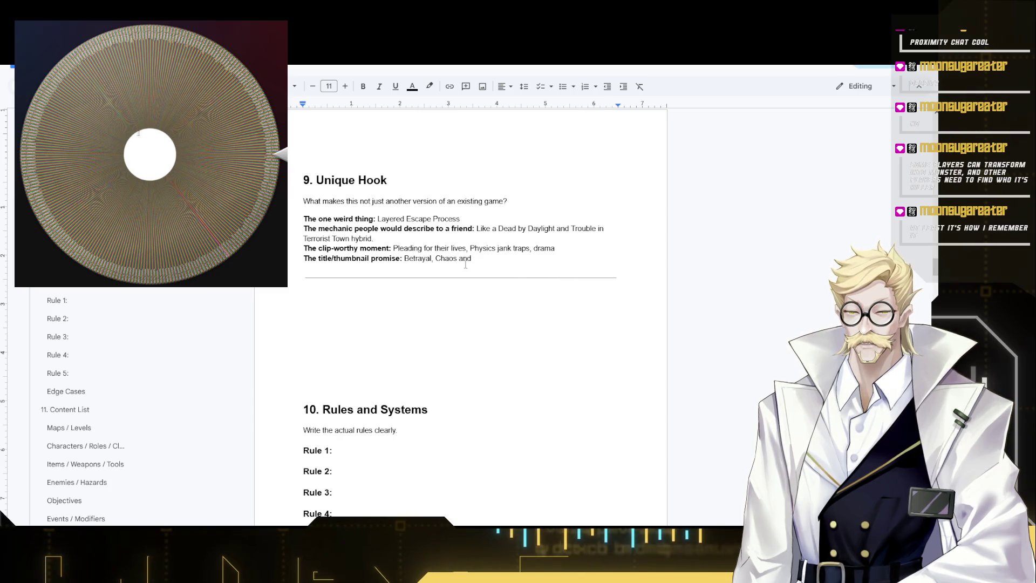
{"action": "type", "text": " S"}
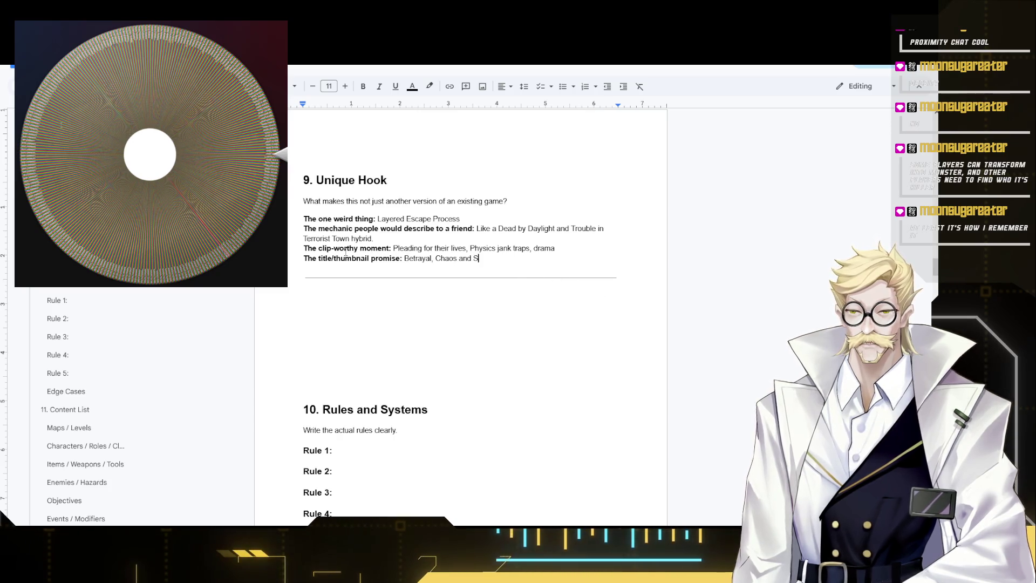
{"action": "type", "text": "uspense"}
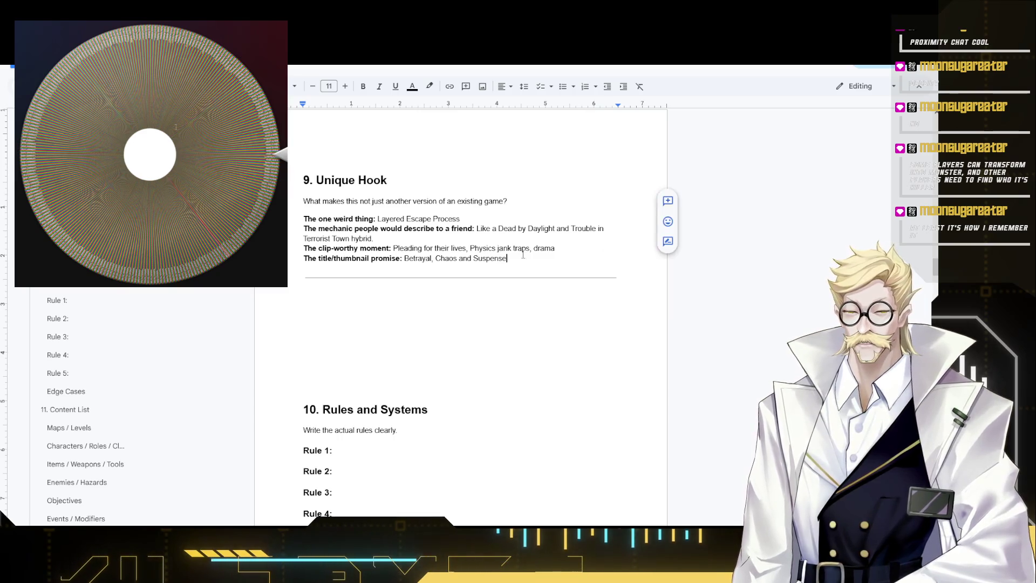
- Add blank lines above 10. Rules and Systems so it begins on the next page
{"action": "left_click", "coordinate": [321, 374]}
{"action": "scroll", "coordinate": [340, 375], "scroll_direction": "down", "scroll_amount": 4}
{"action": "scroll", "coordinate": [356, 375], "scroll_direction": "up", "scroll_amount": 2}
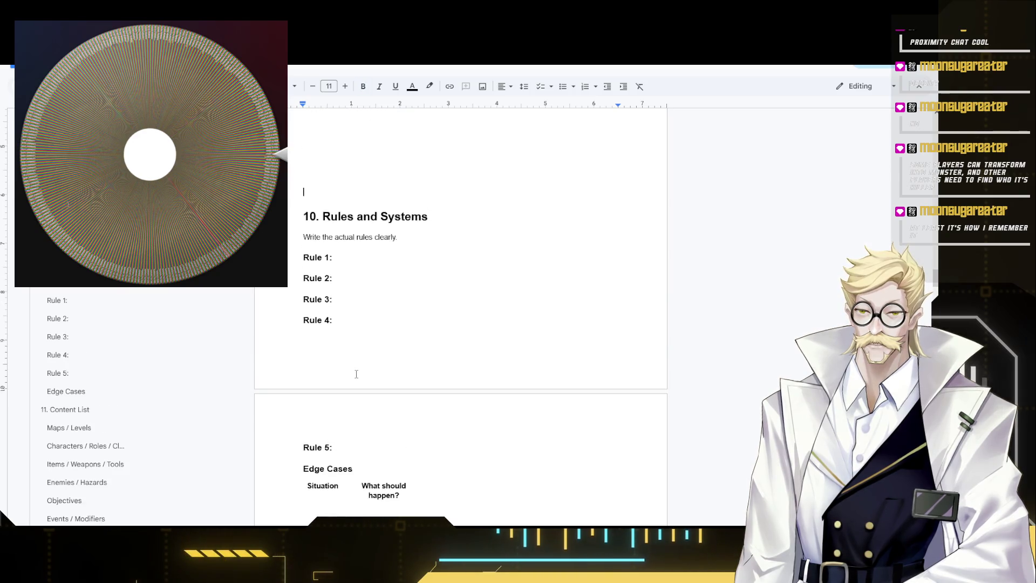
{"action": "key", "text": "Return"}
{"action": "key", "text": "Return"}
{"action": "key", "text": "Return"}
{"action": "key", "text": "Return"}
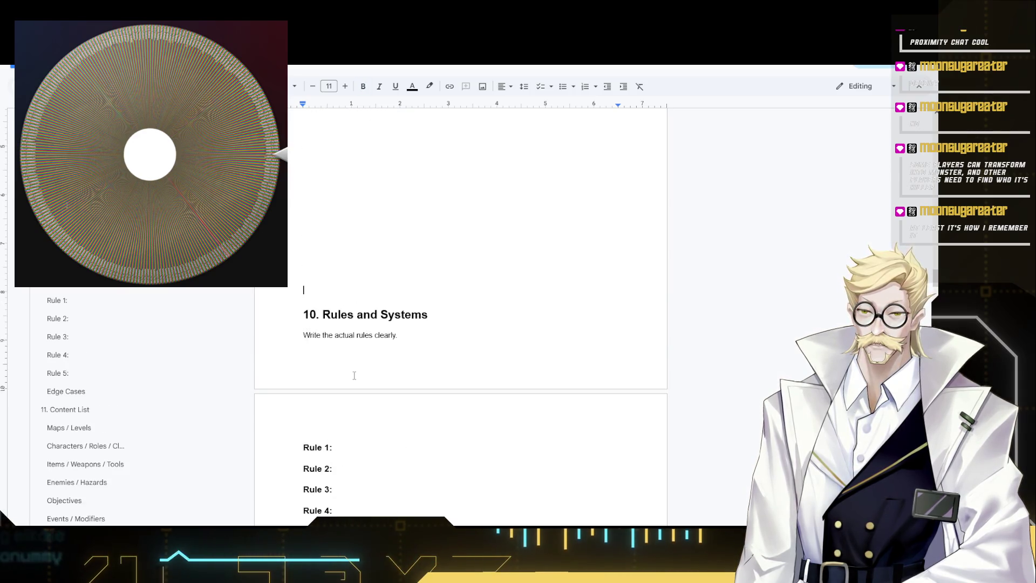
{"action": "key", "text": "Return"}
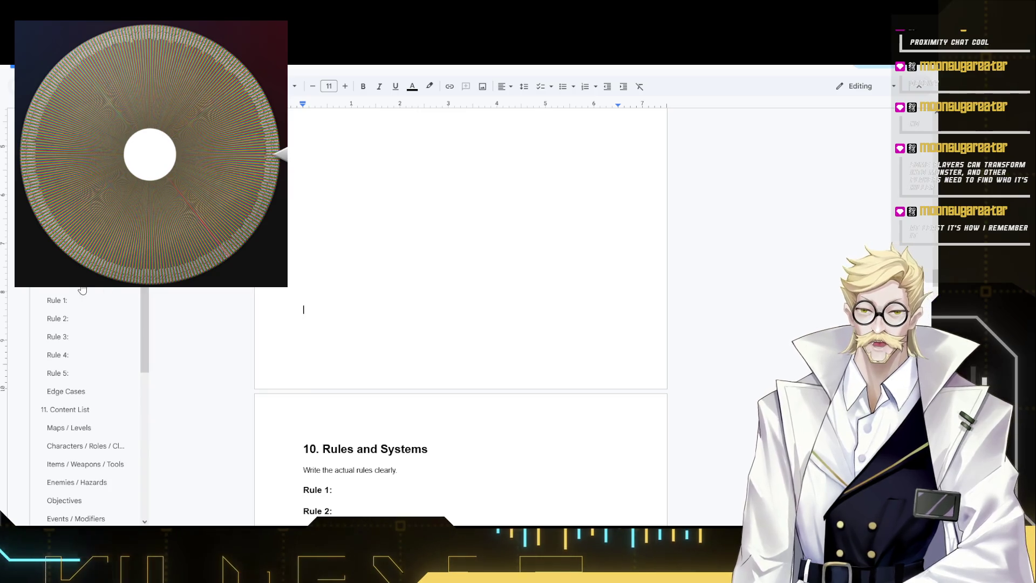
{"action": "scroll", "coordinate": [80, 290], "scroll_direction": "up", "scroll_amount": 1}
{"action": "scroll", "coordinate": [81, 297], "scroll_direction": "up", "scroll_amount": 1}
{"action": "scroll", "coordinate": [81, 297], "scroll_direction": "up", "scroll_amount": 1}
{"action": "scroll", "coordinate": [81, 297], "scroll_direction": "up", "scroll_amount": 1}
{"action": "scroll", "coordinate": [81, 296], "scroll_direction": "up", "scroll_amount": 1}
{"action": "scroll", "coordinate": [82, 297], "scroll_direction": "up", "scroll_amount": 2}
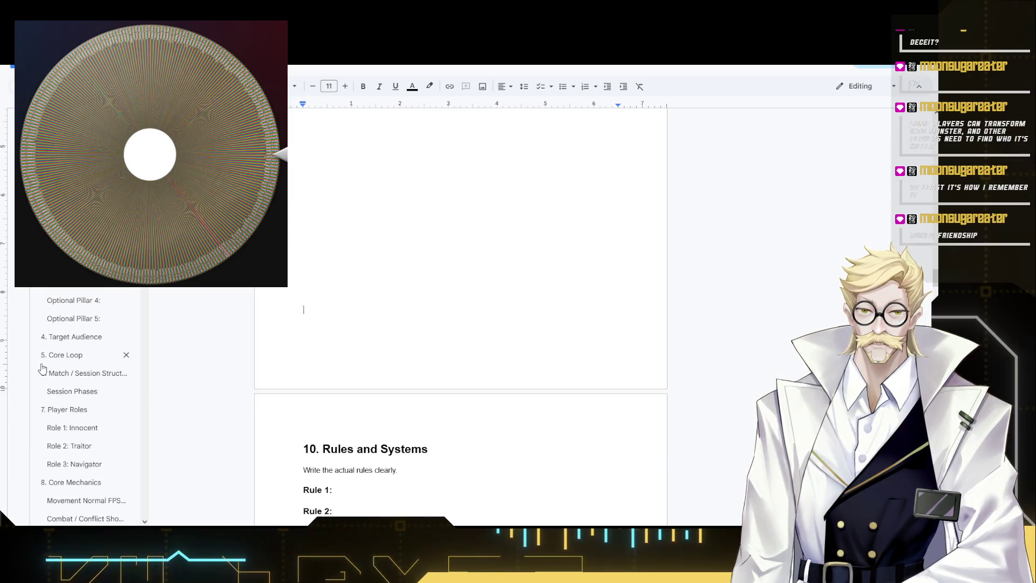
{"action": "scroll", "coordinate": [438, 392], "scroll_direction": "up", "scroll_amount": 4}
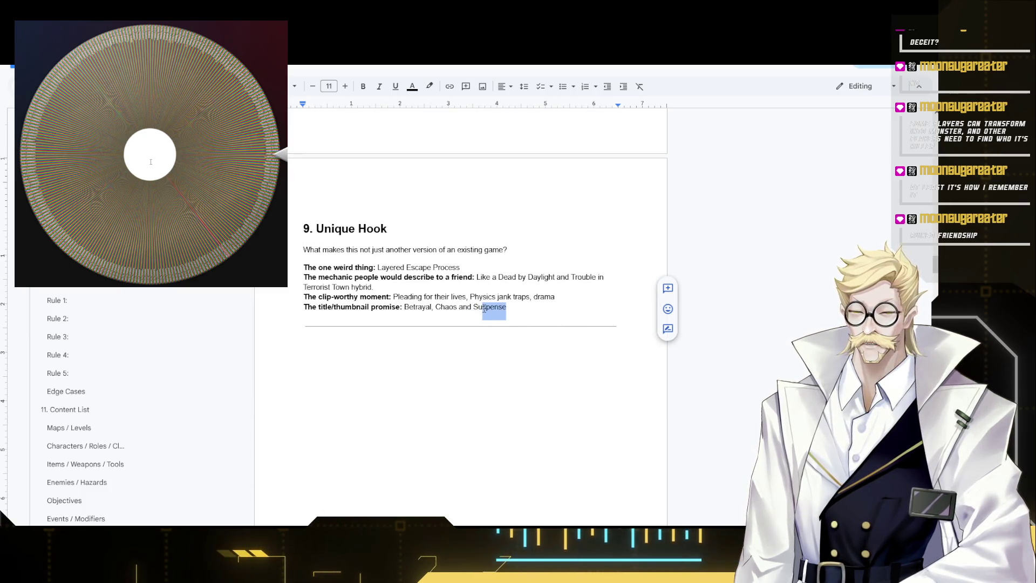
- Extend the clip-worthy moment after drama with '(Friendship ender'
{"action": "left_click", "coordinate": [561, 296]}
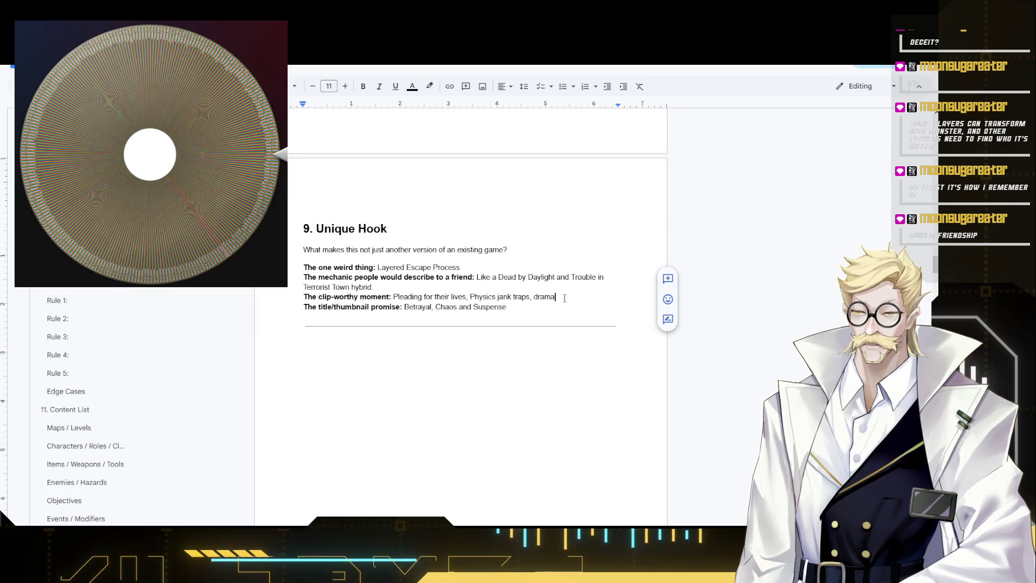
{"action": "type", "text": " (G"}
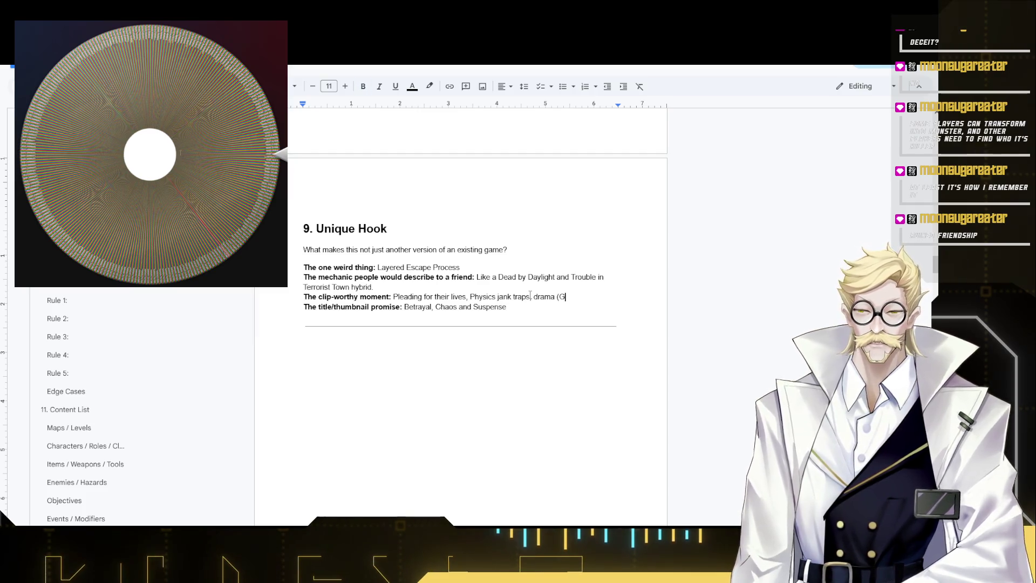
{"action": "key", "text": "BackSpace"}
{"action": "type", "text": "Frien"}
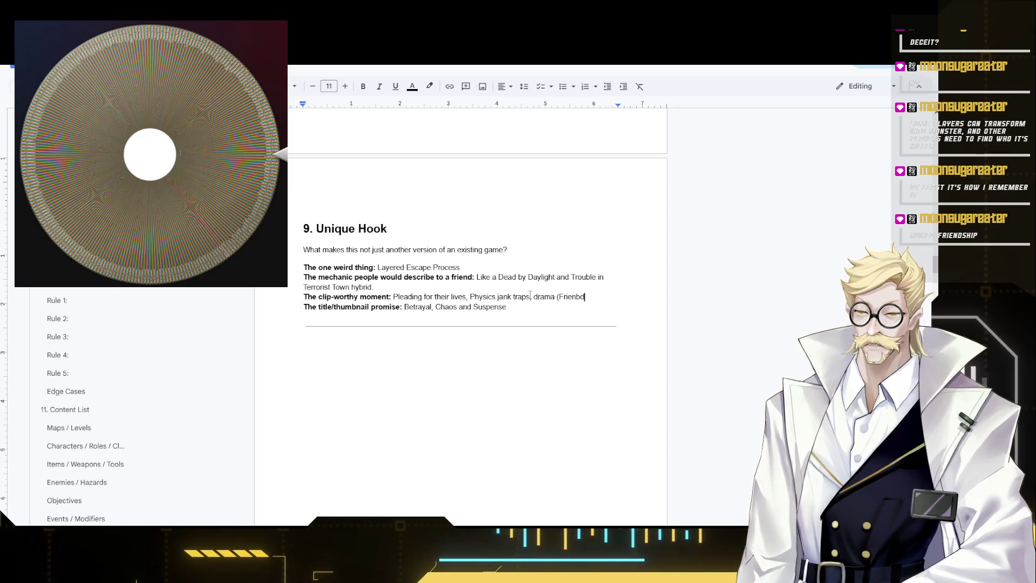
{"action": "type", "text": "dship "}
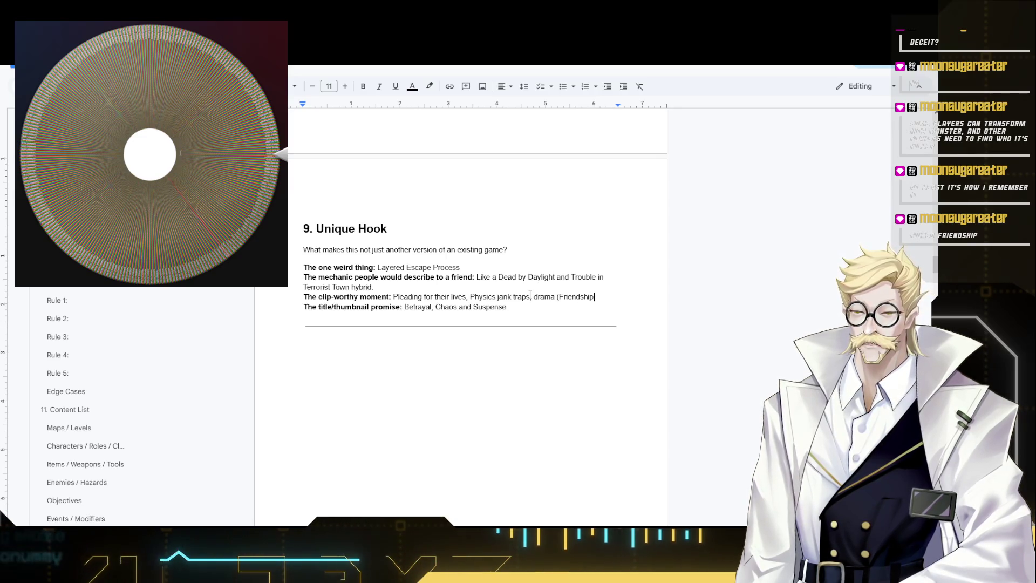
{"action": "type", "text": "ended"}
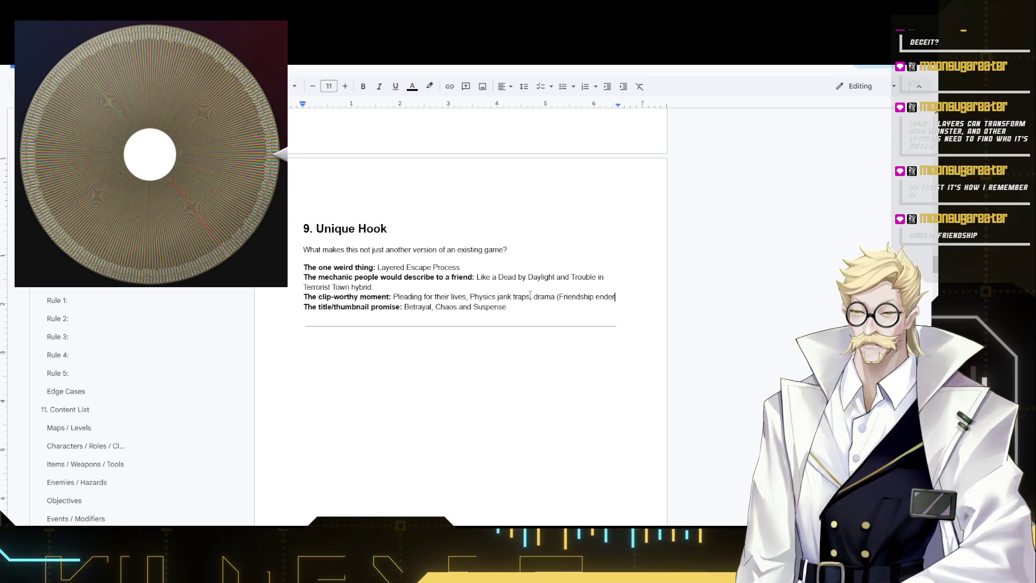
{"action": "scroll", "coordinate": [530, 293], "scroll_direction": "up", "scroll_amount": 1}
{"action": "scroll", "coordinate": [525, 259], "scroll_direction": "up", "scroll_amount": 3}
{"action": "scroll", "coordinate": [525, 259], "scroll_direction": "up", "scroll_amount": 1}
{"action": "scroll", "coordinate": [462, 273], "scroll_direction": "up", "scroll_amount": 3}
{"action": "scroll", "coordinate": [417, 295], "scroll_direction": "up", "scroll_amount": 2}
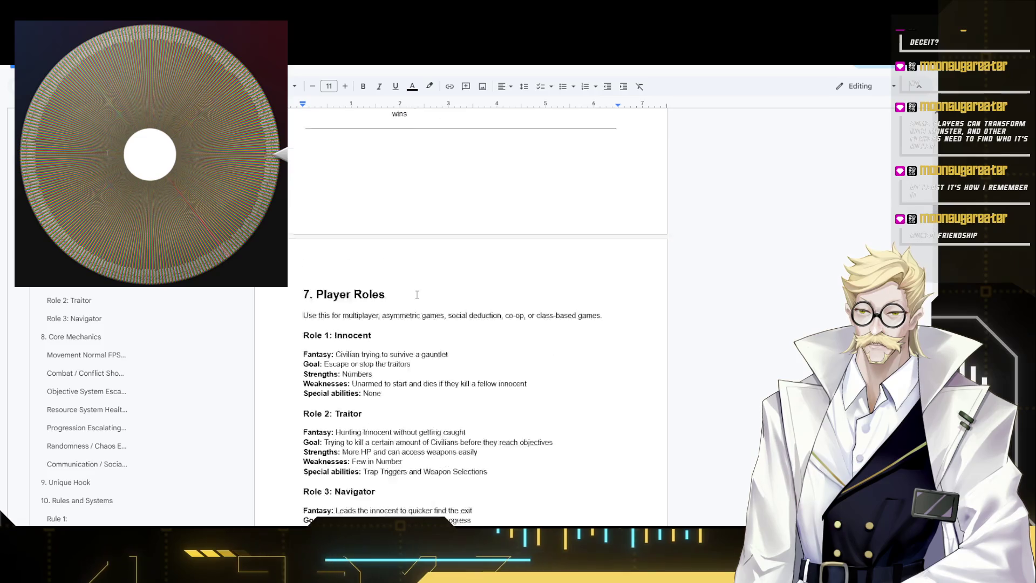
{"action": "scroll", "coordinate": [417, 295], "scroll_direction": "up", "scroll_amount": 3}
{"action": "scroll", "coordinate": [419, 289], "scroll_direction": "down", "scroll_amount": 5}
{"action": "scroll", "coordinate": [418, 289], "scroll_direction": "down", "scroll_amount": 5}
{"action": "scroll", "coordinate": [438, 246], "scroll_direction": "down", "scroll_amount": 5}
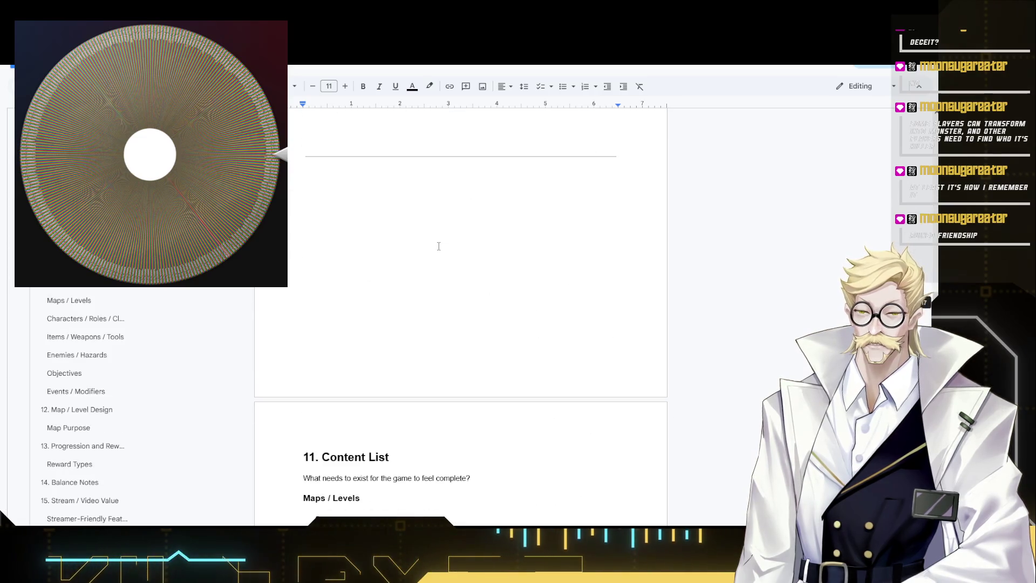
{"action": "scroll", "coordinate": [439, 246], "scroll_direction": "down", "scroll_amount": 3}
{"action": "scroll", "coordinate": [440, 251], "scroll_direction": "up", "scroll_amount": 5}
{"action": "scroll", "coordinate": [439, 254], "scroll_direction": "up", "scroll_amount": 1}
{"action": "scroll", "coordinate": [405, 283], "scroll_direction": "up", "scroll_amount": 1}
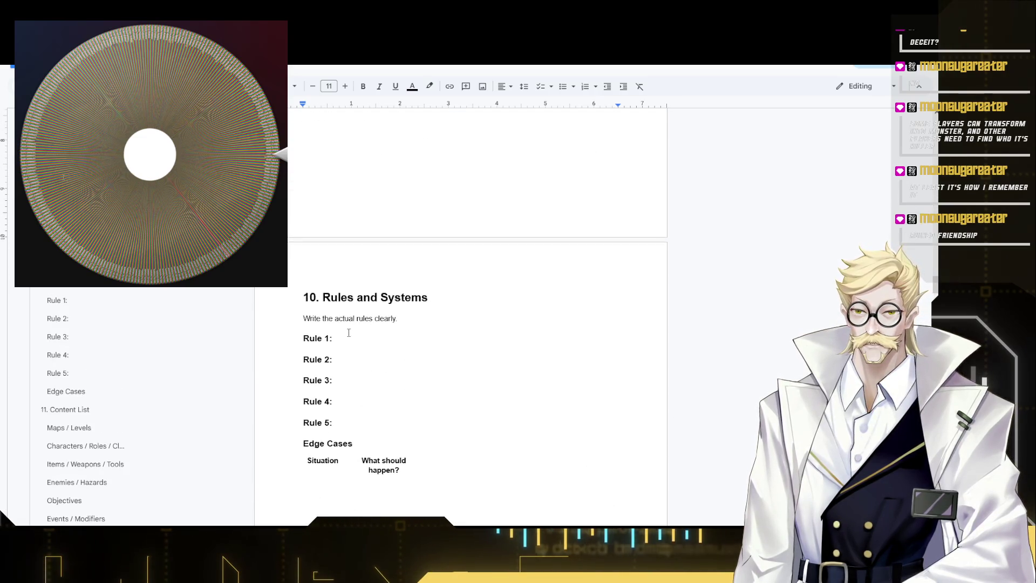
- Write Rule 1: Innocents must either escape or kill the traitors before they get killed themselves, unbolded
{"action": "left_click", "coordinate": [352, 338]}
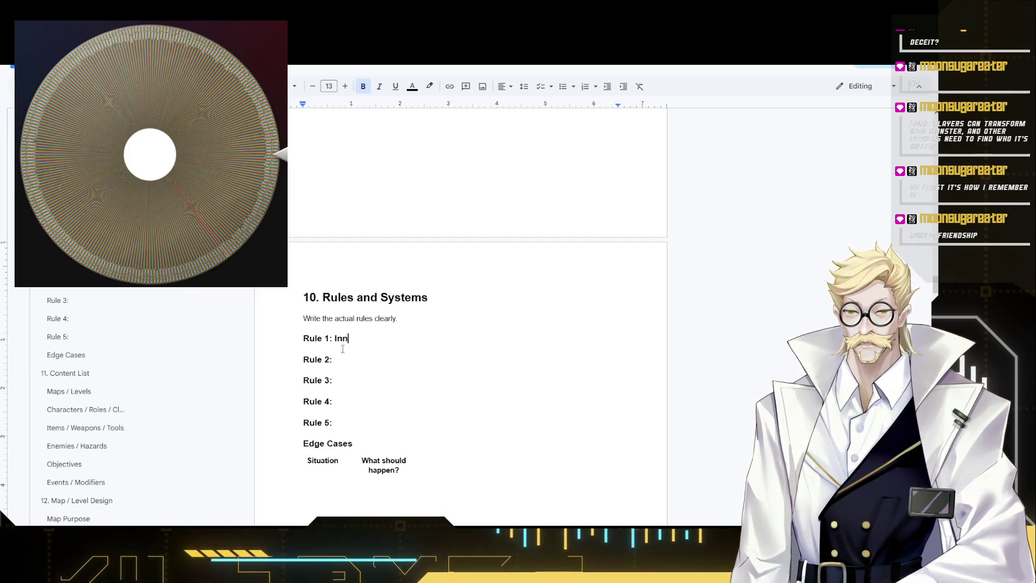
{"action": "type", "text": "ocents must"}
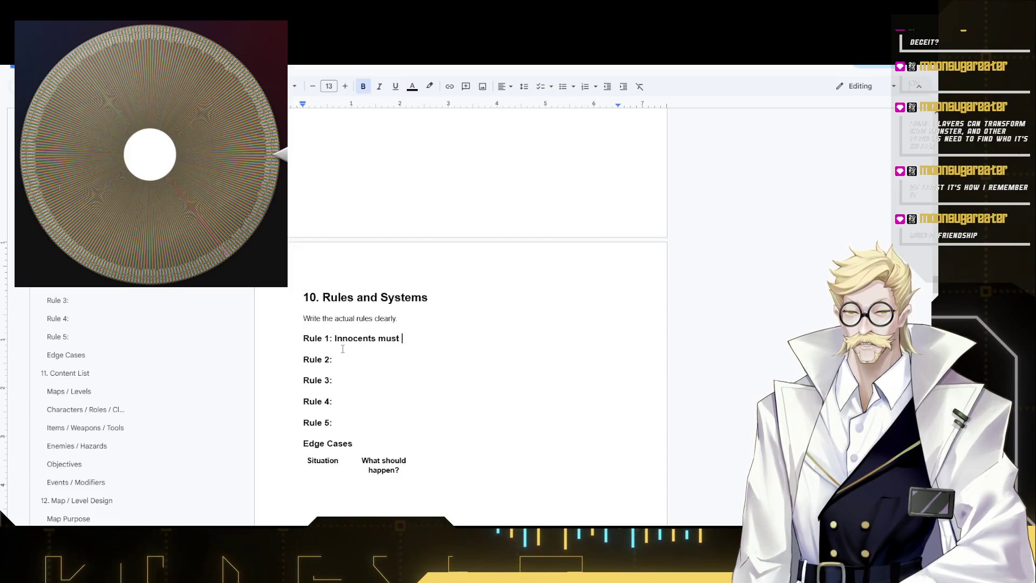
{"action": "type", "text": "either escape or k"}
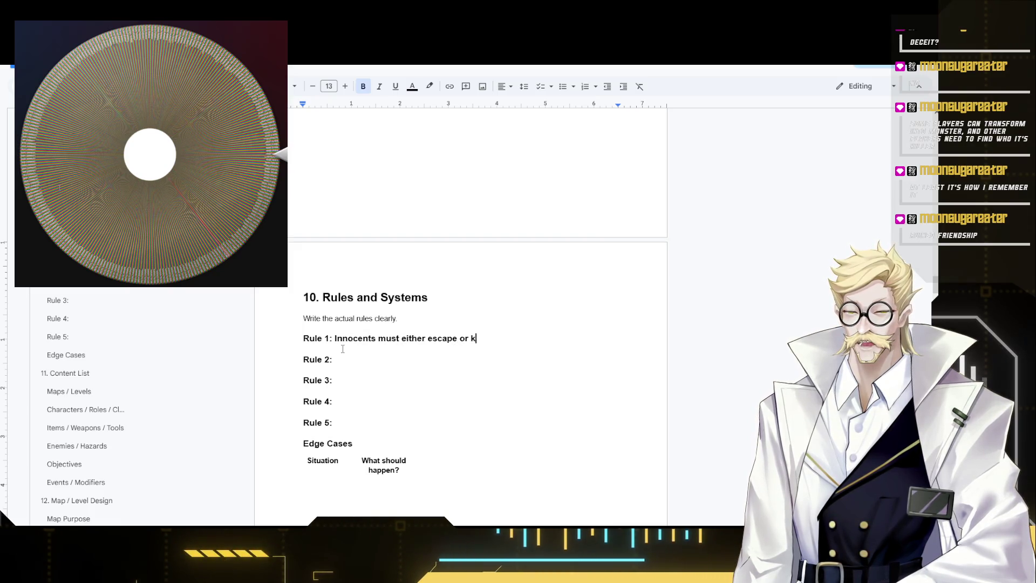
{"action": "type", "text": "ill the"}
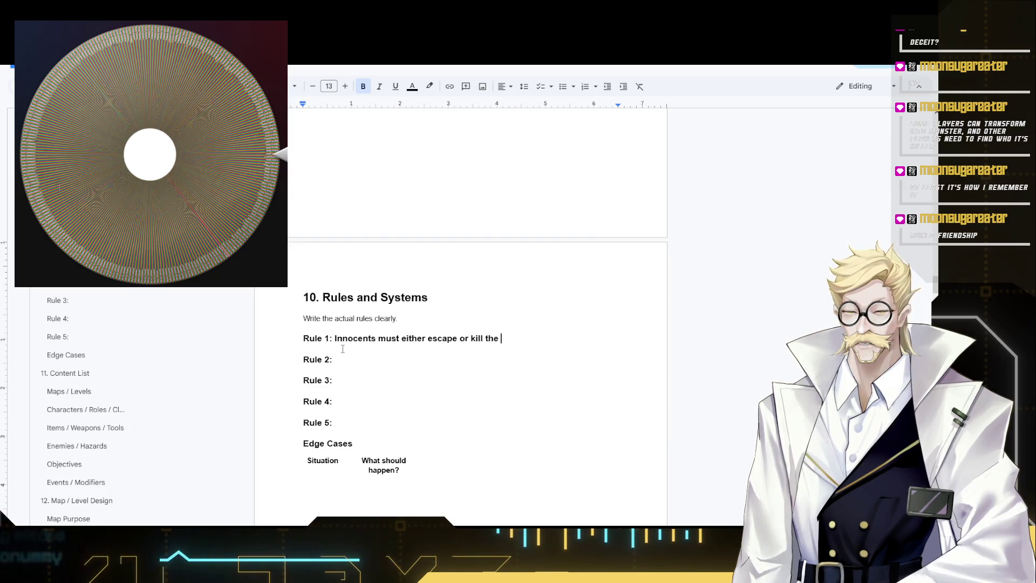
{"action": "type", "text": " traitors "}
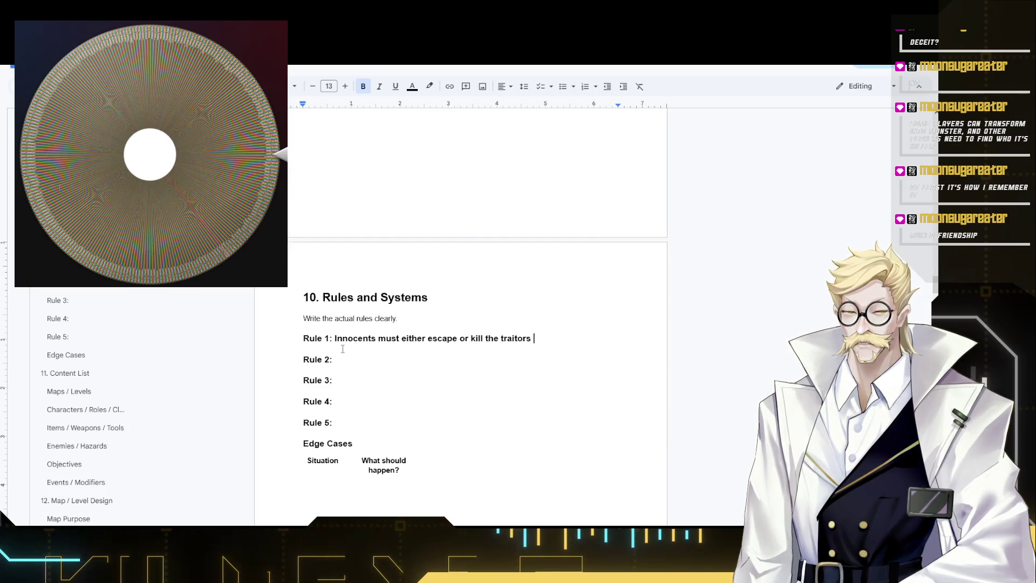
{"action": "type", "text": "before tehy"}
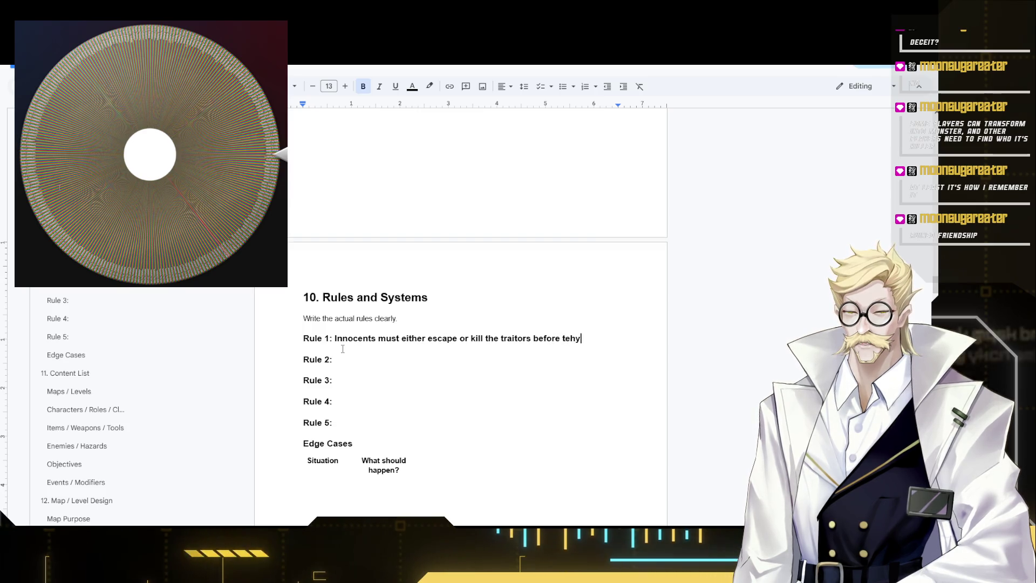
{"action": "key", "text": "BackSpace"}
{"action": "key", "text": "BackSpace"}
{"action": "key", "text": "BackSpace"}
{"action": "type", "text": "hey "}
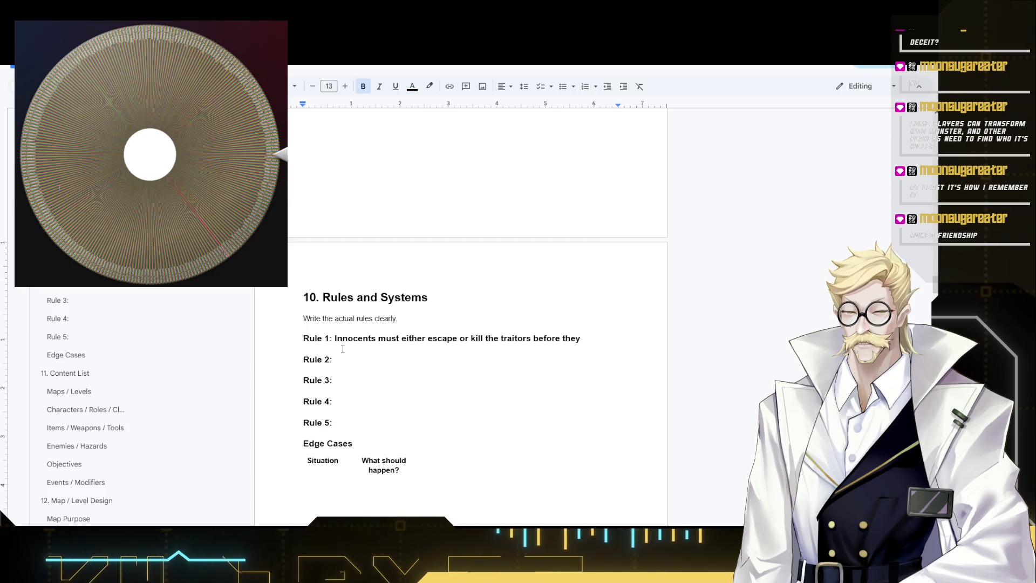
{"action": "type", "text": "g"}
{"action": "type", "text": "et killed themselves."}
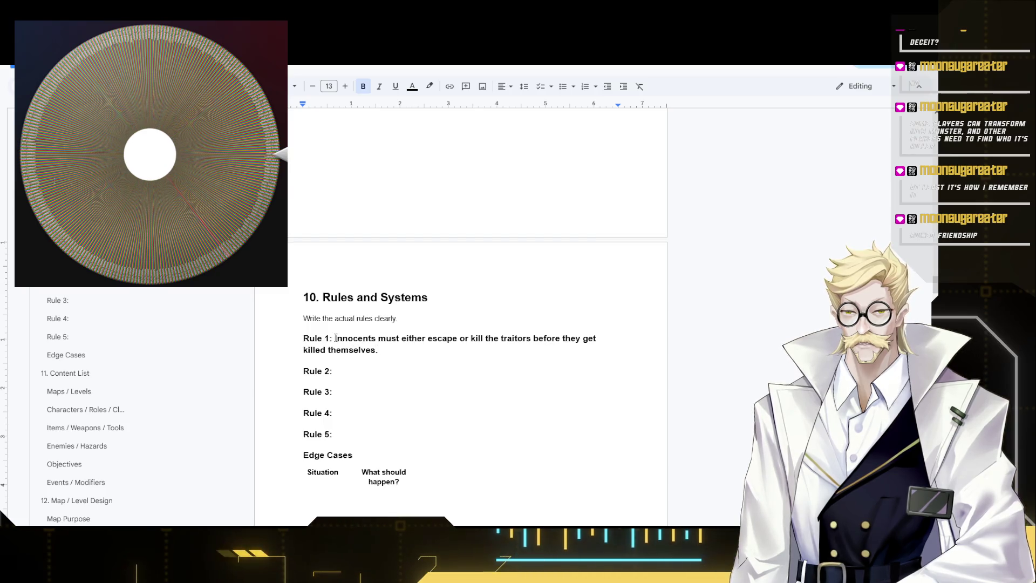
{"action": "left_click", "coordinate": [335, 338], "text": "shift"}
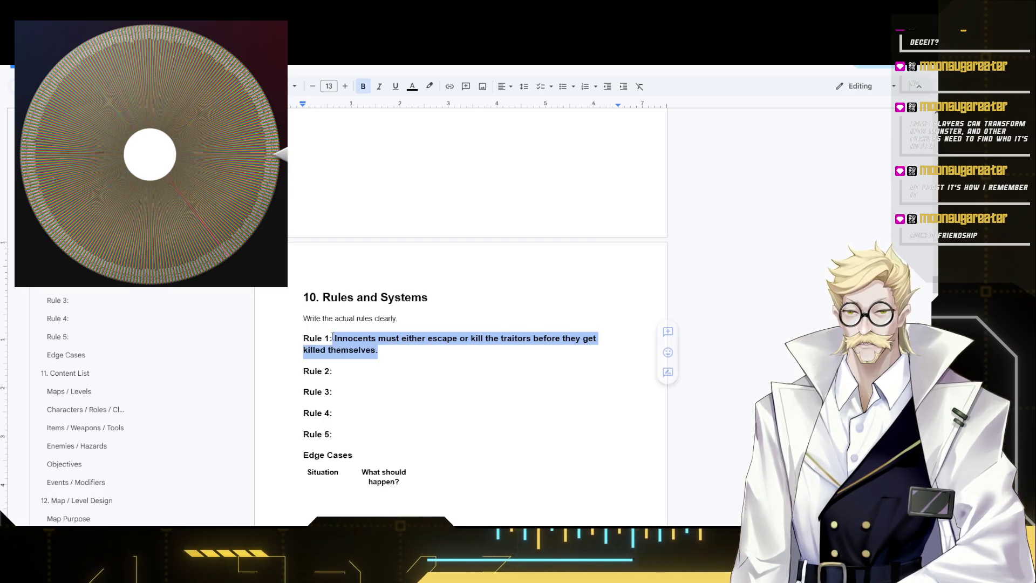
{"action": "key", "text": "ctrl+b"}
{"action": "left_click", "coordinate": [360, 371]}
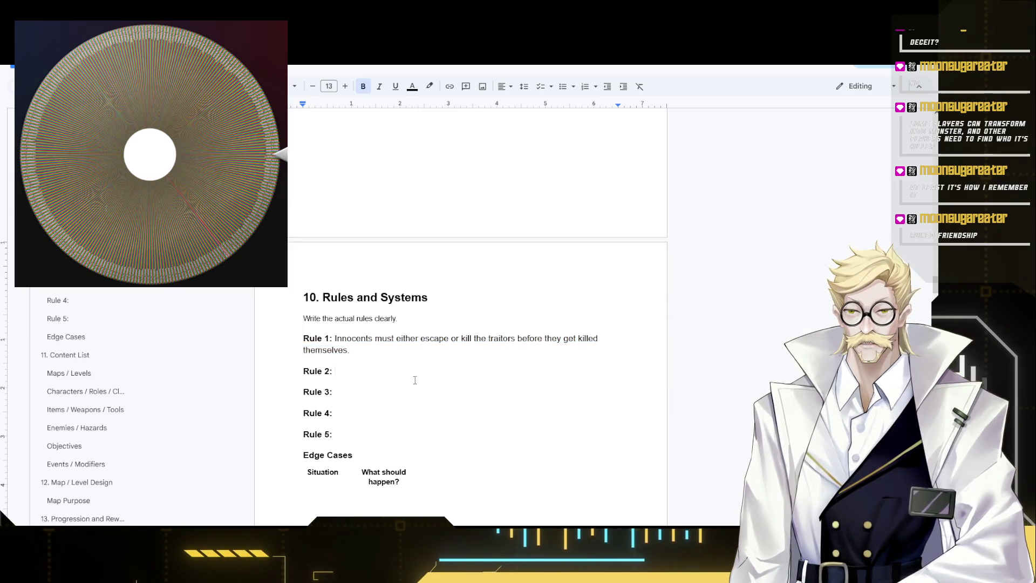
{"action": "type", "text": "Traitors "}
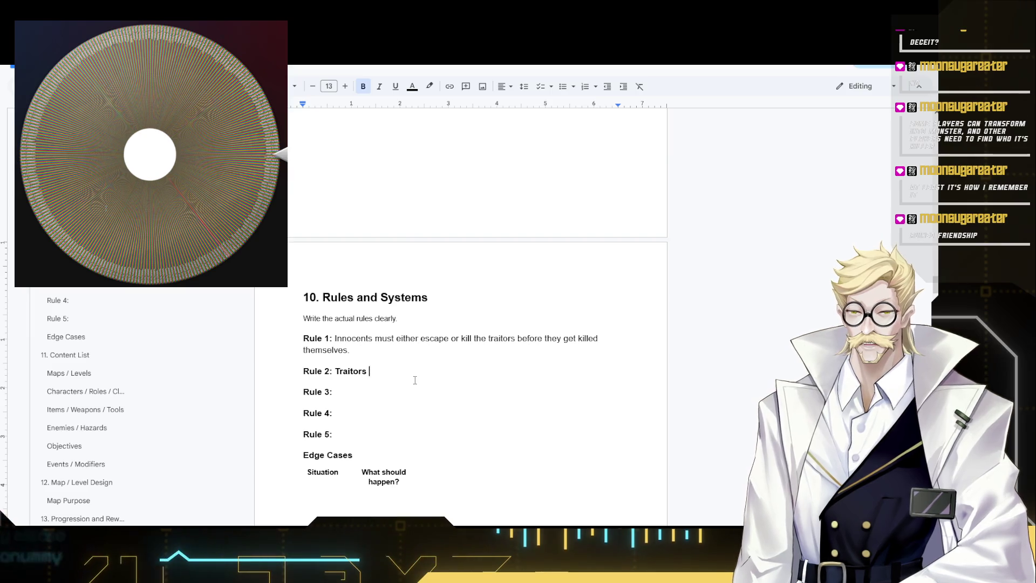
{"action": "type", "text": "must kill innoc"}
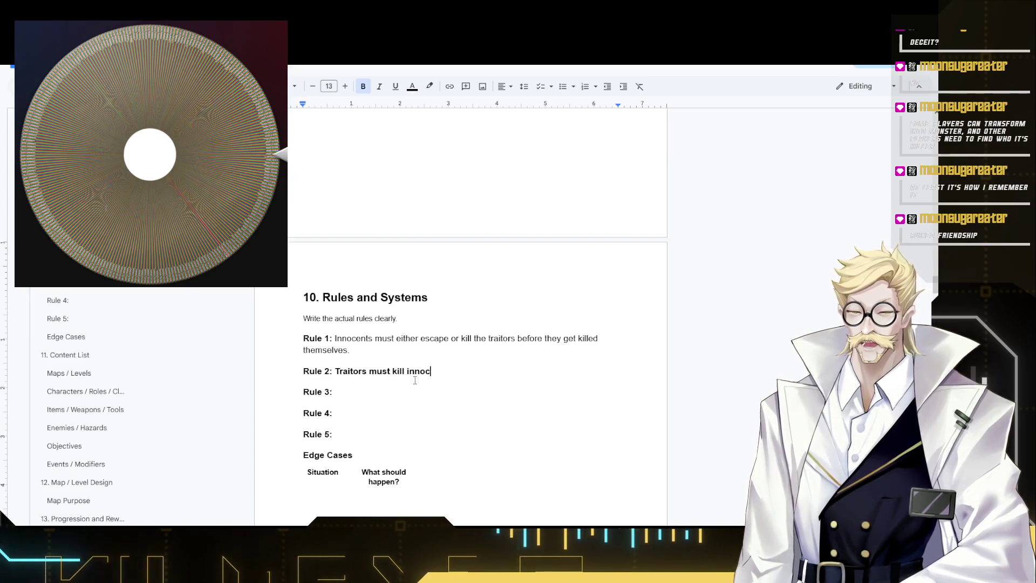
{"action": "type", "text": "ents before they escape or "}
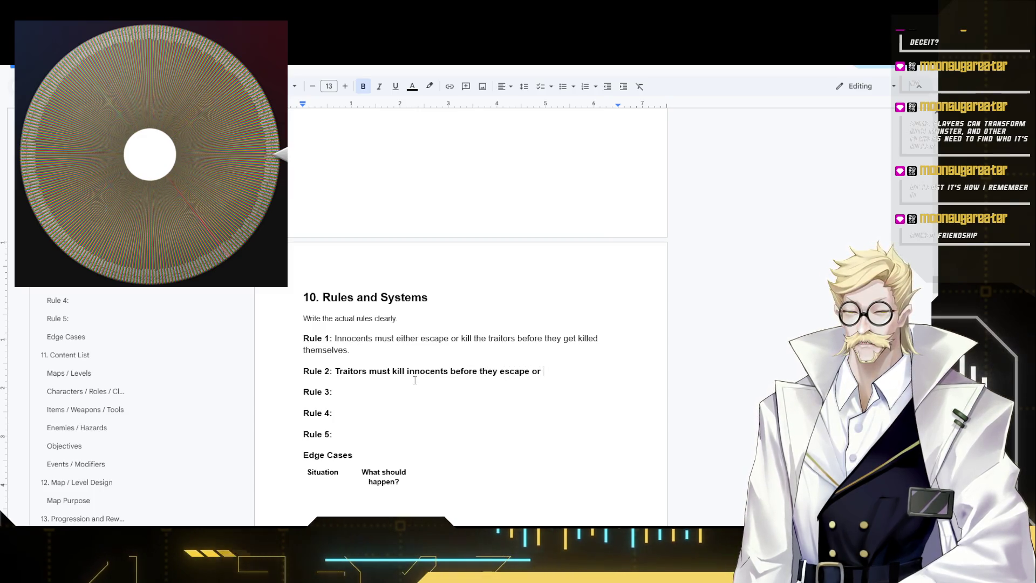
{"action": "type", "text": "ki"}
- Write Rule 2: Traitors must kill innocents before they escape or lynch them down, unbolded
{"action": "key", "text": "BackSpace"}
{"action": "key", "text": "BackSpace"}
{"action": "type", "text": "l"}
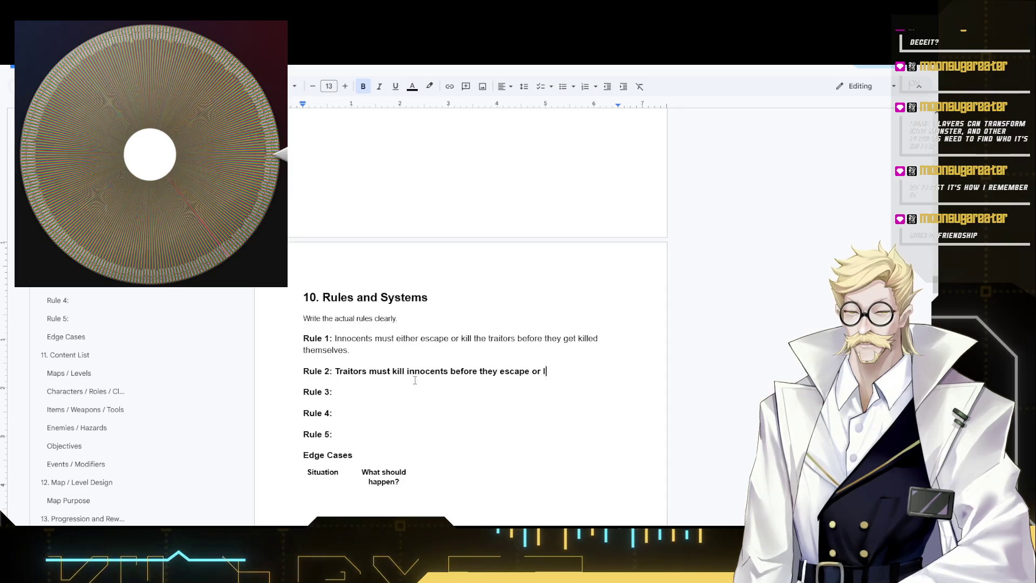
{"action": "type", "text": "ynch them down"}
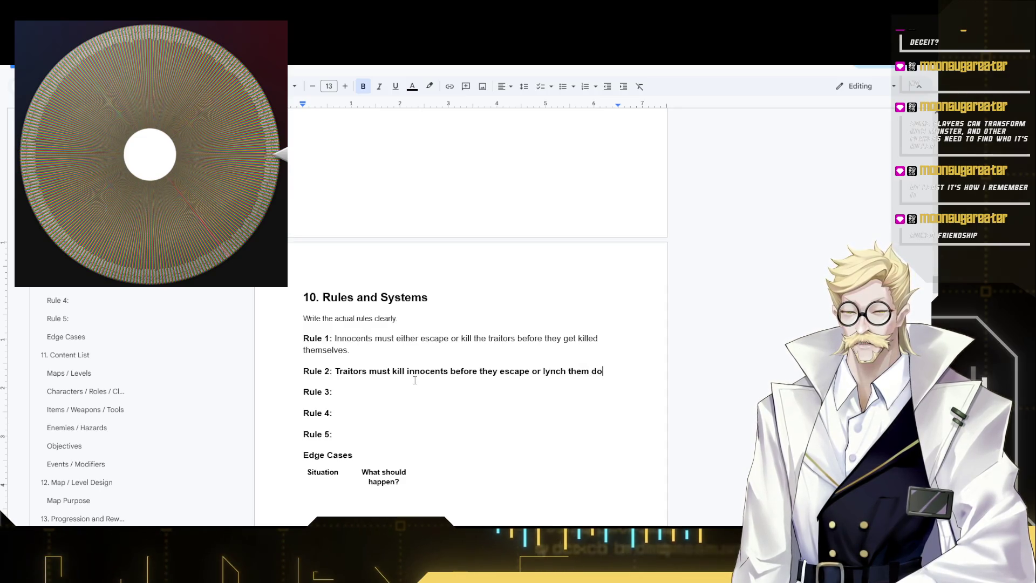
{"action": "left_click", "coordinate": [336, 371], "text": "shift"}
{"action": "key", "text": "ctrl+b"}
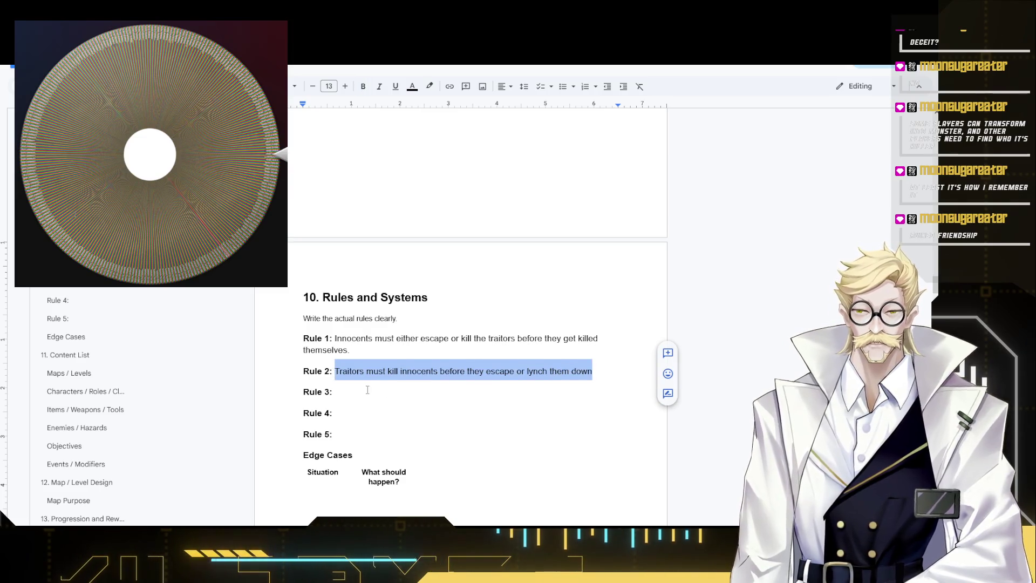
{"action": "left_click", "coordinate": [369, 392]}
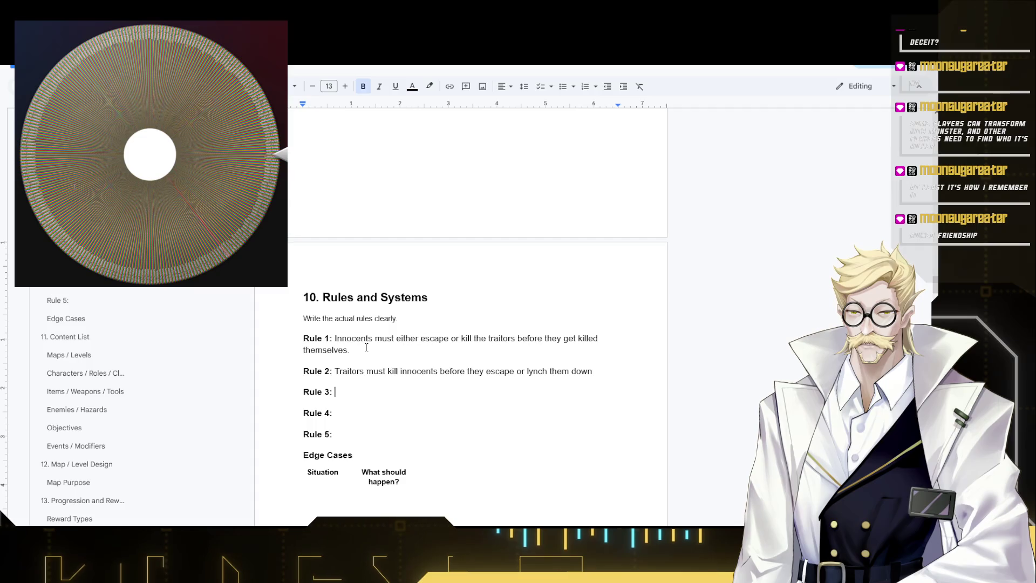
{"action": "scroll", "coordinate": [380, 353], "scroll_direction": "down", "scroll_amount": 3}
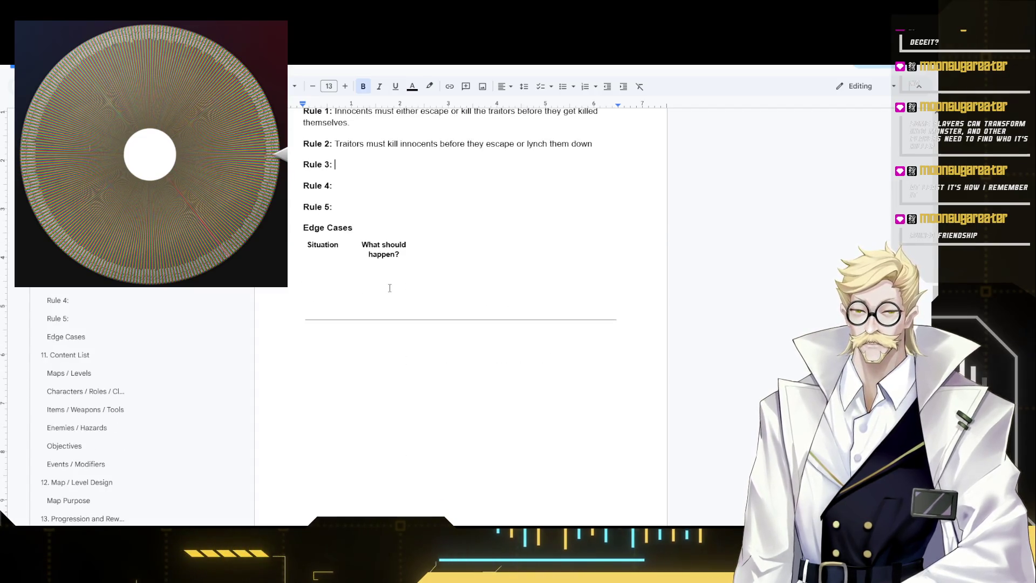
{"action": "left_click", "coordinate": [317, 243]}
{"action": "left_click", "coordinate": [327, 274]}
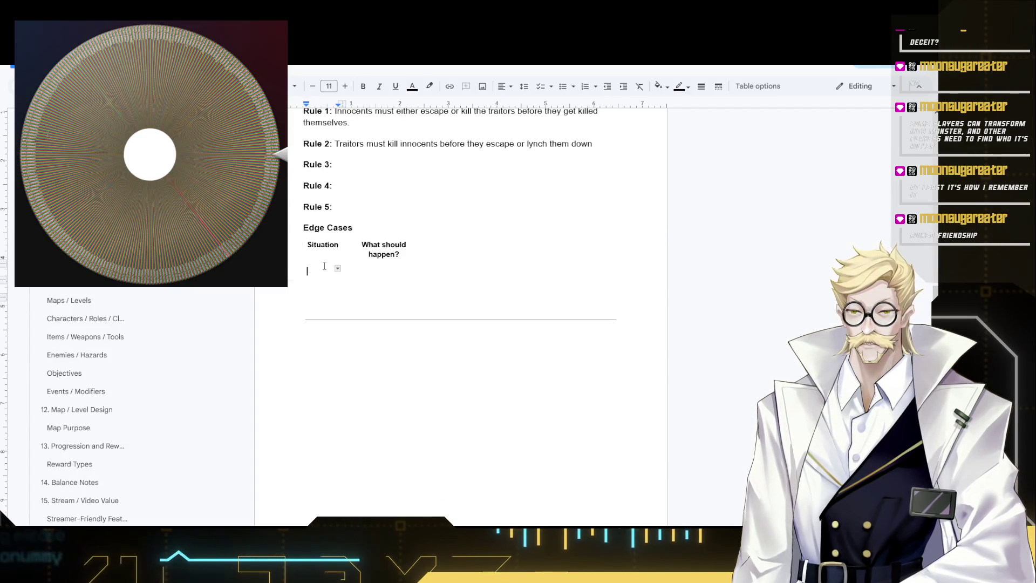
{"action": "scroll", "coordinate": [348, 312], "scroll_direction": "up", "scroll_amount": 2}
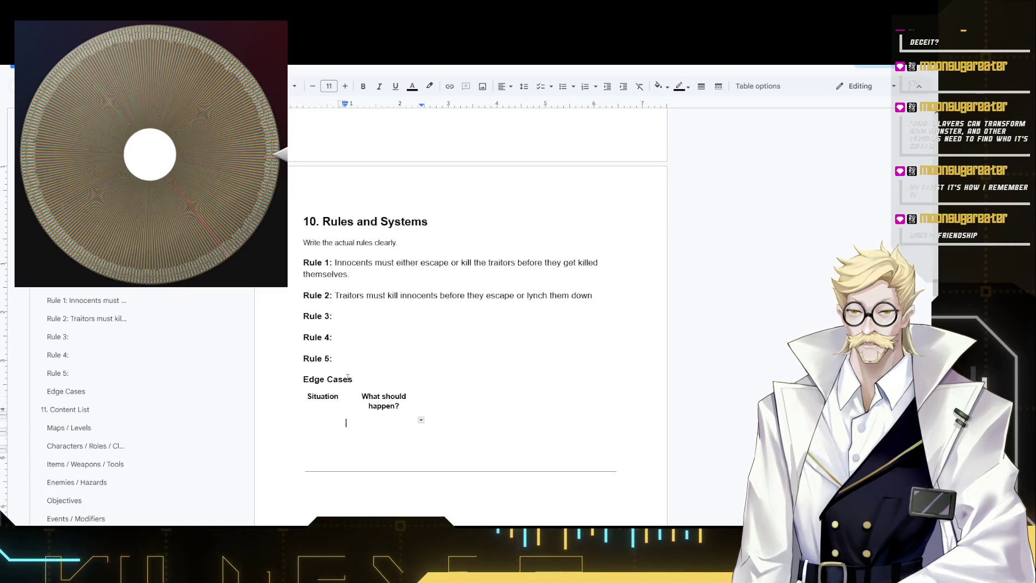
{"action": "left_click", "coordinate": [343, 309]}
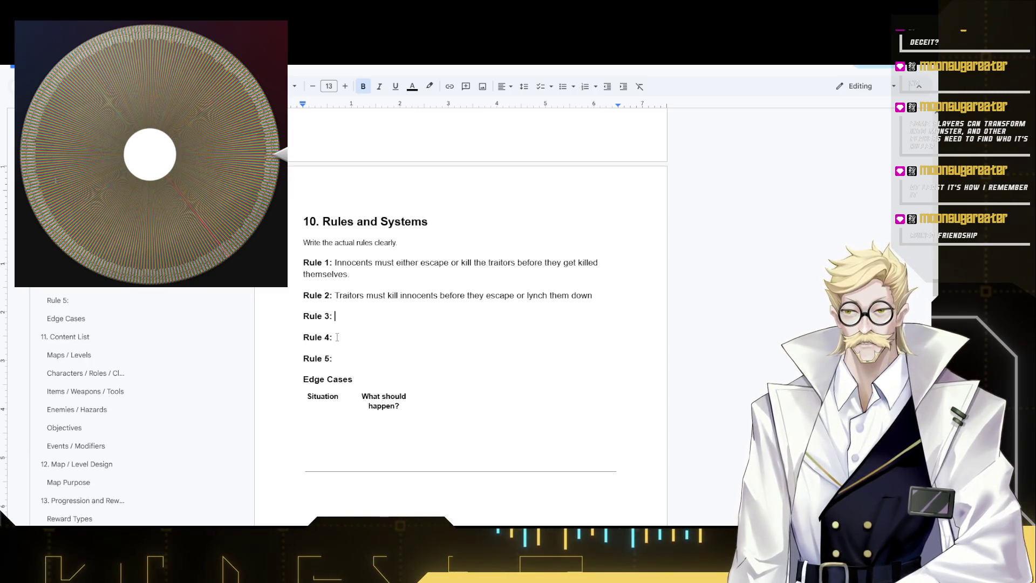
{"action": "scroll", "coordinate": [405, 351], "scroll_direction": "down", "scroll_amount": 2}
{"action": "scroll", "coordinate": [405, 350], "scroll_direction": "up", "scroll_amount": 2}
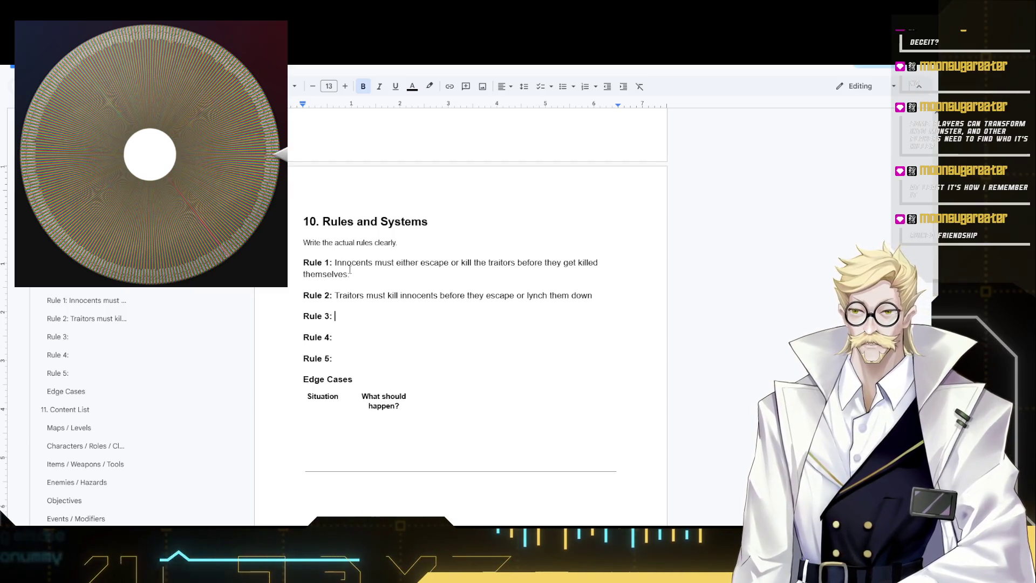
{"action": "left_click_drag", "start_coordinate": [350, 274], "coordinate": [334, 259]}
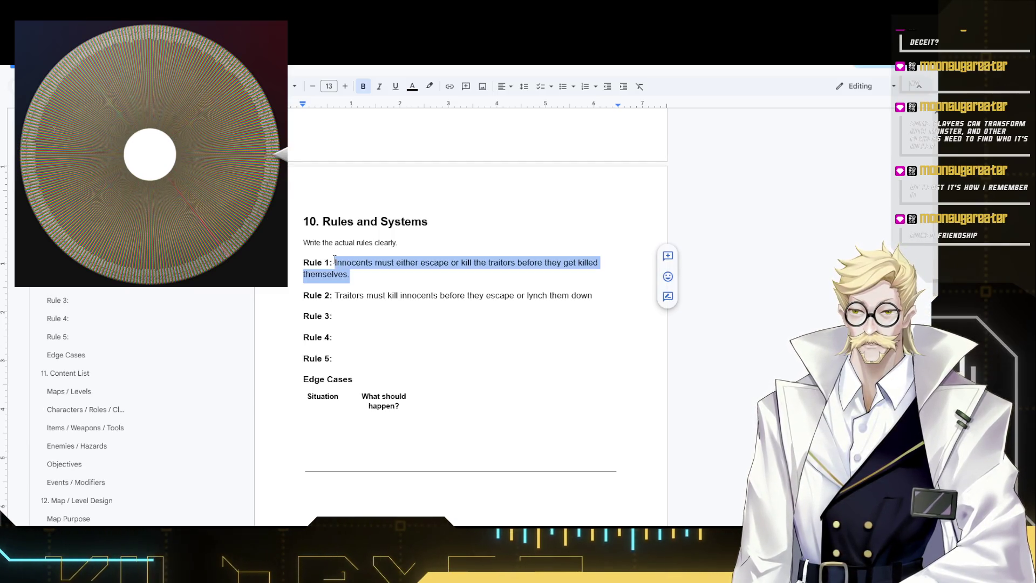
{"action": "left_click", "coordinate": [402, 298]}
{"action": "left_click_drag", "start_coordinate": [599, 300], "coordinate": [336, 295]}
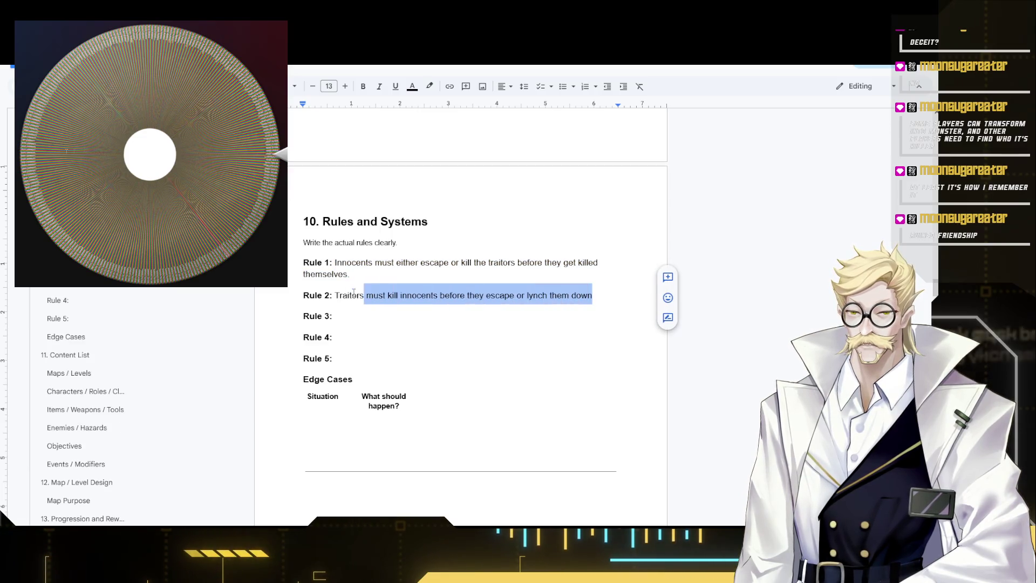
{"action": "left_click", "coordinate": [369, 318]}
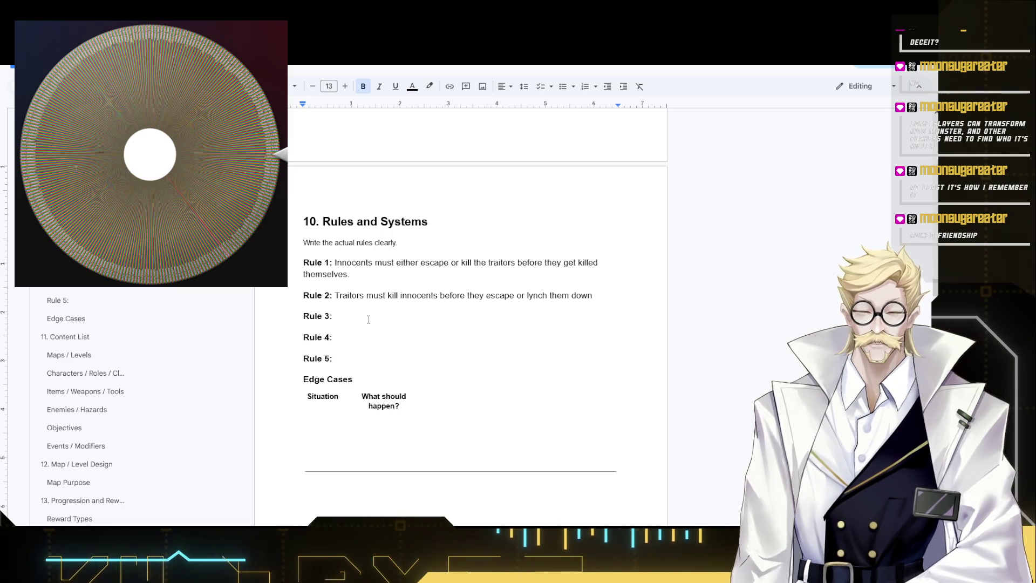
{"action": "type", "text": "Wi"}
{"action": "key", "text": "shift+Left"}
{"action": "key", "text": "shift+Left"}
{"action": "key", "text": "shift+Left"}
{"action": "key", "text": "shift+Left"}
{"action": "key", "text": "shift+Left"}
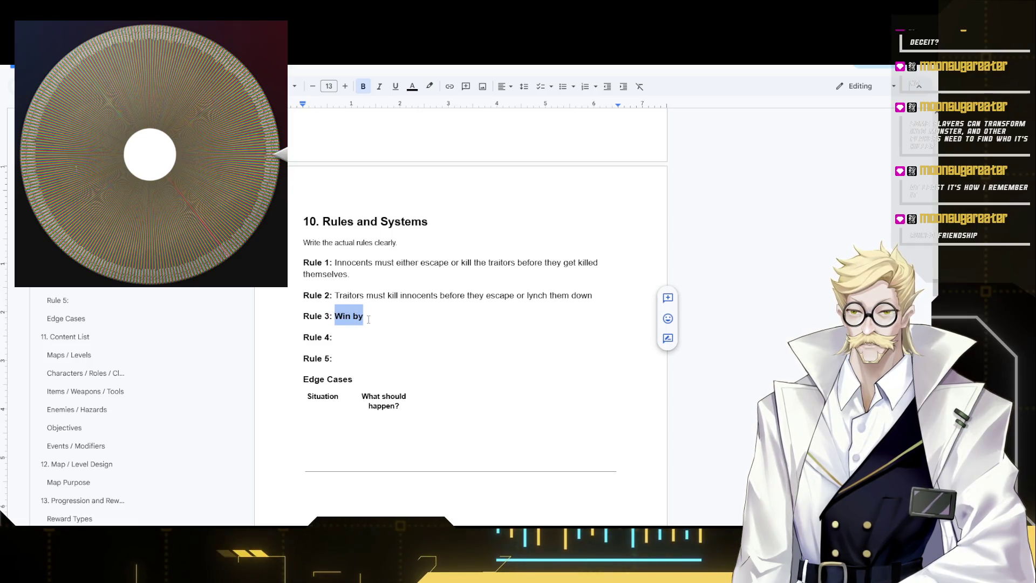
{"action": "key", "text": "ctrl+b"}
{"action": "key", "text": "Left"}
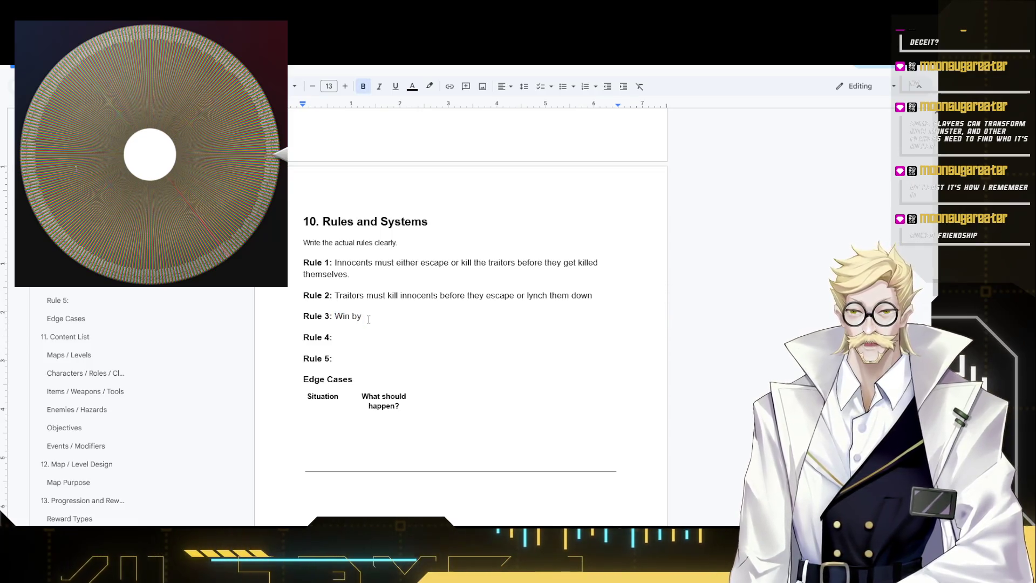
{"action": "type", "text": "Innocent"}
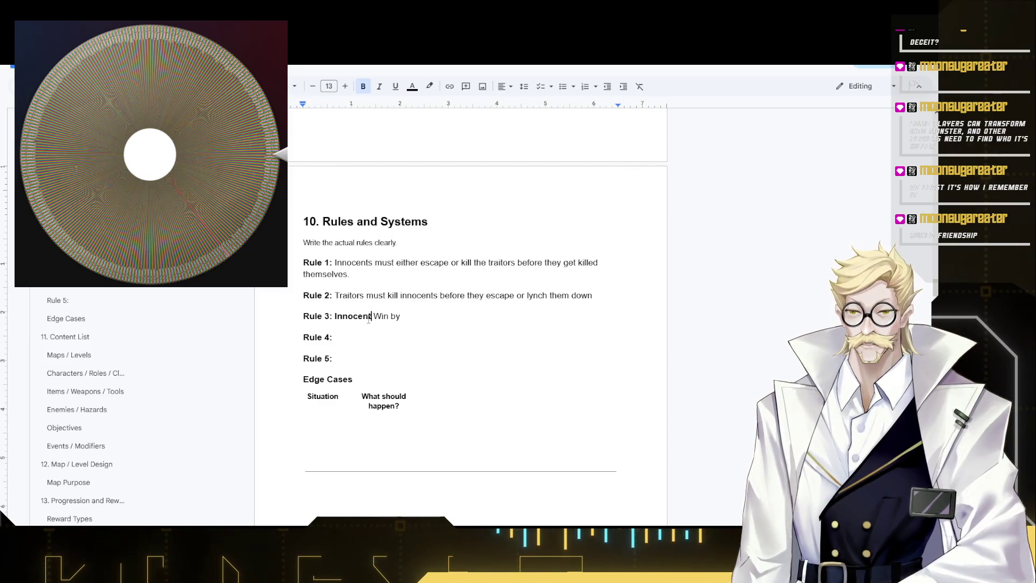
{"action": "key", "text": "shift+Left"}
{"action": "key", "text": "shift+Left"}
{"action": "key", "text": "shift+Left"}
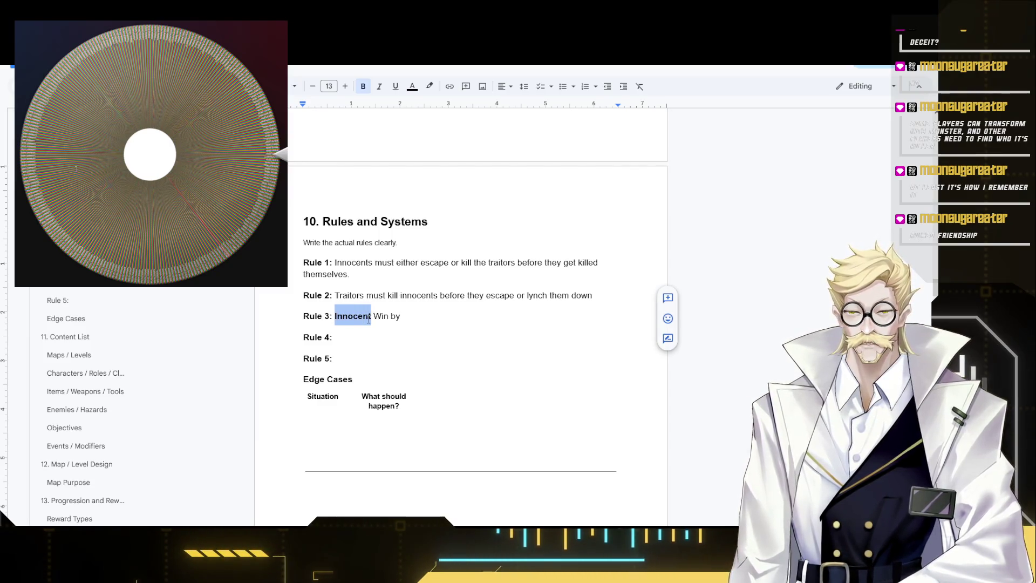
{"action": "key", "text": "ctrl+b"}
{"action": "key", "text": "End"}
{"action": "type", "text": "esc"}
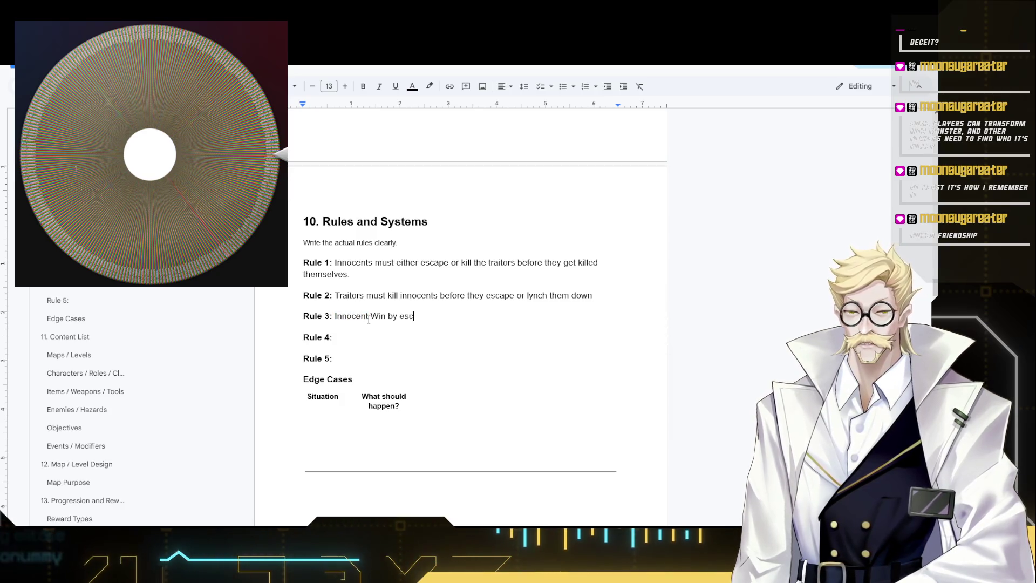
{"action": "type", "text": "aping"}
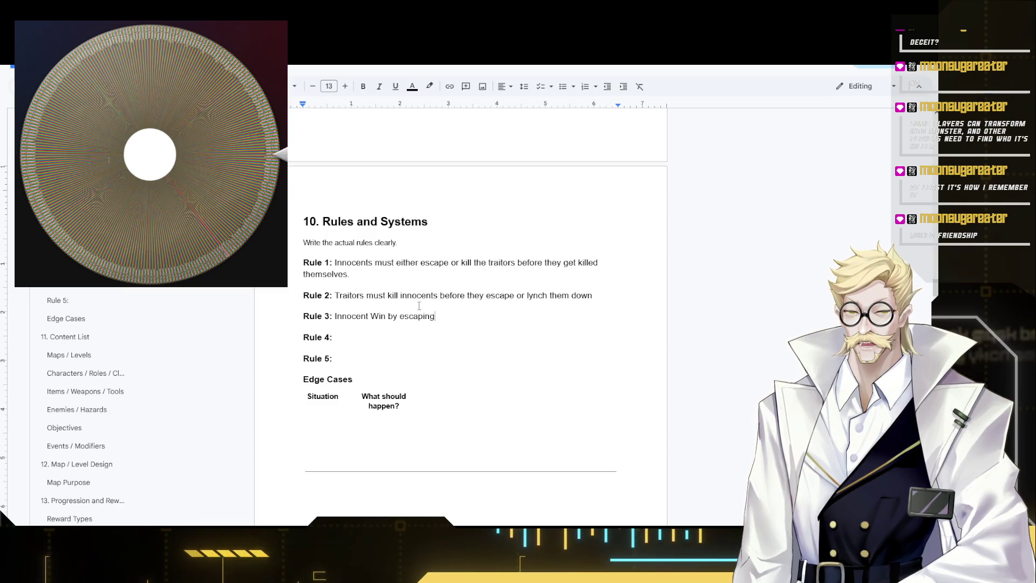
{"action": "left_click_drag", "start_coordinate": [332, 316], "coordinate": [437, 315]}
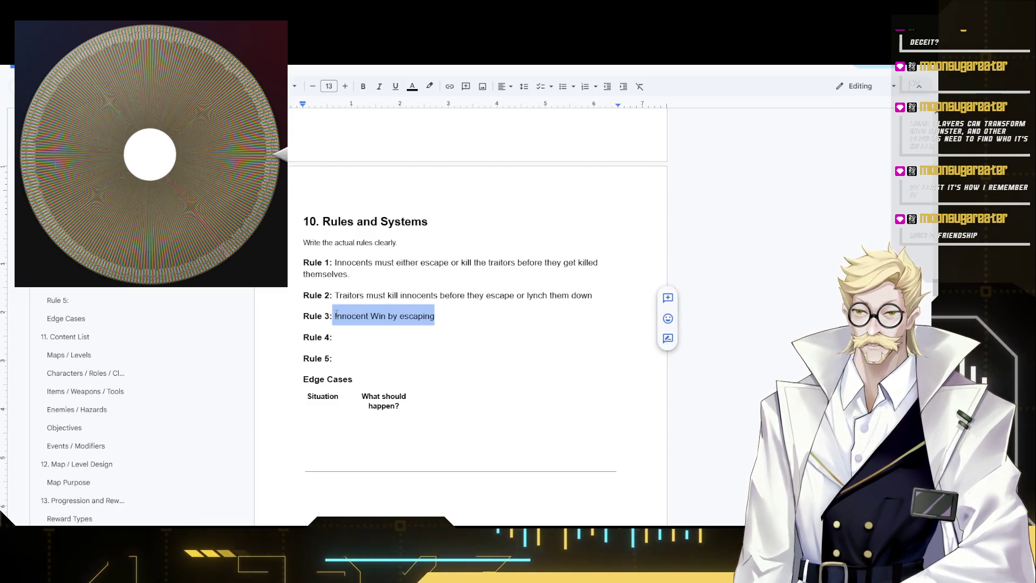
{"action": "key", "text": "BackSpace"}
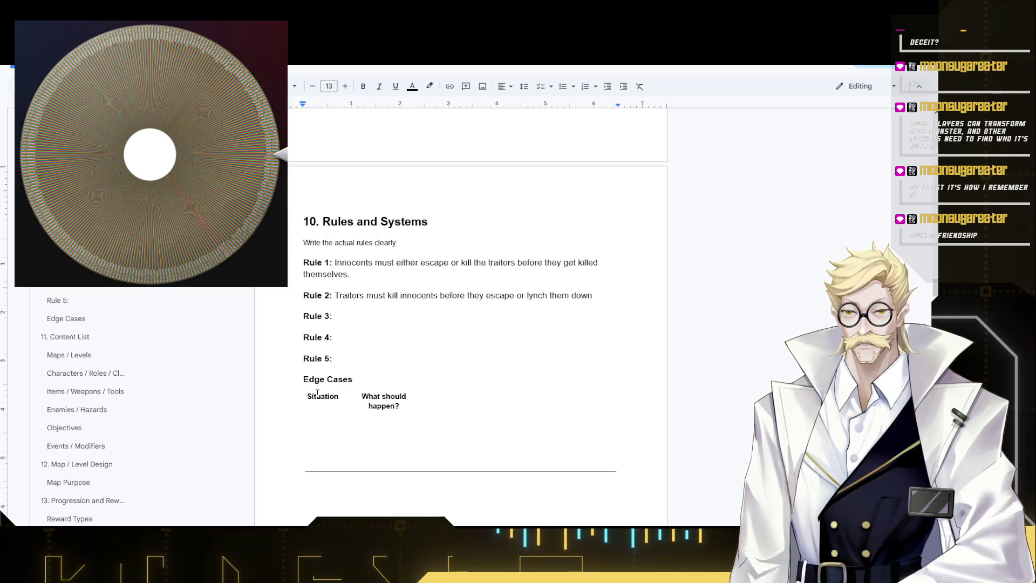
{"action": "type", "text": "Traitors being"}
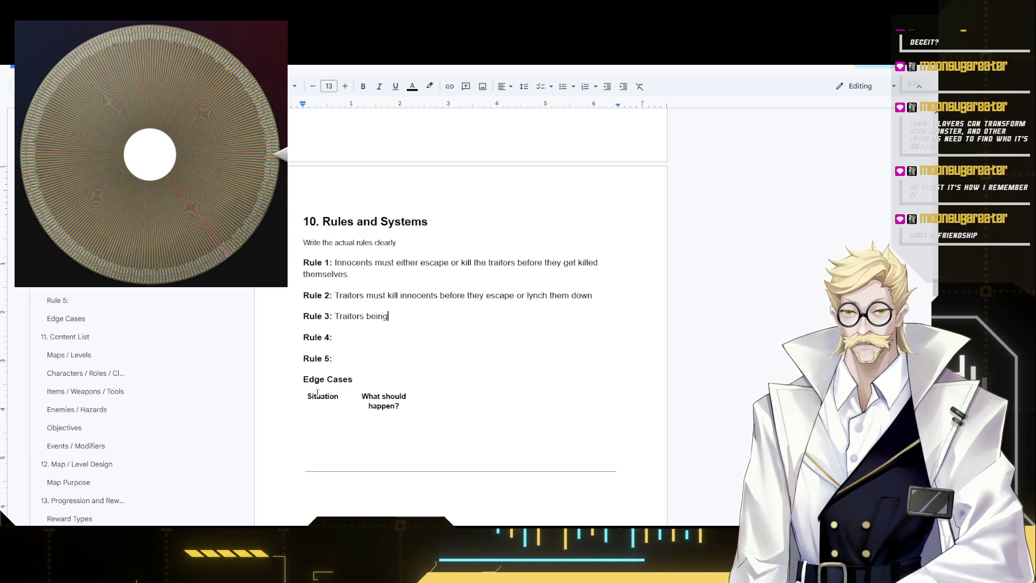
{"action": "type", "text": " stronger"}
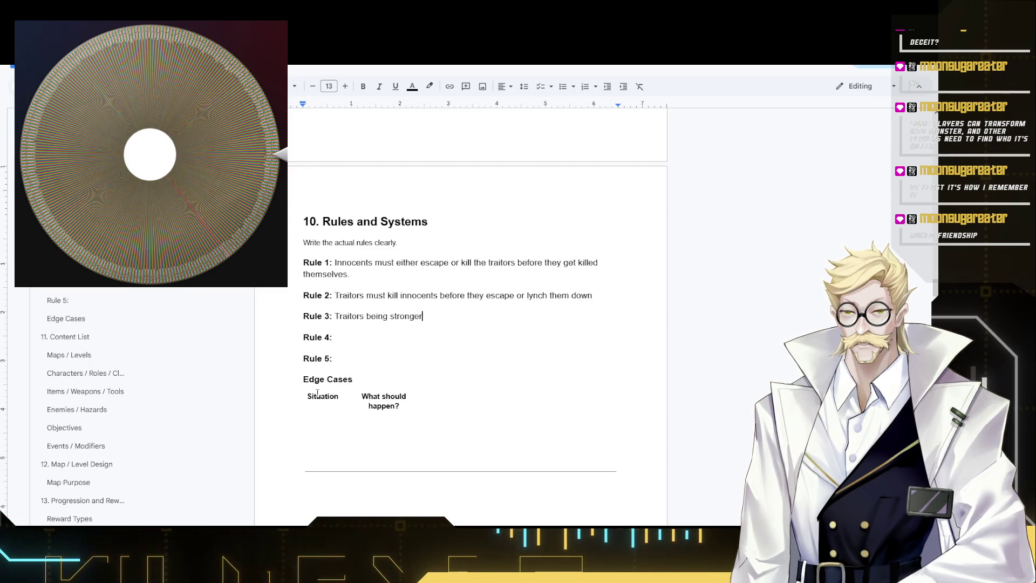
{"action": "type", "text": " than "}
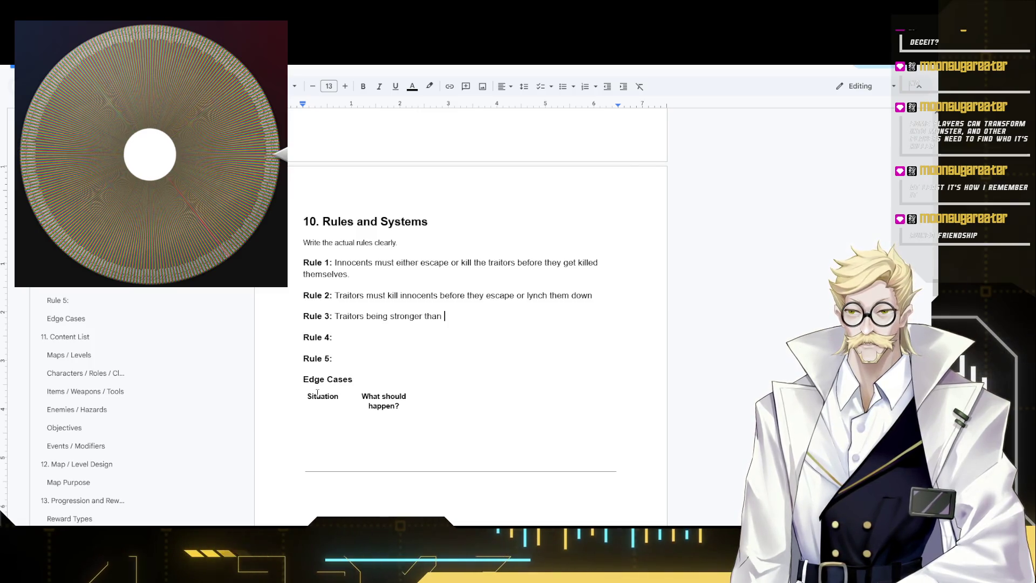
{"action": "type", "text": "Innocents"}
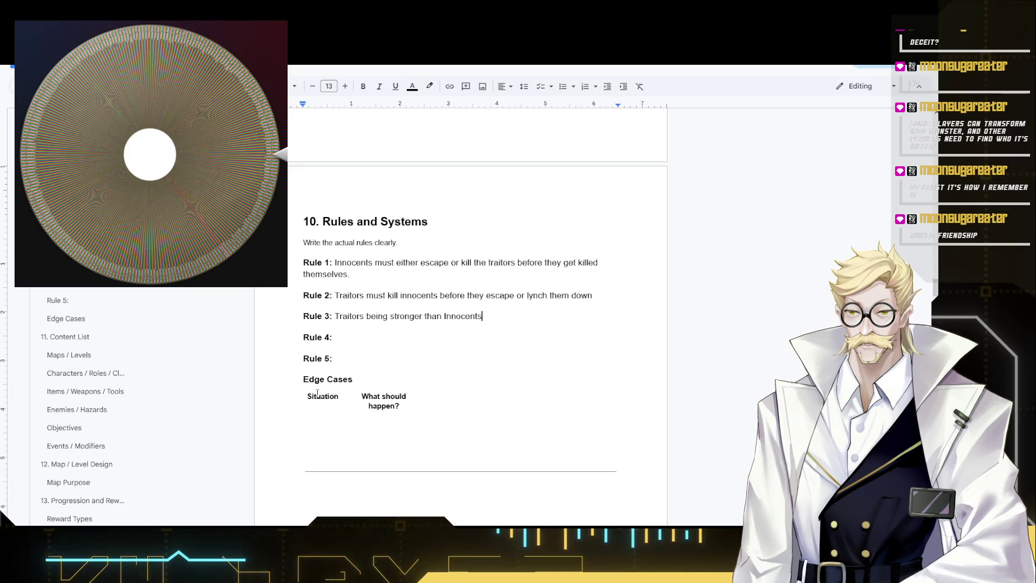
- Leave Rule 3 as 'Traitors being stronger than Innocents' and bring up a new browser tab
{"action": "left_click", "coordinate": [372, 335]}
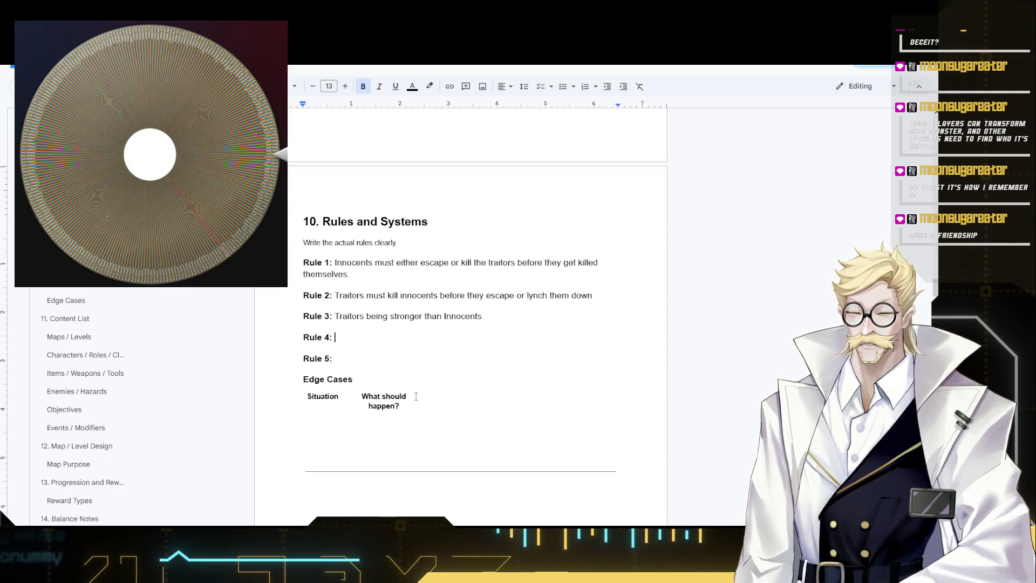
{"action": "key", "text": "Down"}
{"action": "key", "text": "Up"}
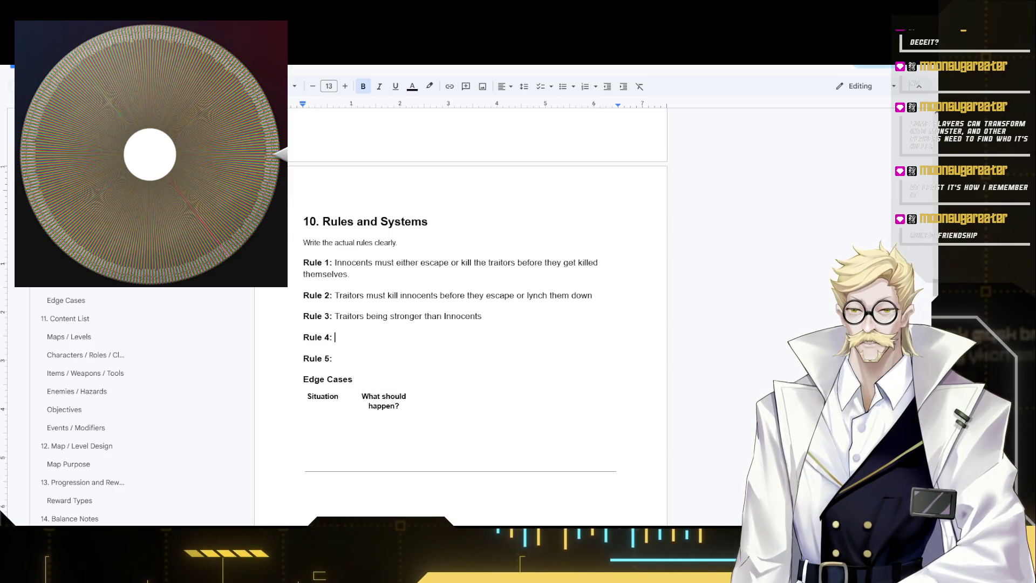
{"action": "key", "text": "ctrl+t"}
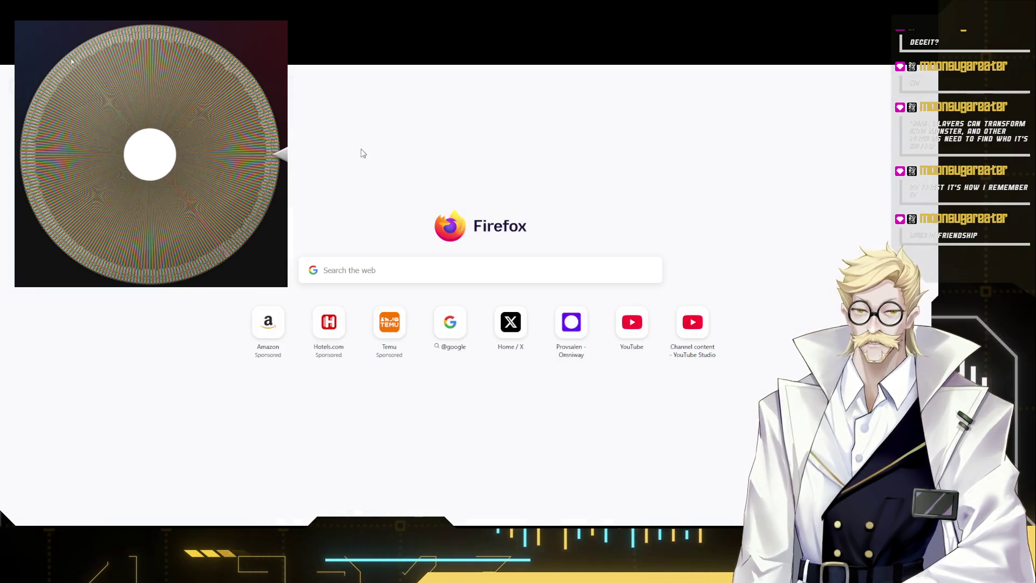
- Close the empty new tab to return to the design document
{"action": "key", "text": "ctrl+w"}
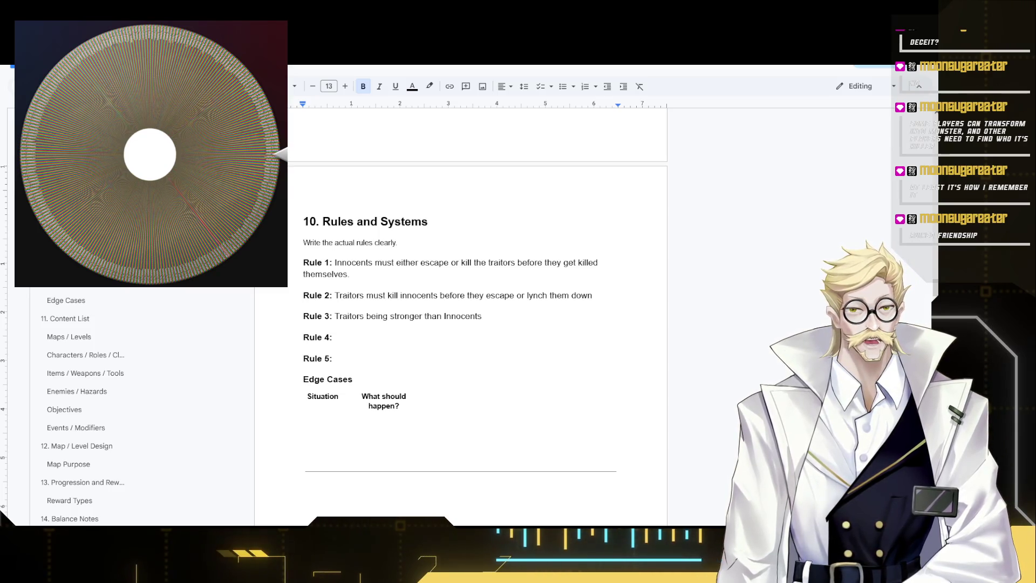
- Review Rules 1 and 2 and replace Rule 3's text with 'Gather at progress point between segments'
{"action": "left_click_drag", "start_coordinate": [335, 262], "coordinate": [349, 274]}
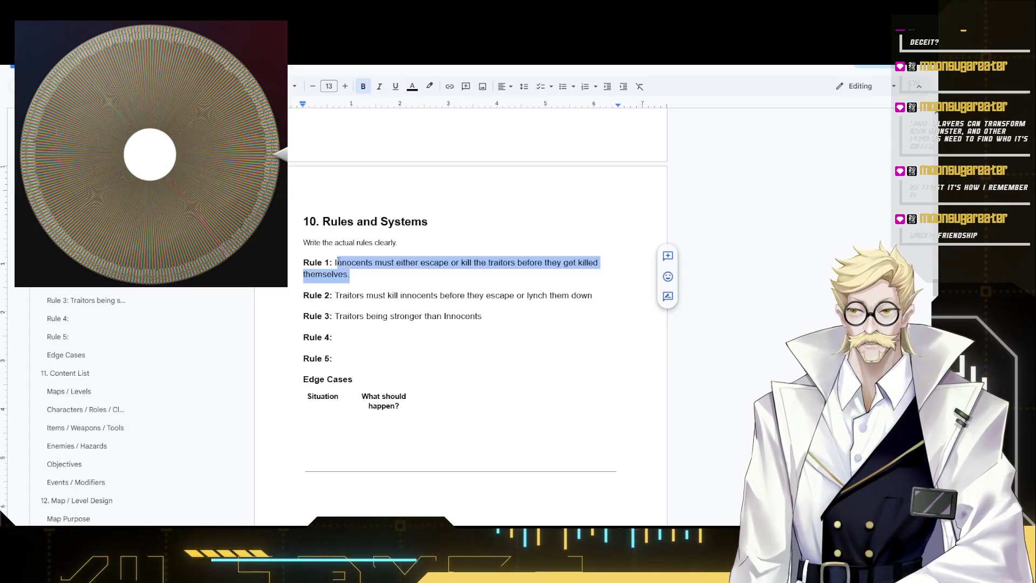
{"action": "left_click_drag", "start_coordinate": [624, 295], "coordinate": [331, 297]}
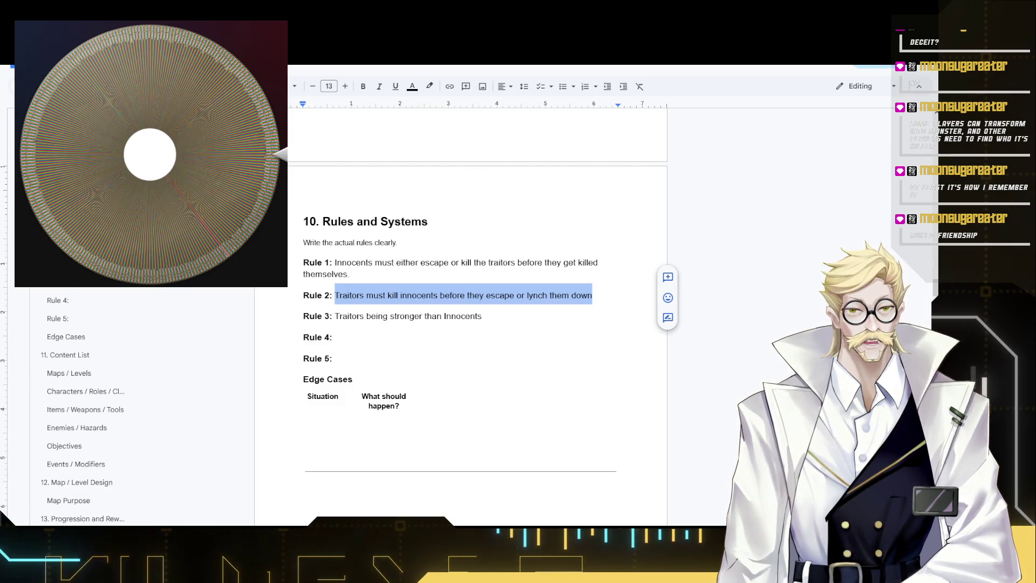
{"action": "left_click_drag", "start_coordinate": [481, 316], "coordinate": [334, 321]}
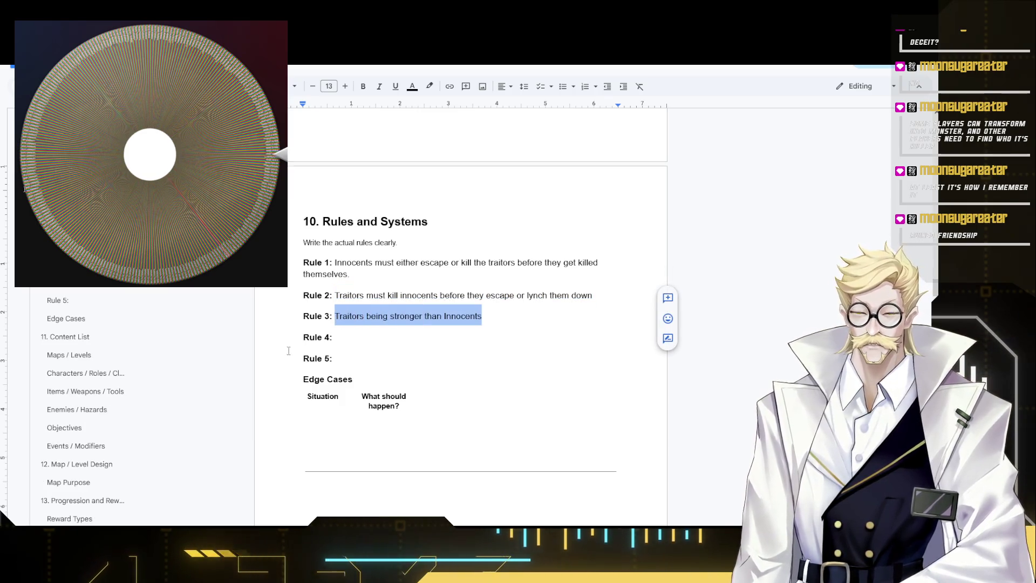
{"action": "type", "text": "Cle"}
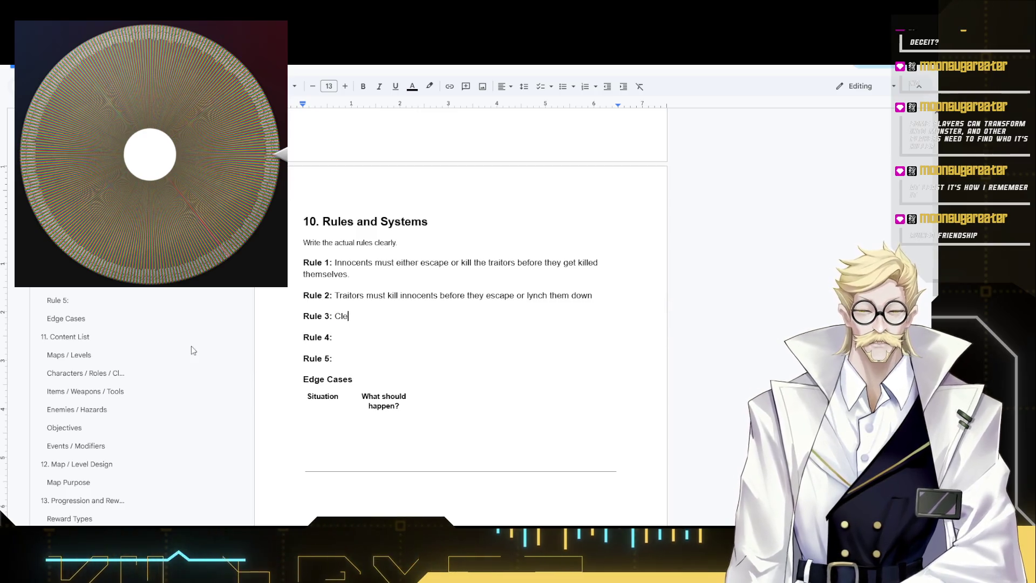
{"action": "type", "text": "ar objectives and Gather"}
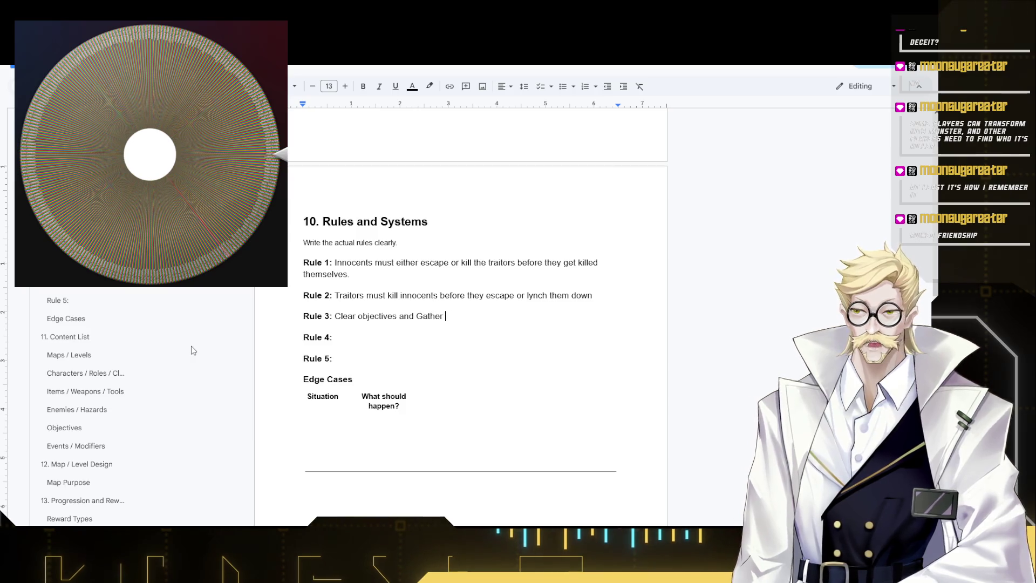
{"action": "type", "text": "at"}
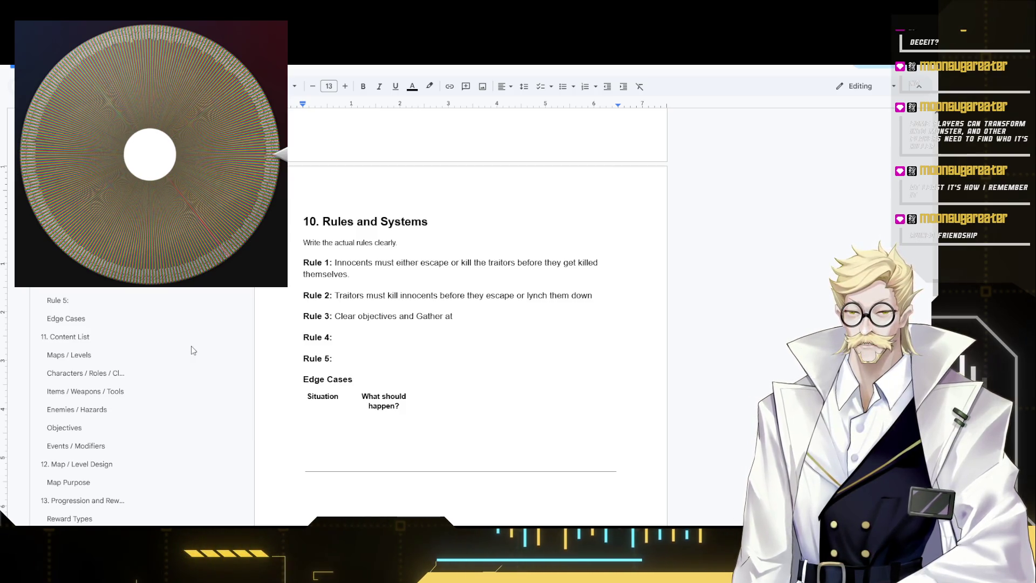
{"action": "type", "text": " progress "}
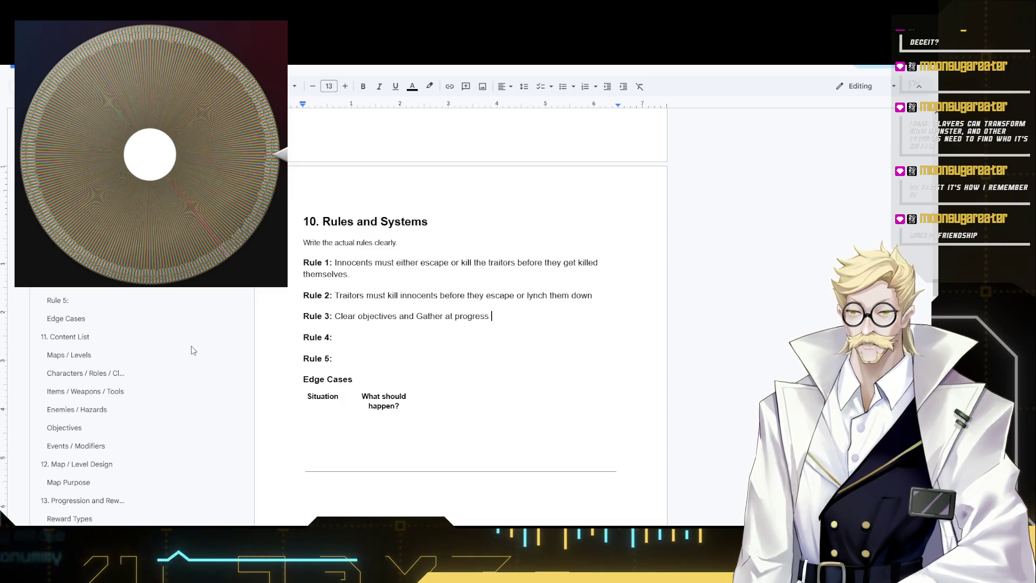
{"action": "type", "text": "point between se"}
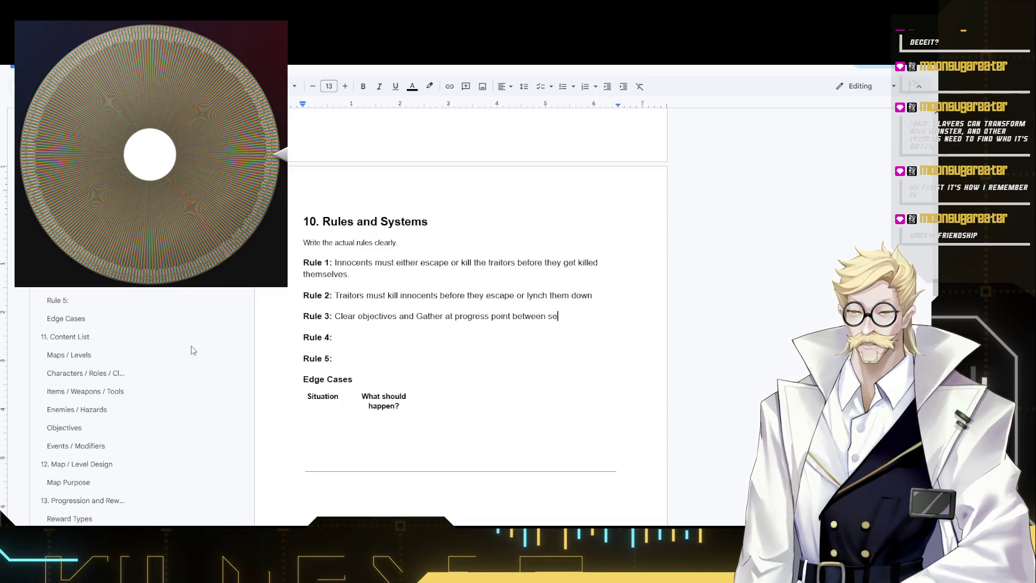
{"action": "key", "text": "BackSpace"}
{"action": "key", "text": "BackSpace"}
{"action": "key", "text": "BackSpace"}
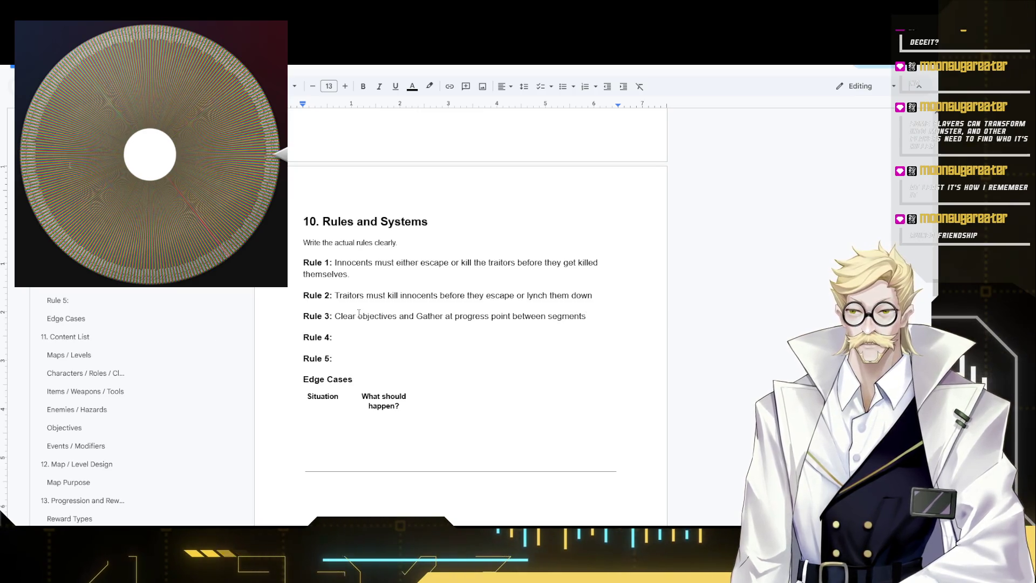
{"action": "left_click_drag", "start_coordinate": [334, 316], "coordinate": [397, 317]}
- Delete the leftover 'Clear objectives and' opening from Rule 3 and move to Rule 4
{"action": "left_click", "coordinate": [337, 337]}
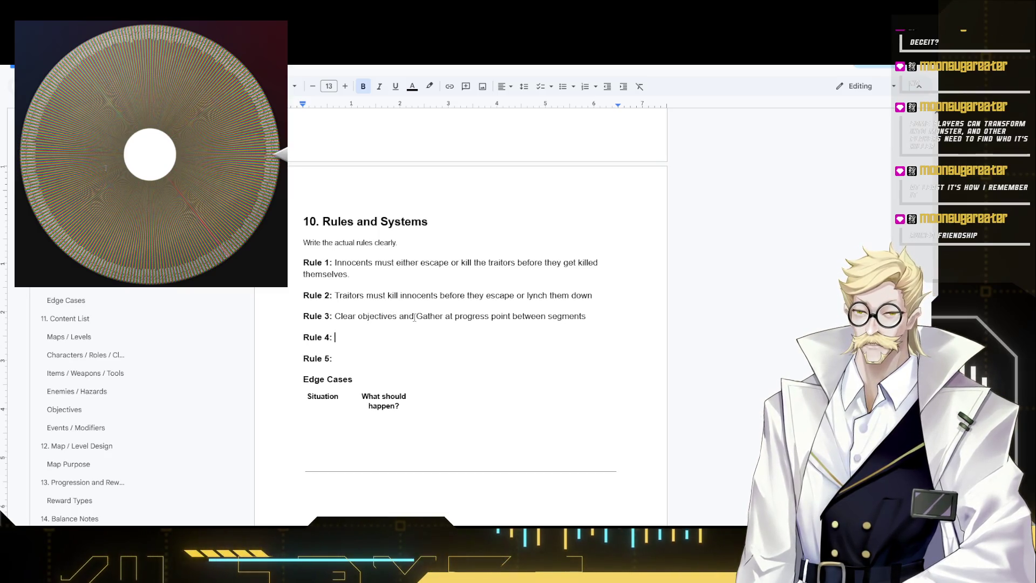
{"action": "left_click_drag", "start_coordinate": [415, 318], "coordinate": [338, 318]}
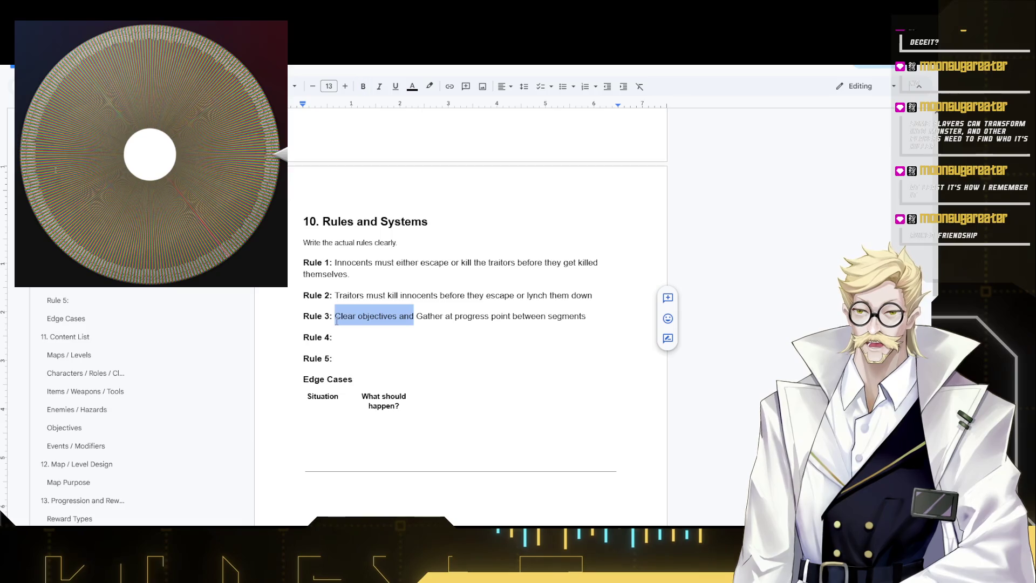
{"action": "key", "text": "Delete"}
{"action": "key", "text": "Delete"}
{"action": "key", "text": "Delete"}
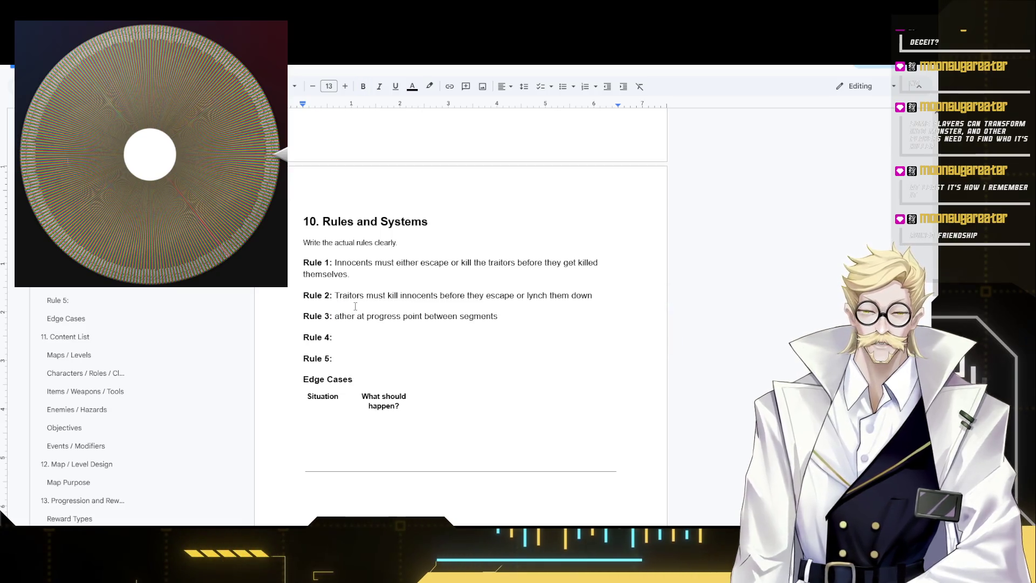
{"action": "type", "text": "G"}
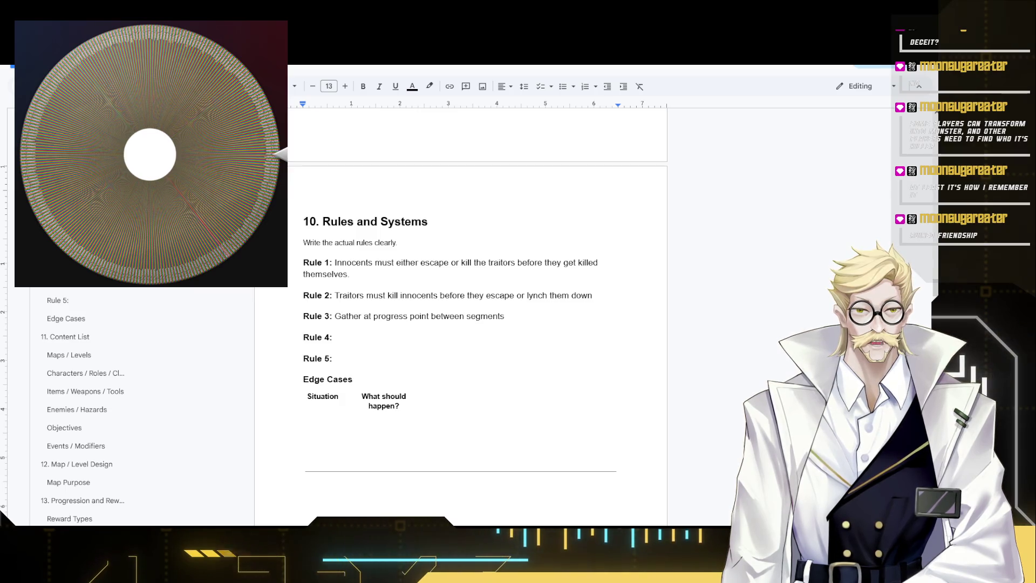
{"action": "left_click", "coordinate": [406, 343]}
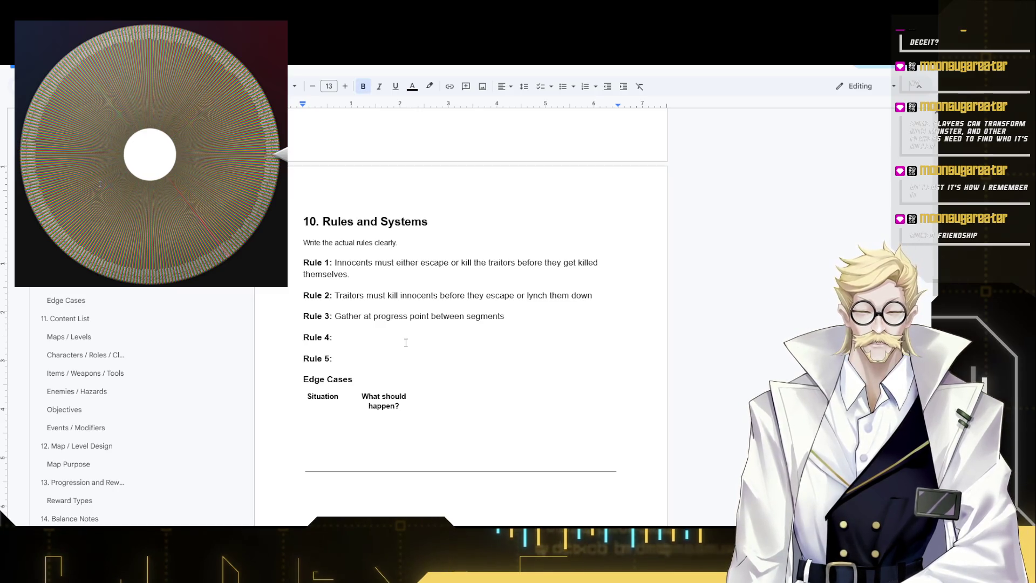
- Write Rule 4 as 'Only Speak via Proximity Chat' in non-bold text
{"action": "key", "text": "BackSpace"}
{"action": "key", "text": "BackSpace"}
{"action": "key", "text": "BackSpace"}
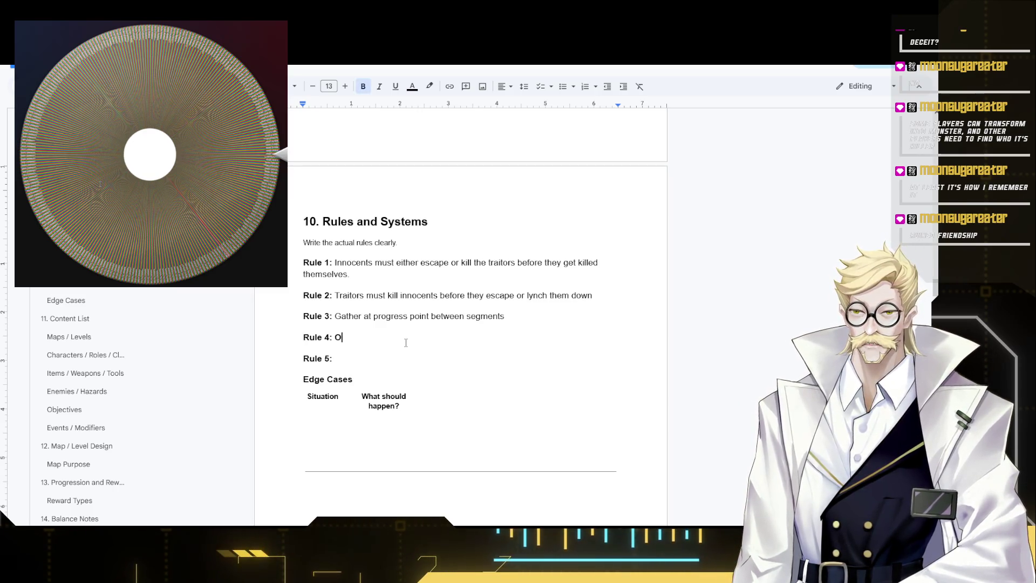
{"action": "key", "text": "BackSpace"}
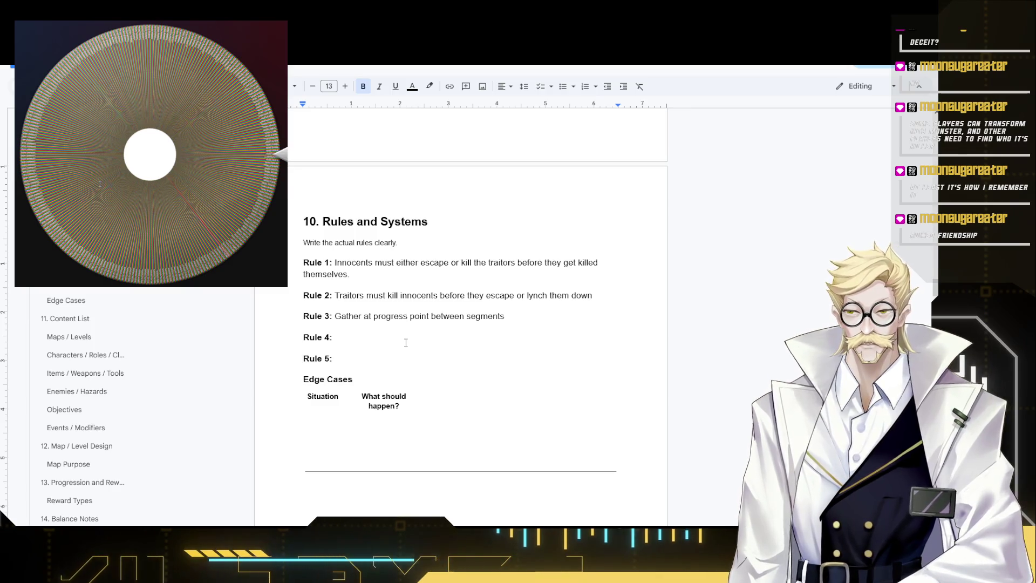
{"action": "key", "text": "ctrl+b"}
{"action": "type", "text": "Only Spe"}
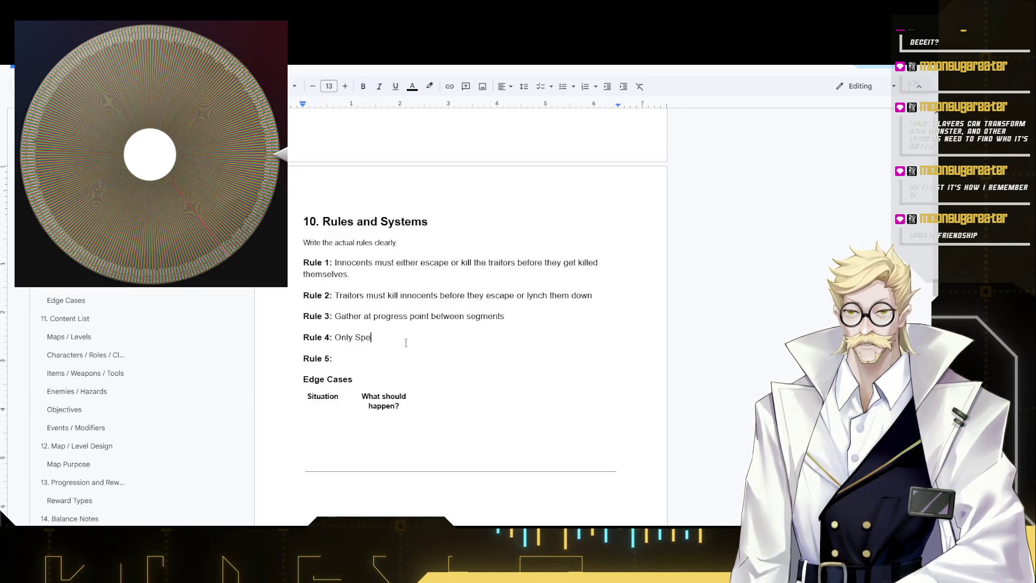
{"action": "type", "text": "ak via"}
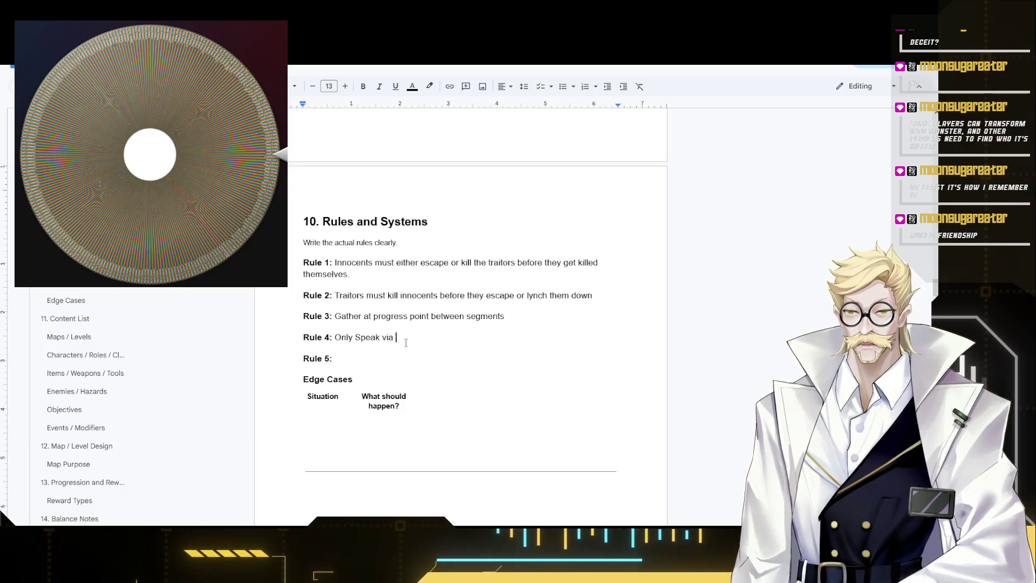
{"action": "type", "text": "Proxim"}
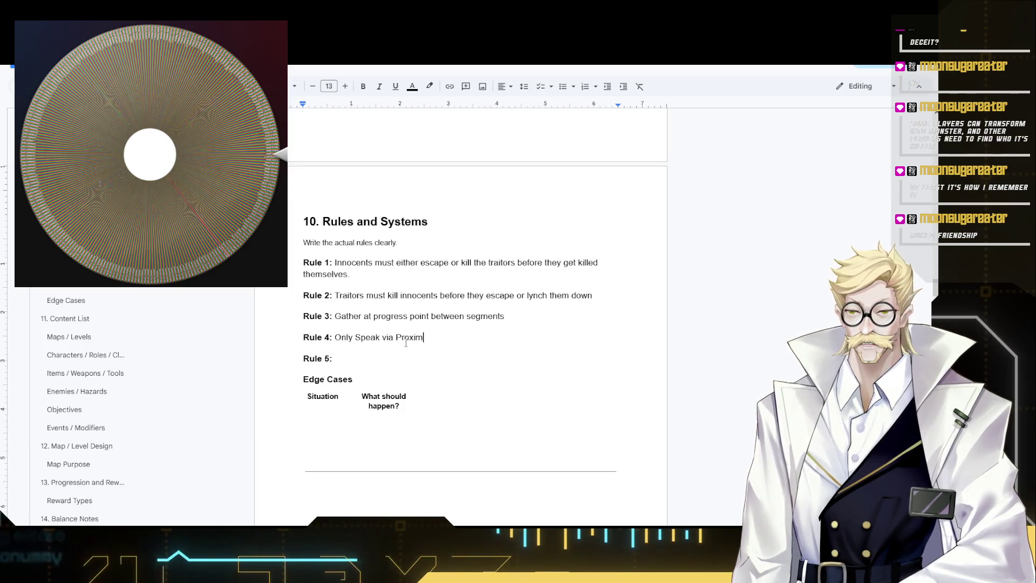
{"action": "type", "text": "ity Chat"}
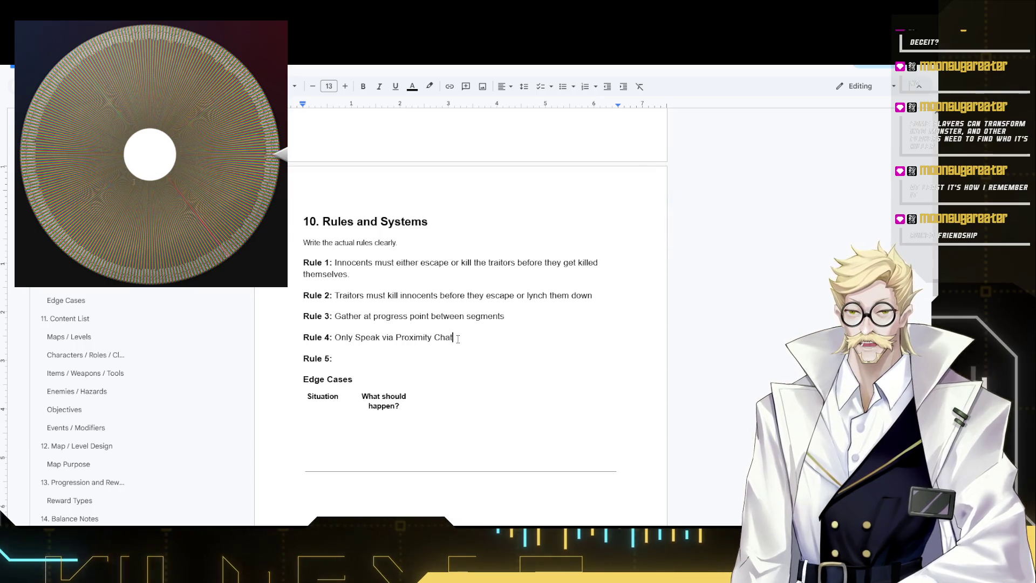
{"action": "left_click", "coordinate": [333, 338], "text": "shift"}
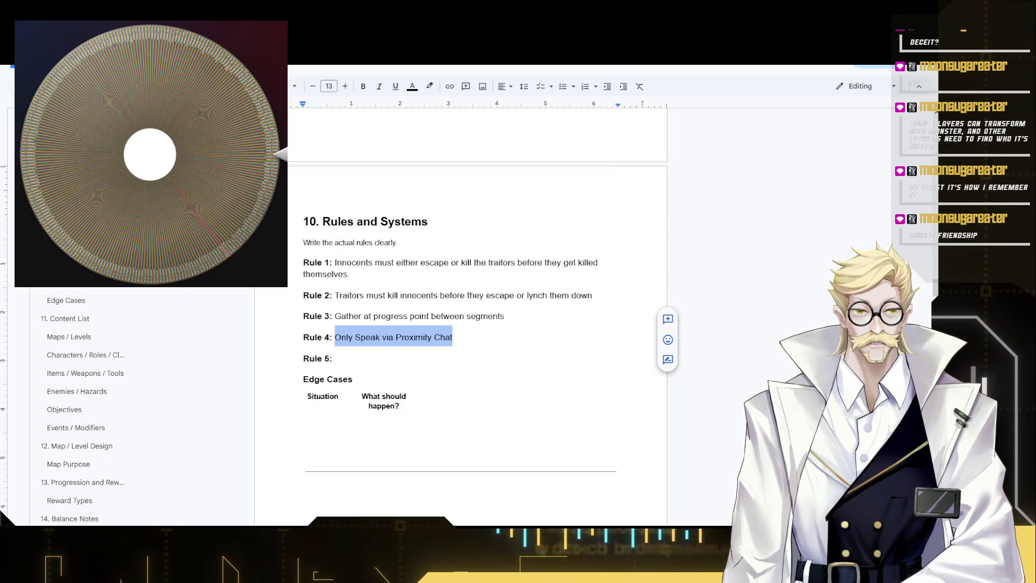
{"action": "left_click", "coordinate": [377, 363]}
{"action": "left_click", "coordinate": [365, 353]}
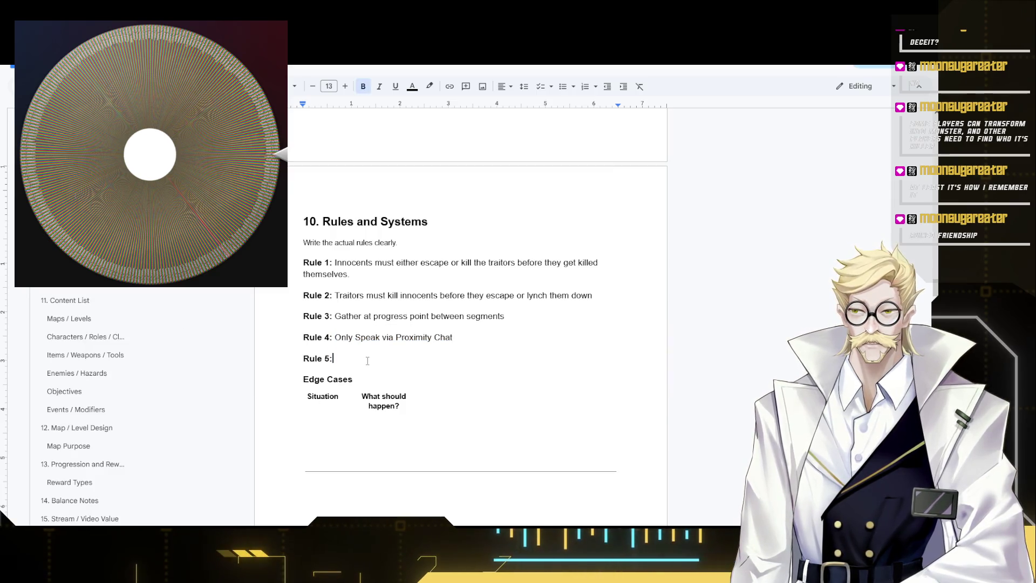
{"action": "type", "text": "Specia"}
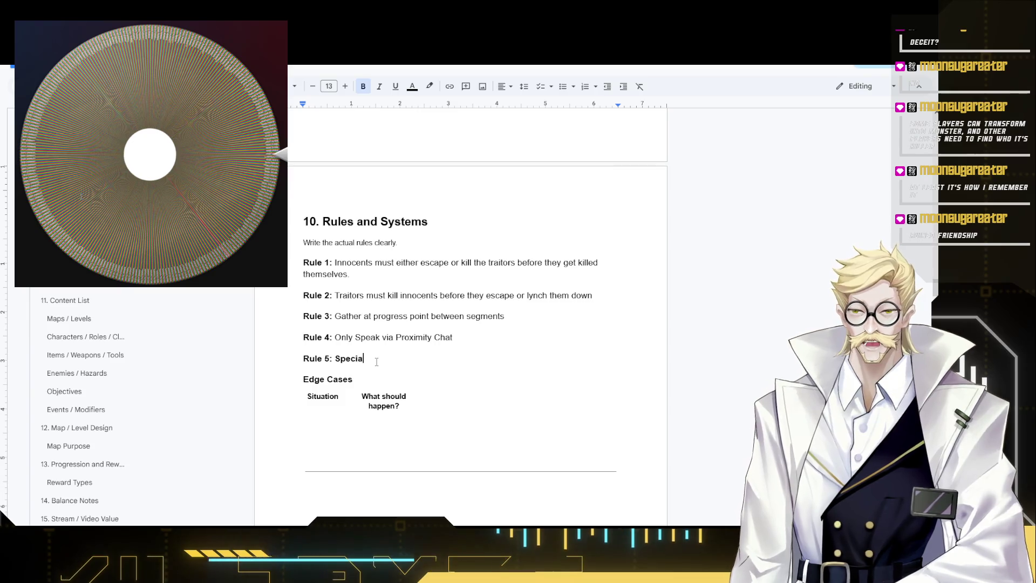
{"action": "type", "text": "k"}
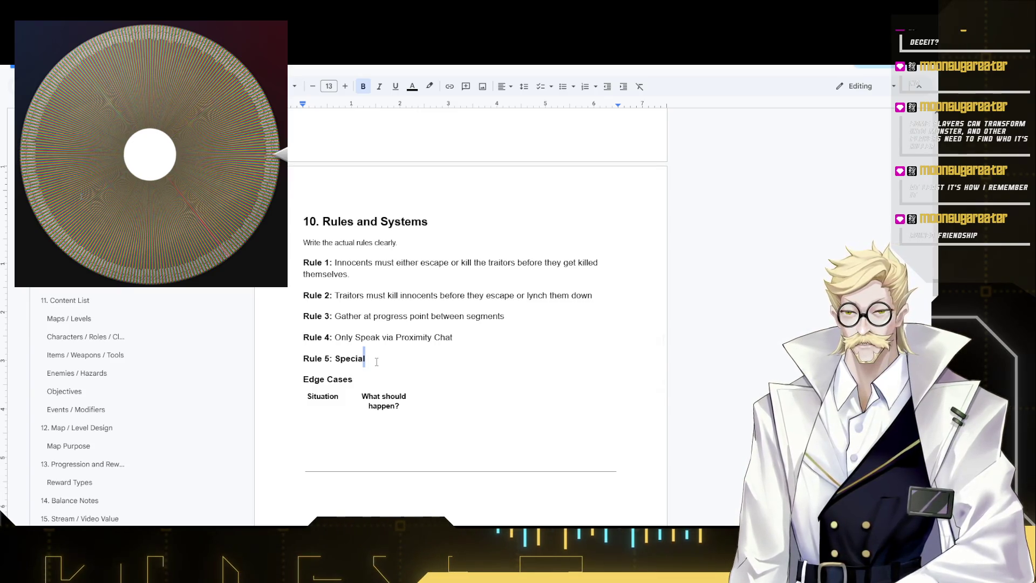
{"action": "double_click", "coordinate": [377, 361]}
{"action": "key", "text": "ctrl+b"}
{"action": "key", "text": "Right"}
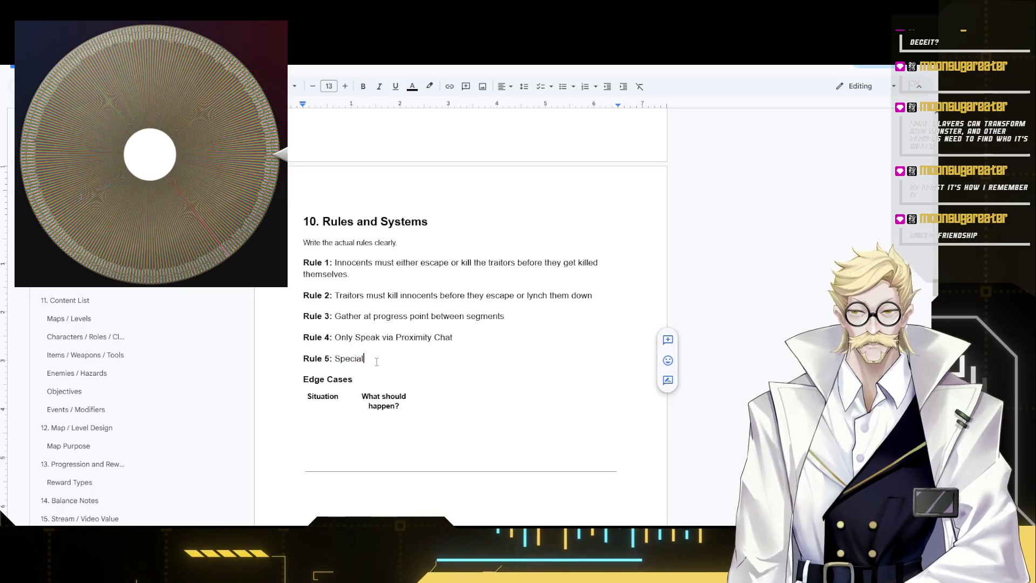
{"action": "type", "text": " roles"}
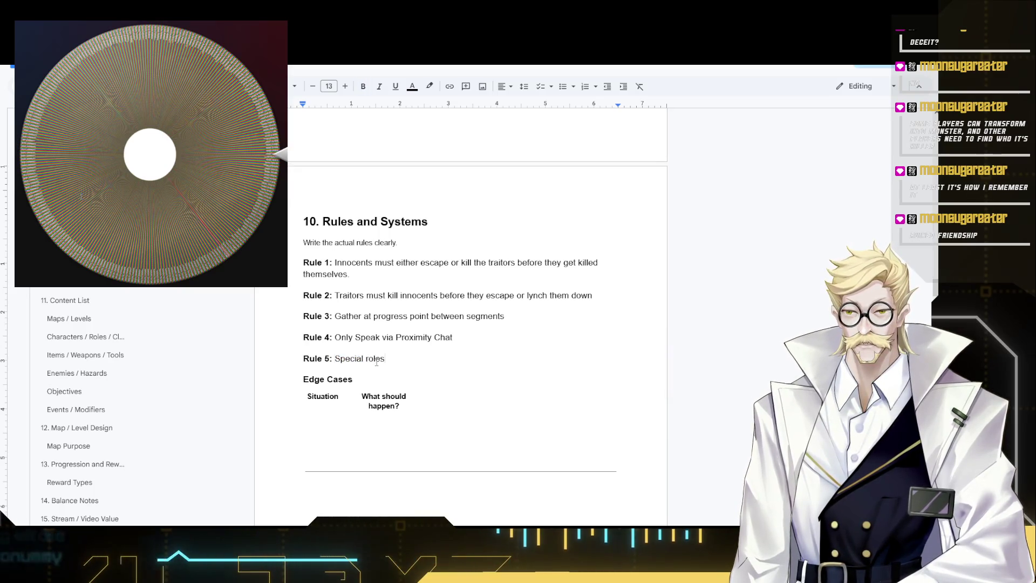
{"action": "key", "text": "BackSpace"}
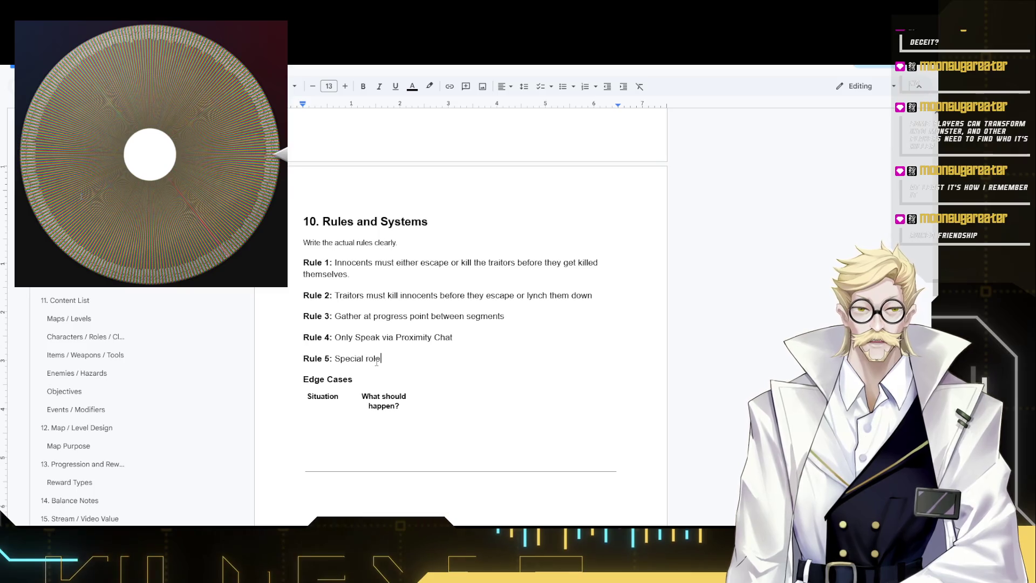
{"action": "key", "text": "BackSpace"}
{"action": "key", "text": "BackSpace"}
{"action": "key", "text": "BackSpace"}
{"action": "key", "text": "BackSpace"}
{"action": "key", "text": "BackSpace"}
{"action": "key", "text": "BackSpace"}
{"action": "key", "text": "BackSpace"}
{"action": "key", "text": "BackSpace"}
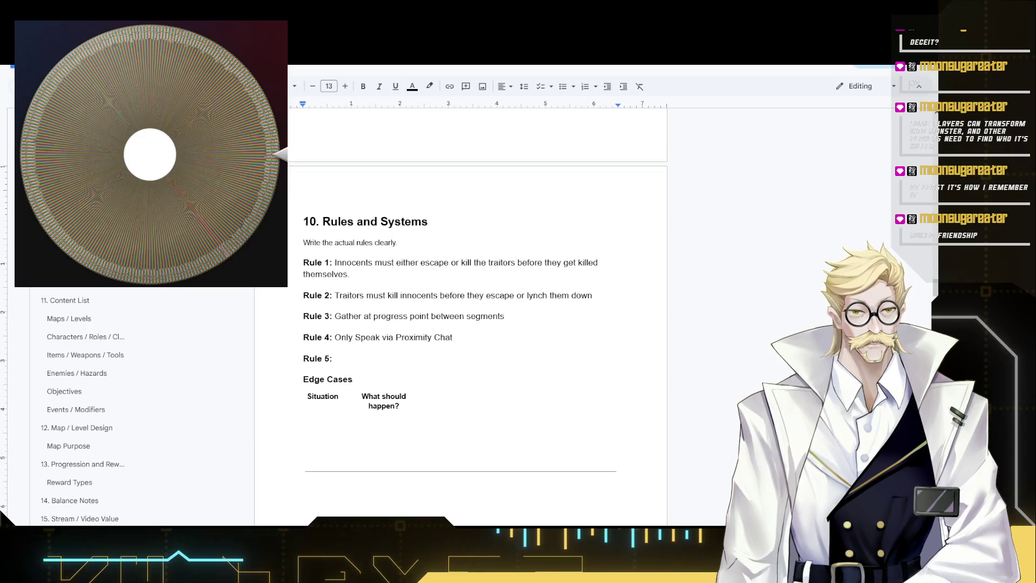
- Write Rule 5 as 'Escalating Environmental effects per Innocent Killed'
{"action": "left_click", "coordinate": [395, 357]}
{"action": "type", "text": "Escalating "}
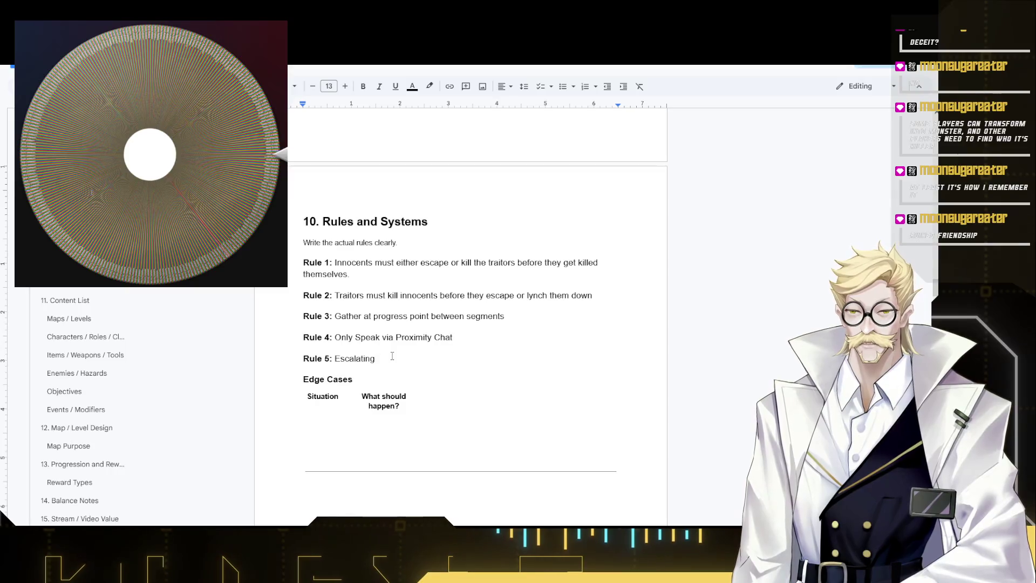
{"action": "type", "text": "Envir"}
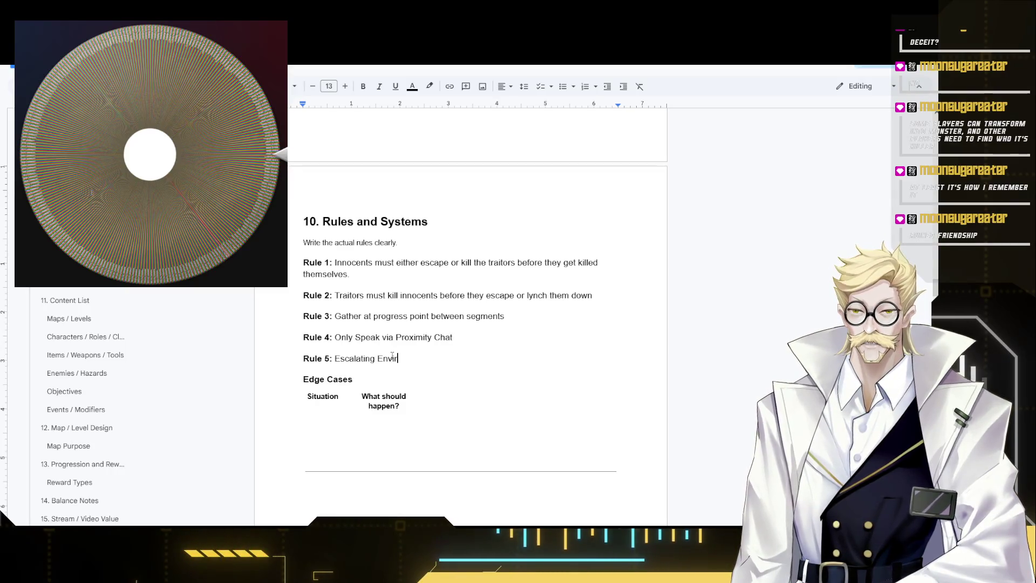
{"action": "type", "text": "onmental effe"}
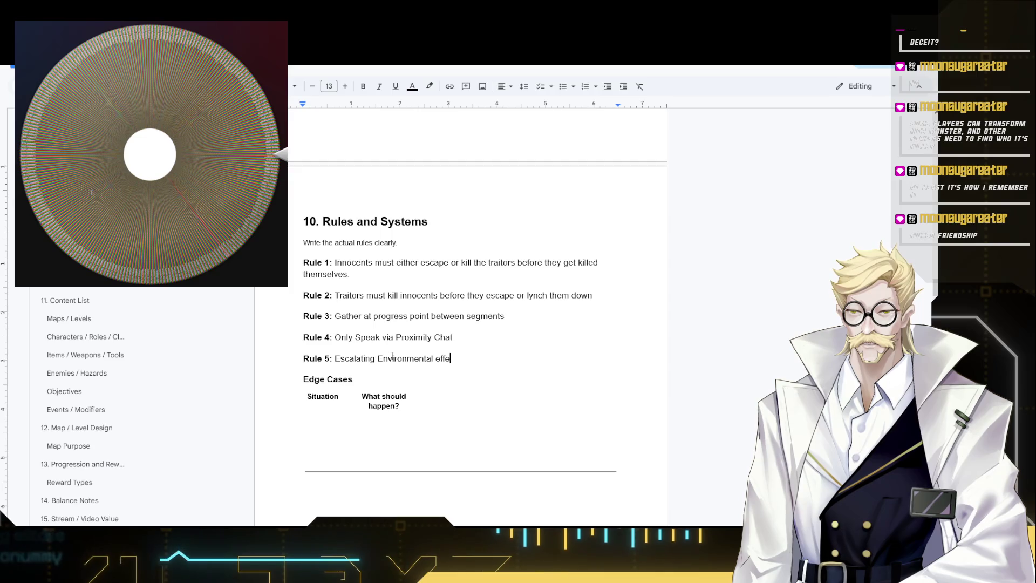
{"action": "type", "text": "cts per"}
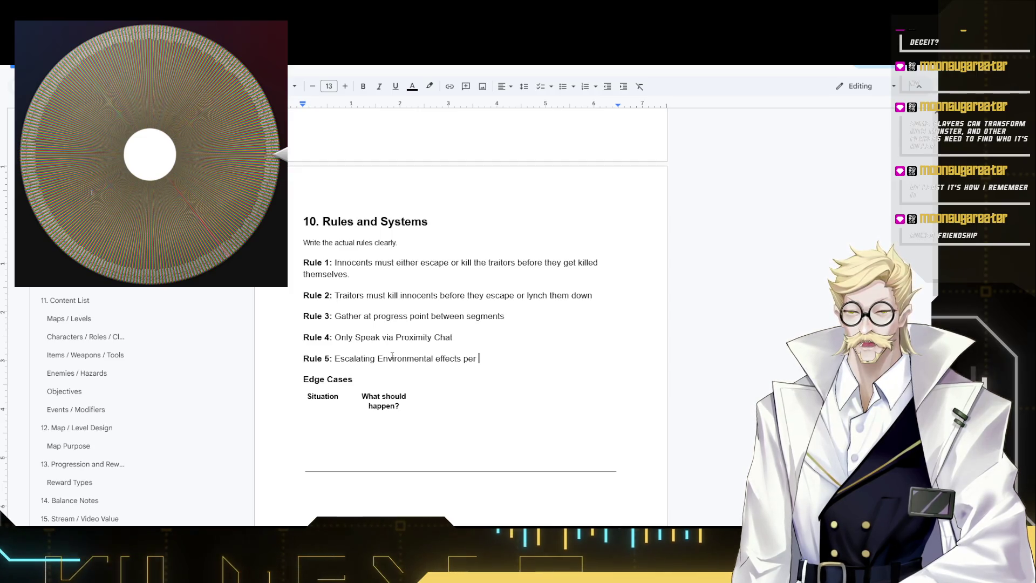
{"action": "type", "text": "nnocent Killed"}
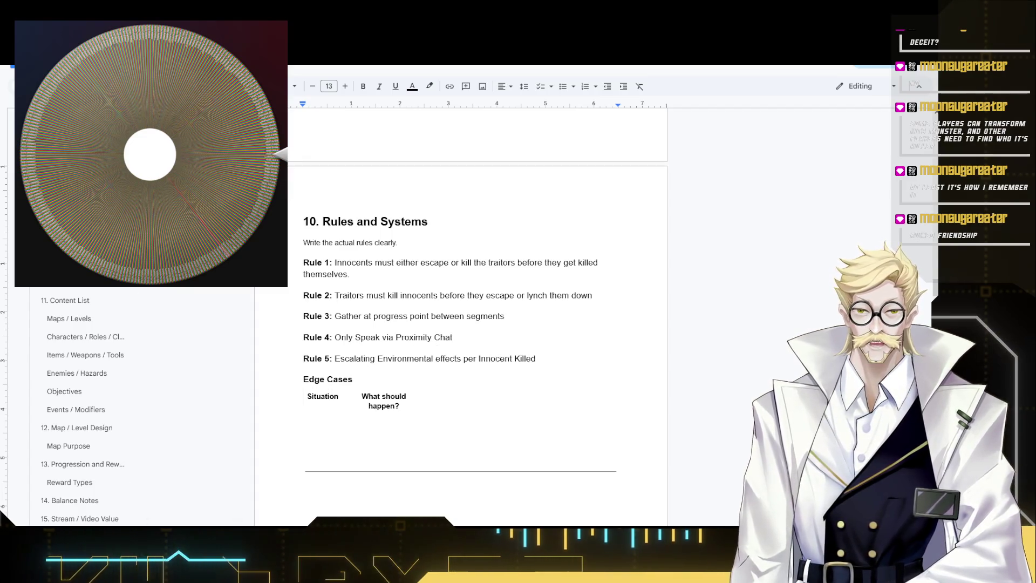
{"action": "scroll", "coordinate": [477, 324], "scroll_direction": "down", "scroll_amount": 2}
{"action": "scroll", "coordinate": [478, 324], "scroll_direction": "down", "scroll_amount": 1}
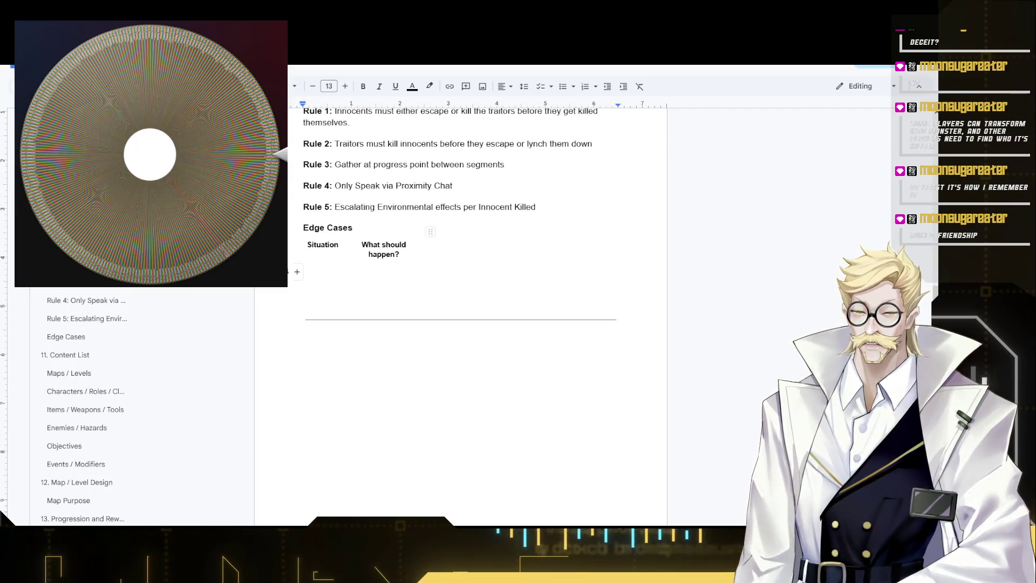
- Draft an 'Innocents die' situation in the first Edge Cases row and move to the What should happen? column
{"action": "left_click", "coordinate": [371, 272]}
{"action": "scroll", "coordinate": [332, 241], "scroll_direction": "up", "scroll_amount": 1}
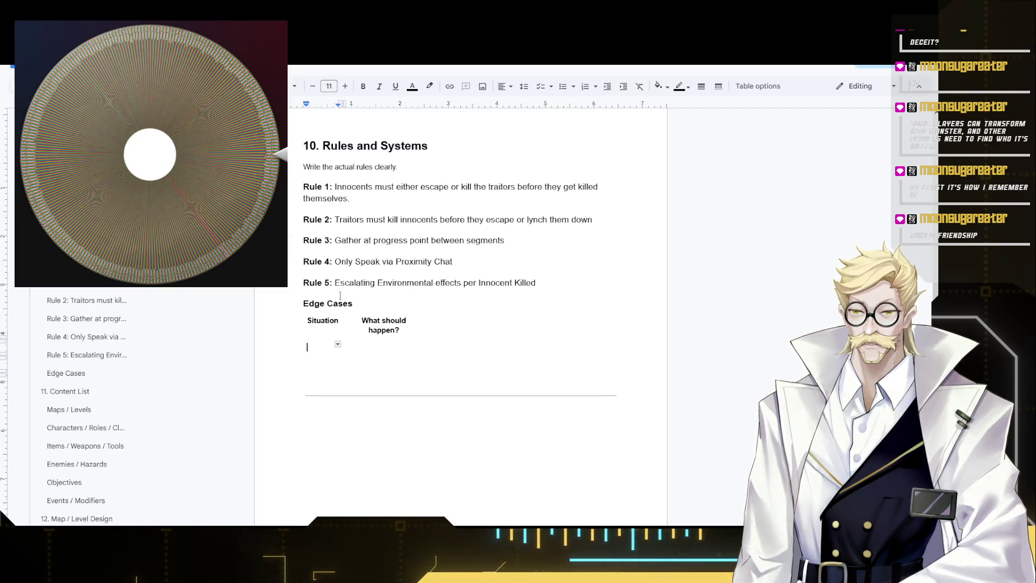
{"action": "left_click", "coordinate": [309, 321]}
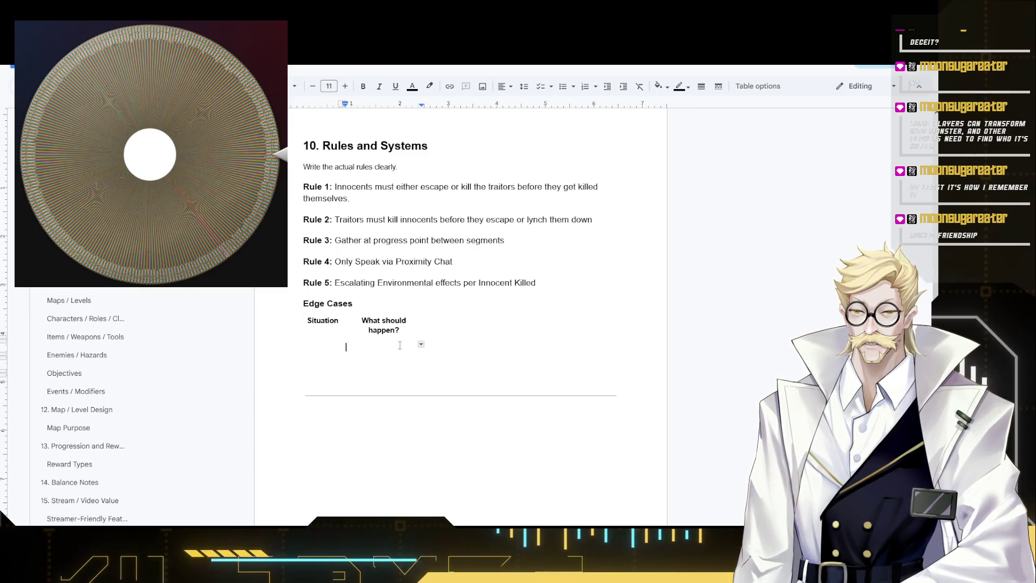
{"action": "left_click", "coordinate": [331, 350]}
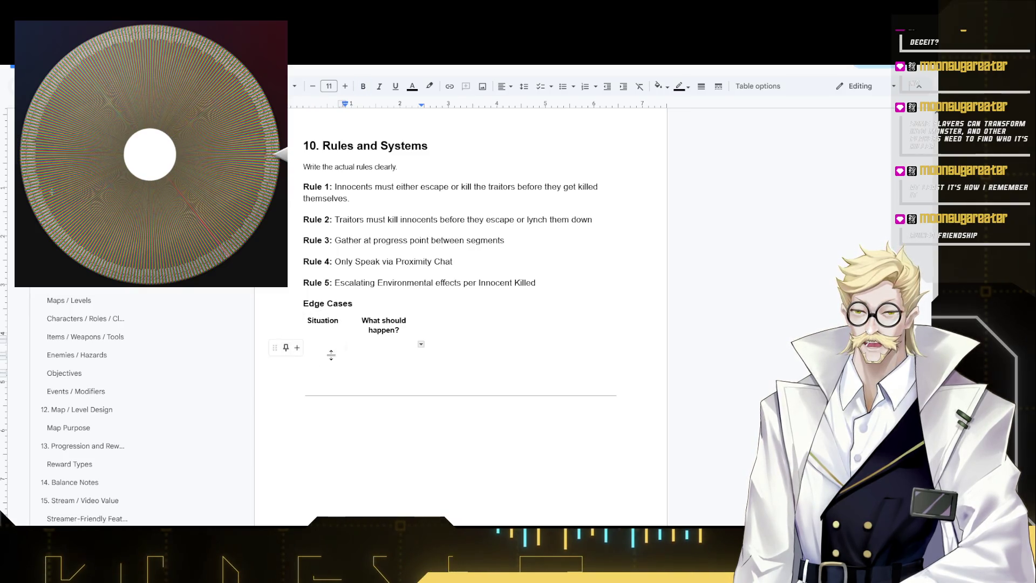
{"action": "left_click", "coordinate": [318, 346]}
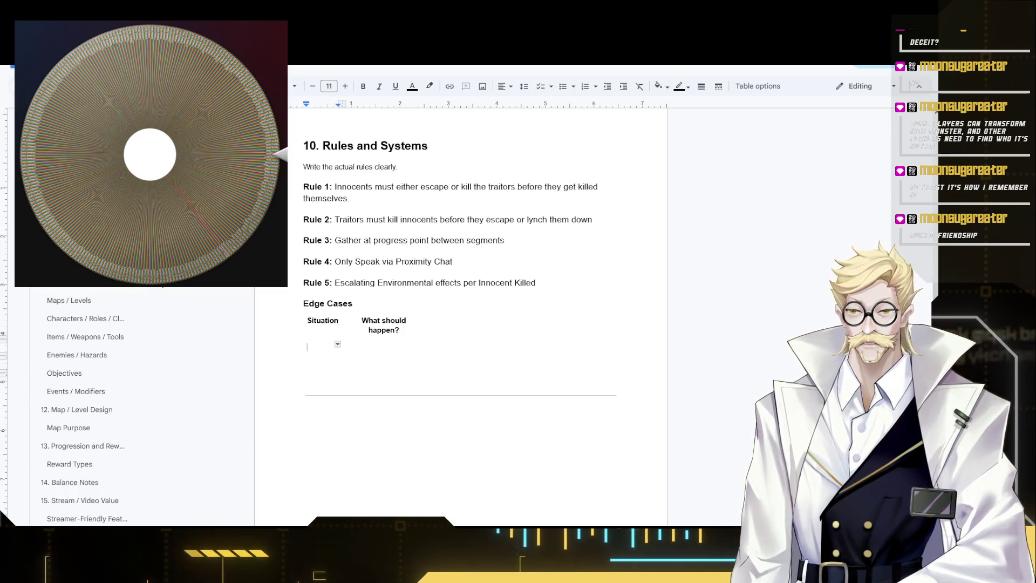
{"action": "type", "text": "Innoc"}
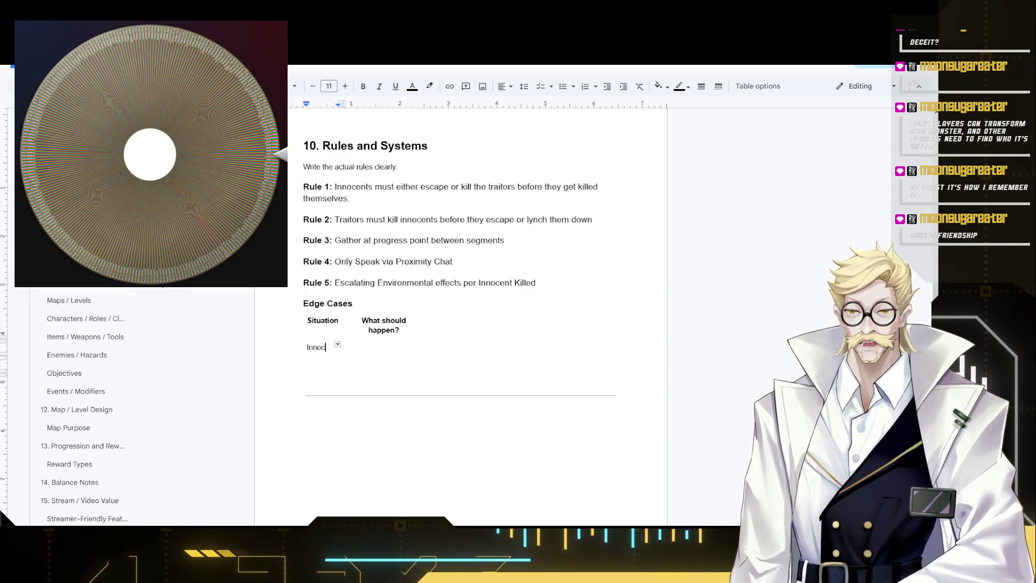
{"action": "type", "text": "ents die way "}
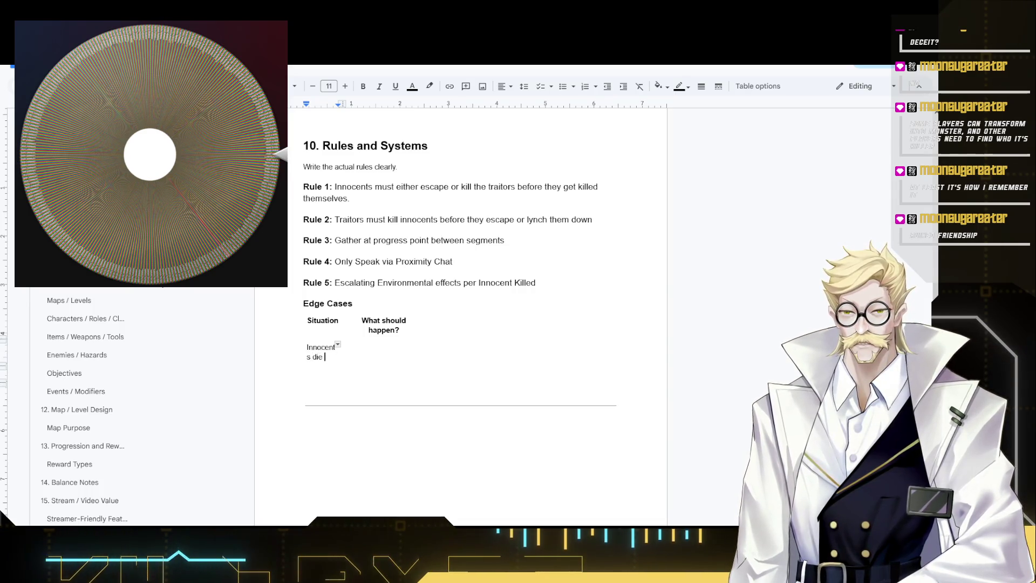
{"action": "type", "text": "too fast"}
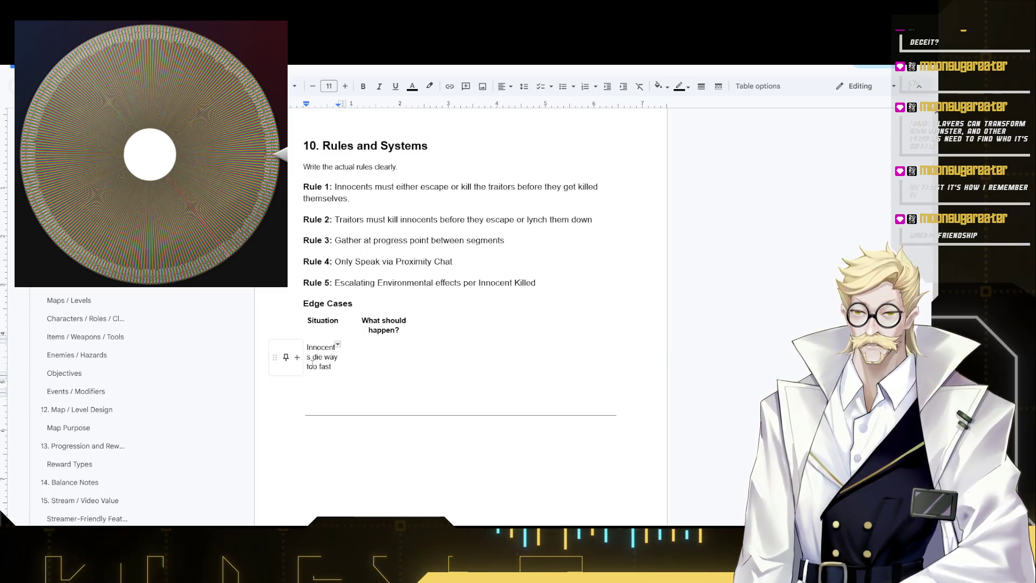
{"action": "left_click", "coordinate": [312, 357]}
{"action": "type", "text": "to ev"}
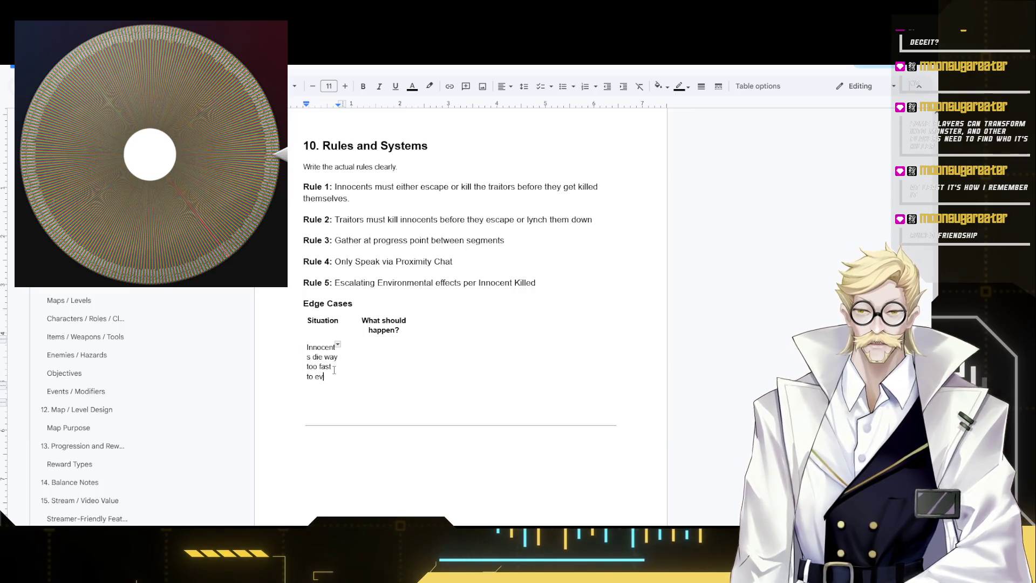
{"action": "type", "text": "en pr"}
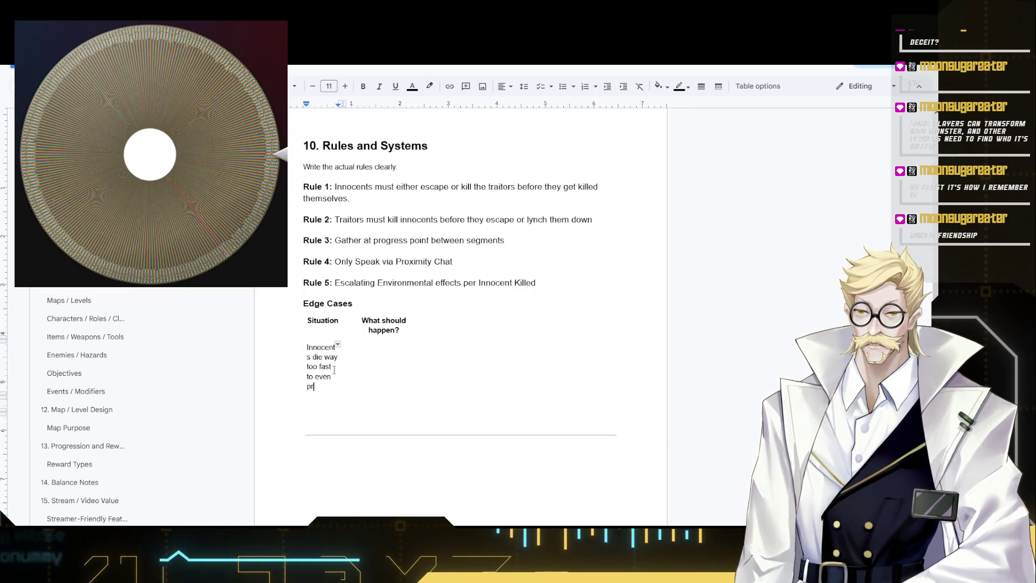
{"action": "type", "text": "ogress partially"}
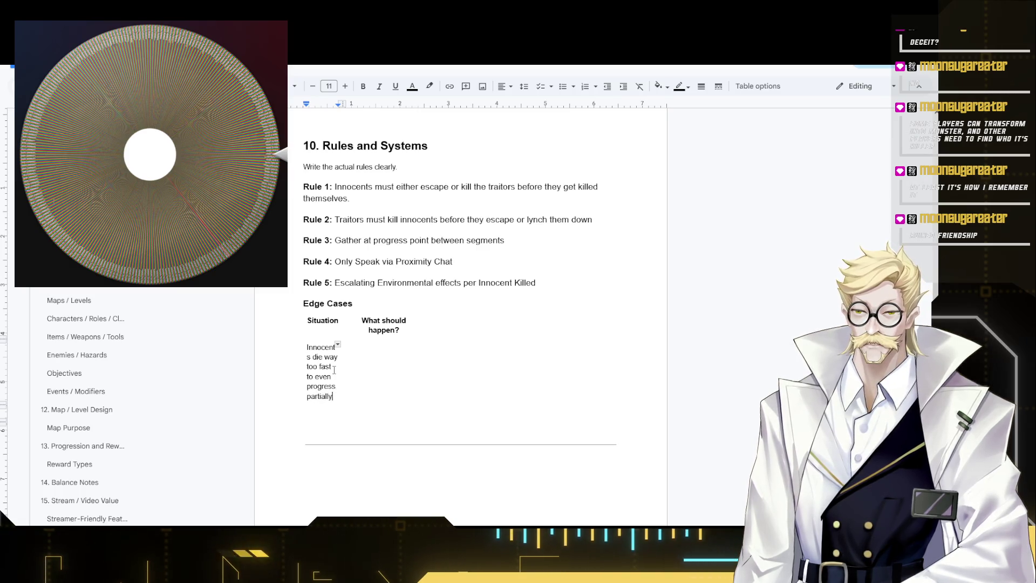
{"action": "key", "text": "Tab"}
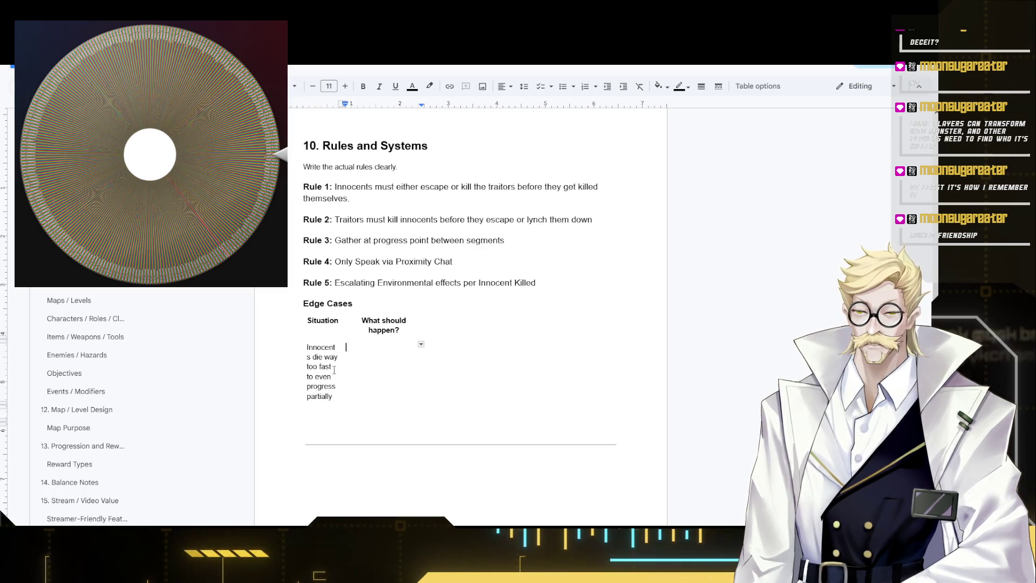
{"action": "key", "text": "Tab"}
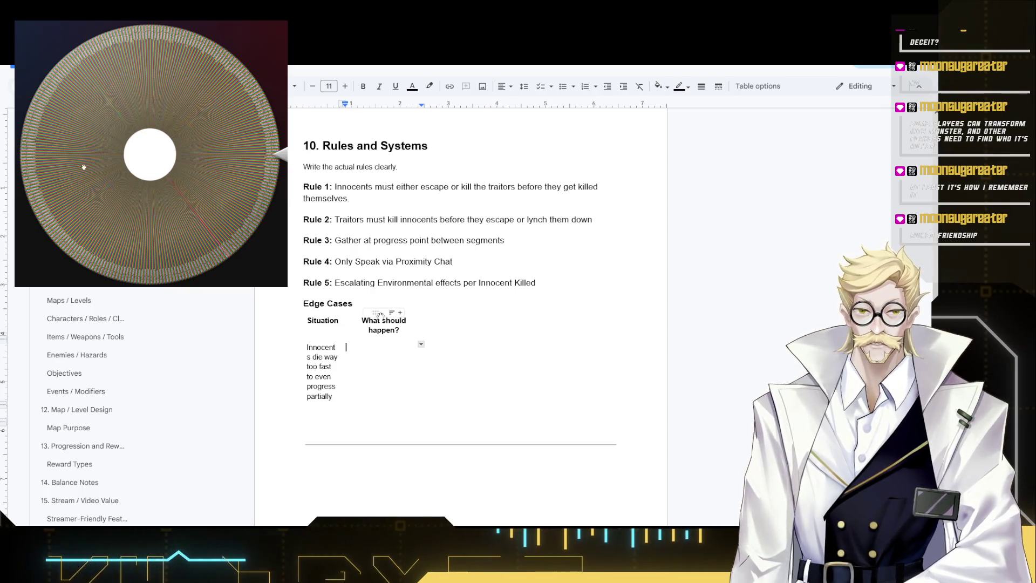
{"action": "scroll", "coordinate": [356, 351], "scroll_direction": "down", "scroll_amount": 1}
{"action": "scroll", "coordinate": [341, 351], "scroll_direction": "up", "scroll_amount": 1}
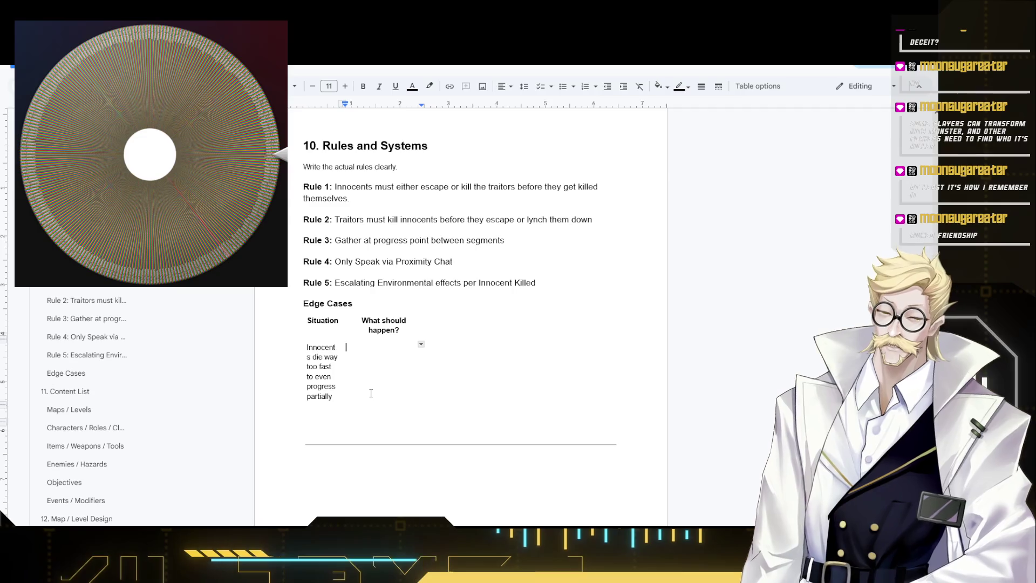
{"action": "type", "text": "Ga"}
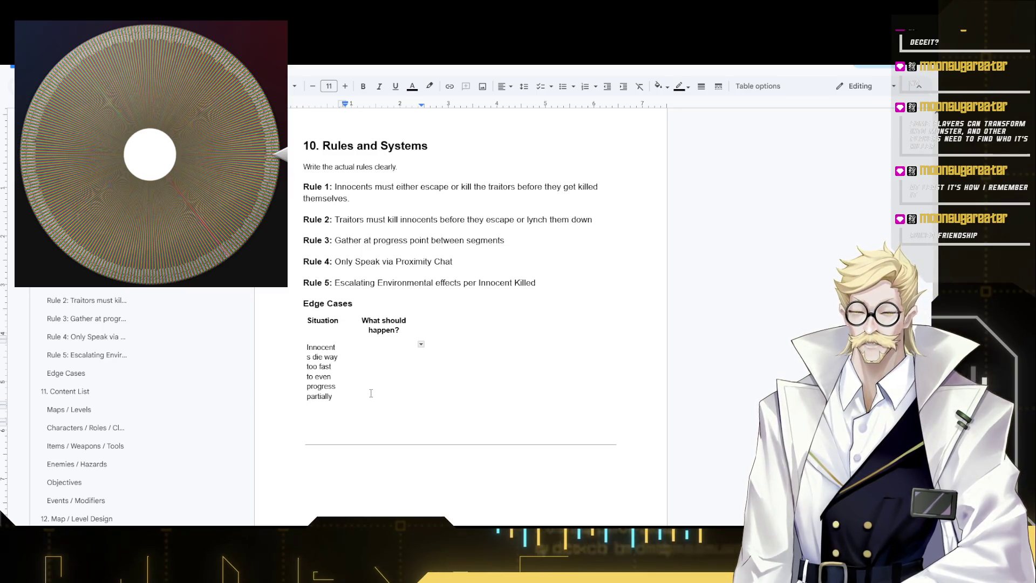
{"action": "scroll", "coordinate": [362, 378], "scroll_direction": "up", "scroll_amount": 2}
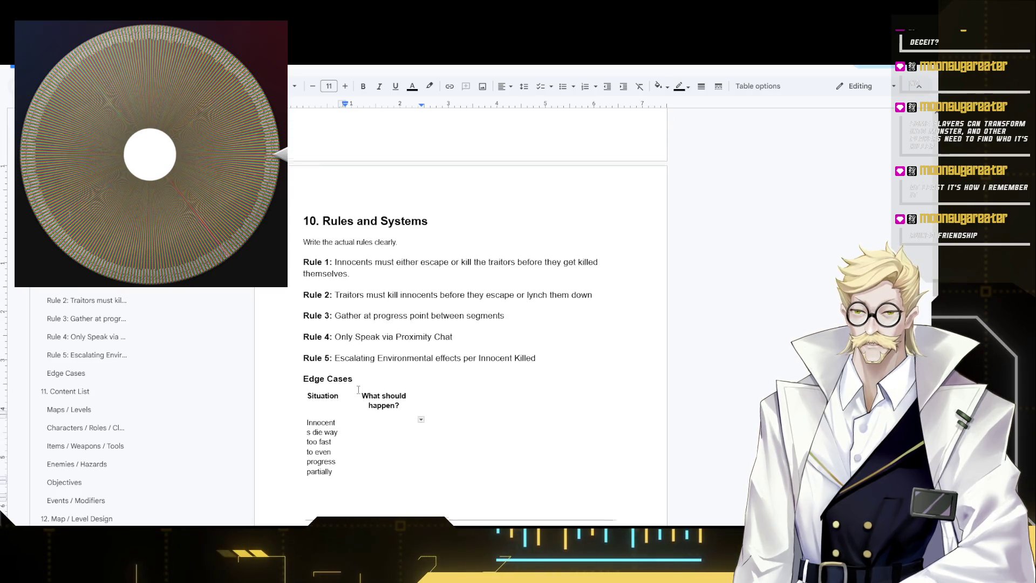
- Clear the drafted situation text so the Situation cell is empty again
{"action": "left_click", "coordinate": [341, 468]}
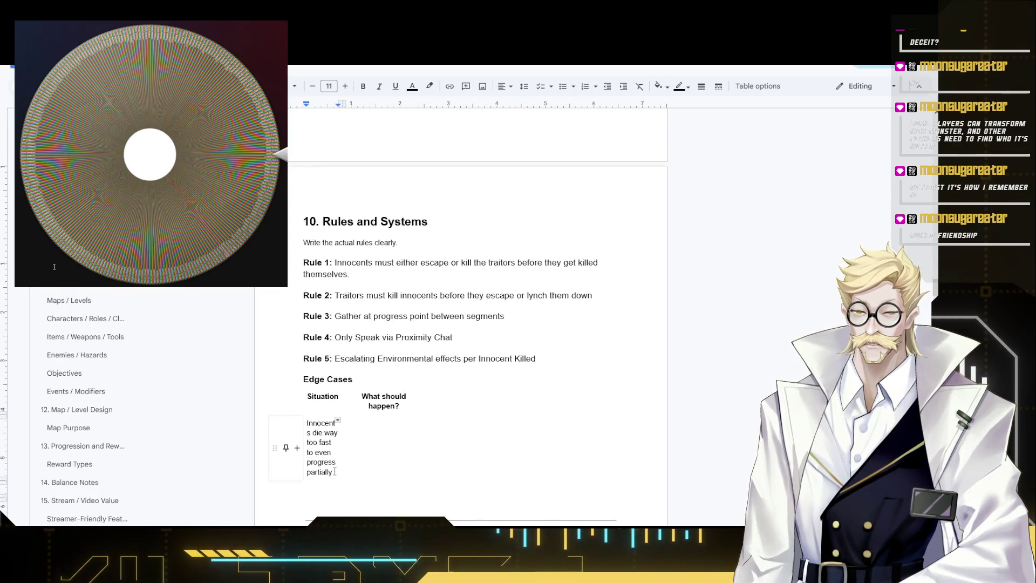
{"action": "triple_click", "coordinate": [335, 471]}
{"action": "key", "text": "BackSpace"}
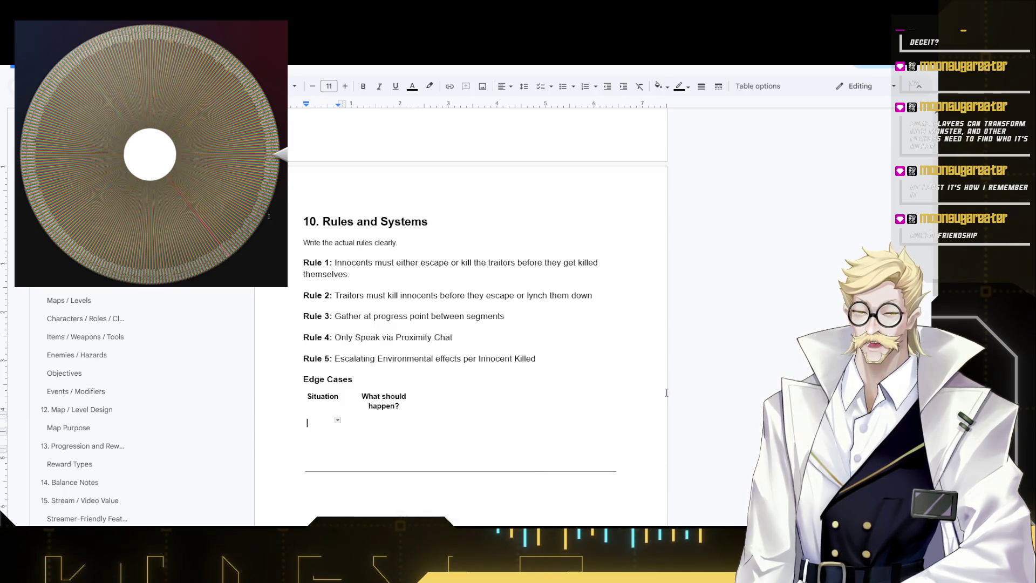
{"action": "scroll", "coordinate": [696, 385], "scroll_direction": "up", "scroll_amount": 10}
{"action": "scroll", "coordinate": [745, 375], "scroll_direction": "up", "scroll_amount": 10}
{"action": "scroll", "coordinate": [735, 363], "scroll_direction": "up", "scroll_amount": 10}
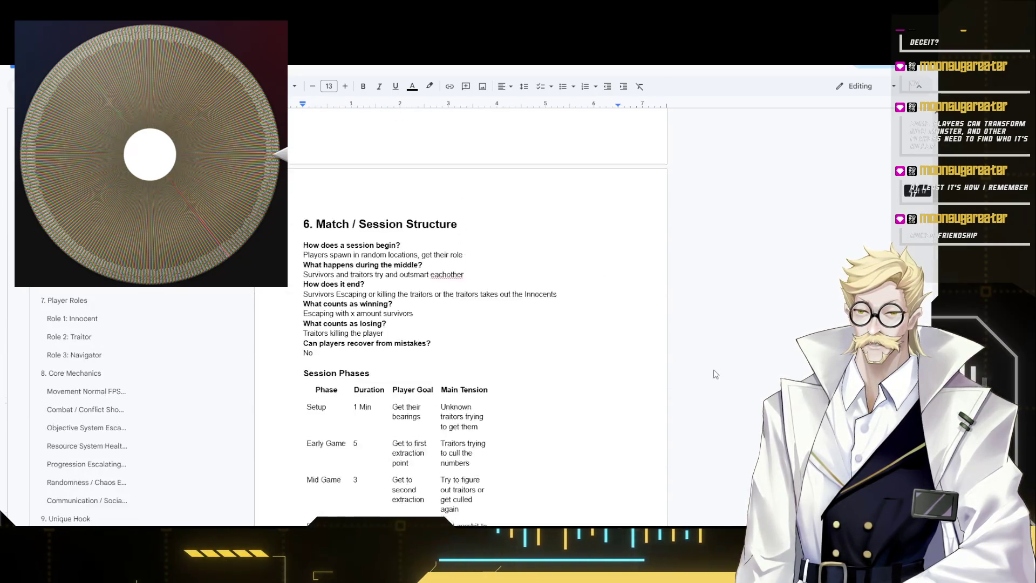
{"action": "scroll", "coordinate": [712, 373], "scroll_direction": "up", "scroll_amount": 3}
{"action": "scroll", "coordinate": [711, 373], "scroll_direction": "up", "scroll_amount": 5}
{"action": "scroll", "coordinate": [710, 372], "scroll_direction": "up", "scroll_amount": 3}
{"action": "scroll", "coordinate": [524, 346], "scroll_direction": "up", "scroll_amount": 2}
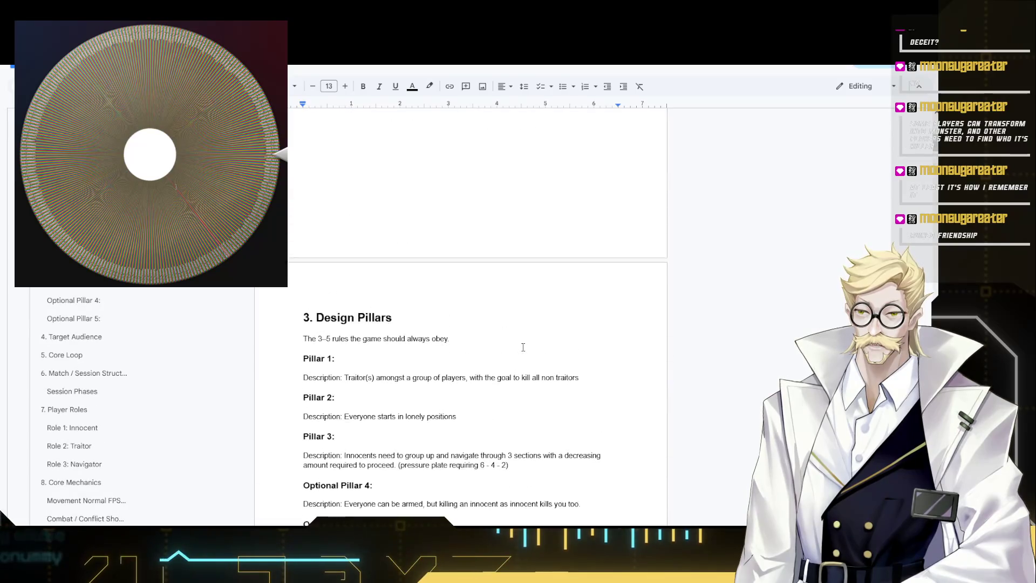
{"action": "scroll", "coordinate": [527, 340], "scroll_direction": "down", "scroll_amount": 2}
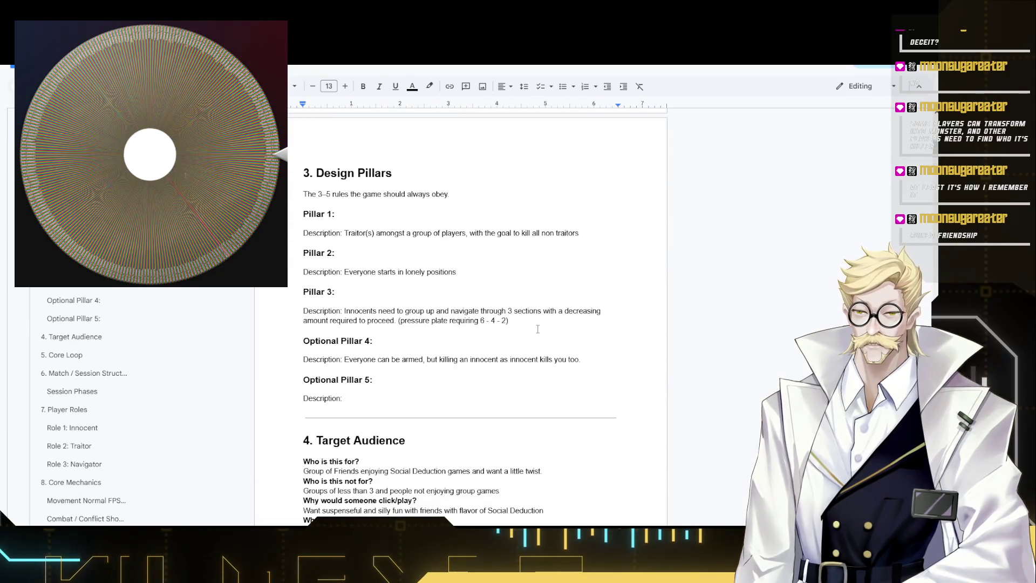
- Delete the decreasing-amount pressure-plate clause (6 - 4 - 2) from the Pillar 3 description
{"action": "left_click_drag", "start_coordinate": [539, 329], "coordinate": [408, 327]}
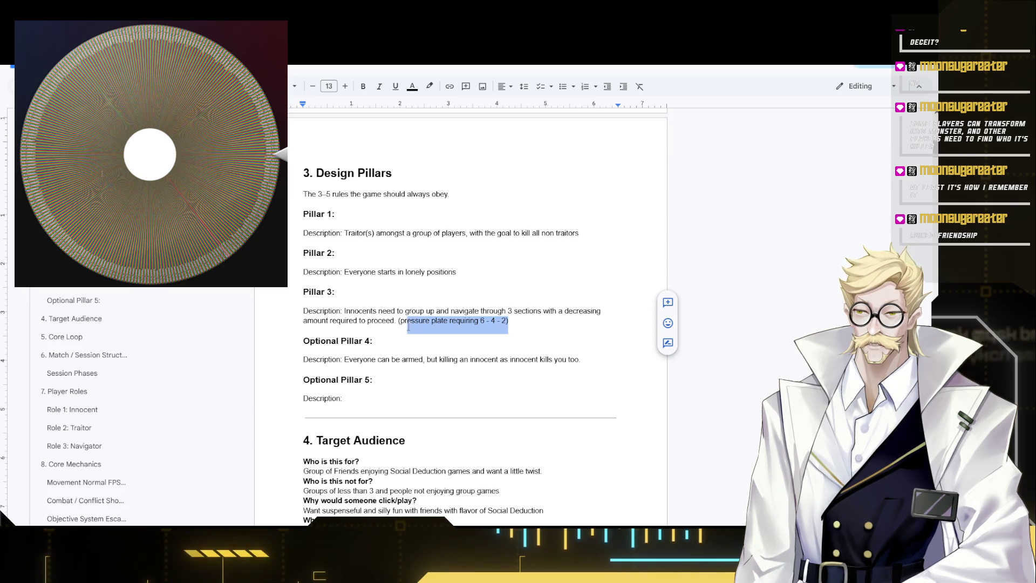
{"action": "mouse_move", "coordinate": [409, 326]}
{"action": "left_mouse_down"}
{"action": "mouse_move", "coordinate": [552, 316]}
{"action": "mouse_move", "coordinate": [509, 320]}
{"action": "left_mouse_up"}
{"action": "key", "text": "BackSpace"}
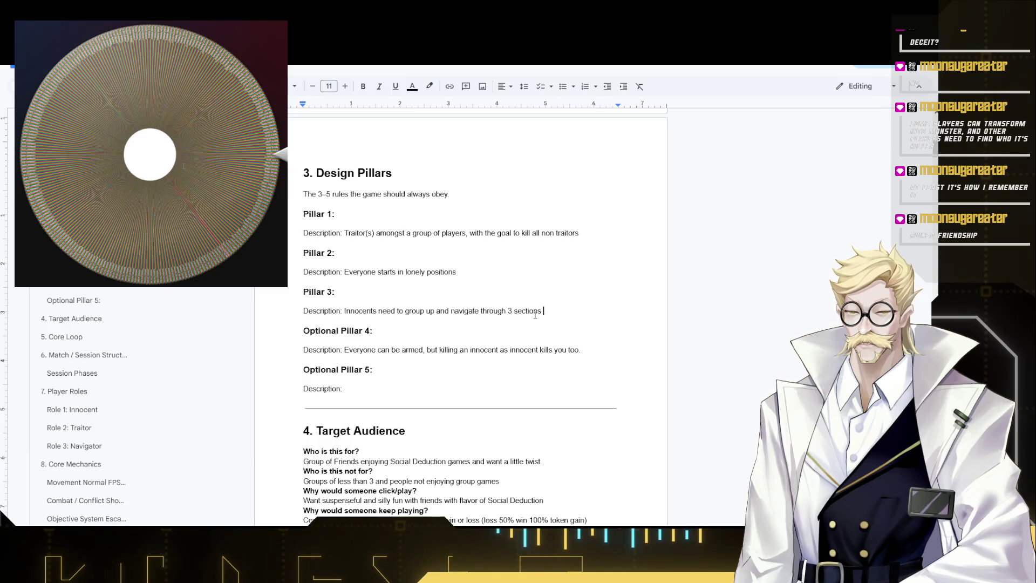
{"action": "type", "text": "iof a map"}
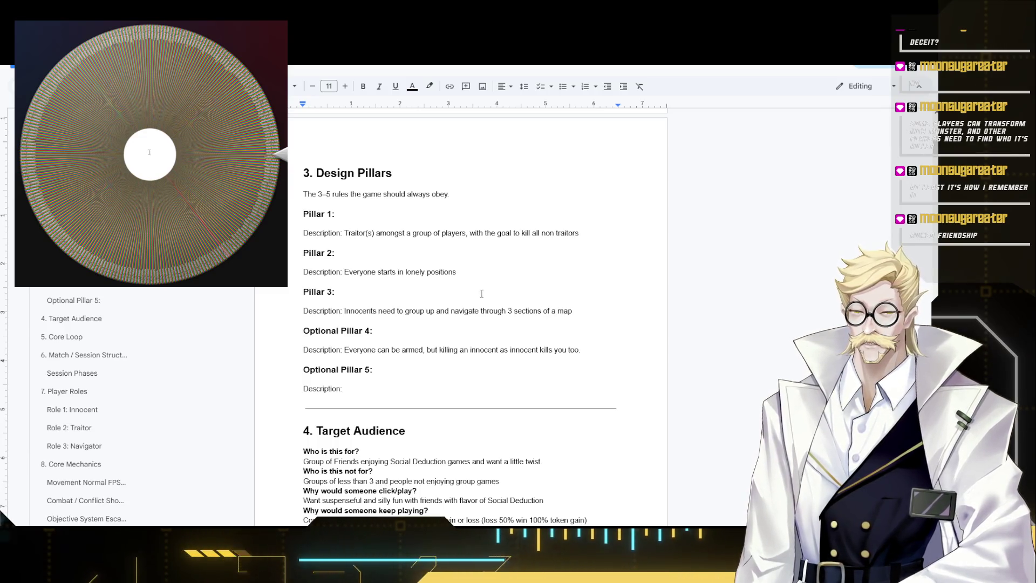
{"action": "scroll", "coordinate": [535, 316], "scroll_direction": "down", "scroll_amount": 5}
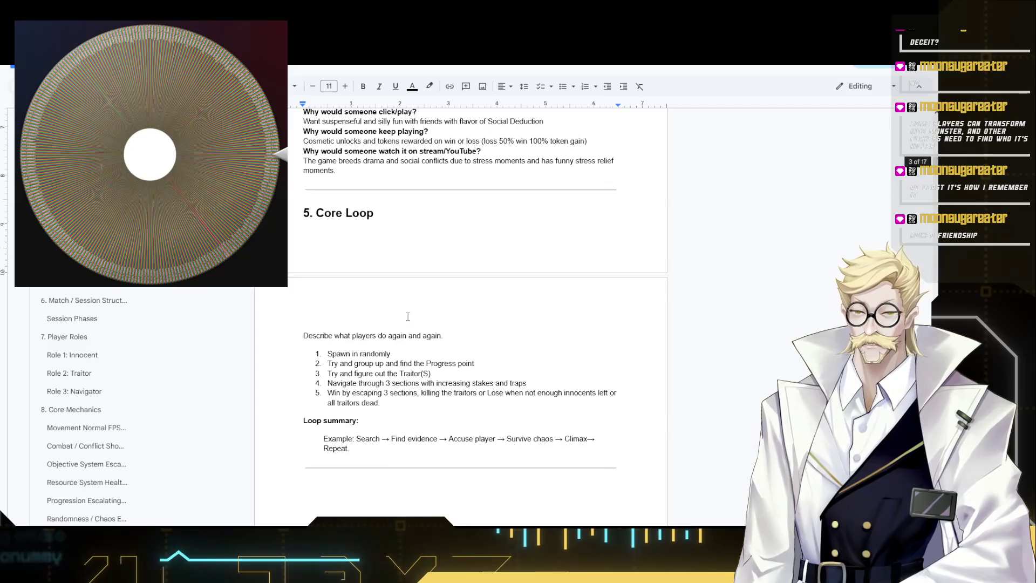
{"action": "scroll", "coordinate": [355, 351], "scroll_direction": "down", "scroll_amount": 5}
{"action": "scroll", "coordinate": [355, 351], "scroll_direction": "down", "scroll_amount": 5}
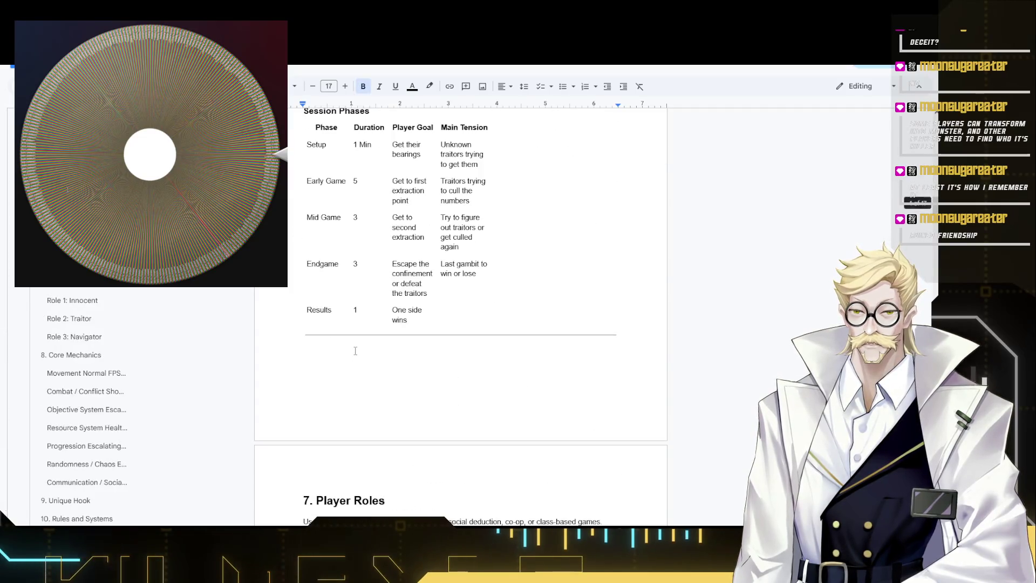
{"action": "scroll", "coordinate": [355, 351], "scroll_direction": "down", "scroll_amount": 5}
{"action": "scroll", "coordinate": [355, 351], "scroll_direction": "up", "scroll_amount": 2}
{"action": "scroll", "coordinate": [355, 351], "scroll_direction": "down", "scroll_amount": 8}
{"action": "scroll", "coordinate": [355, 351], "scroll_direction": "down", "scroll_amount": 8}
{"action": "scroll", "coordinate": [355, 351], "scroll_direction": "down", "scroll_amount": 8}
{"action": "scroll", "coordinate": [356, 350], "scroll_direction": "down", "scroll_amount": 1}
{"action": "scroll", "coordinate": [355, 351], "scroll_direction": "down", "scroll_amount": 2}
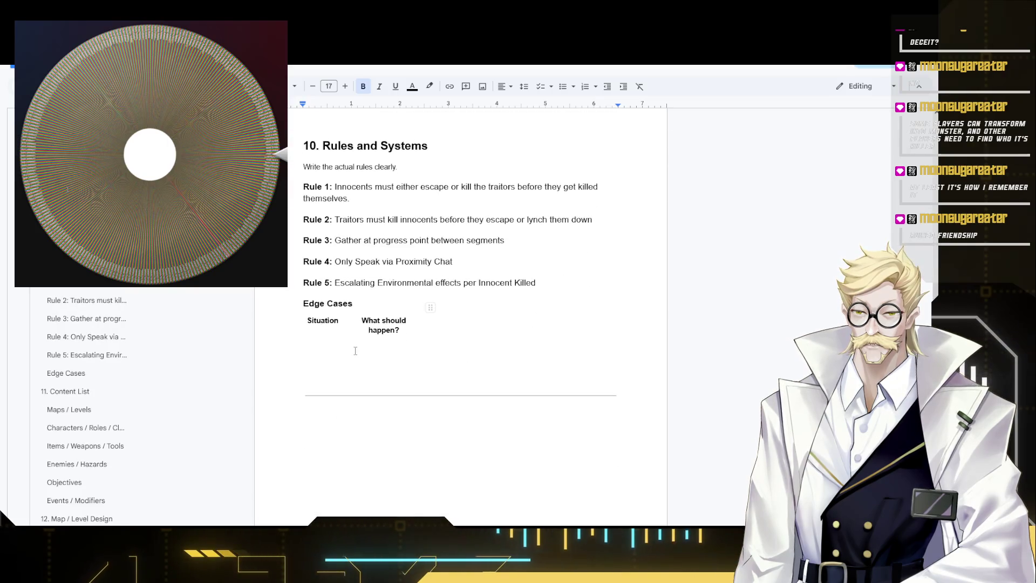
- Visit the Edge Cases table cells, then scroll down to the Content List section
{"action": "left_click", "coordinate": [337, 351]}
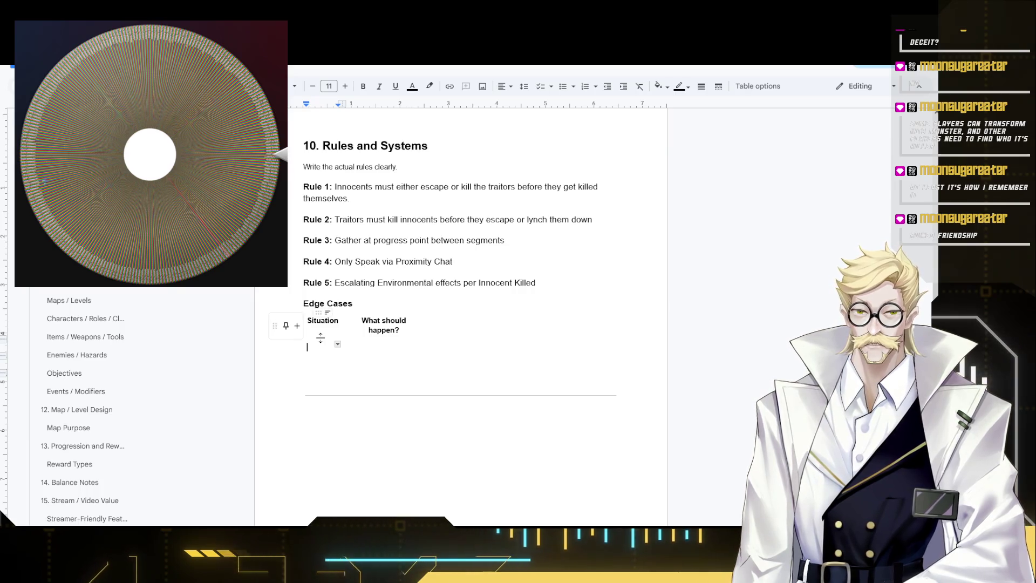
{"action": "left_click", "coordinate": [406, 388]}
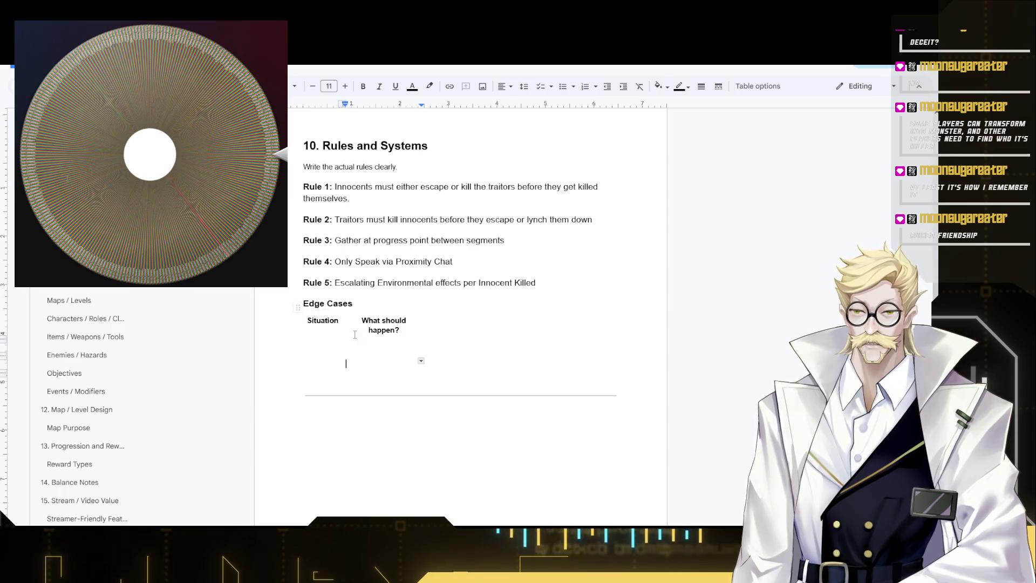
{"action": "scroll", "coordinate": [426, 371], "scroll_direction": "down", "scroll_amount": 2}
{"action": "scroll", "coordinate": [419, 370], "scroll_direction": "down", "scroll_amount": 3}
{"action": "scroll", "coordinate": [351, 272], "scroll_direction": "down", "scroll_amount": 1}
{"action": "scroll", "coordinate": [351, 272], "scroll_direction": "down", "scroll_amount": 1}
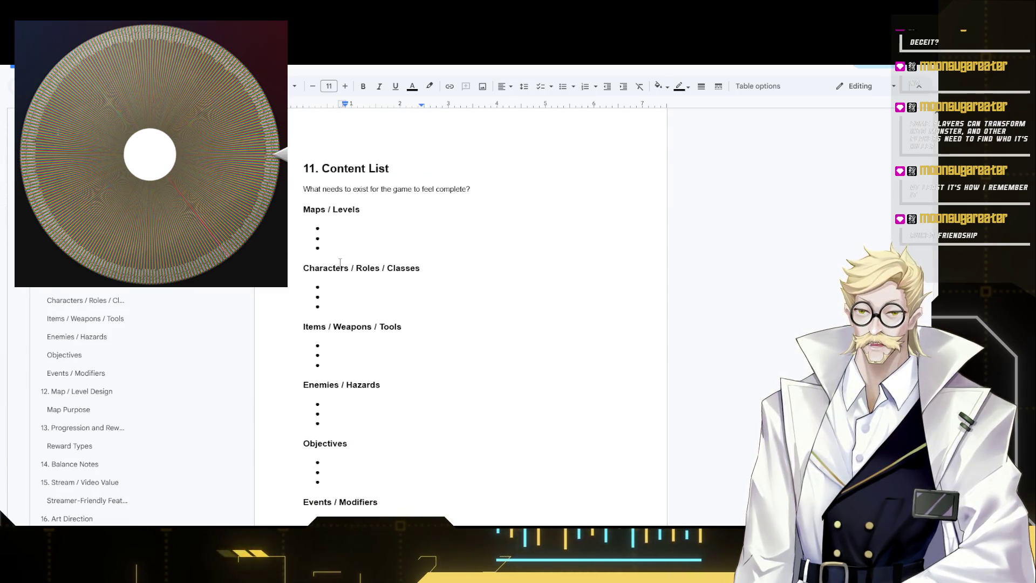
- Enter '1 Stage with 3 sections' under Maps / Levels and Innocent, Traitor, Navigator under Characters
{"action": "left_click", "coordinate": [367, 219]}
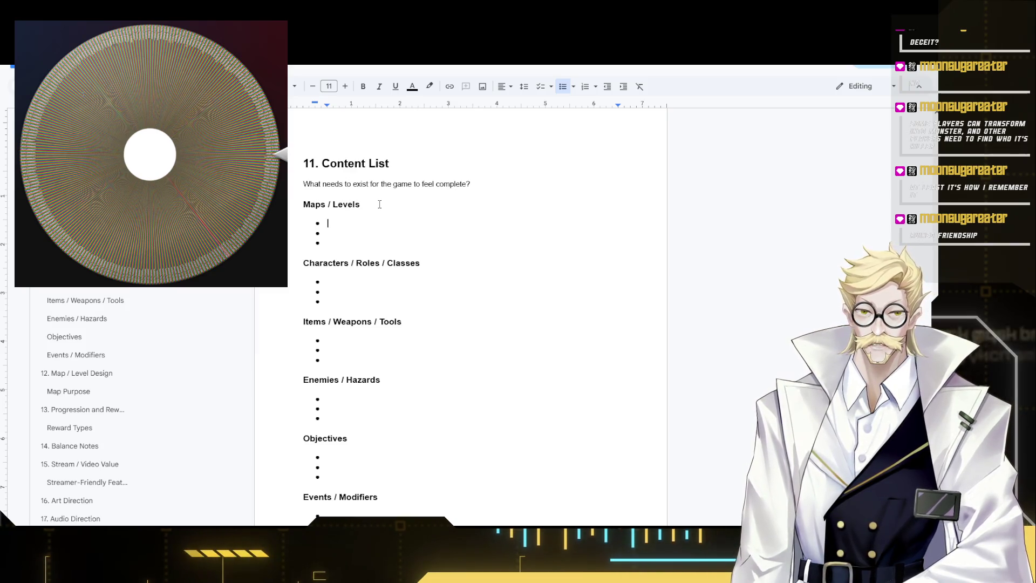
{"action": "type", "text": "1"}
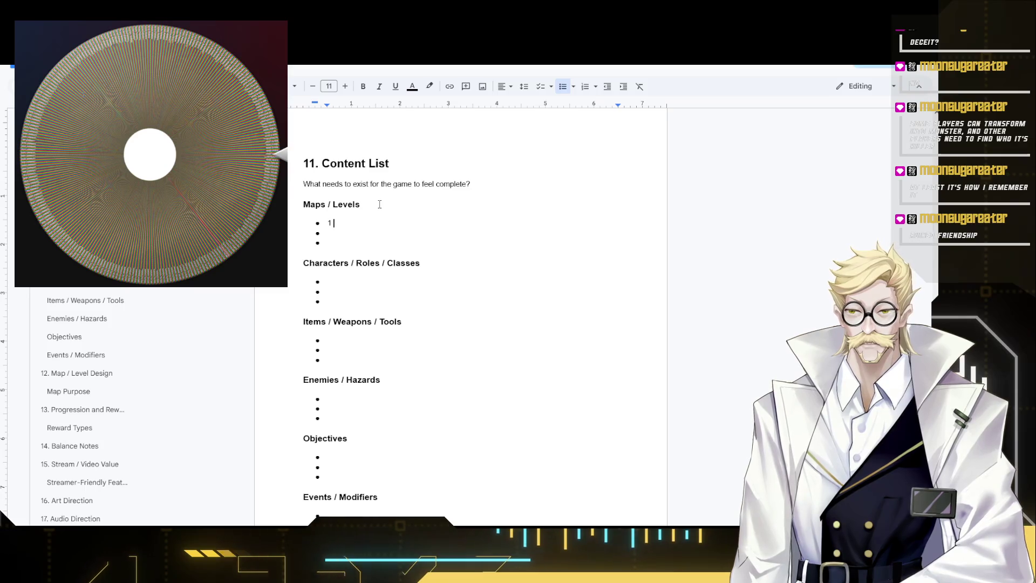
{"action": "type", "text": " Stage with"}
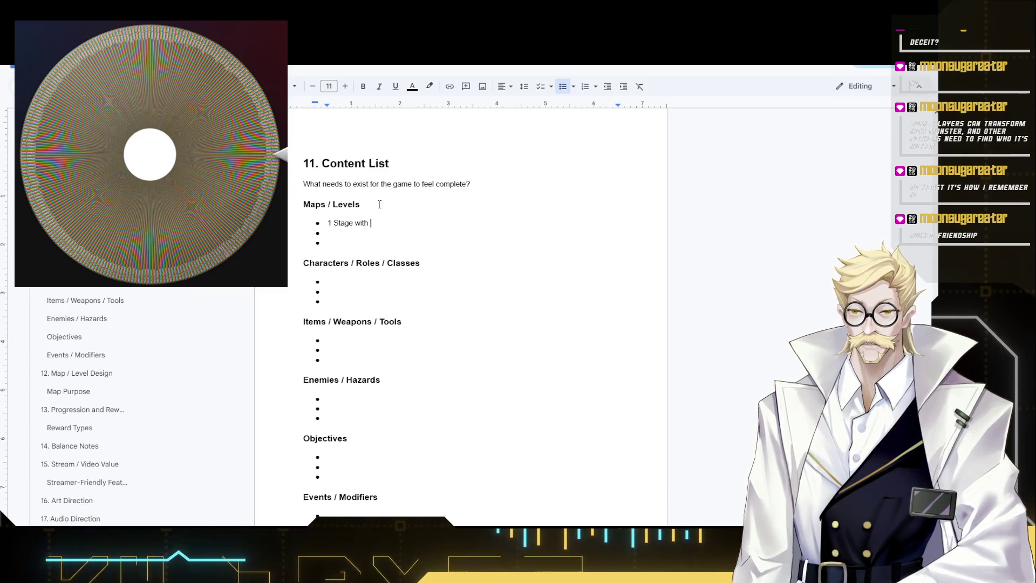
{"action": "type", "text": " 3 sections"}
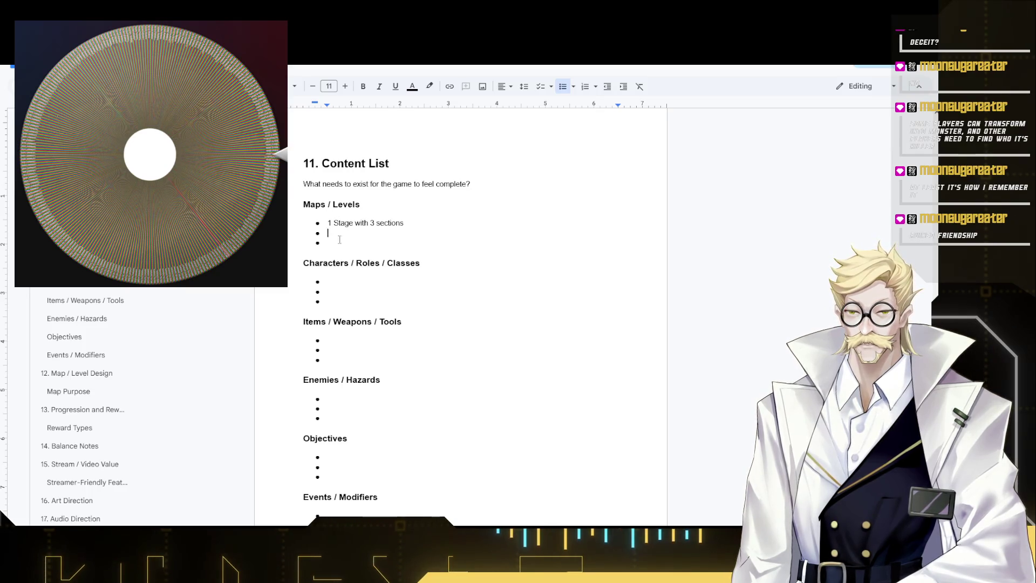
{"action": "left_click", "coordinate": [355, 280]}
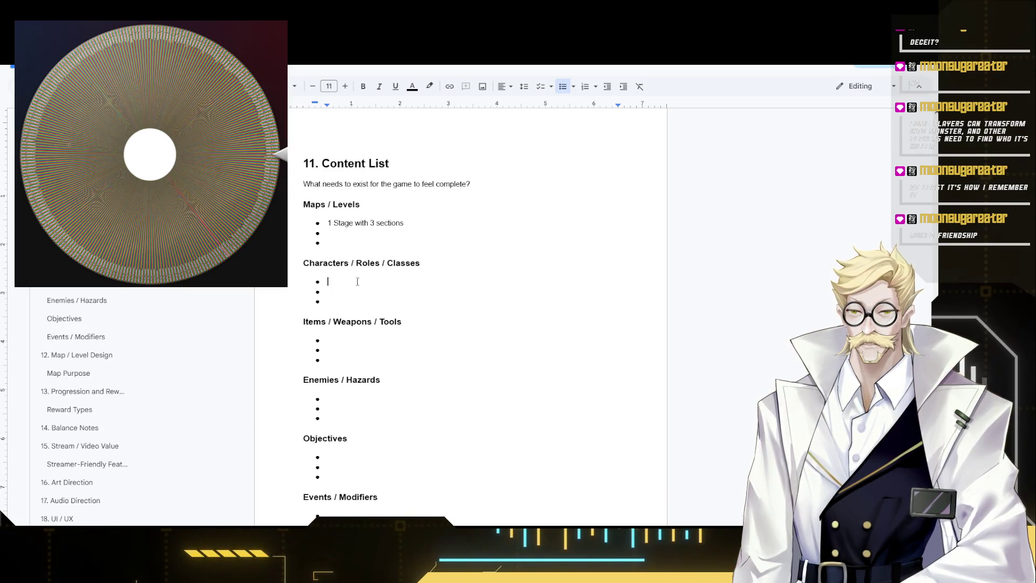
{"action": "type", "text": "Innocent"}
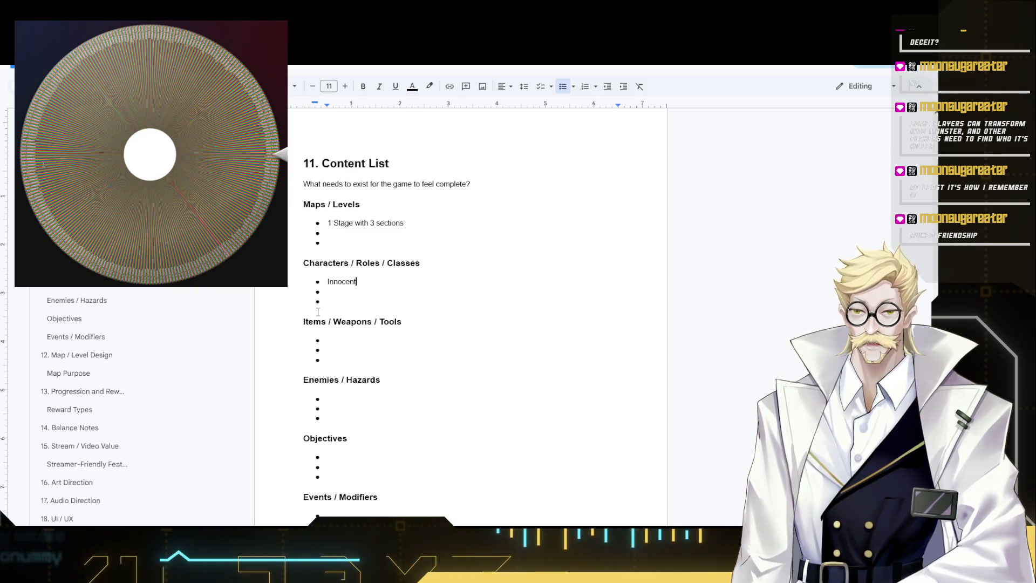
{"action": "key", "text": "Return"}
{"action": "type", "text": "Traitor "}
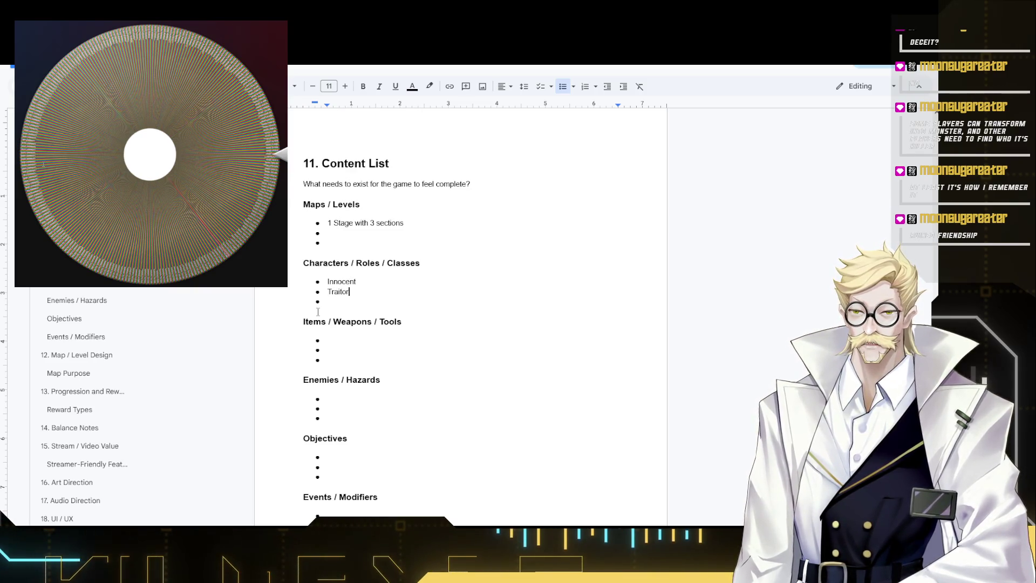
{"action": "type", "text": "Nab"}
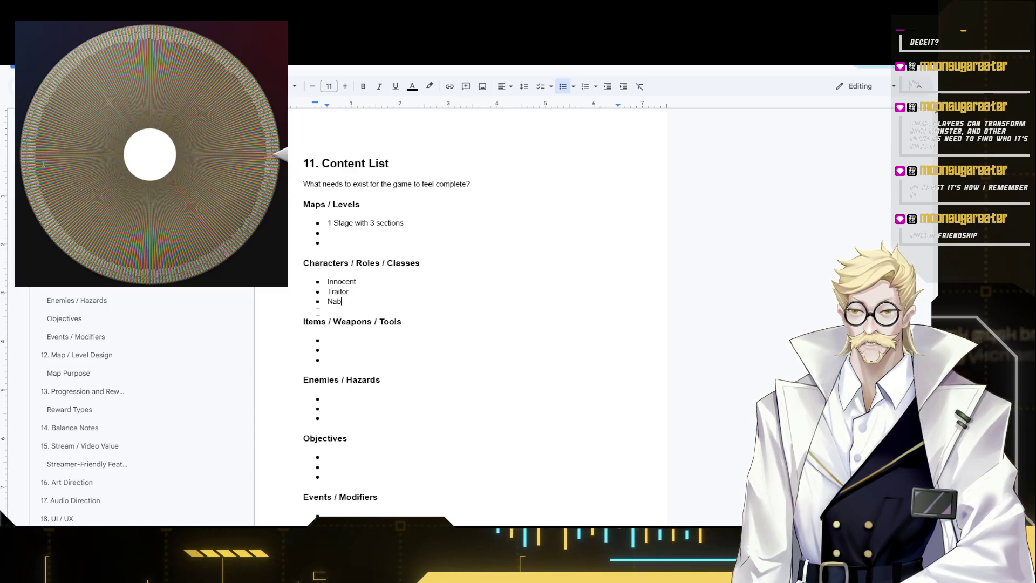
{"action": "left_click", "coordinate": [361, 235]}
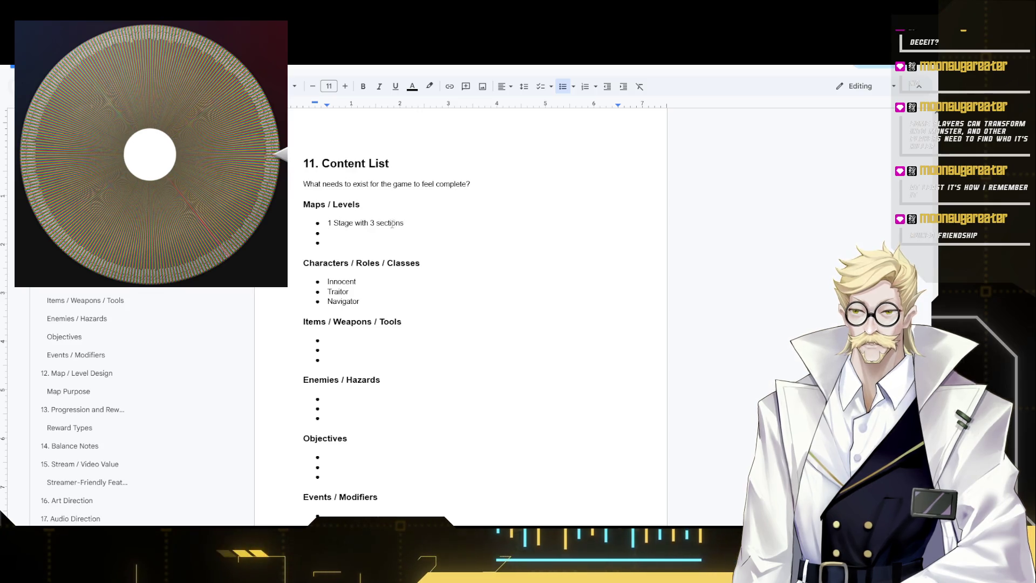
{"action": "left_click", "coordinate": [403, 224]}
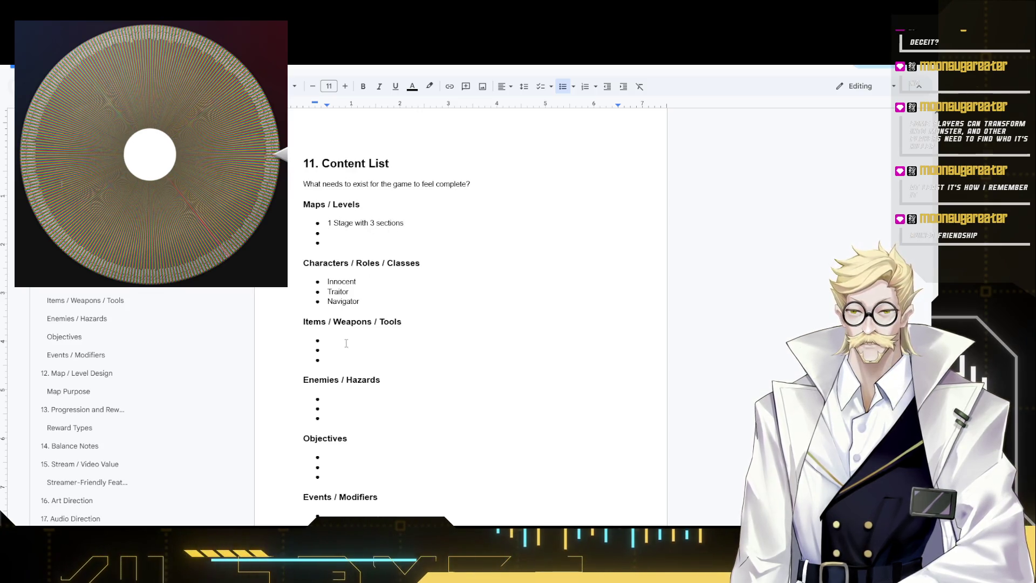
- Enter Gun, Compass and Defib in the Items / Weapons / Tools bullets, then look up the full word
{"action": "left_click", "coordinate": [373, 342]}
{"action": "type", "text": "Guns"}
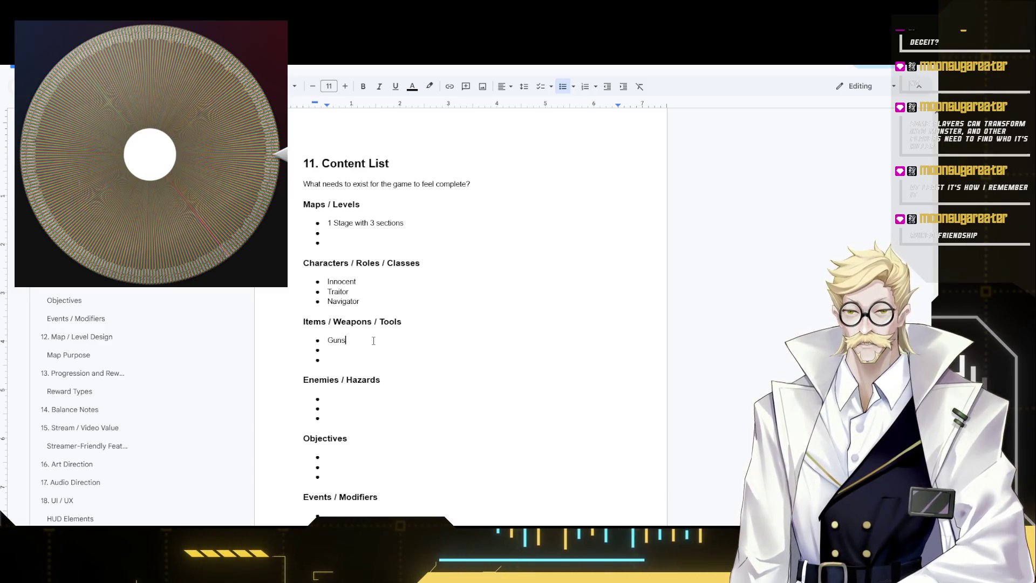
{"action": "key", "text": "BackSpace"}
{"action": "key", "text": "BackSpace"}
{"action": "key", "text": "BackSpace"}
{"action": "type", "text": "Gun"}
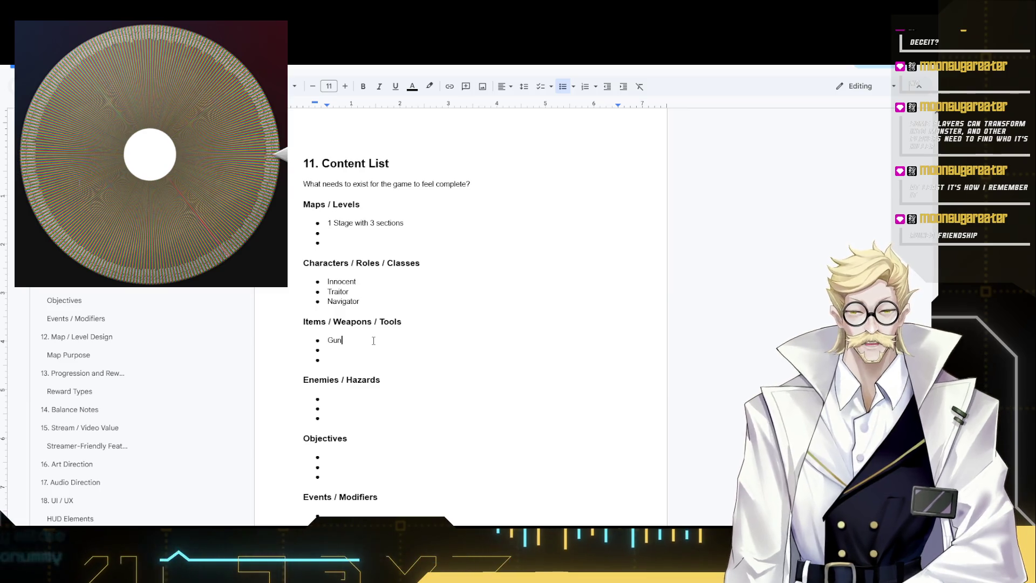
{"action": "key", "text": "Down"}
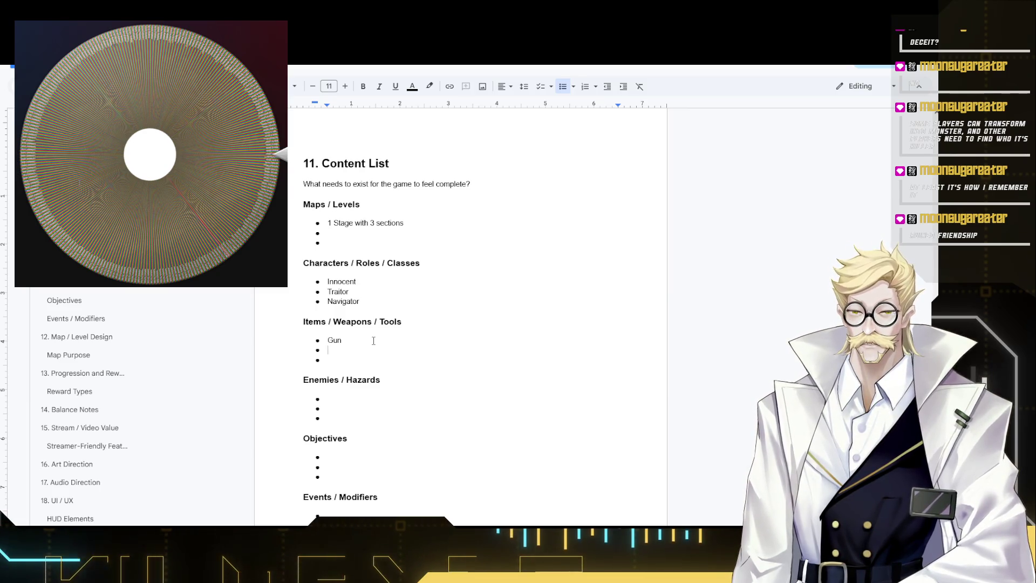
{"action": "type", "text": "Compass"}
{"action": "key", "text": "Down"}
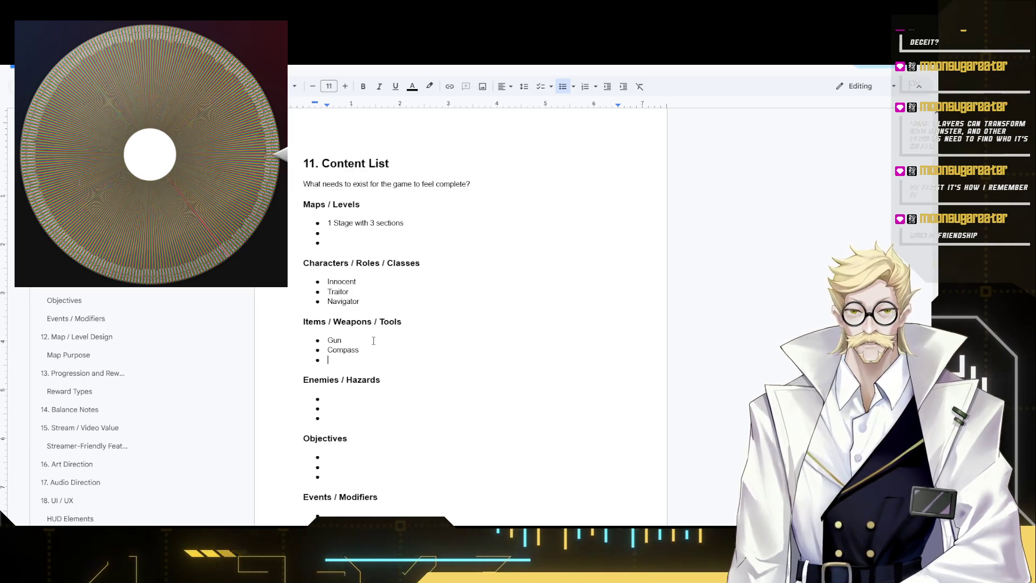
{"action": "type", "text": "Def"}
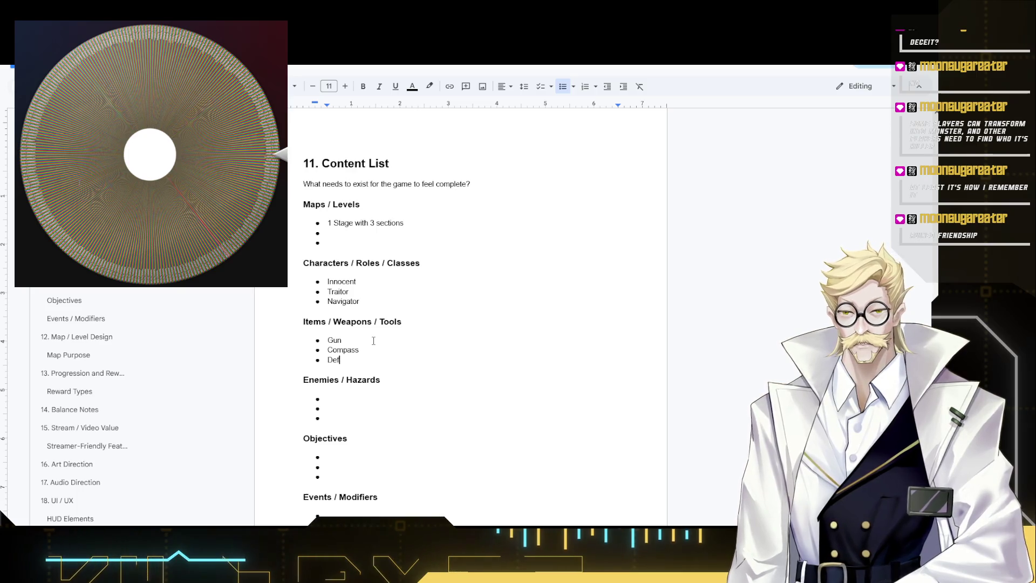
{"action": "type", "text": "ib"}
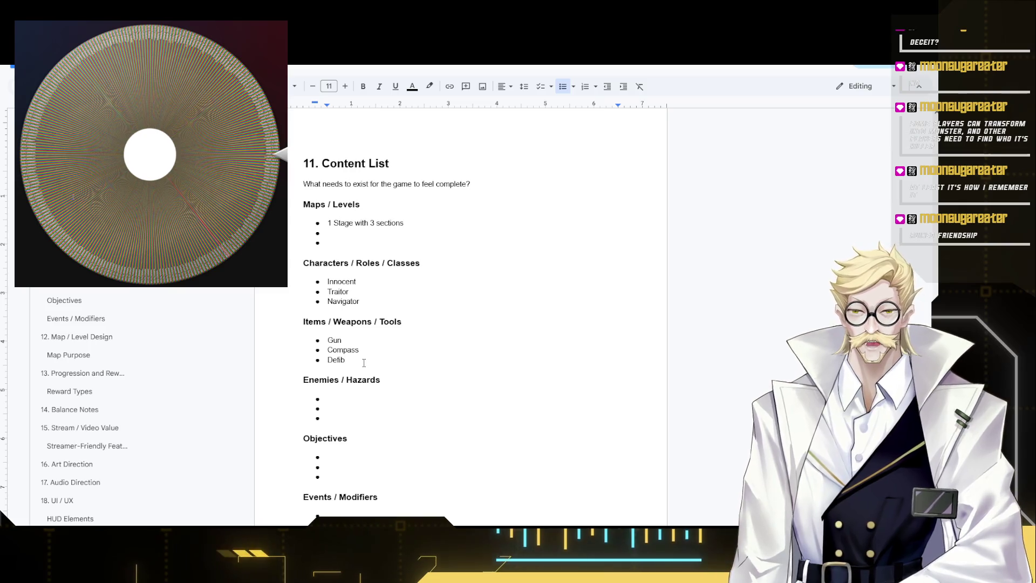
{"action": "double_click", "coordinate": [336, 362]}
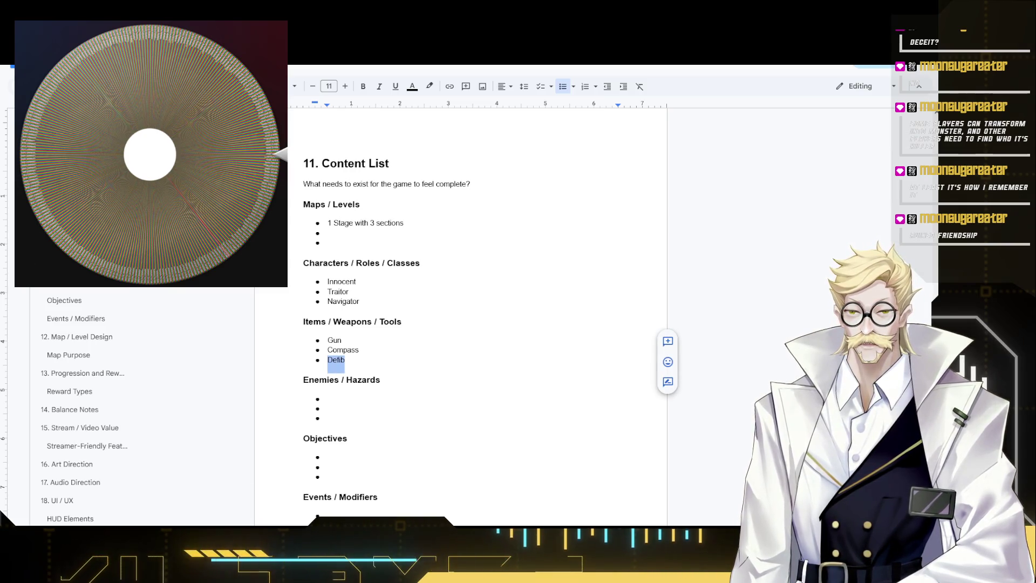
{"action": "key", "text": "alt+Tab"}
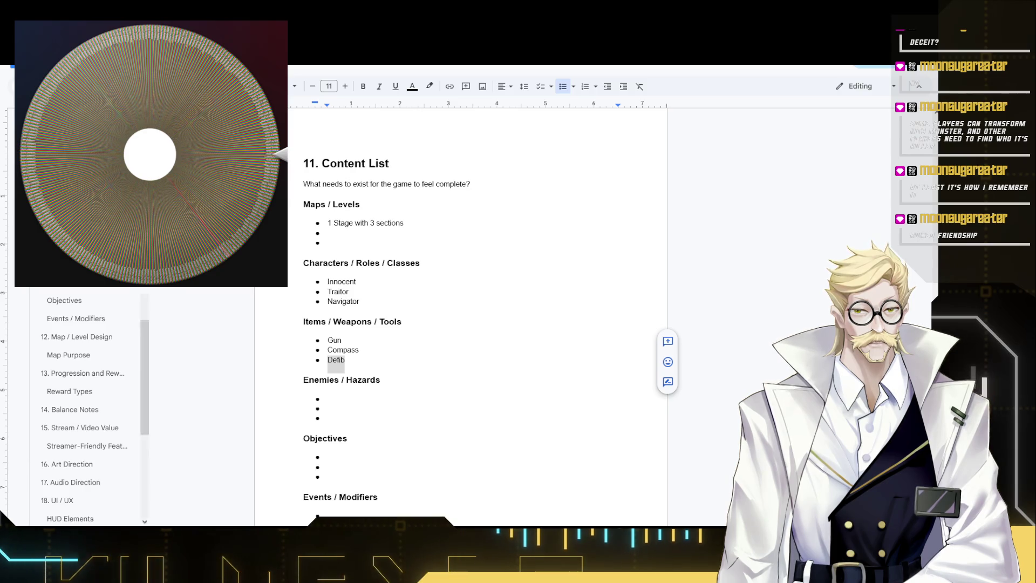
{"action": "type", "text": "defibrillator"}
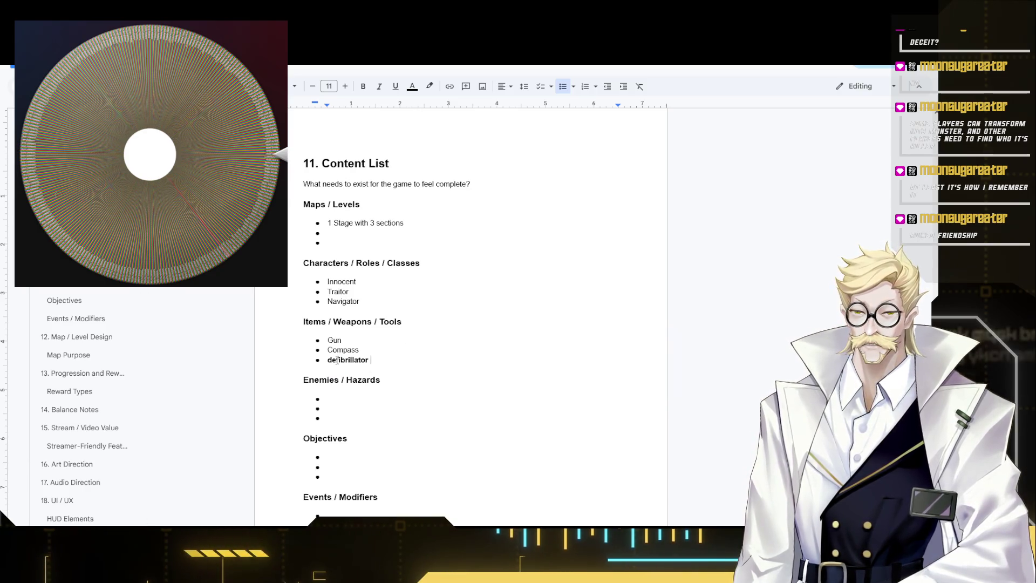
- Replace Defib with a plain, capitalised Defibrillator and move on to the Enemies / Hazards list
{"action": "double_click", "coordinate": [350, 361]}
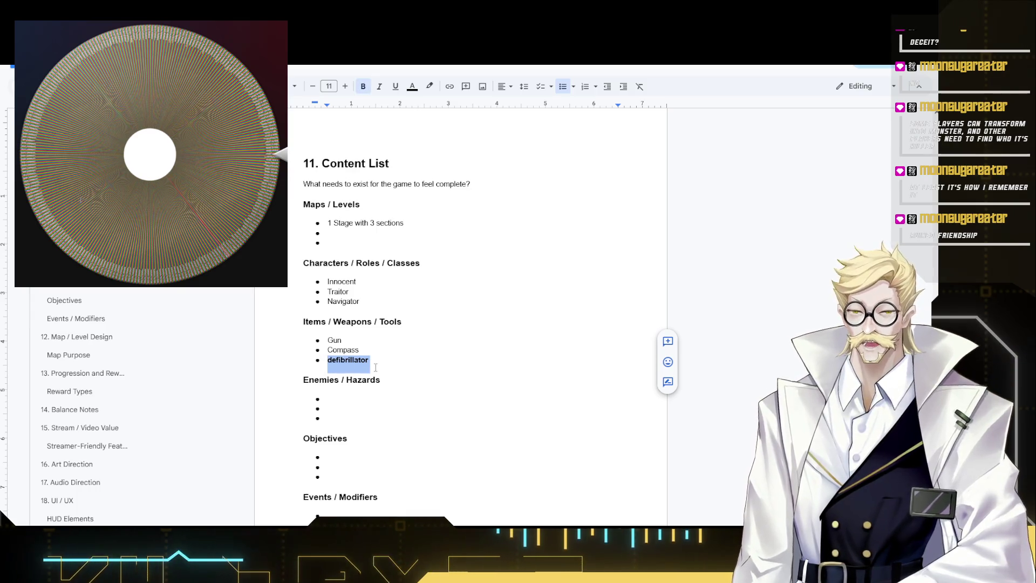
{"action": "key", "text": "ctrl+b"}
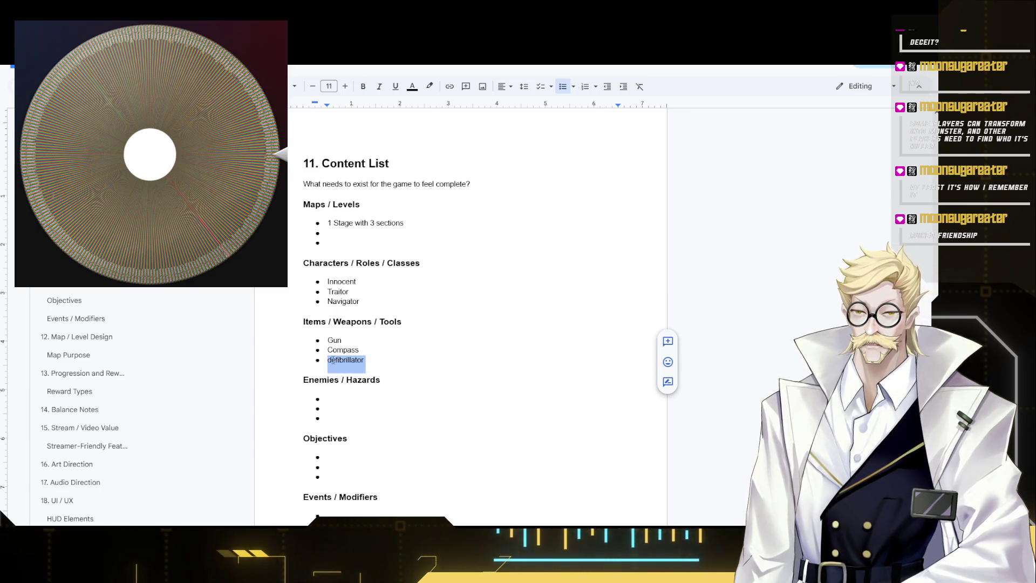
{"action": "left_click", "coordinate": [330, 360]}
{"action": "key", "text": "BackSpace"}
{"action": "type", "text": "D"}
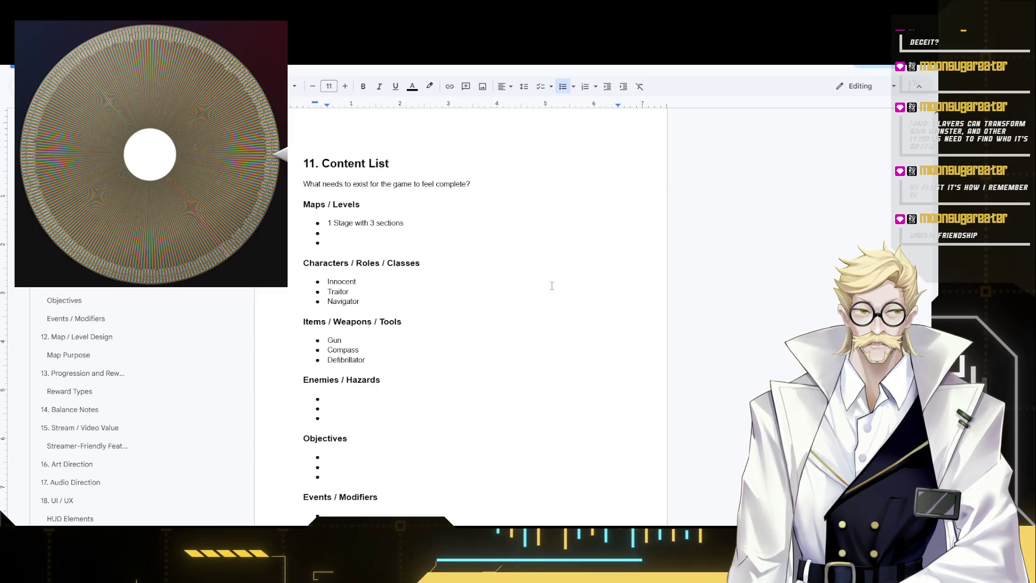
{"action": "left_click", "coordinate": [328, 399]}
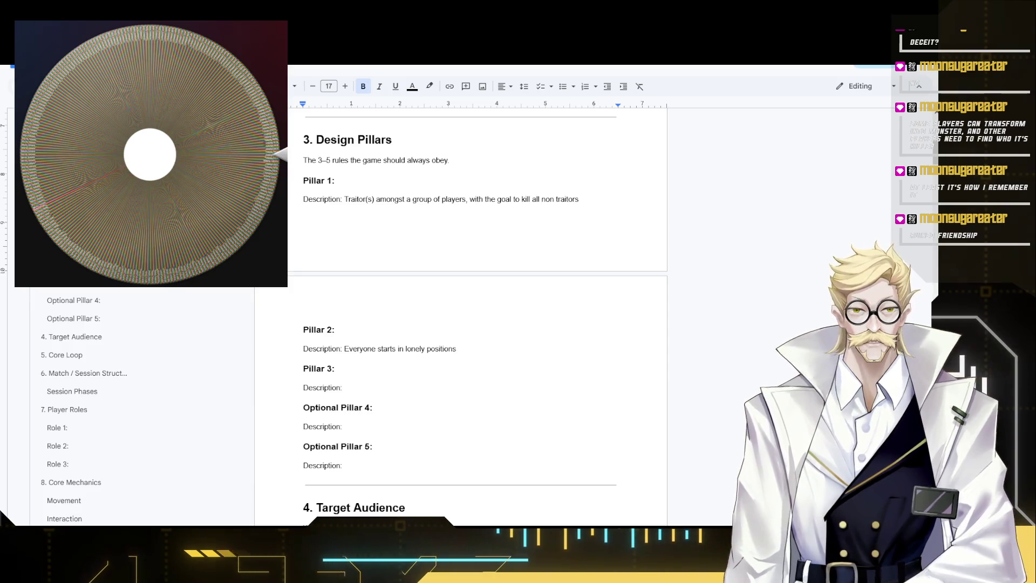
{"action": "scroll", "coordinate": [478, 325], "scroll_direction": "down", "scroll_amount": 20}
- Enter Traitors as the first hazard and restart the physics-based traps entry
{"action": "left_click", "coordinate": [327, 399]}
{"action": "scroll", "coordinate": [375, 364], "scroll_direction": "down", "scroll_amount": 1}
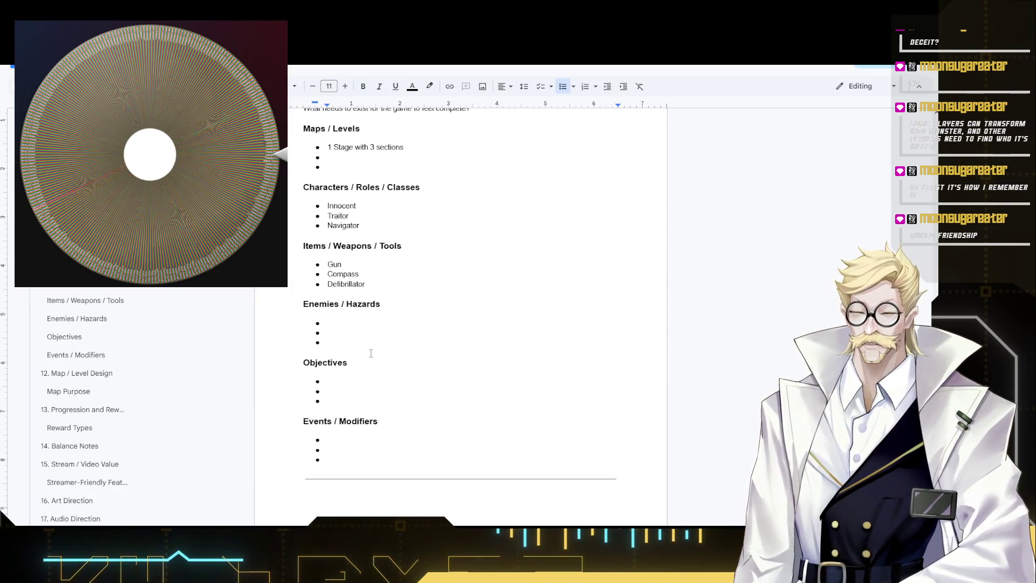
{"action": "scroll", "coordinate": [363, 308], "scroll_direction": "down", "scroll_amount": 1}
{"action": "scroll", "coordinate": [381, 278], "scroll_direction": "up", "scroll_amount": 1}
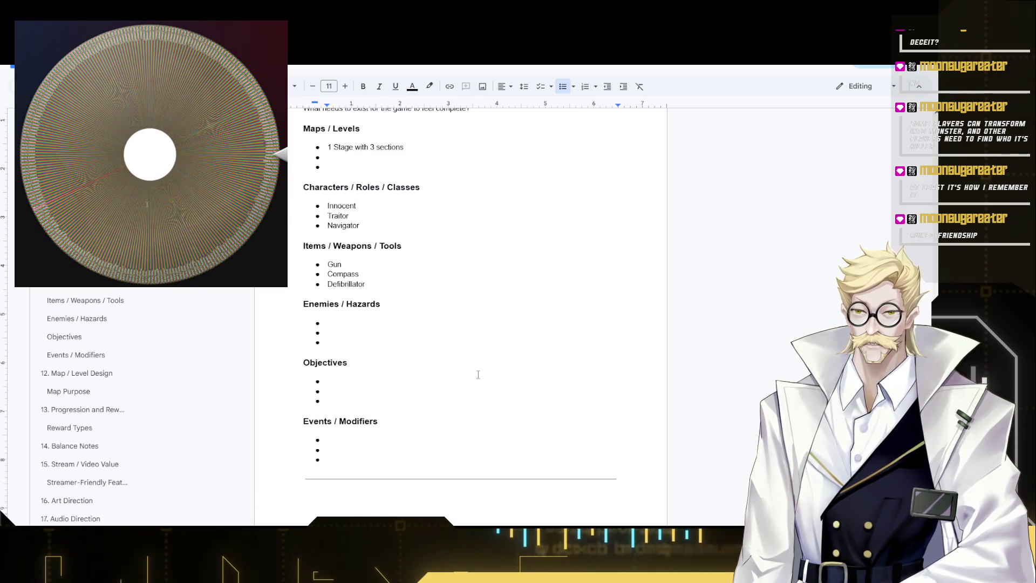
{"action": "type", "text": "Traitor"}
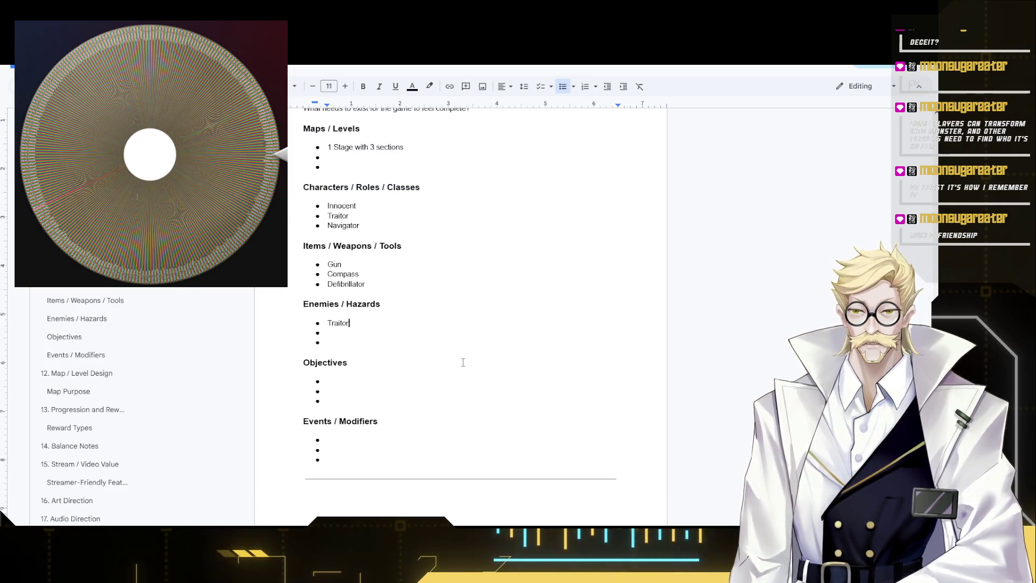
{"action": "type", "text": "s"}
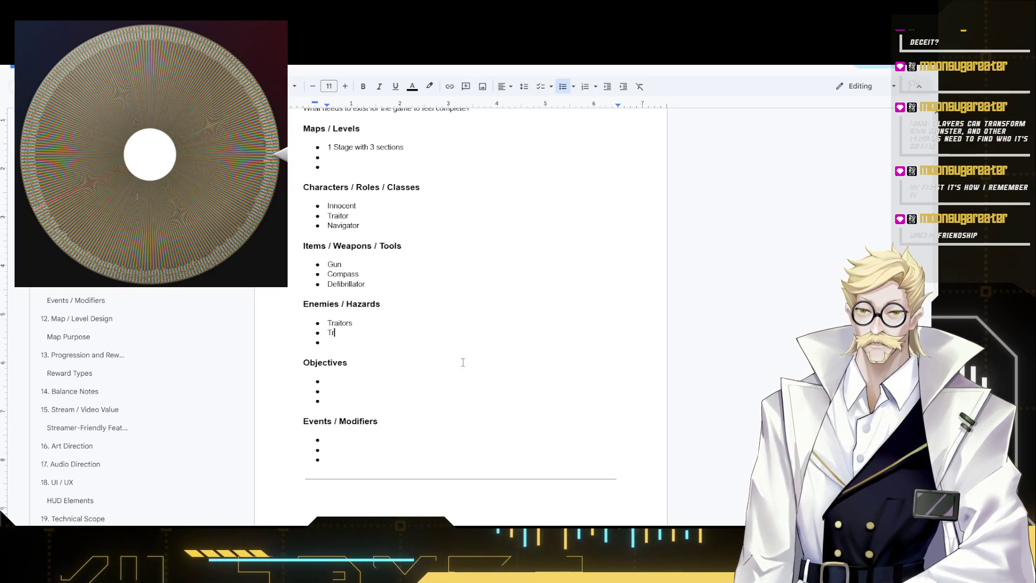
{"action": "key", "text": "BackSpace"}
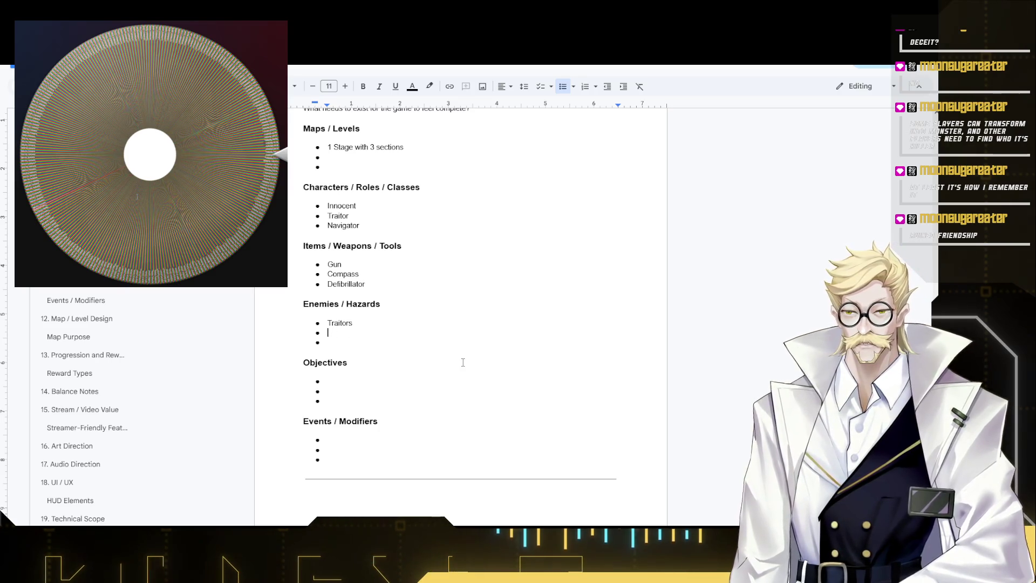
{"action": "type", "text": "Spi Trap"}
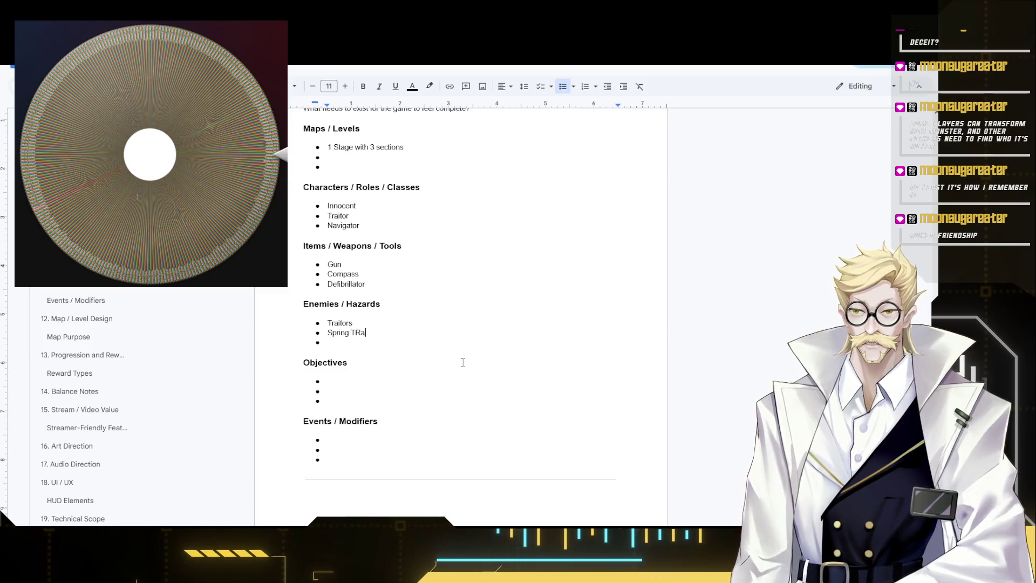
{"action": "key", "text": "BackSpace"}
{"action": "key", "text": "BackSpace"}
{"action": "key", "text": "BackSpace"}
{"action": "key", "text": "BackSpace"}
{"action": "key", "text": "BackSpace"}
{"action": "key", "text": "BackSpace"}
{"action": "key", "text": "BackSpace"}
{"action": "key", "text": "BackSpace"}
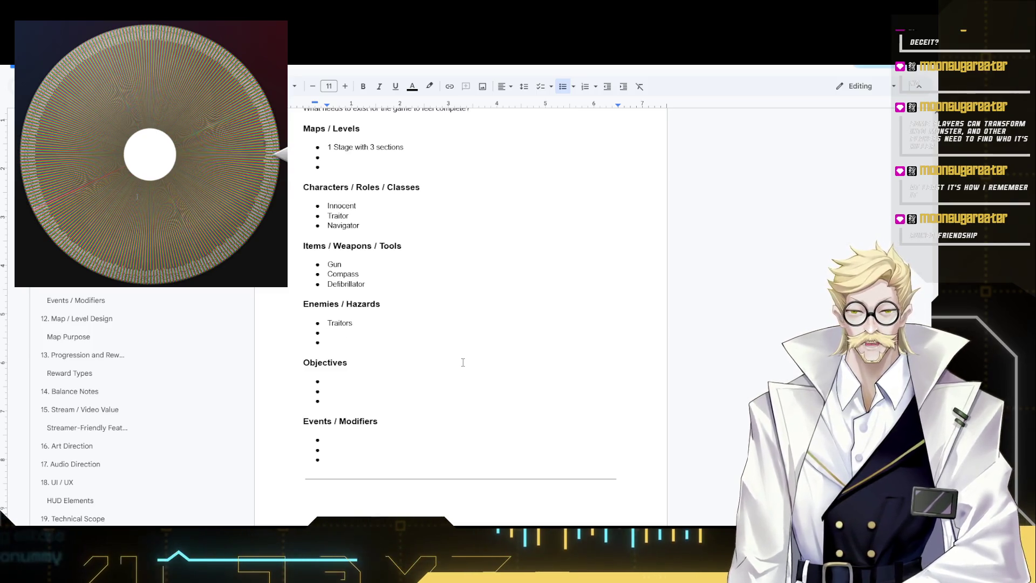
{"action": "type", "text": "Physics"}
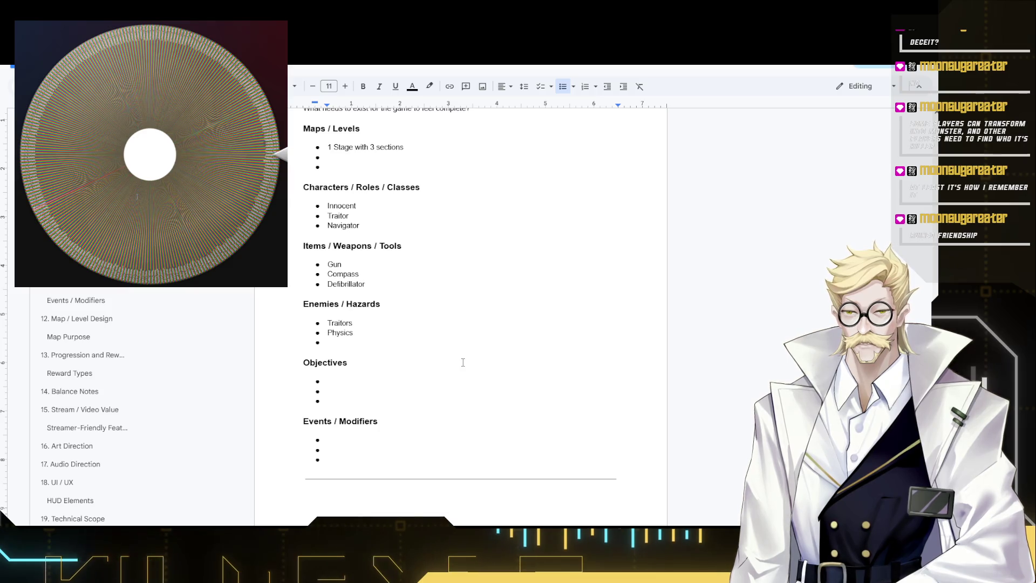
{"action": "type", "text": " based traps ("}
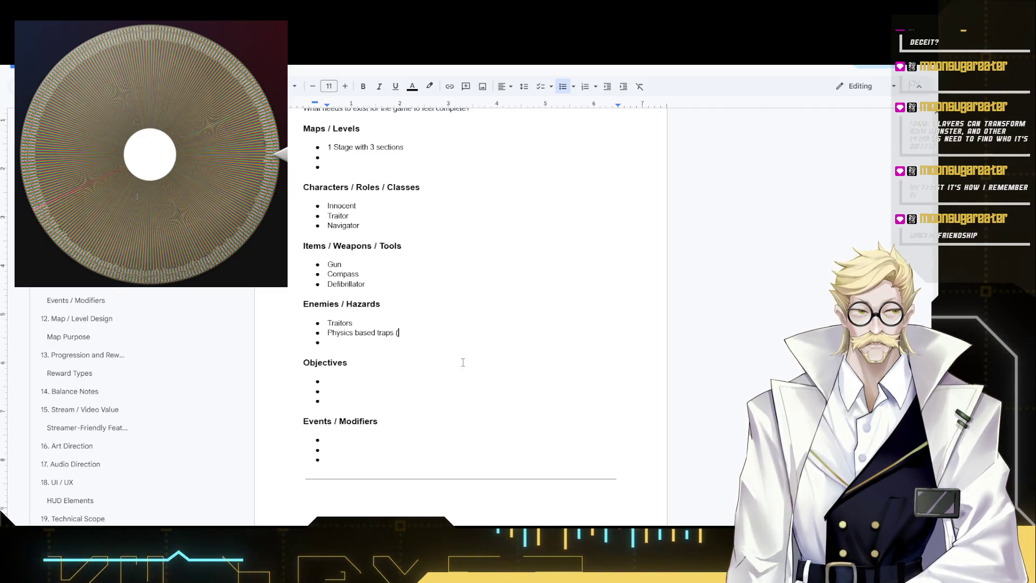
{"action": "type", "text": "Spring traps, p"}
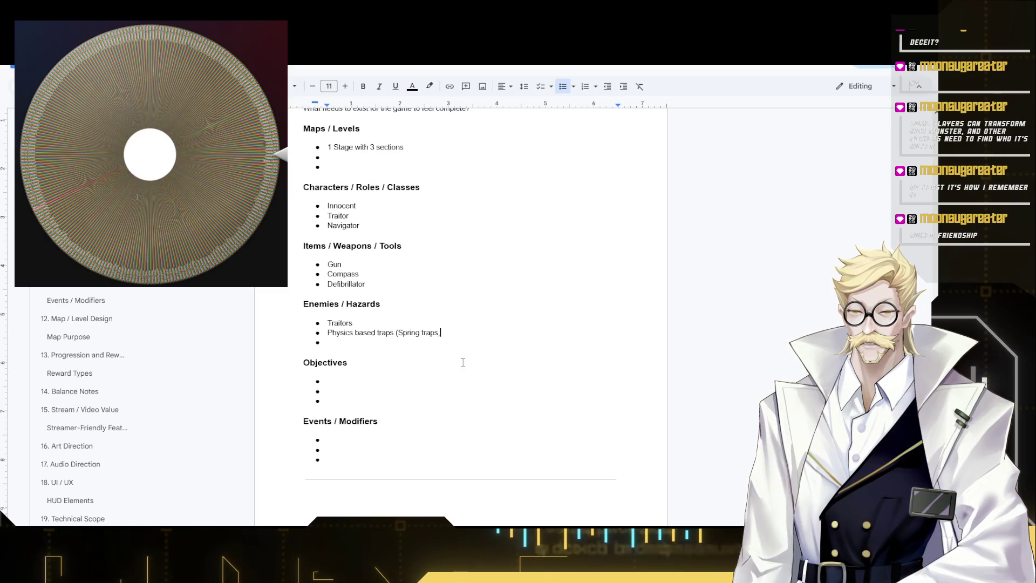
{"action": "type", "text": "ist"}
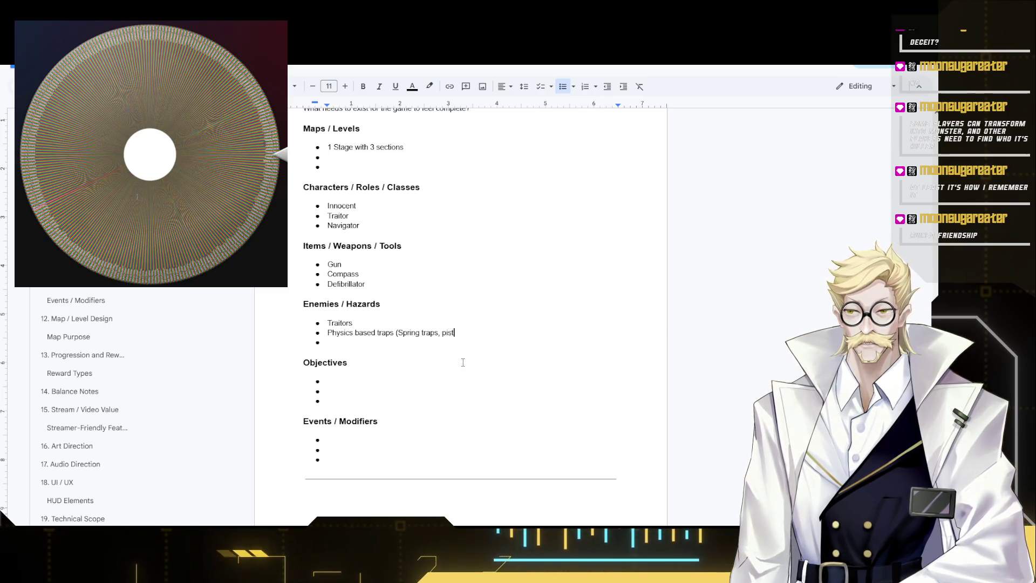
{"action": "type", "text": "ons"}
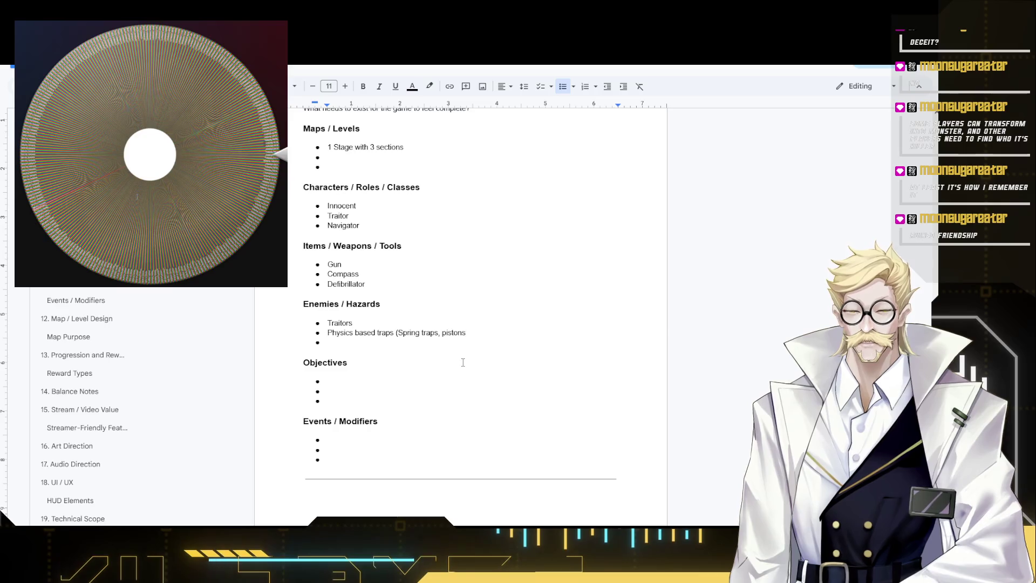
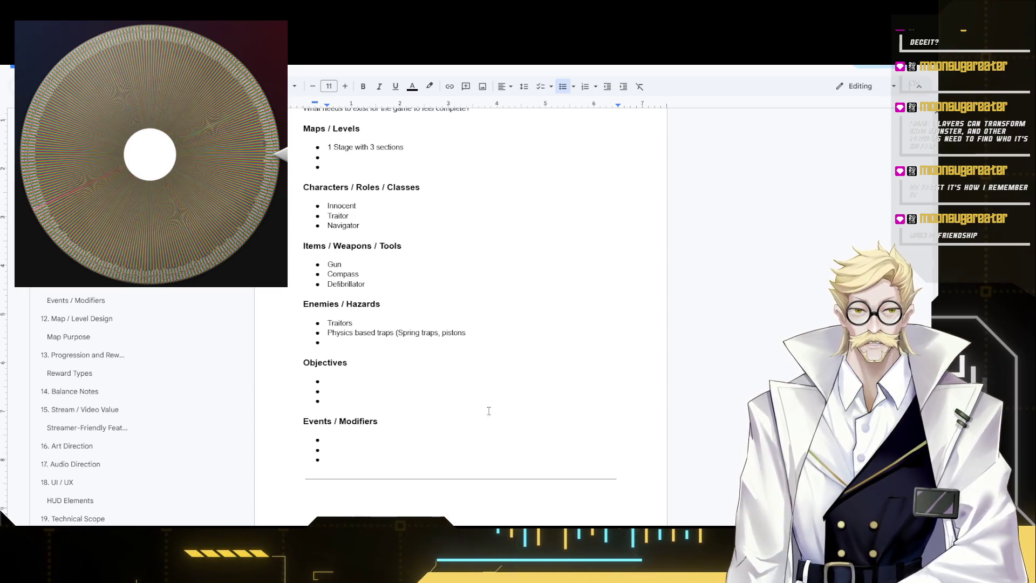
- Replace 'pistons' with Closing in walls, Log swing trap, Flipper board traps, spike pit, cannonball, rogue car
{"action": "double_click", "coordinate": [486, 334]}
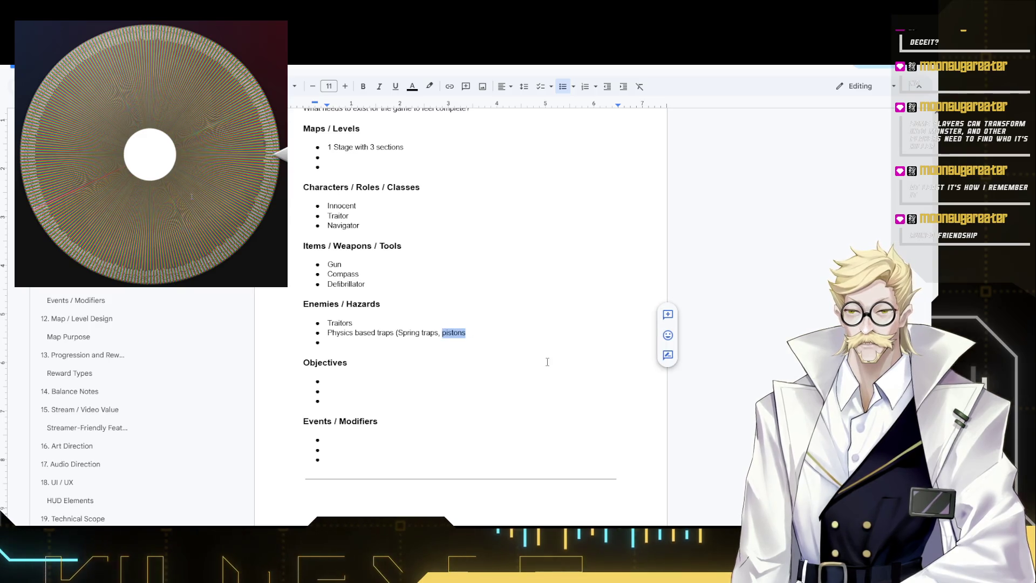
{"action": "type", "text": "Closing in walls,"}
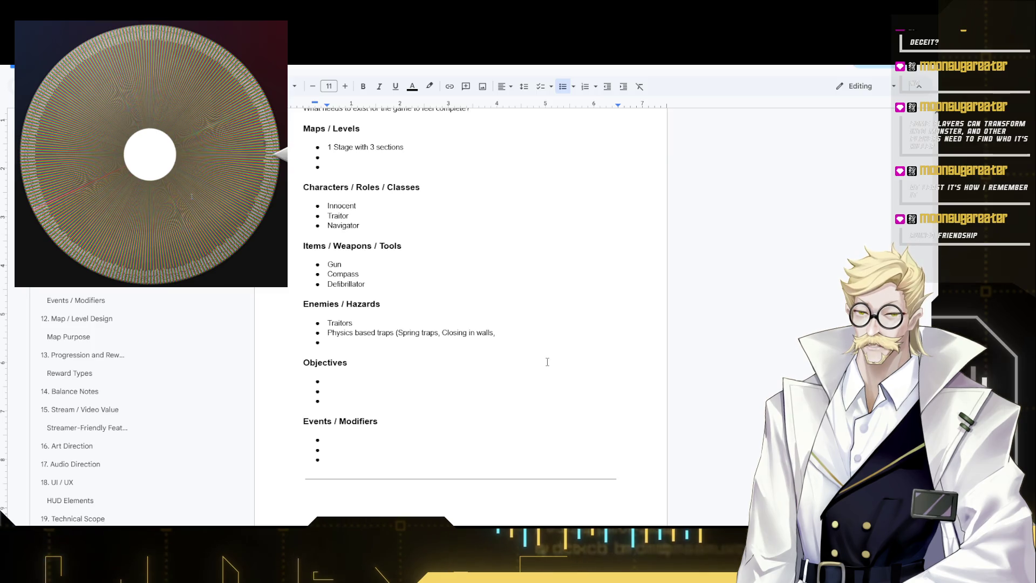
{"action": "type", "text": " Log"}
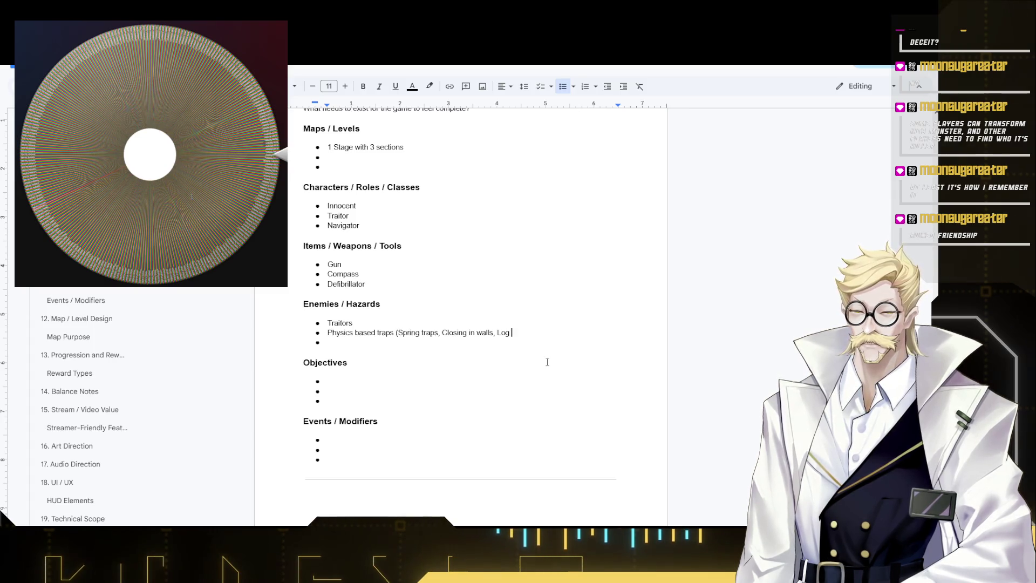
{"action": "type", "text": " swing trap,"}
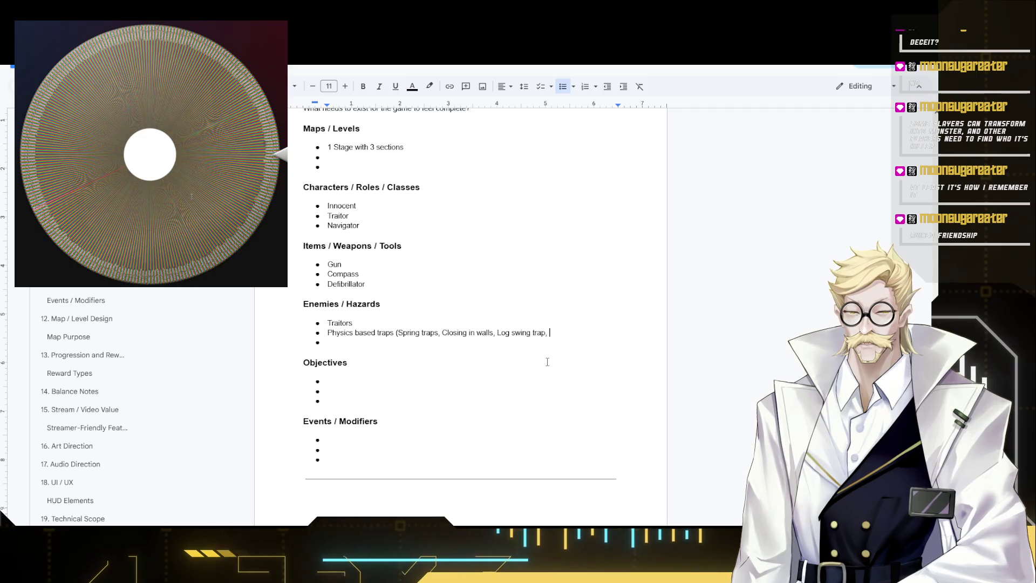
{"action": "type", "text": "Flipper board t"}
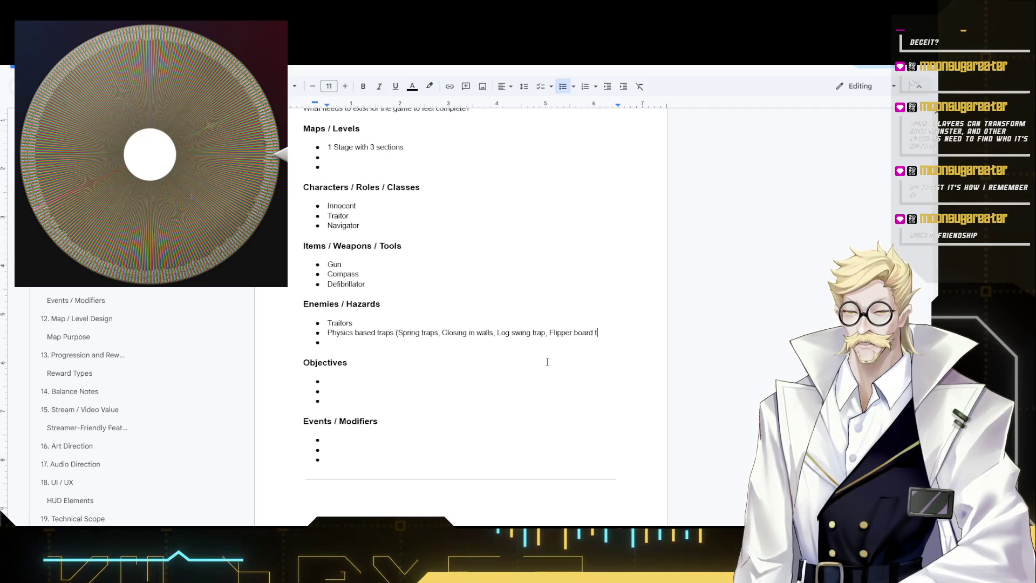
{"action": "type", "text": "raps, spike "}
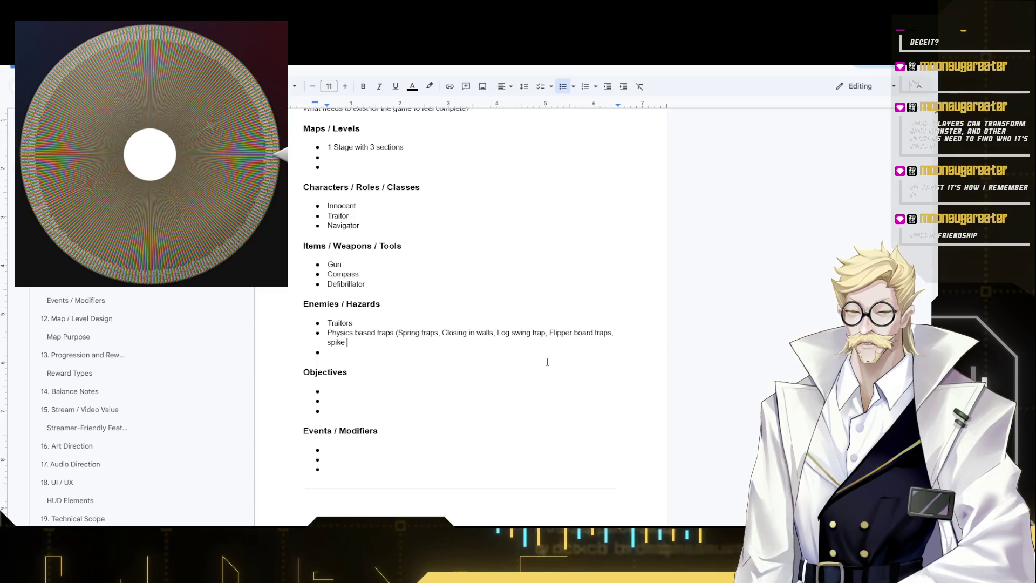
{"action": "type", "text": "tr"}
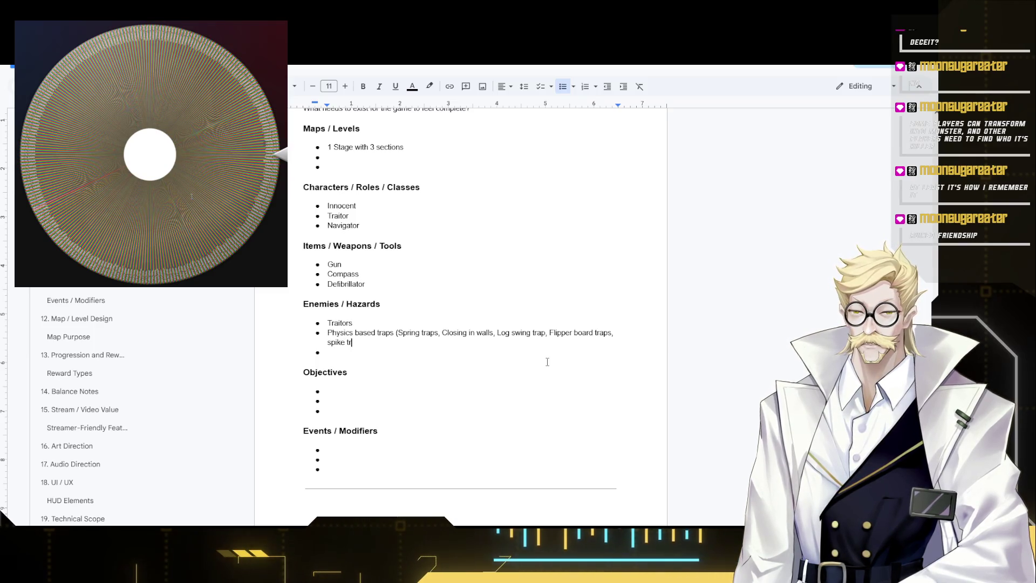
{"action": "type", "text": "ap"}
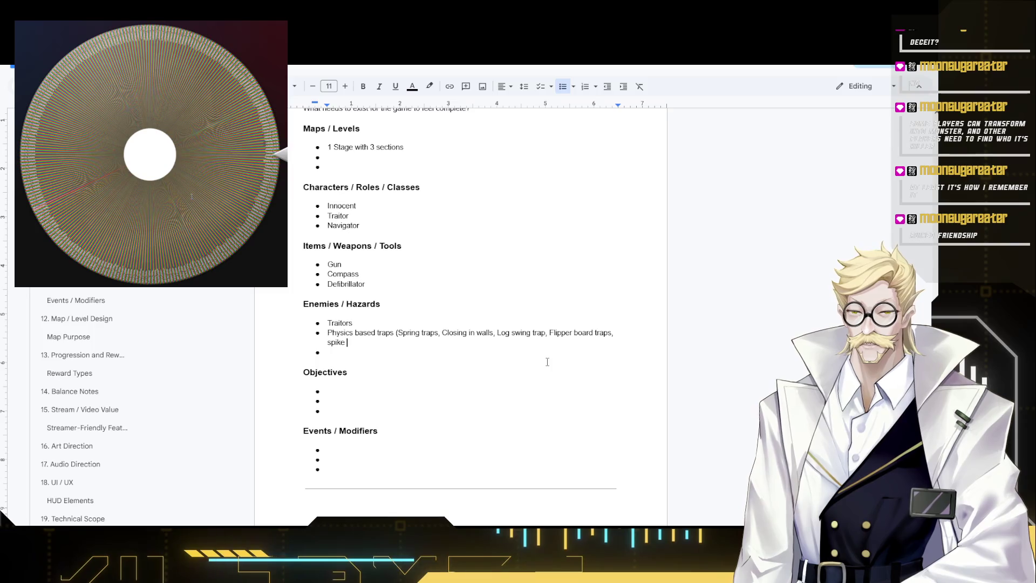
{"action": "key", "text": "BackSpace"}
{"action": "type", "text": "pit"}
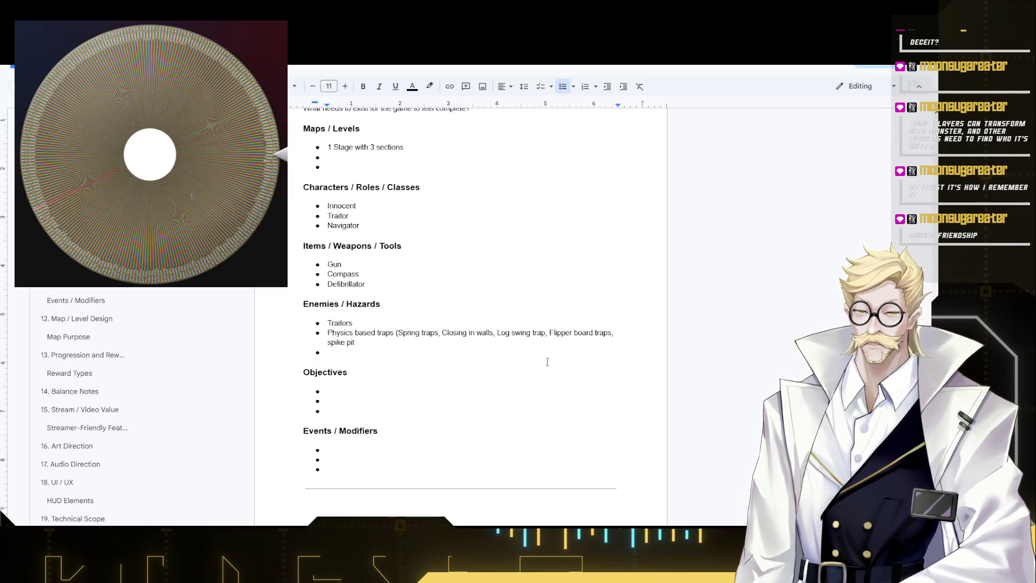
{"action": "type", "text": ","}
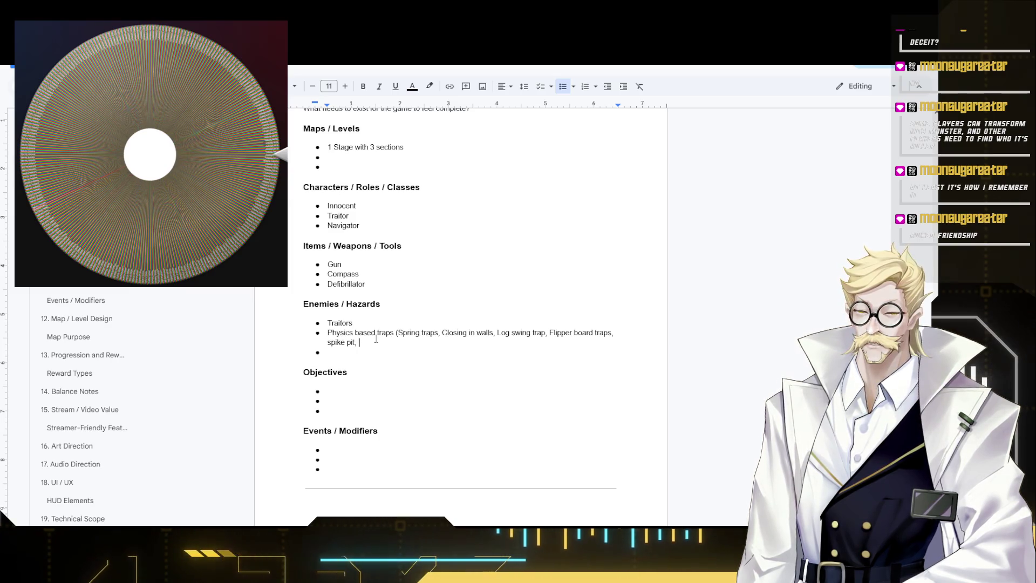
{"action": "type", "text": "cann"}
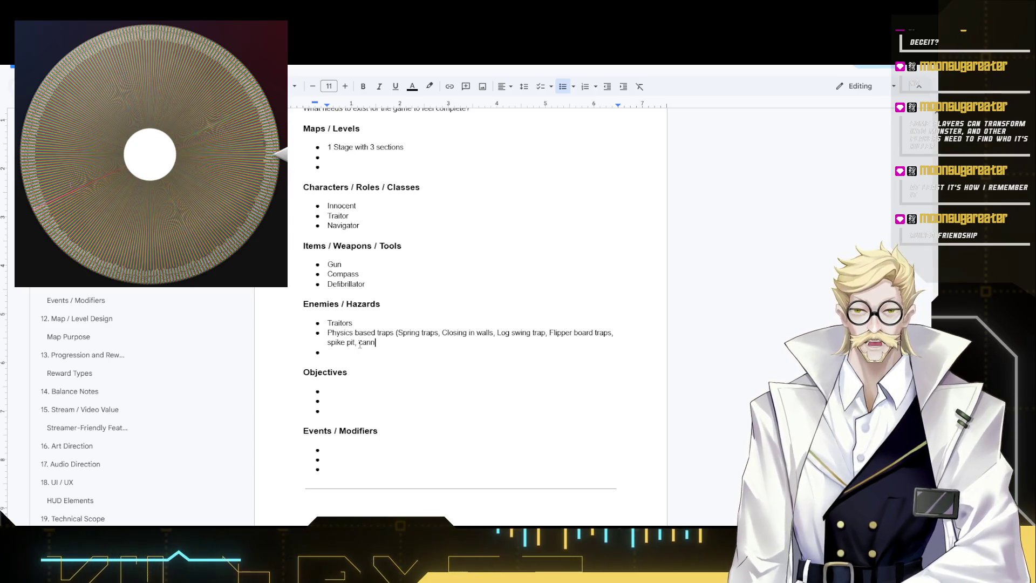
{"action": "type", "text": "onball"}
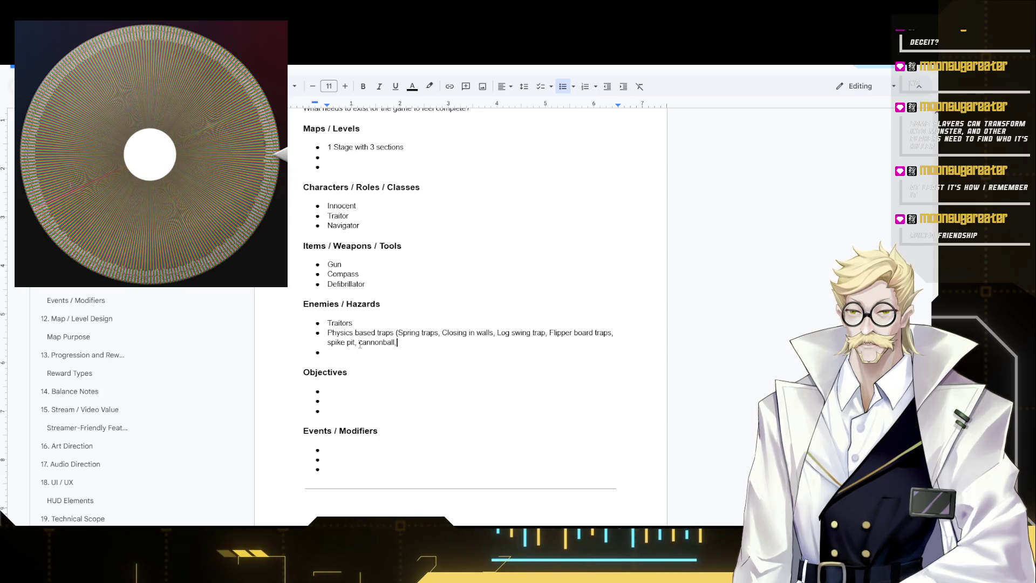
{"action": "type", "text": ", "}
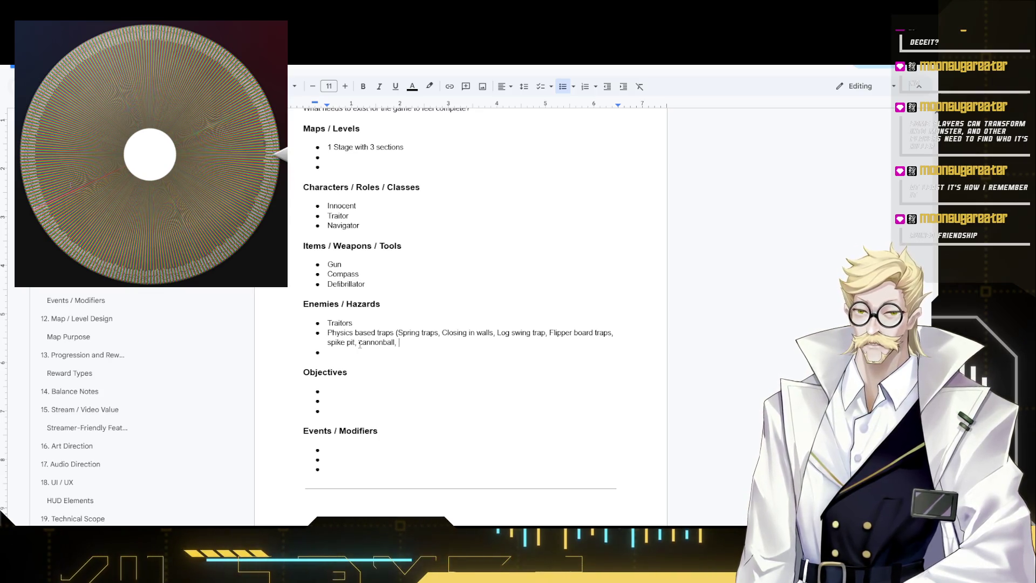
{"action": "type", "text": "rogue car"}
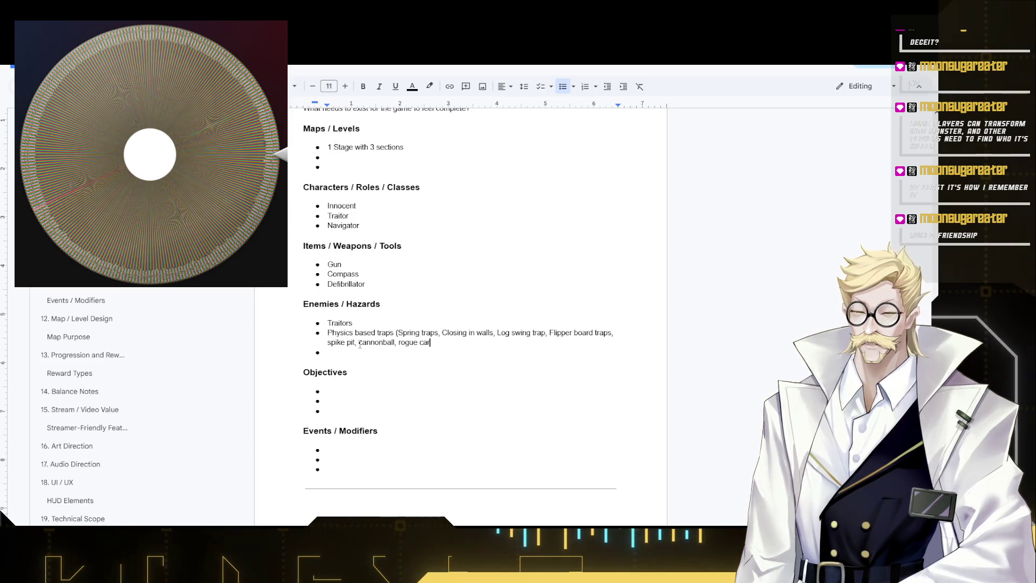
{"action": "type", "text": ")"}
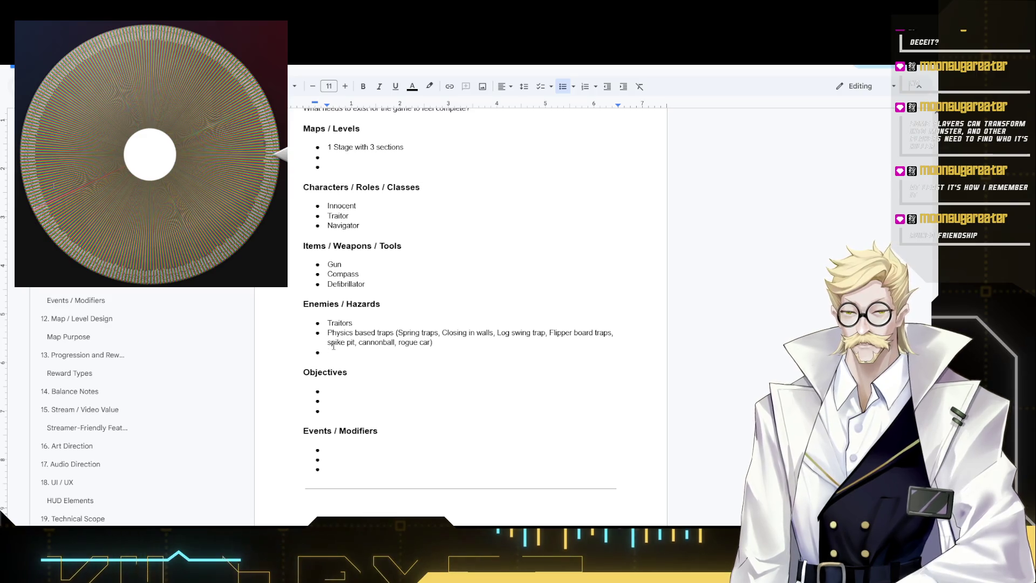
{"action": "type", "text": "Sk"}
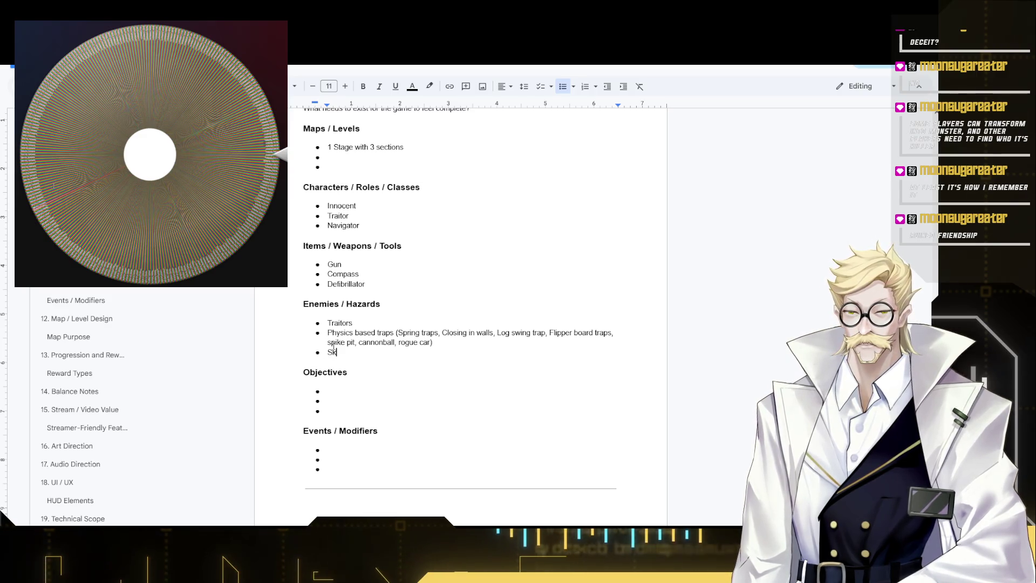
- Write a third hazard bullet reading 'Slippery surface, sticky surface, fire' with no trailing comma
{"action": "key", "text": "BackSpace"}
{"action": "key", "text": "BackSpace"}
{"action": "key", "text": "BackSpace"}
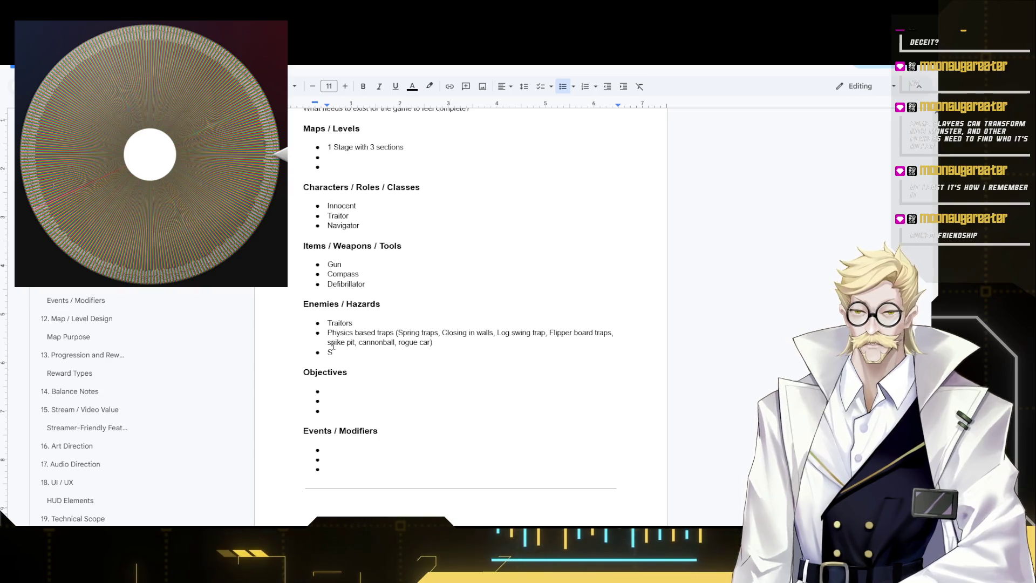
{"action": "key", "text": "Return"}
{"action": "key", "text": "ctrl+shift+8"}
{"action": "type", "text": "S"}
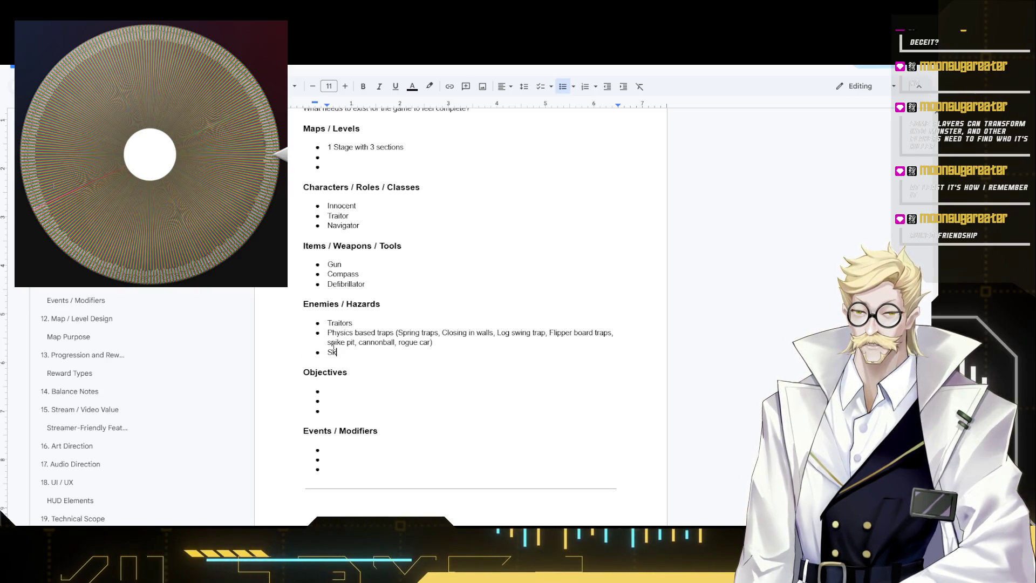
{"action": "key", "text": "BackSpace"}
{"action": "key", "text": "BackSpace"}
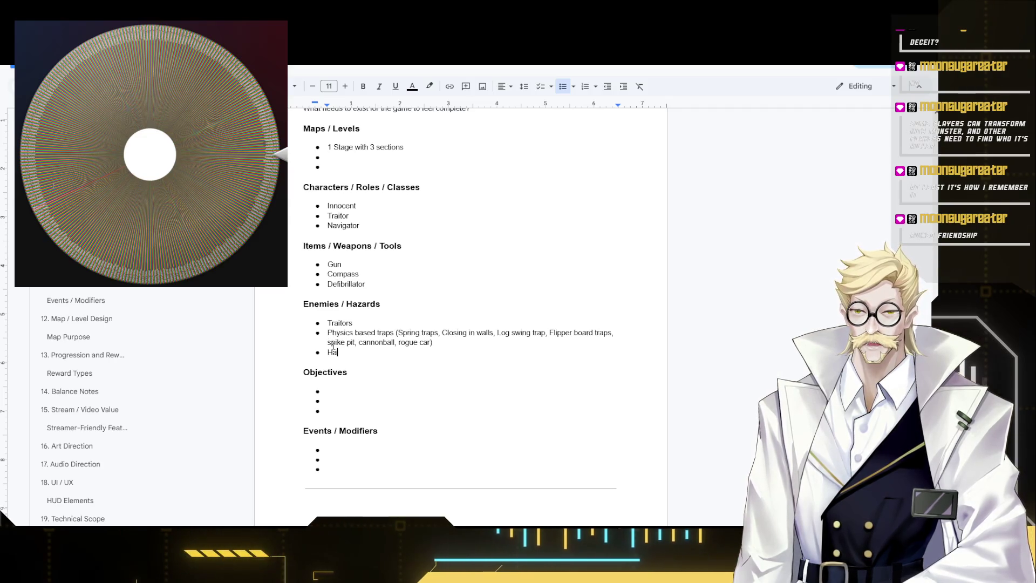
{"action": "key", "text": "BackSpace"}
{"action": "key", "text": "BackSpace"}
{"action": "type", "text": "Sl"}
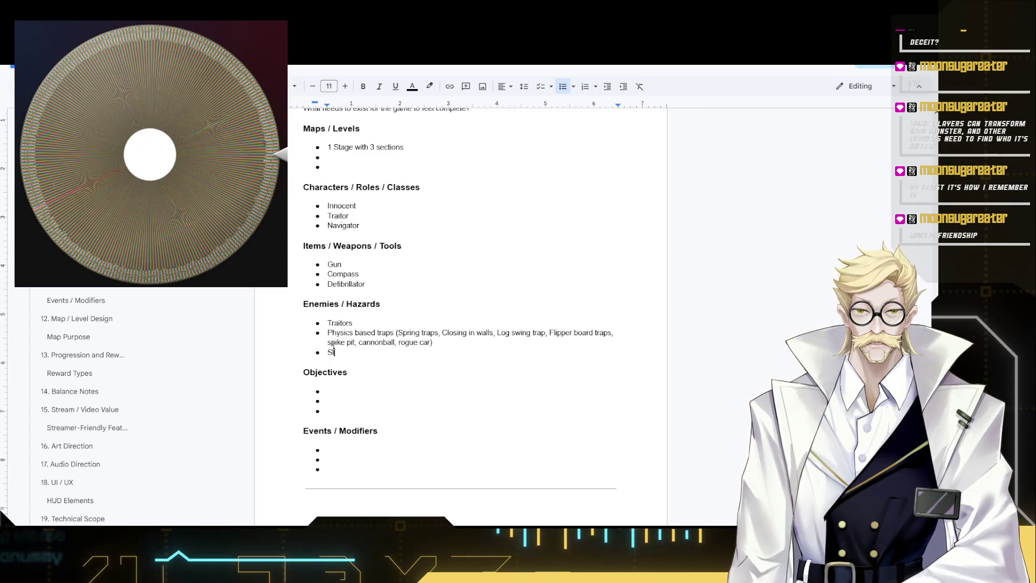
{"action": "type", "text": "ippery surface, sticky surface, fire,"}
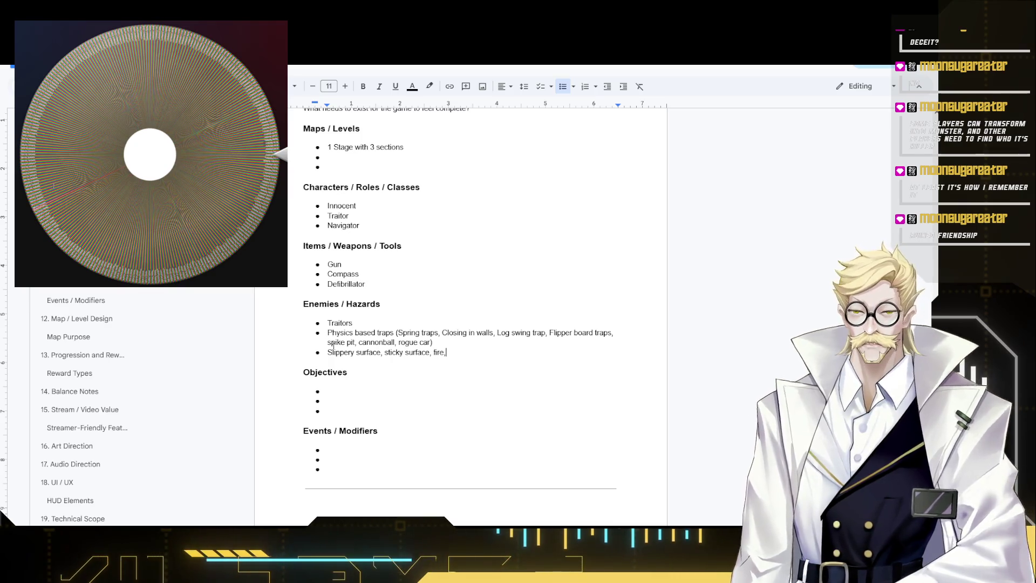
{"action": "key", "text": "BackSpace"}
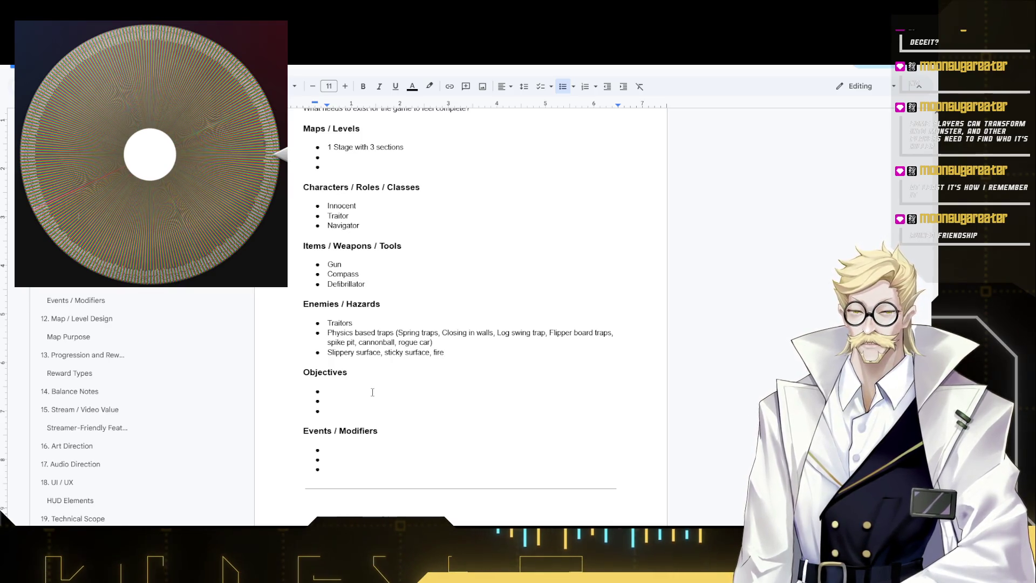
- Write 'Escape each section/Kill the innocent' as the first objective, then switch to the s&box site
{"action": "left_click", "coordinate": [363, 390]}
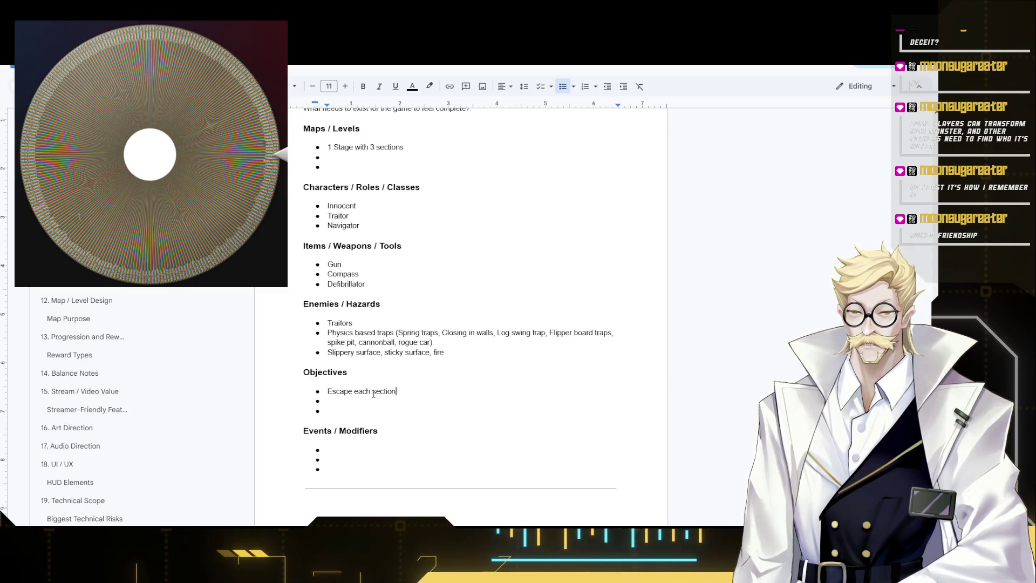
{"action": "type", "text": "Escape each section/Kill"}
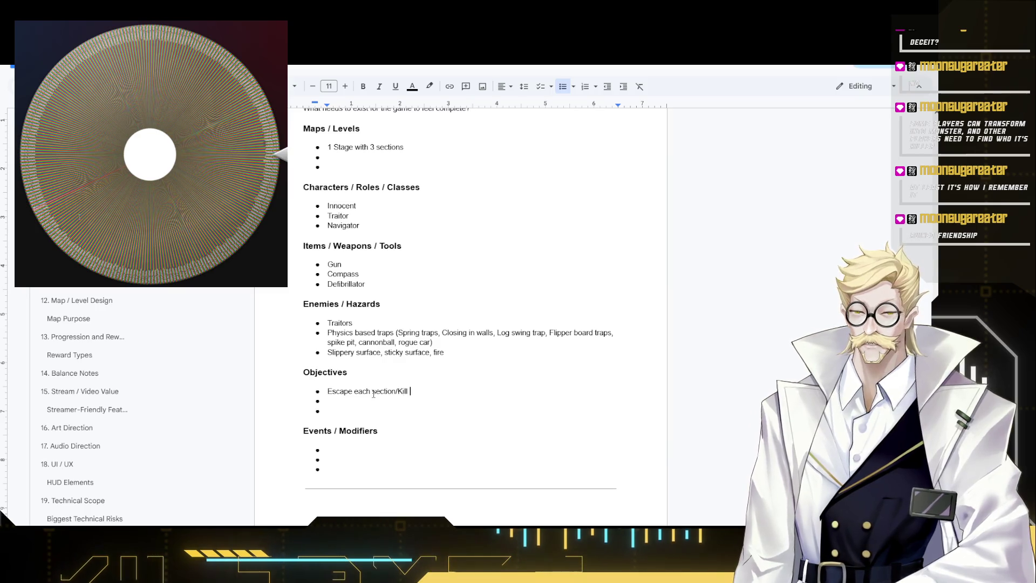
{"action": "type", "text": "the innocent"}
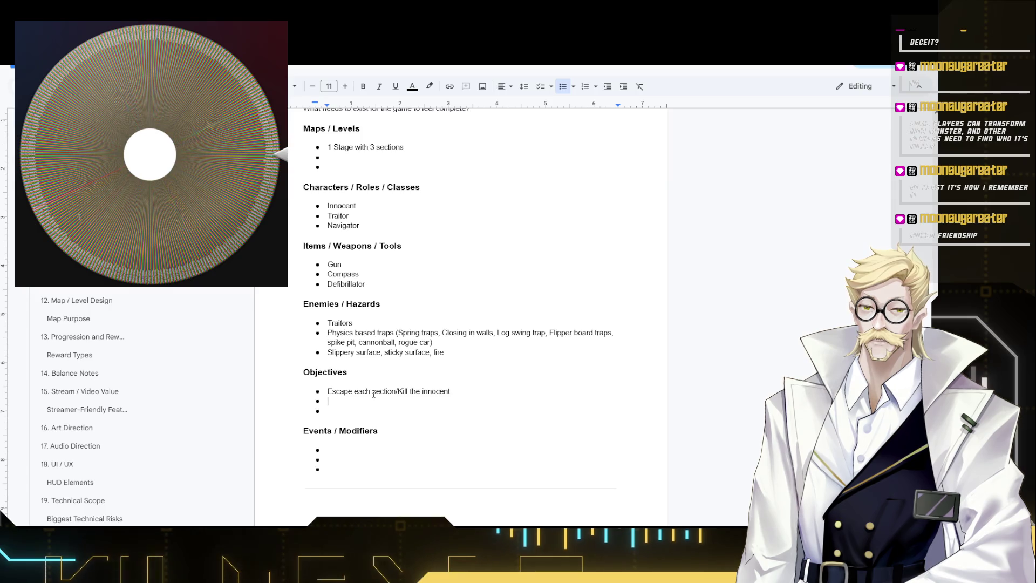
{"action": "left_click", "coordinate": [365, 159]}
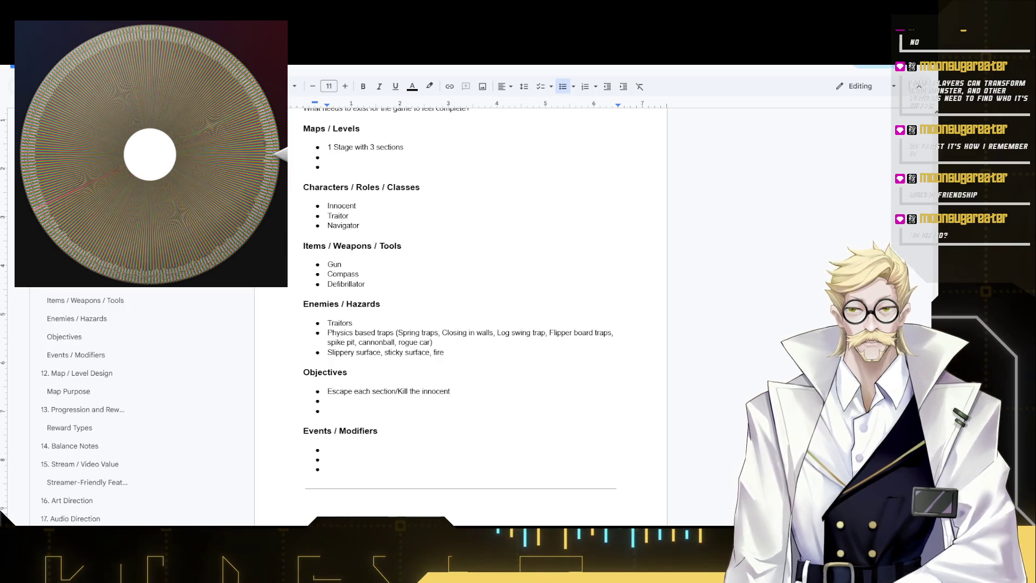
{"action": "key", "text": "ctrl+Tab"}
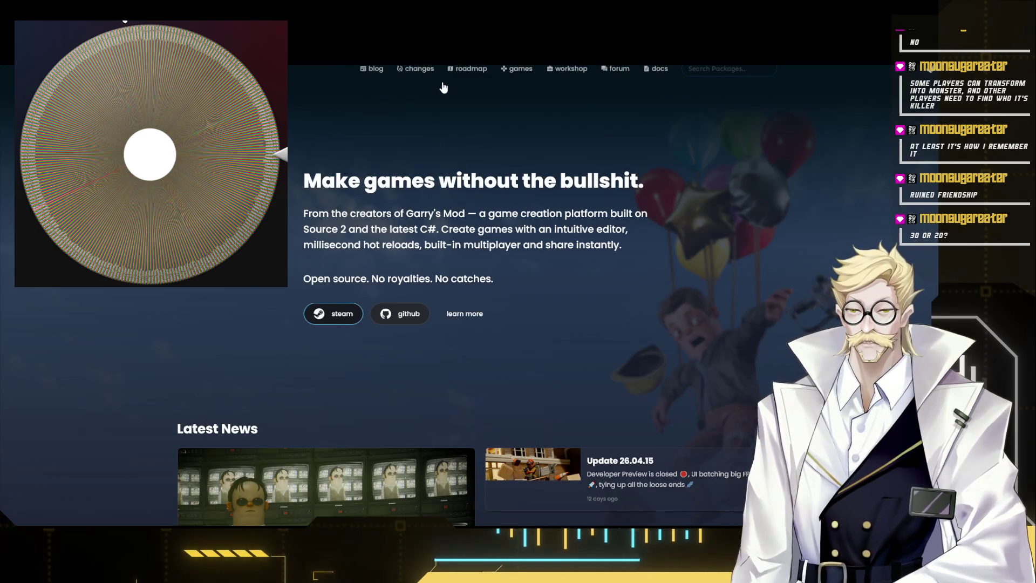
- Go to the s&box games page and open the Mow the lawn game page
{"action": "mouse_move", "coordinate": [517, 68]}
{"action": "left_click", "coordinate": [518, 84]}
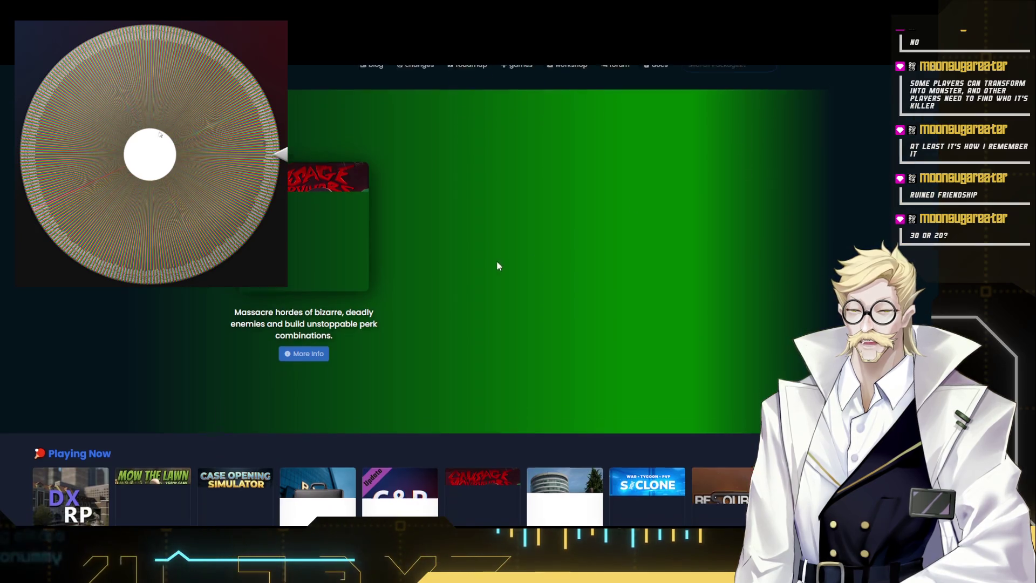
{"action": "scroll", "coordinate": [506, 263], "scroll_direction": "down", "scroll_amount": 2}
{"action": "scroll", "coordinate": [463, 224], "scroll_direction": "down", "scroll_amount": 1}
{"action": "scroll", "coordinate": [518, 324], "scroll_direction": "down", "scroll_amount": 1}
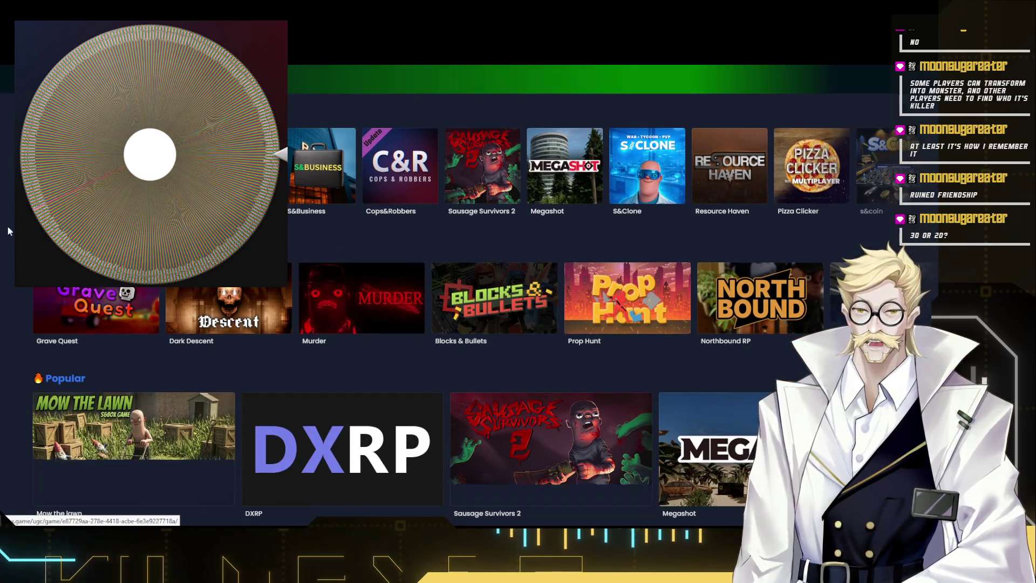
{"action": "scroll", "coordinate": [661, 396], "scroll_direction": "down", "scroll_amount": 2}
{"action": "scroll", "coordinate": [661, 395], "scroll_direction": "up", "scroll_amount": 2}
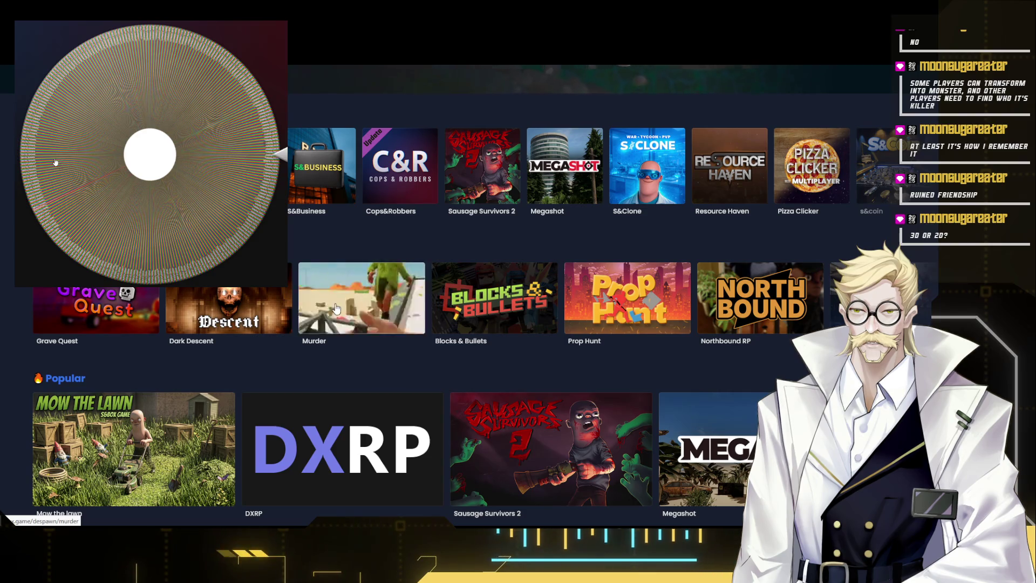
{"action": "scroll", "coordinate": [164, 328], "scroll_direction": "down", "scroll_amount": 2}
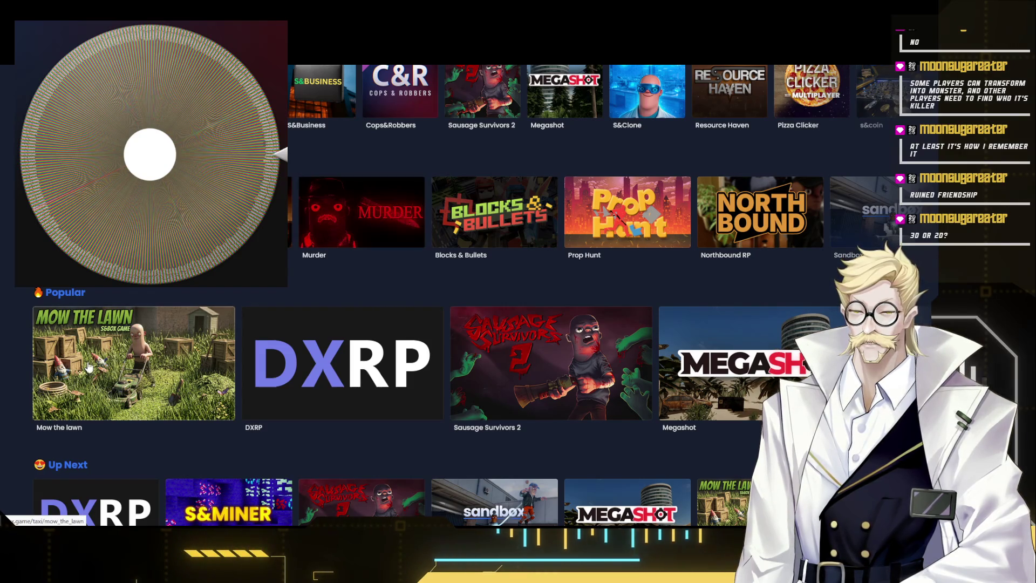
{"action": "left_click", "coordinate": [138, 374]}
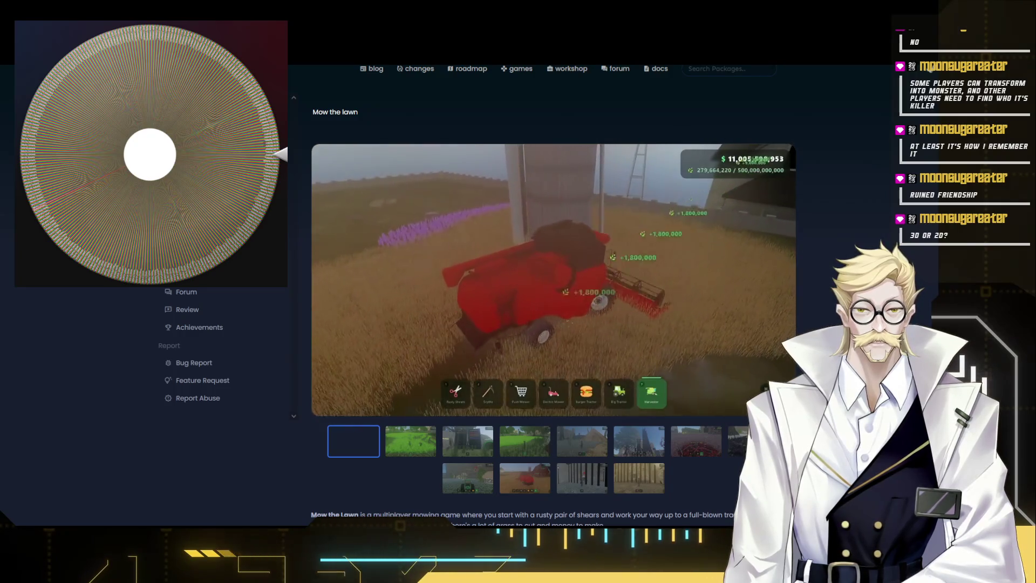
{"action": "scroll", "coordinate": [553, 324], "scroll_direction": "down", "scroll_amount": 2}
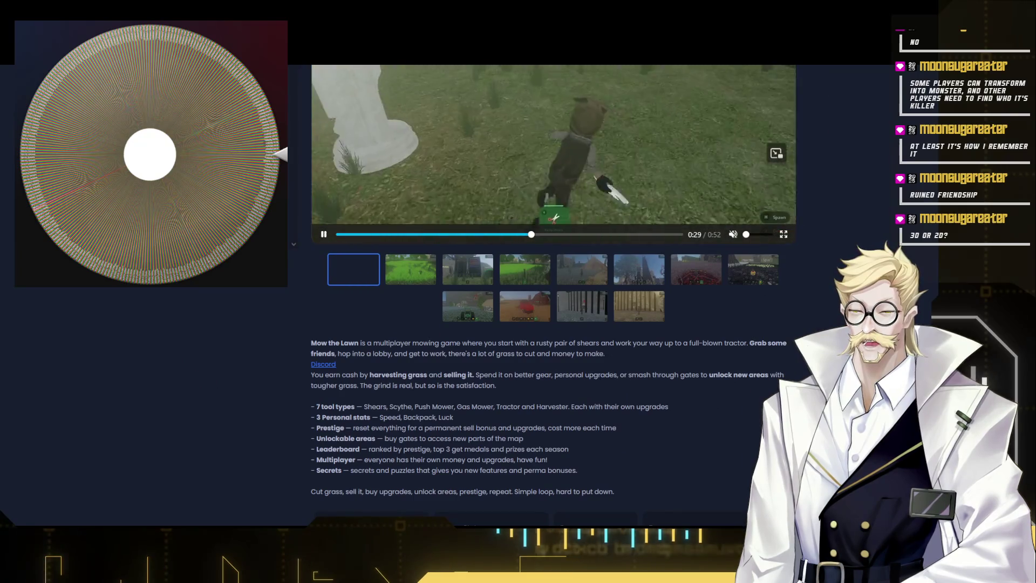
{"action": "scroll", "coordinate": [553, 324], "scroll_direction": "up", "scroll_amount": 2}
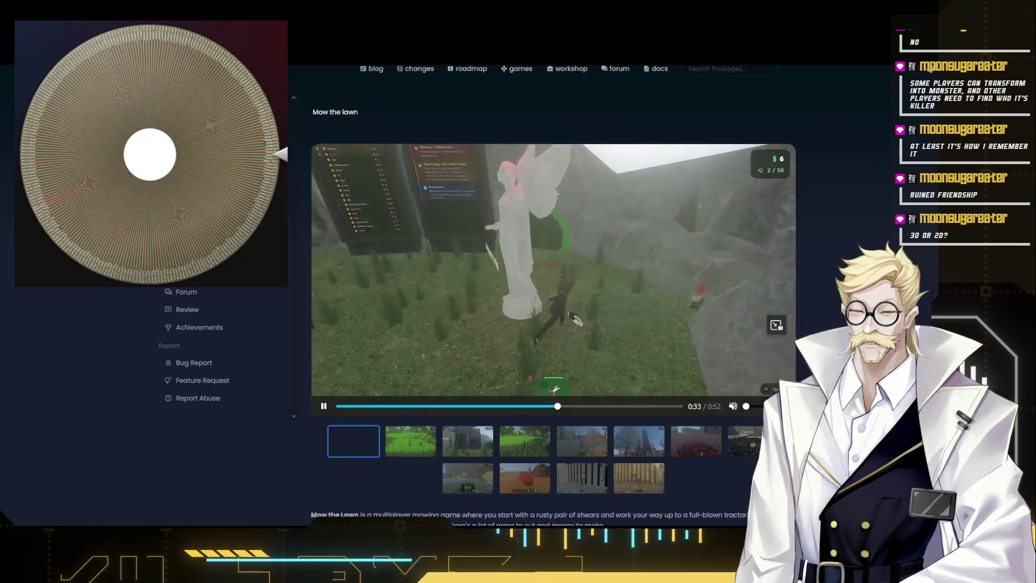
- Read the Mow the lawn description and go back to the games listing
{"action": "key", "text": "alt+Left"}
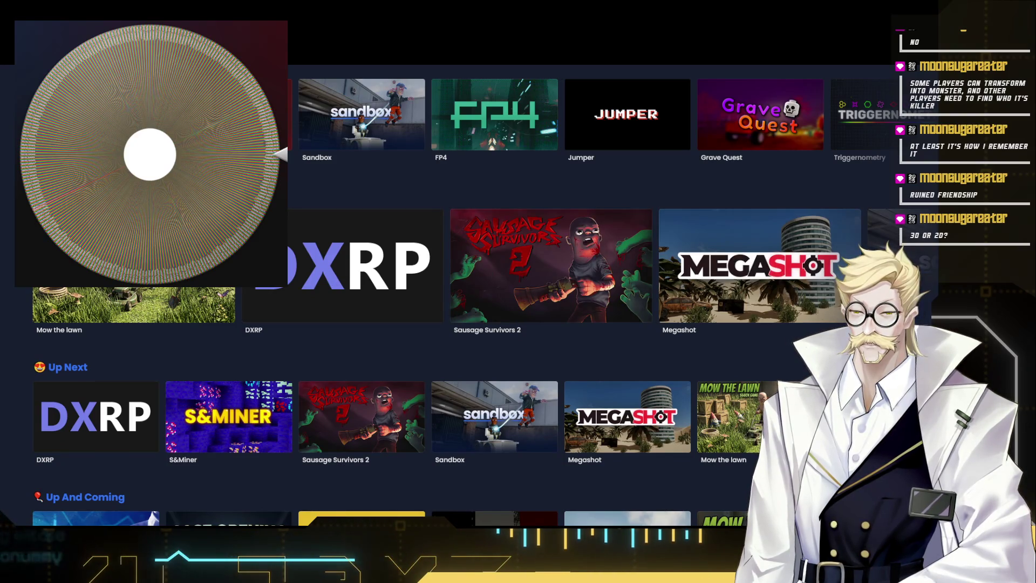
- Browse the Sandbox and Blocks & Bullets pages, then return to the doc at Pillar 3's description
{"action": "key", "text": "alt+Right"}
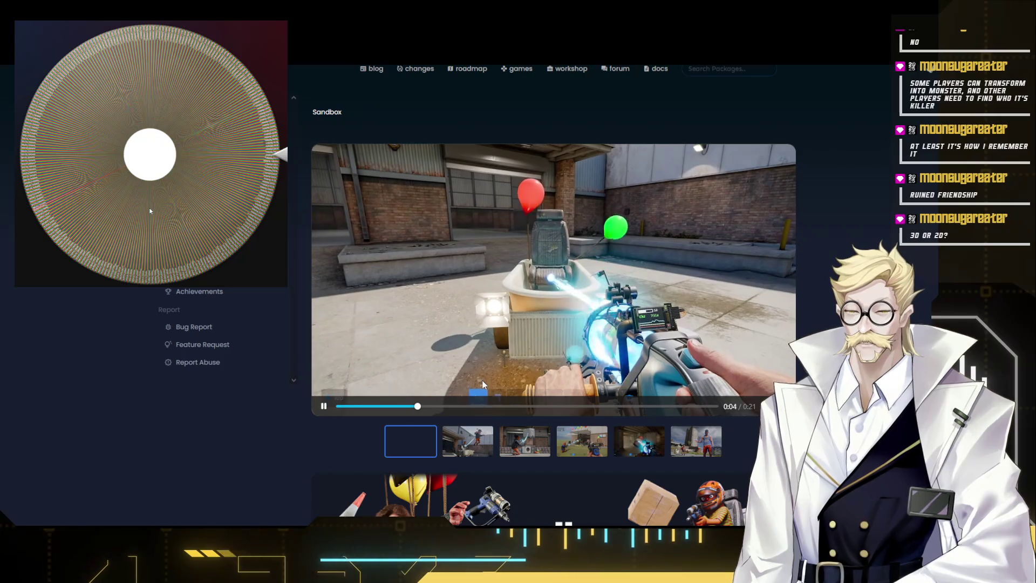
{"action": "key", "text": "alt+Left"}
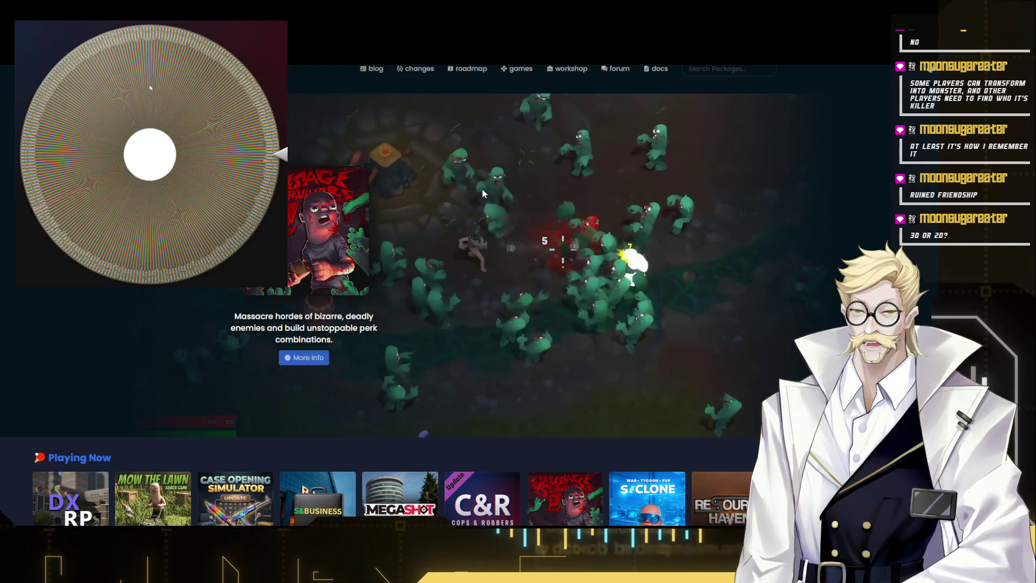
{"action": "scroll", "coordinate": [482, 189], "scroll_direction": "down", "scroll_amount": 1}
{"action": "scroll", "coordinate": [325, 278], "scroll_direction": "down", "scroll_amount": 2}
{"action": "scroll", "coordinate": [325, 277], "scroll_direction": "up", "scroll_amount": 3}
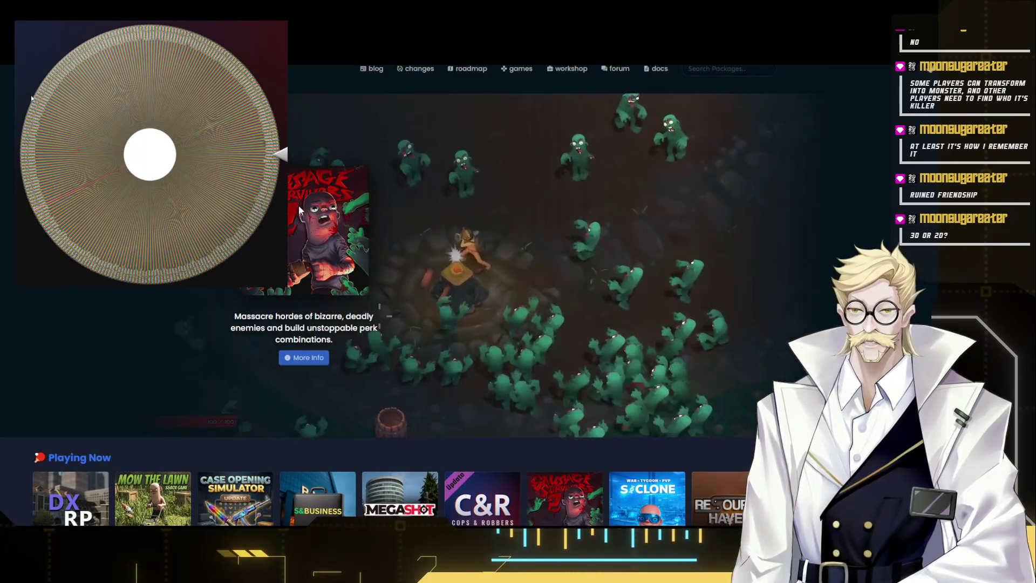
{"action": "scroll", "coordinate": [324, 278], "scroll_direction": "down", "scroll_amount": 5}
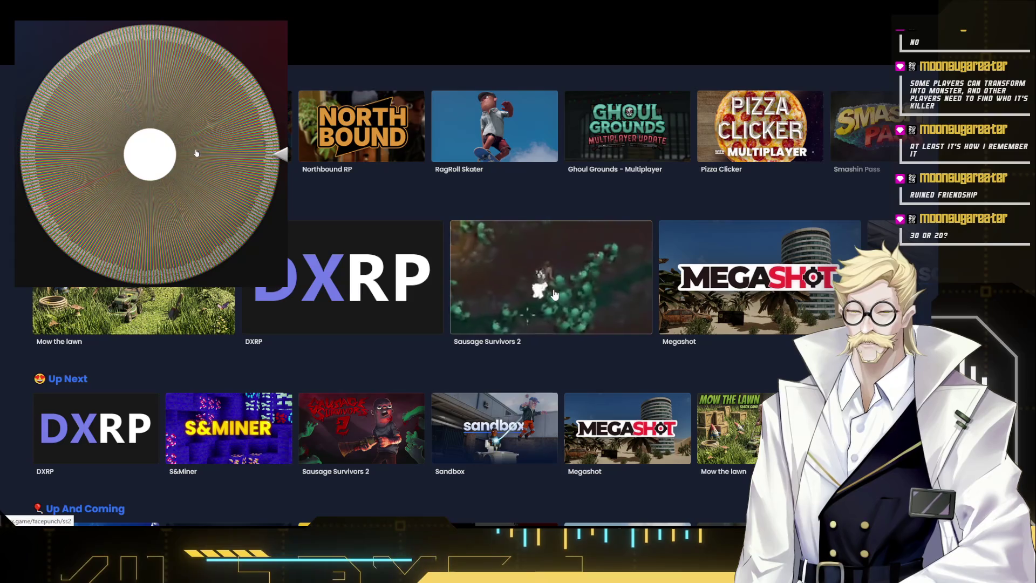
{"action": "scroll", "coordinate": [335, 315], "scroll_direction": "down", "scroll_amount": 3}
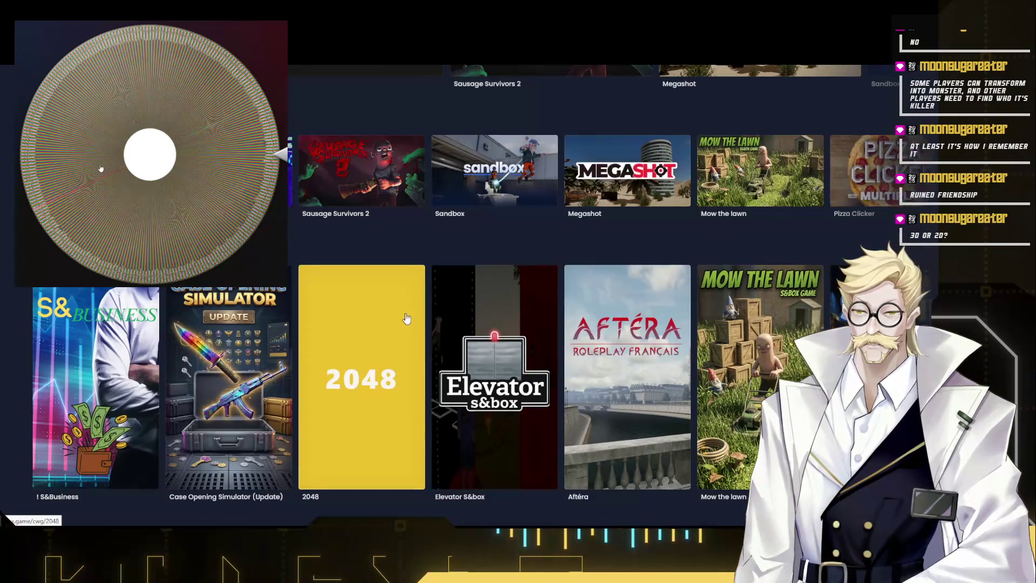
{"action": "scroll", "coordinate": [407, 318], "scroll_direction": "down", "scroll_amount": 2}
{"action": "scroll", "coordinate": [363, 285], "scroll_direction": "up", "scroll_amount": 3}
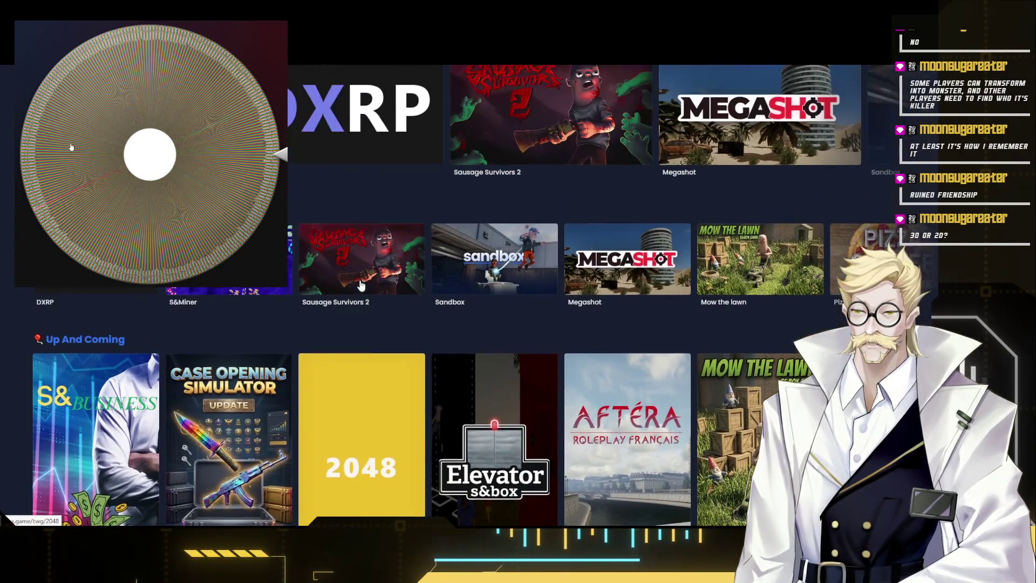
{"action": "scroll", "coordinate": [558, 334], "scroll_direction": "up", "scroll_amount": 3}
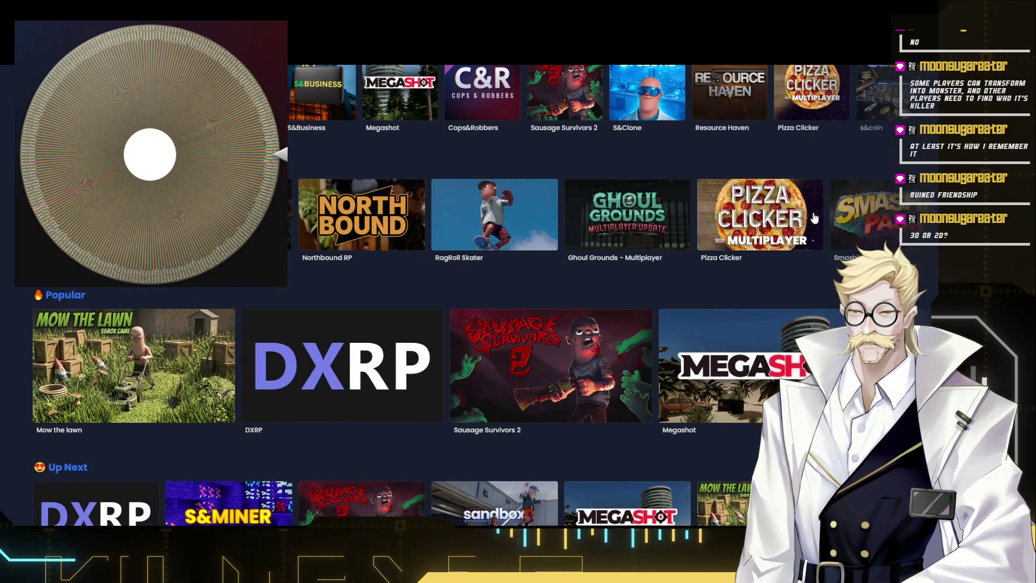
{"action": "scroll", "coordinate": [744, 223], "scroll_direction": "up", "scroll_amount": 3}
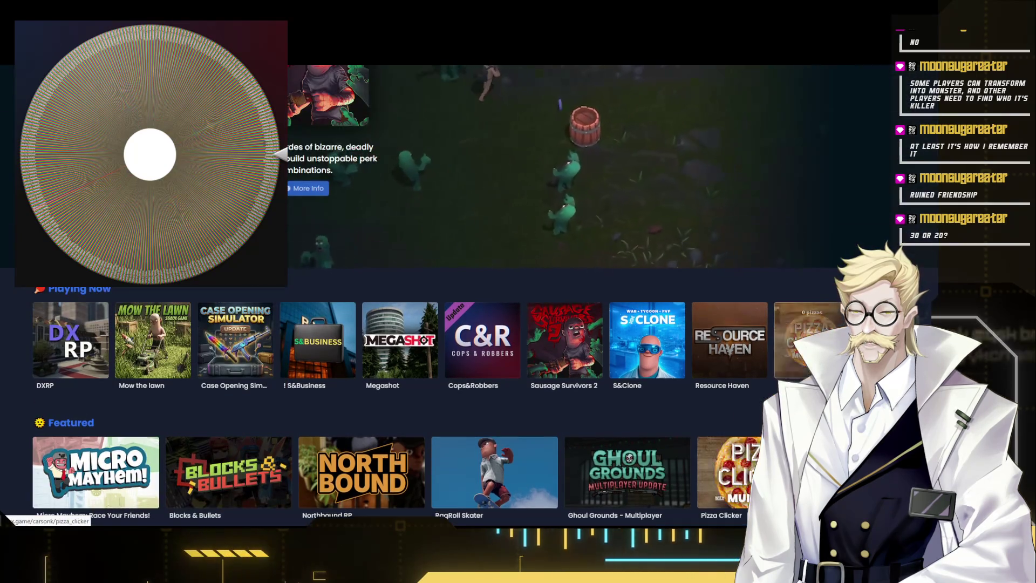
{"action": "scroll", "coordinate": [599, 332], "scroll_direction": "down", "scroll_amount": 4}
{"action": "scroll", "coordinate": [599, 332], "scroll_direction": "up", "scroll_amount": 2}
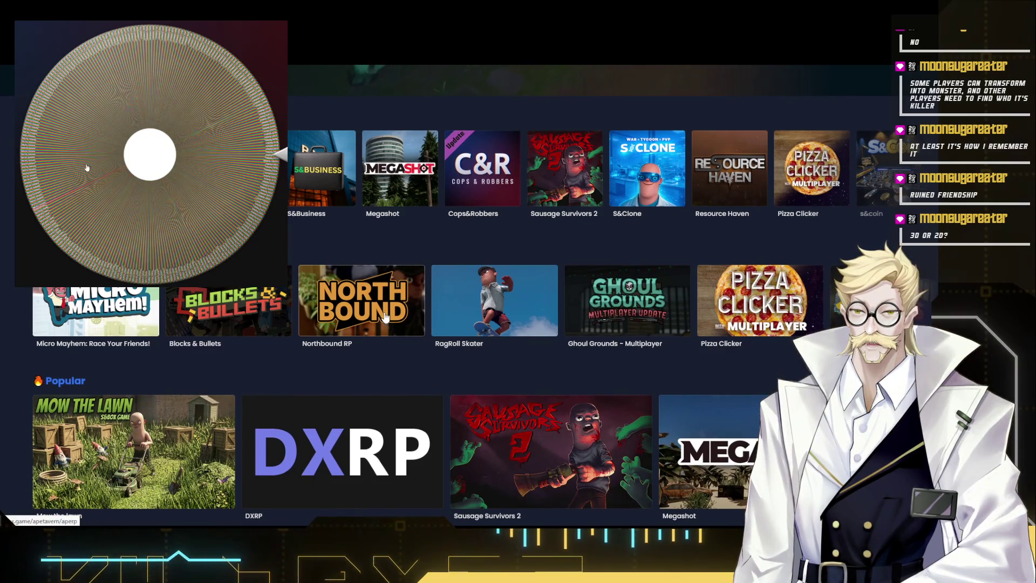
{"action": "left_click", "coordinate": [248, 308]}
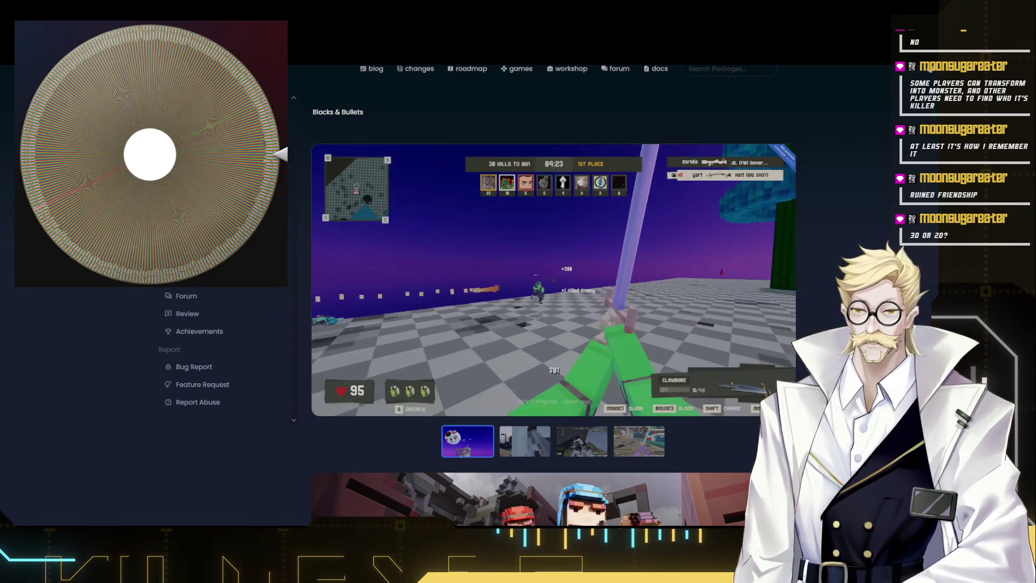
{"action": "key", "text": "alt+Tab"}
{"action": "left_click", "coordinate": [391, 391]}
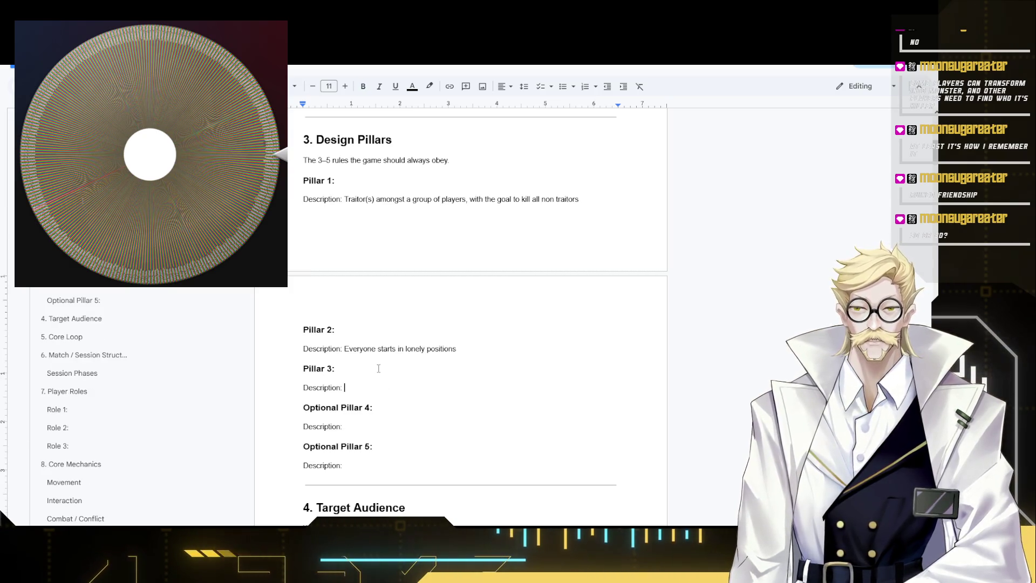
{"action": "scroll", "coordinate": [378, 366], "scroll_direction": "down", "scroll_amount": 1}
{"action": "scroll", "coordinate": [386, 353], "scroll_direction": "up", "scroll_amount": 1}
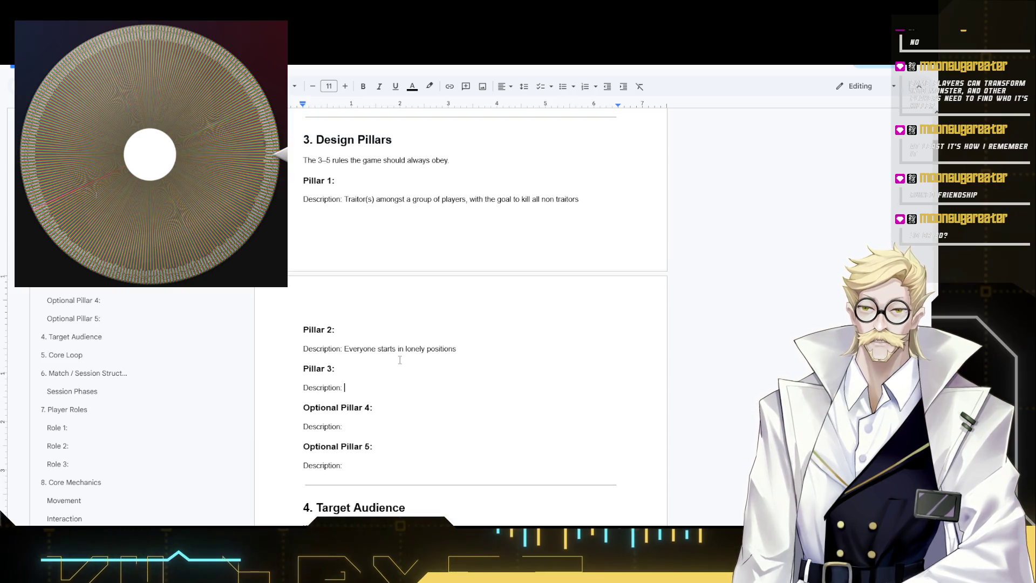
{"action": "scroll", "coordinate": [477, 325], "scroll_direction": "down", "scroll_amount": 15}
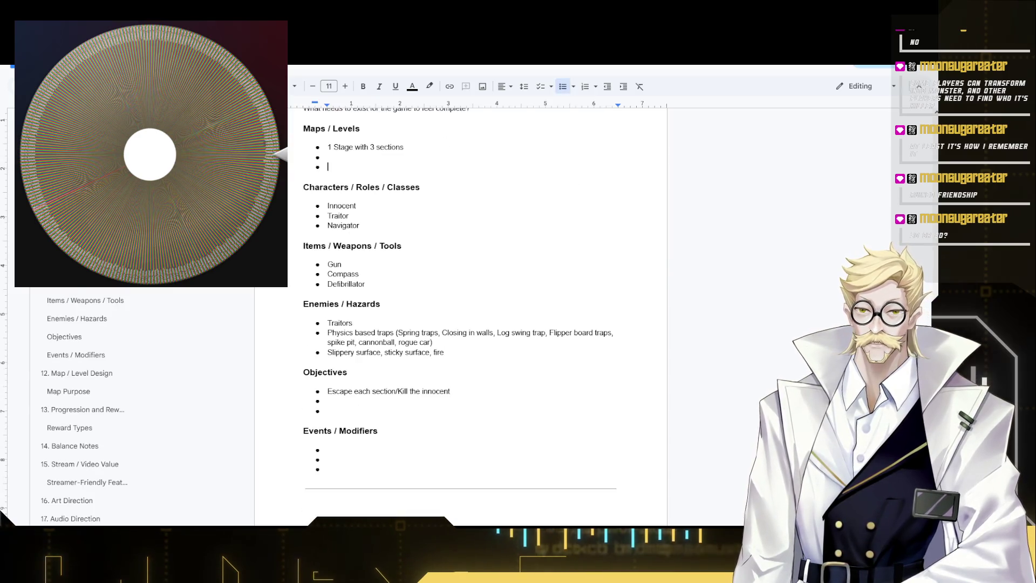
{"action": "left_click", "coordinate": [391, 408]}
{"action": "type", "text": "Clear puzzkes"}
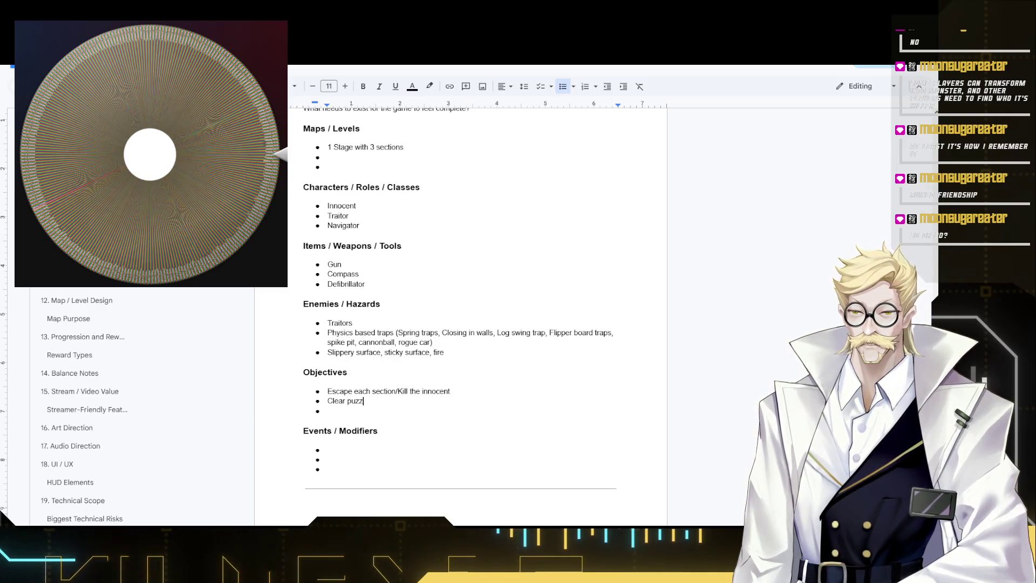
{"action": "key", "text": "BackSpace"}
{"action": "key", "text": "BackSpace"}
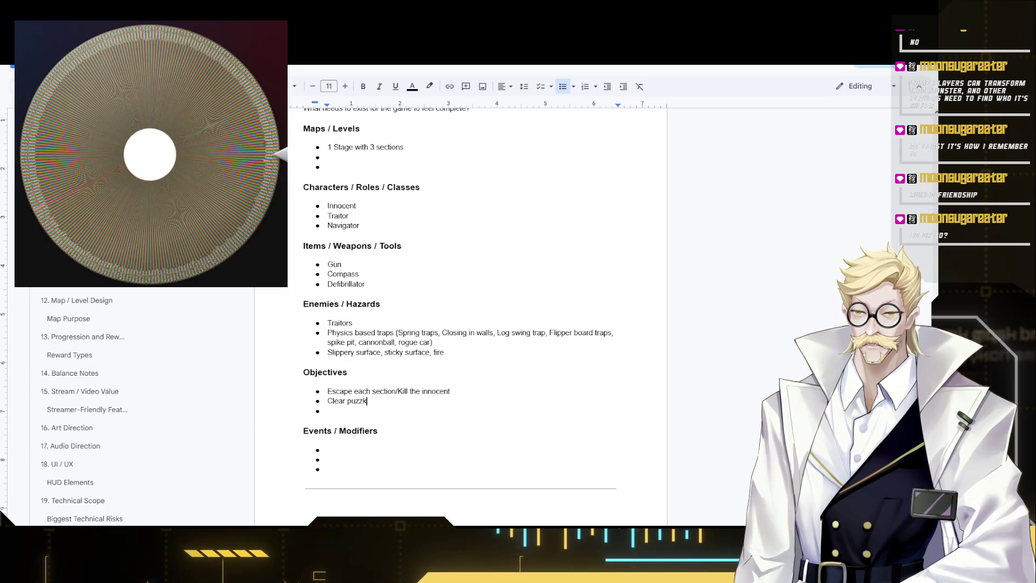
{"action": "key", "text": "BackSpace"}
{"action": "key", "text": "BackSpace"}
{"action": "key", "text": "BackSpace"}
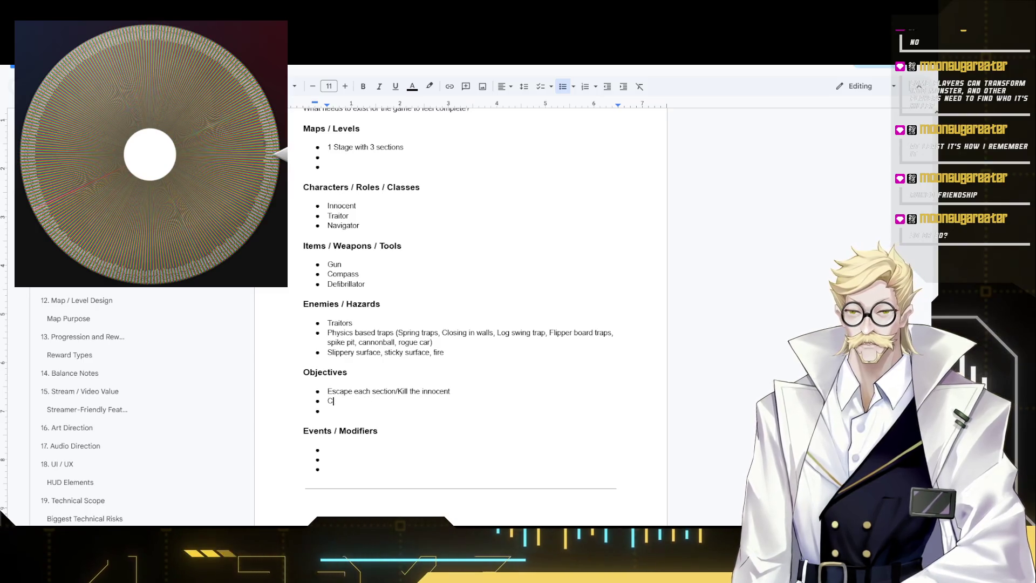
{"action": "key", "text": "BackSpace"}
{"action": "key", "text": "BackSpace"}
{"action": "key", "text": "BackSpace"}
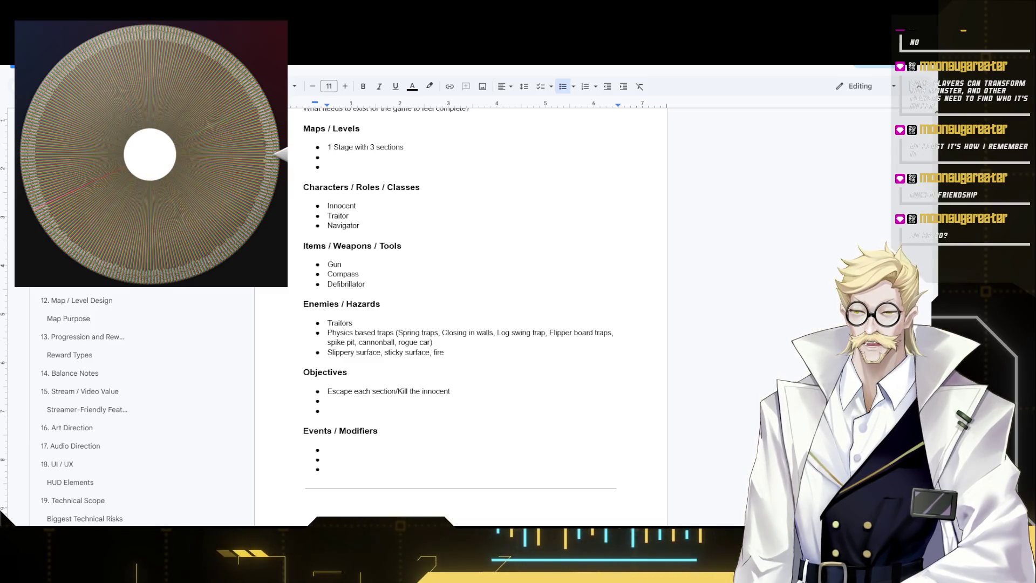
{"action": "scroll", "coordinate": [449, 286], "scroll_direction": "up", "scroll_amount": 5}
{"action": "scroll", "coordinate": [449, 287], "scroll_direction": "down", "scroll_amount": 3}
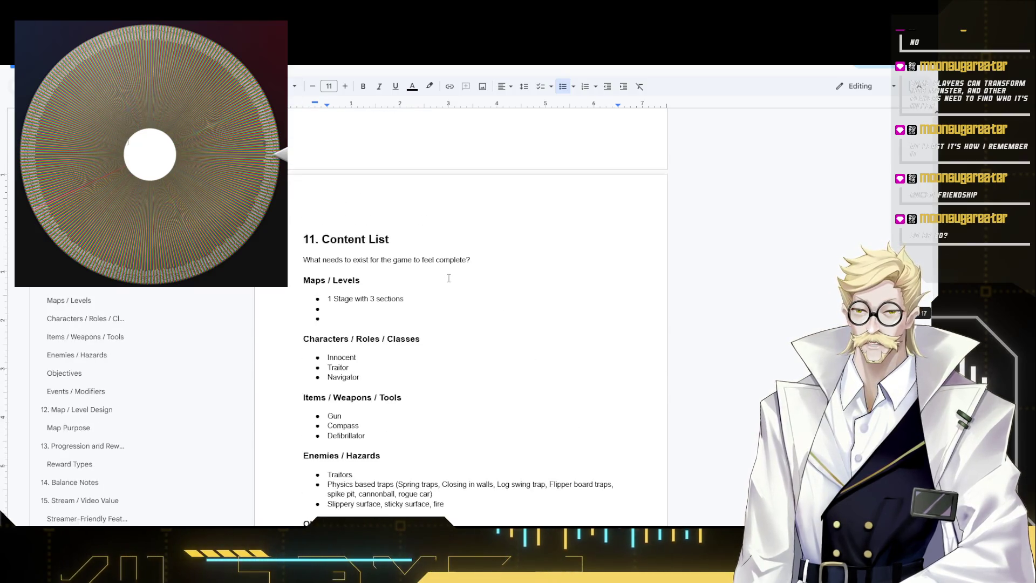
{"action": "scroll", "coordinate": [446, 283], "scroll_direction": "down", "scroll_amount": 5}
{"action": "scroll", "coordinate": [438, 288], "scroll_direction": "up", "scroll_amount": 1}
{"action": "scroll", "coordinate": [433, 289], "scroll_direction": "up", "scroll_amount": 2}
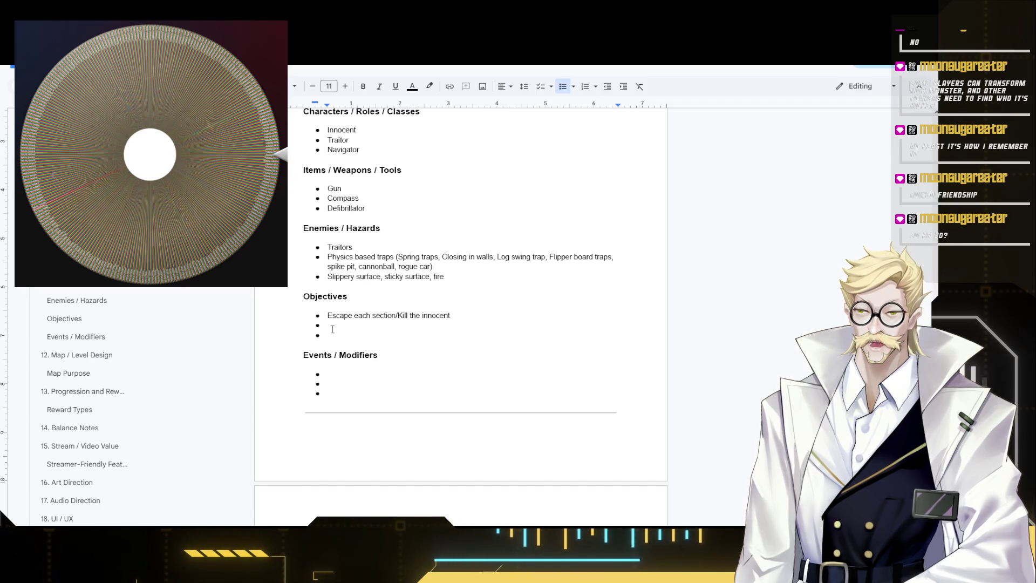
{"action": "scroll", "coordinate": [462, 363], "scroll_direction": "up", "scroll_amount": 2}
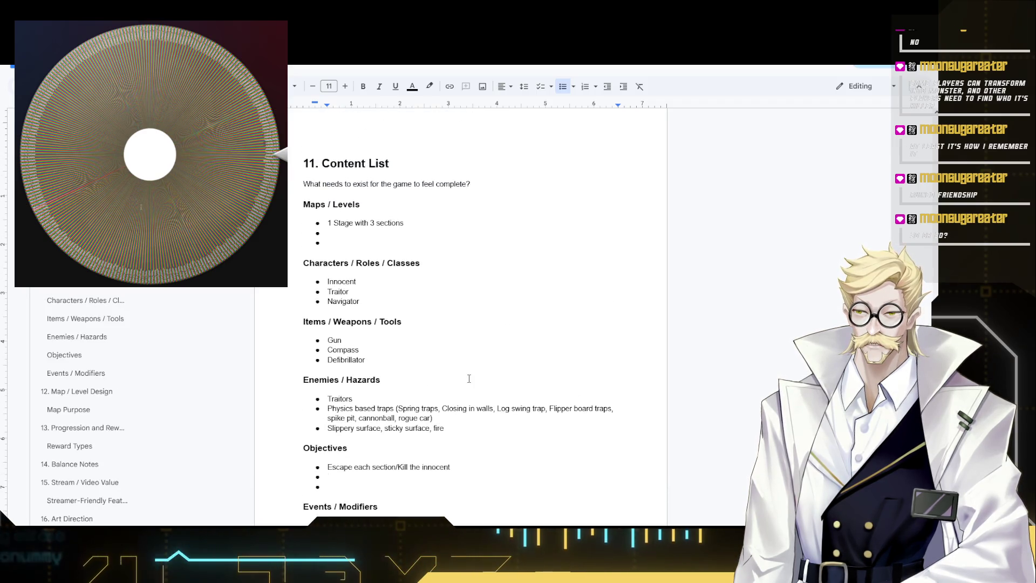
{"action": "scroll", "coordinate": [451, 372], "scroll_direction": "up", "scroll_amount": 1}
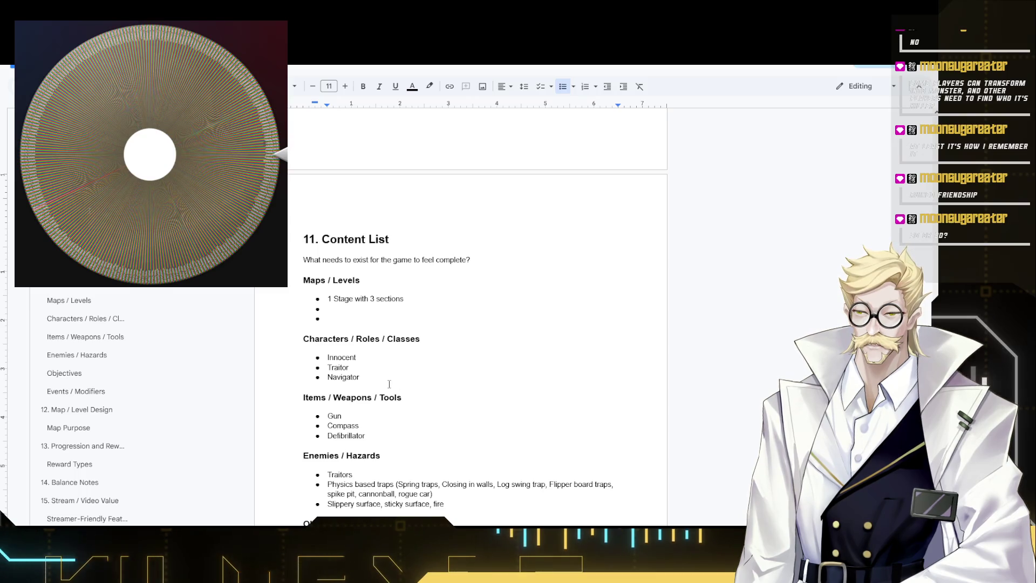
{"action": "scroll", "coordinate": [389, 384], "scroll_direction": "up", "scroll_amount": 2}
{"action": "scroll", "coordinate": [422, 405], "scroll_direction": "up", "scroll_amount": 5}
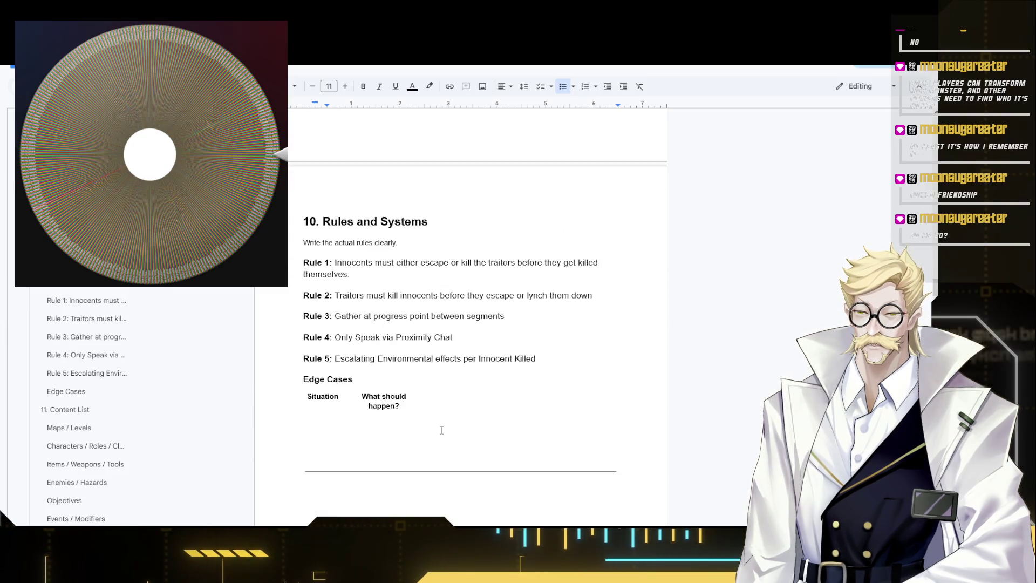
{"action": "scroll", "coordinate": [435, 372], "scroll_direction": "up", "scroll_amount": 2}
{"action": "scroll", "coordinate": [446, 348], "scroll_direction": "down", "scroll_amount": 1}
{"action": "scroll", "coordinate": [459, 326], "scroll_direction": "down", "scroll_amount": 1}
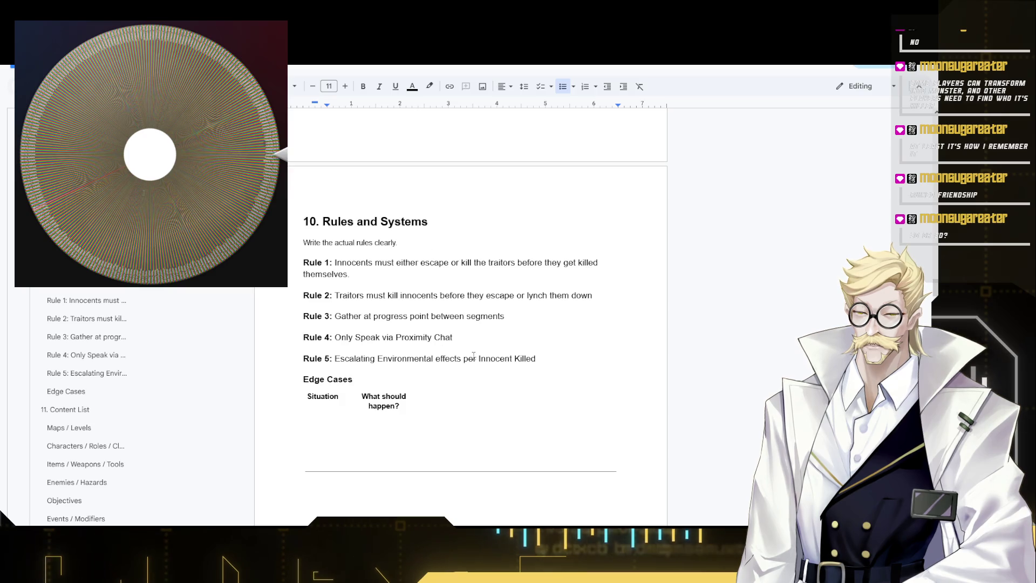
{"action": "scroll", "coordinate": [478, 366], "scroll_direction": "down", "scroll_amount": 3}
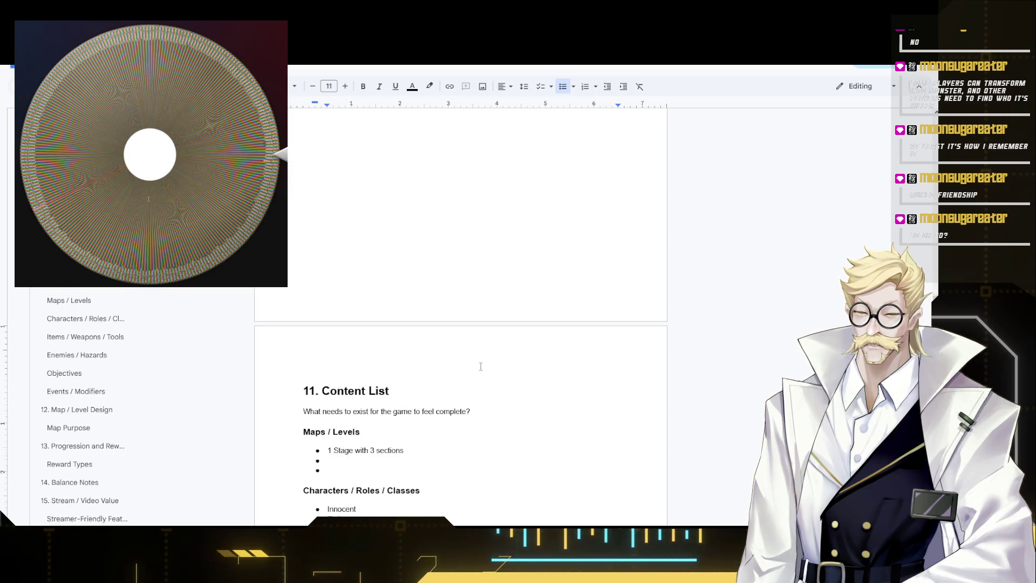
{"action": "scroll", "coordinate": [395, 344], "scroll_direction": "down", "scroll_amount": 4}
{"action": "scroll", "coordinate": [389, 342], "scroll_direction": "down", "scroll_amount": 1}
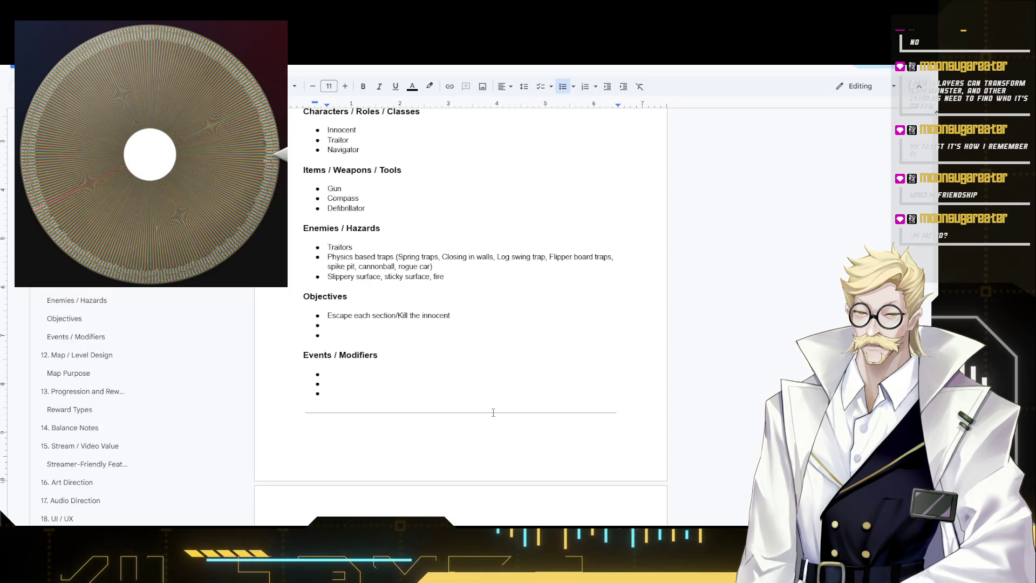
{"action": "scroll", "coordinate": [441, 384], "scroll_direction": "down", "scroll_amount": 3}
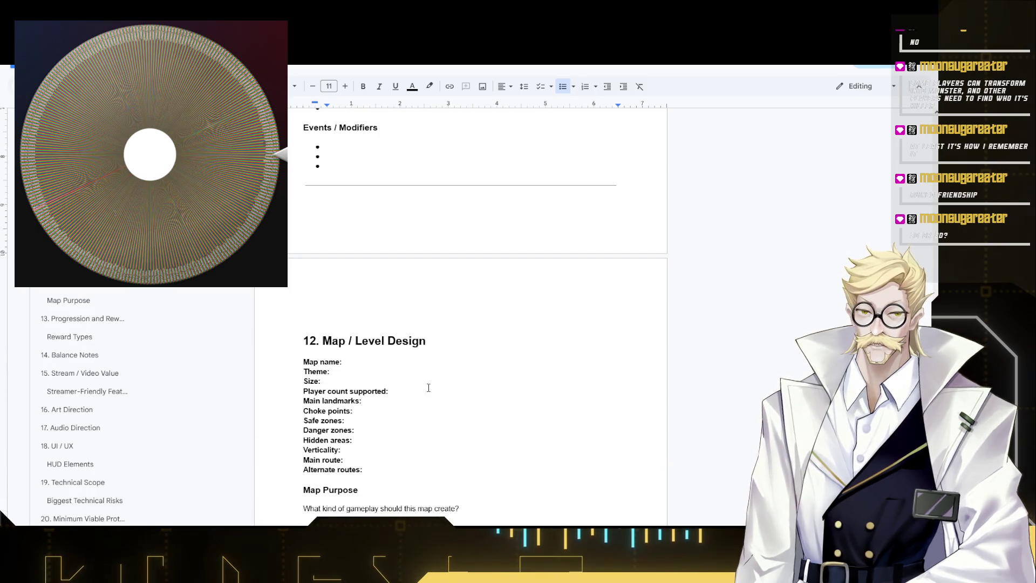
{"action": "scroll", "coordinate": [440, 385], "scroll_direction": "down", "scroll_amount": 1}
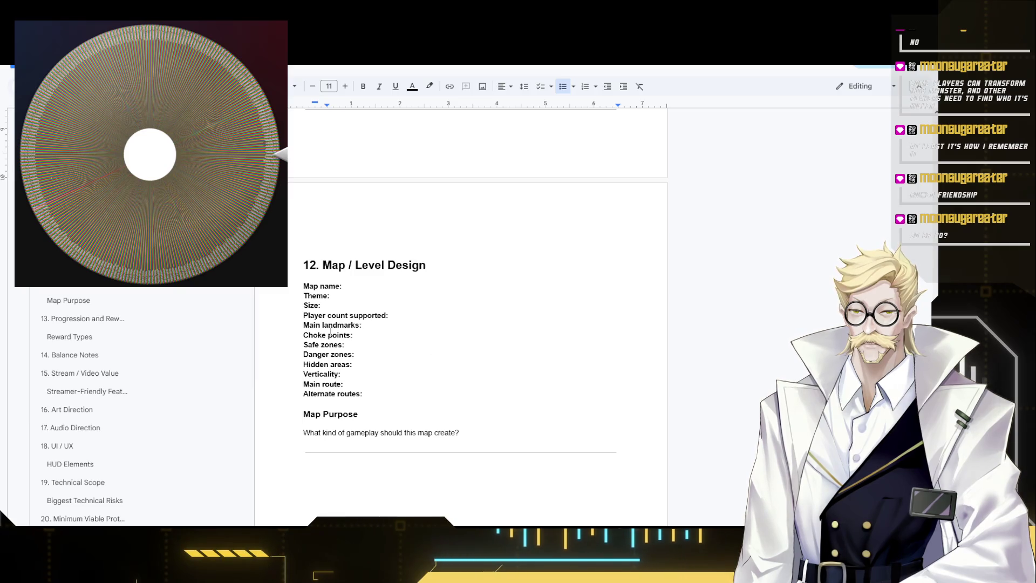
{"action": "scroll", "coordinate": [349, 292], "scroll_direction": "up", "scroll_amount": 3}
- Place the caret in the first empty Events / Modifiers bullet
{"action": "left_click", "coordinate": [351, 304]}
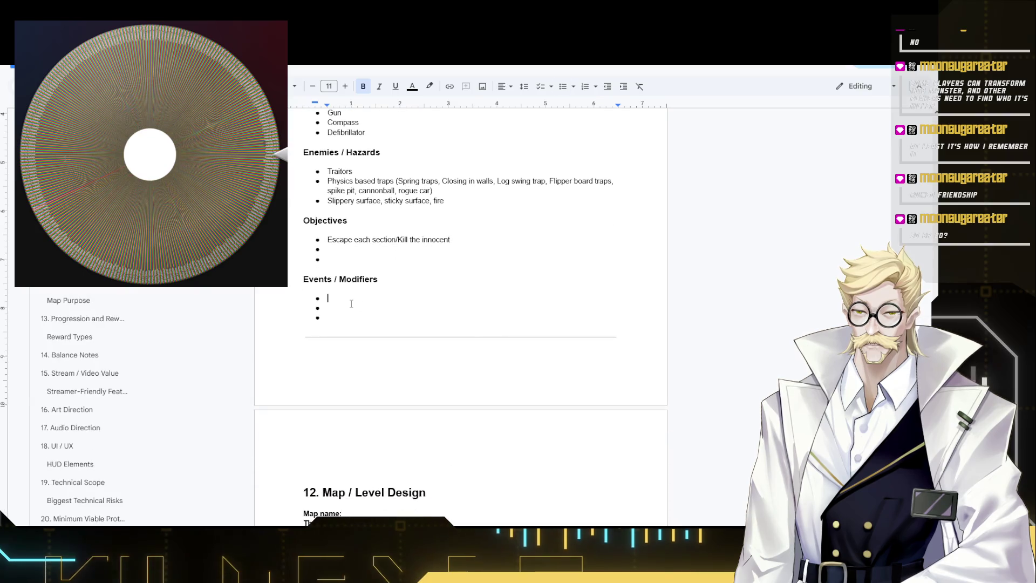
{"action": "scroll", "coordinate": [350, 304], "scroll_direction": "up", "scroll_amount": 1}
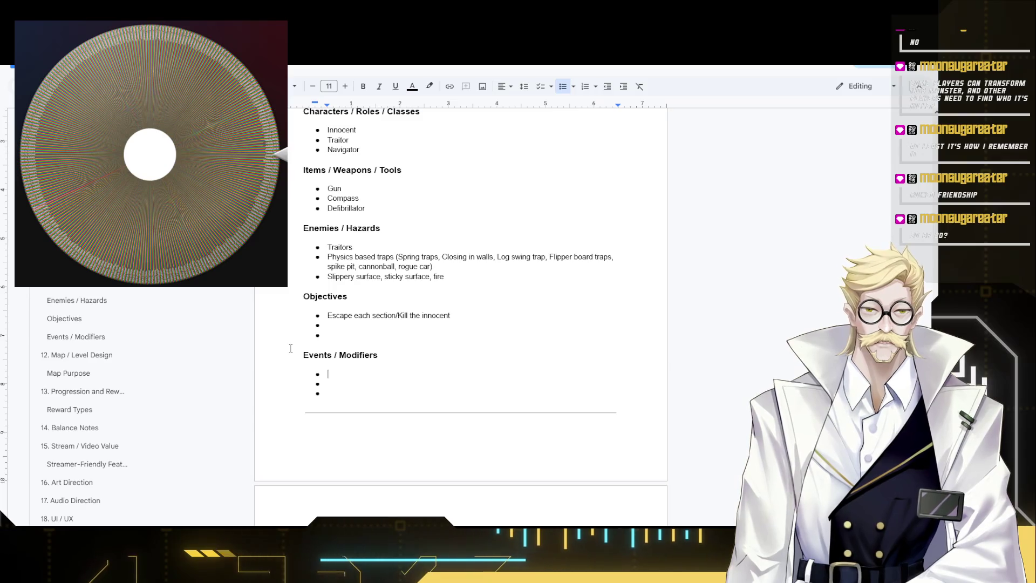
{"action": "type", "text": "Low Gra"}
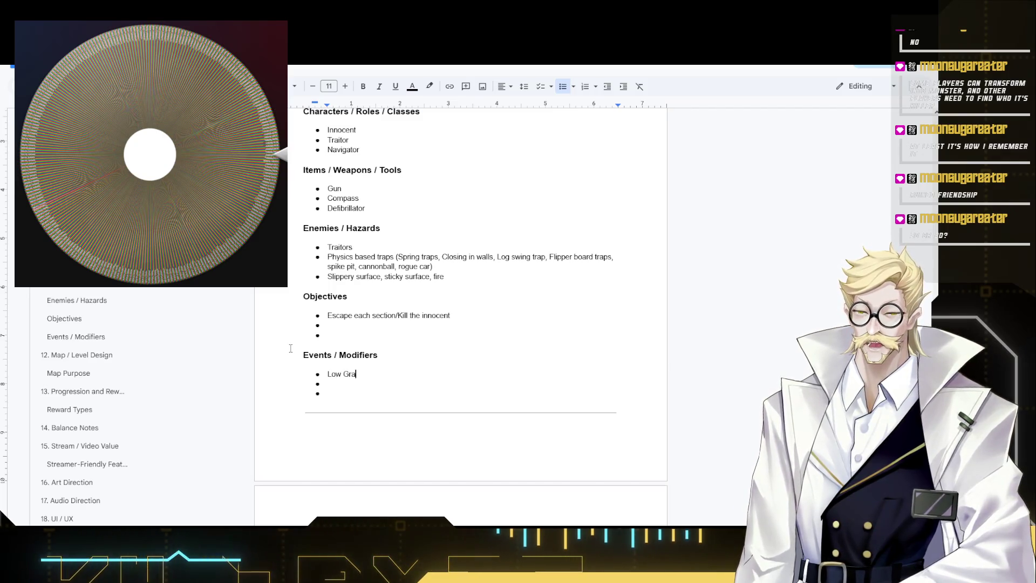
{"action": "type", "text": "vity"}
- List Low Gravity, Size changes and Big bad wolf (Traitor is clear but immortal and deadlier) as modifiers
{"action": "key", "text": "Down"}
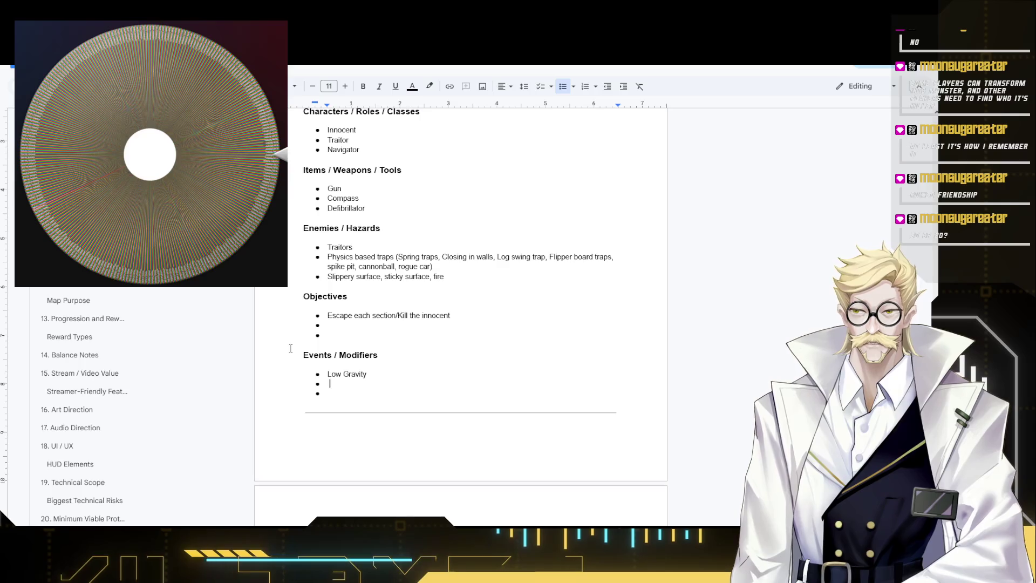
{"action": "type", "text": "Size s"}
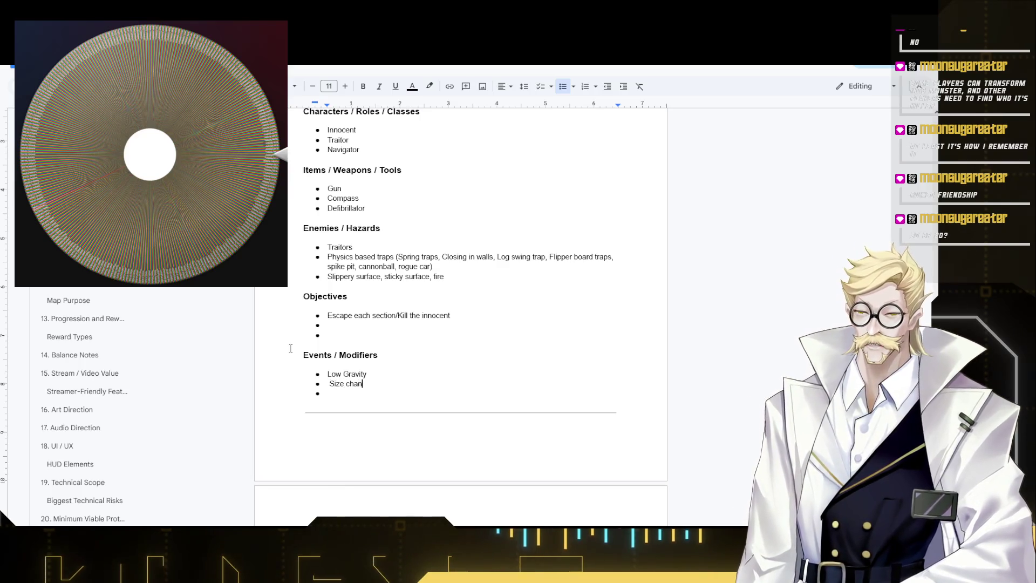
{"action": "type", "text": "nges"}
{"action": "key", "text": "Down"}
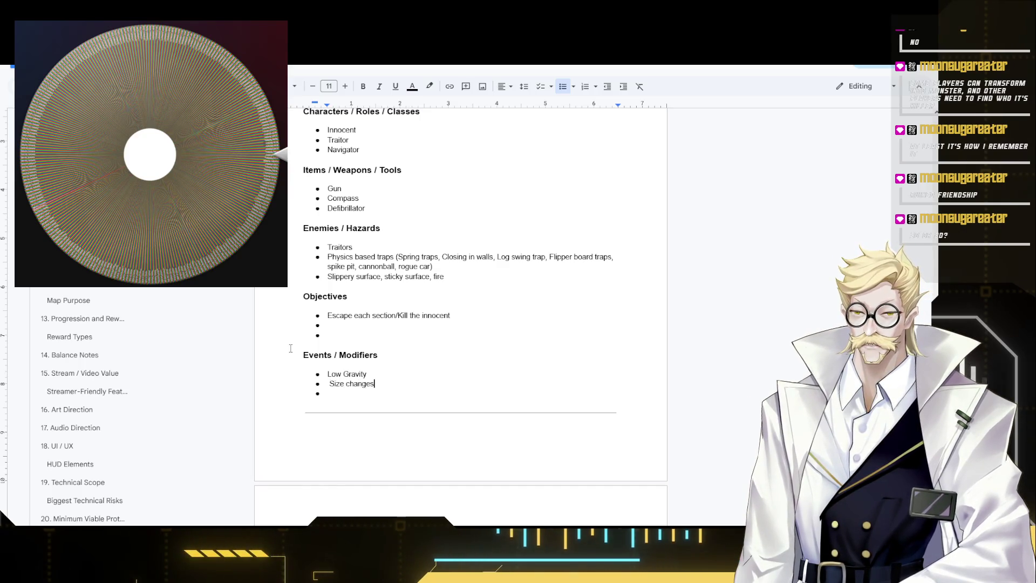
{"action": "key", "text": "Home"}
{"action": "key", "text": "Delete"}
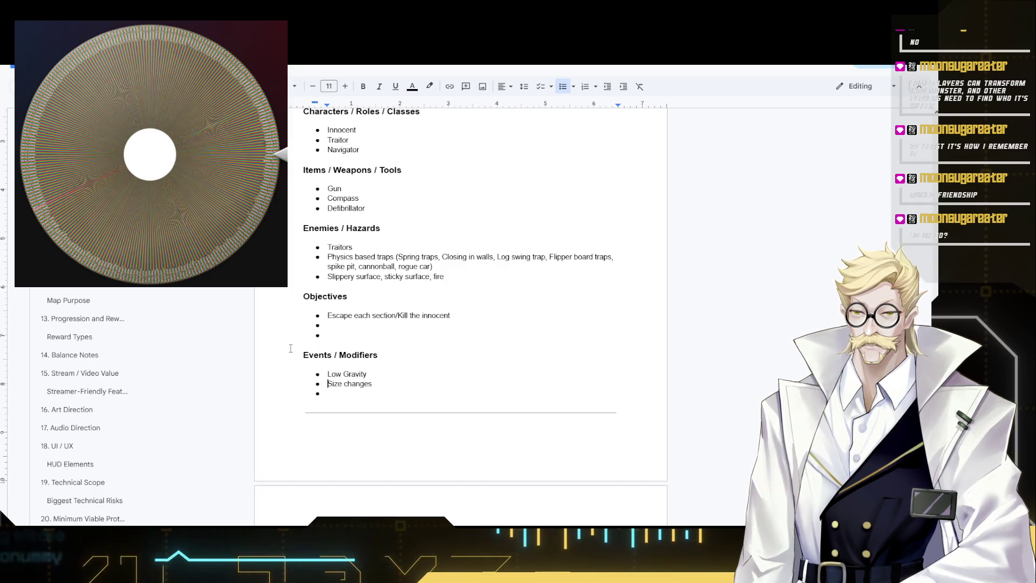
{"action": "key", "text": "Down"}
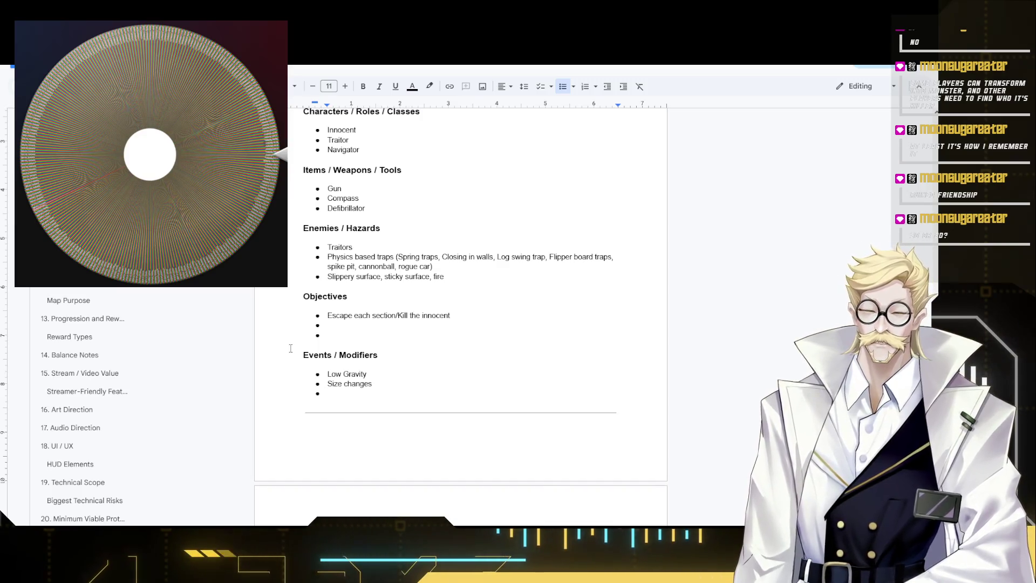
{"action": "type", "text": "Big bad wolf "}
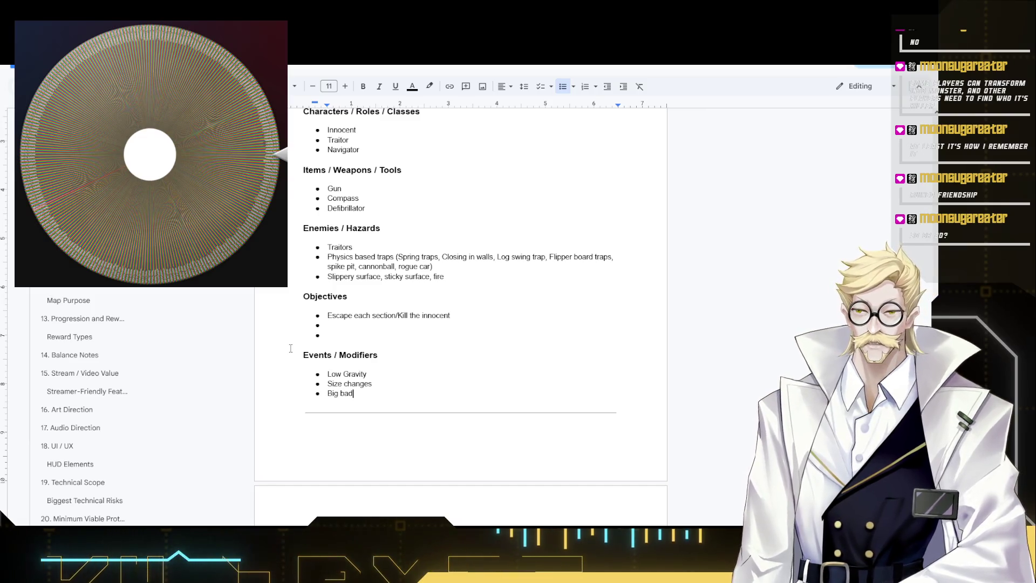
{"action": "type", "text": "("}
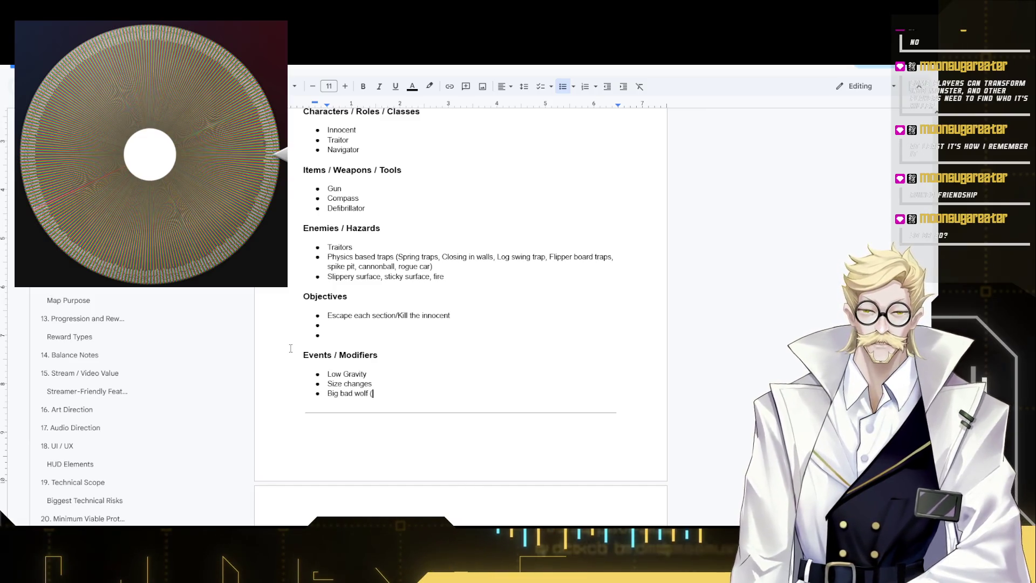
{"action": "type", "text": "Traitor is "}
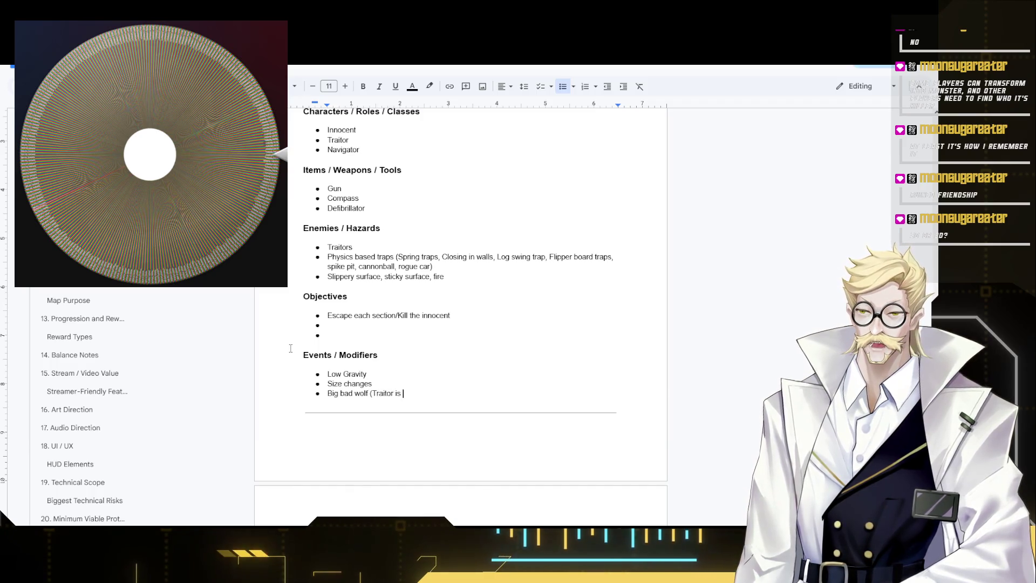
{"action": "type", "text": "clear but "}
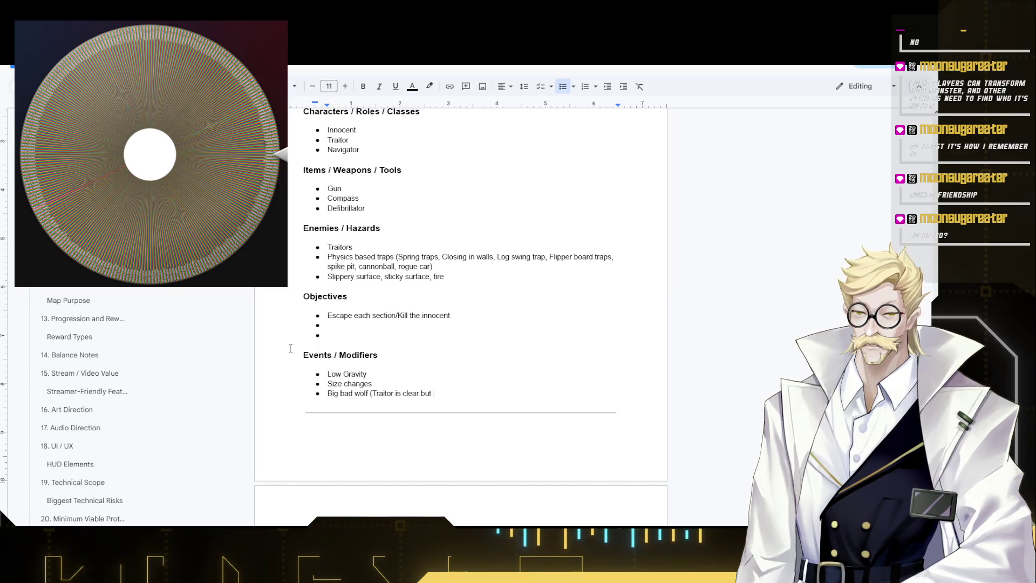
{"action": "type", "text": "immortal"}
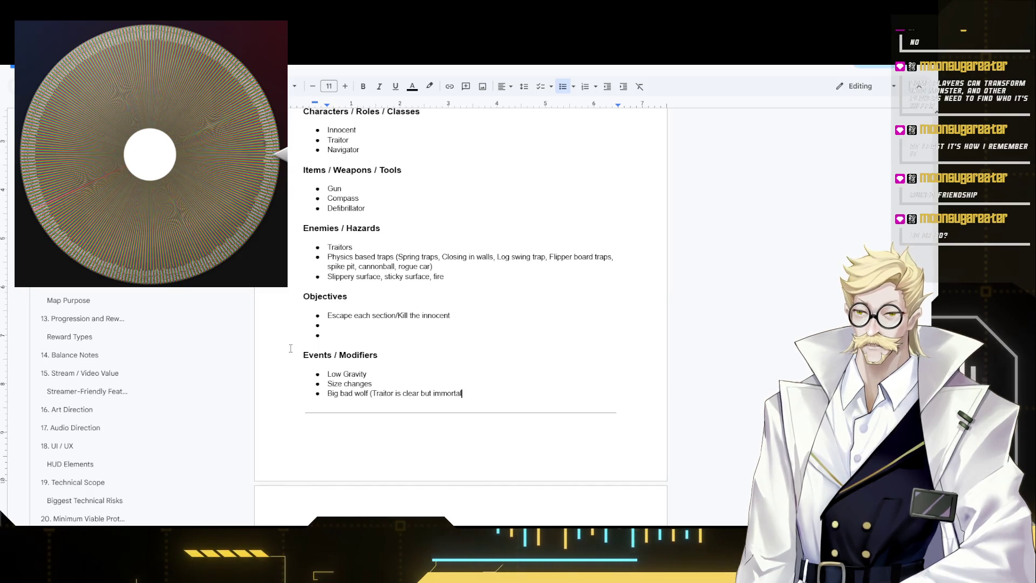
{"action": "type", "text": " and deadlier"}
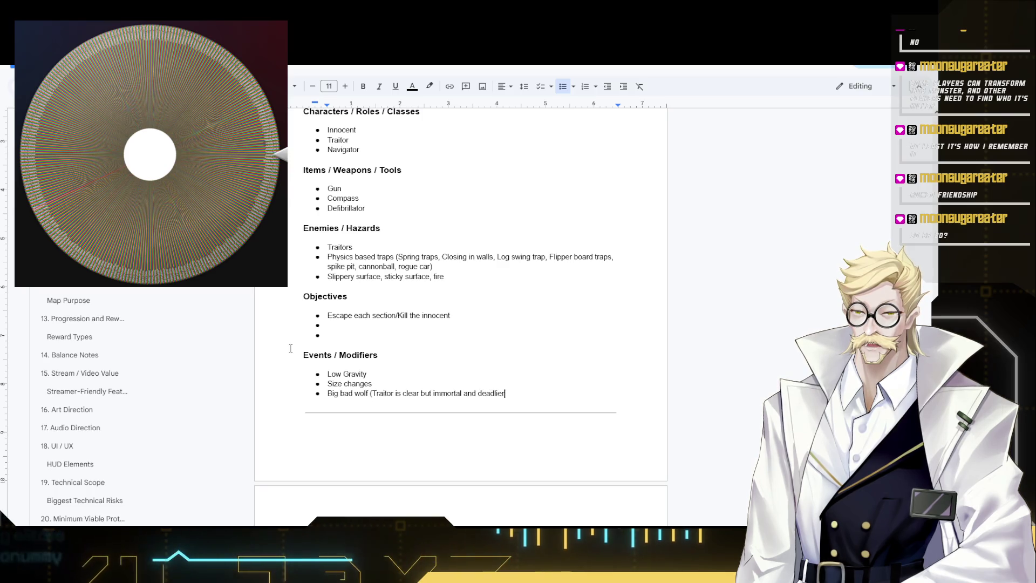
{"action": "type", "text": ")"}
{"action": "scroll", "coordinate": [480, 356], "scroll_direction": "down", "scroll_amount": 2}
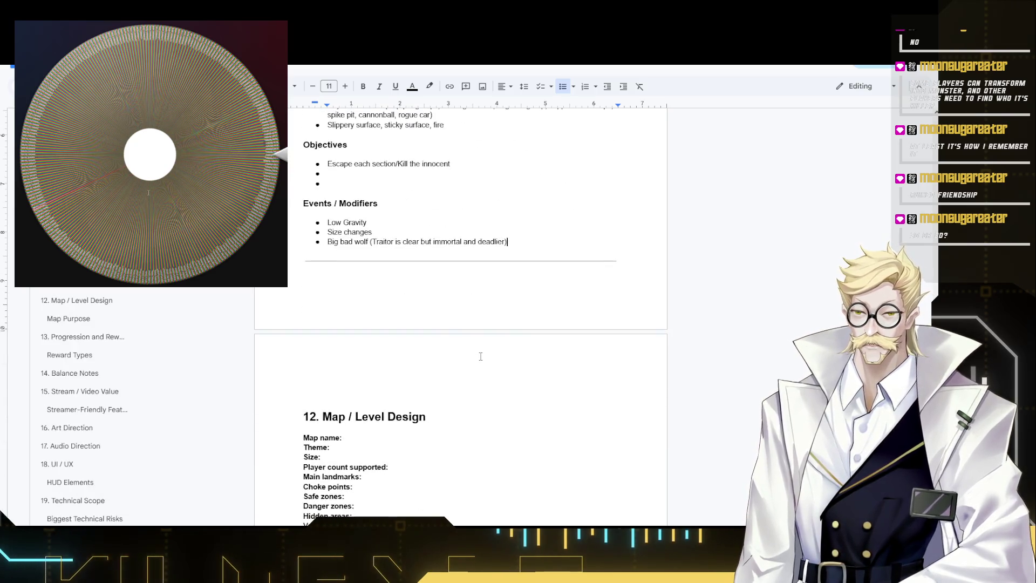
{"action": "scroll", "coordinate": [430, 321], "scroll_direction": "down", "scroll_amount": 1}
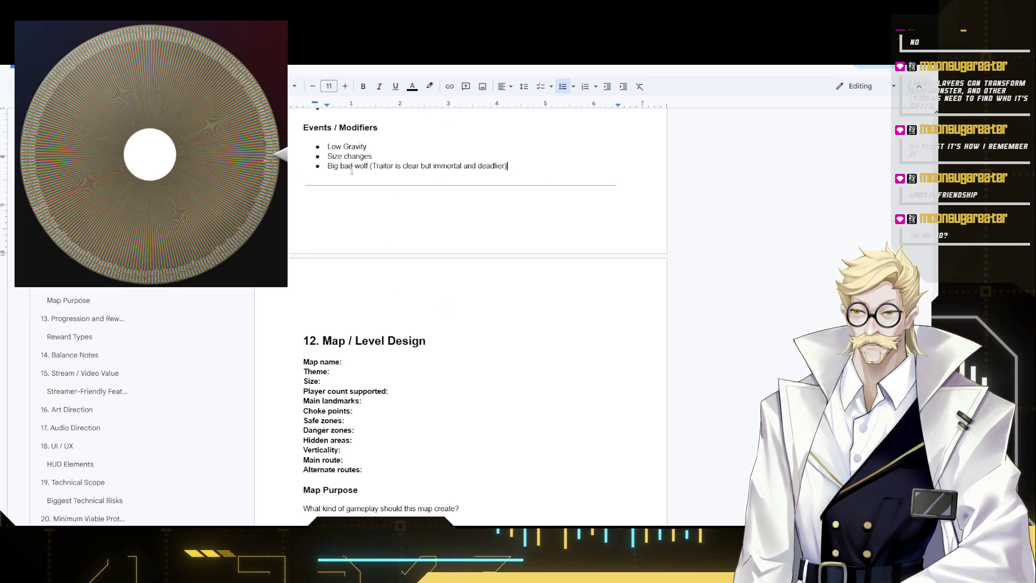
- Capitalise 'Wolf', then move to the Map name field in section 12 Map / Level Design
{"action": "left_click_drag", "start_coordinate": [354, 167], "coordinate": [344, 167]}
{"action": "type", "text": "W"}
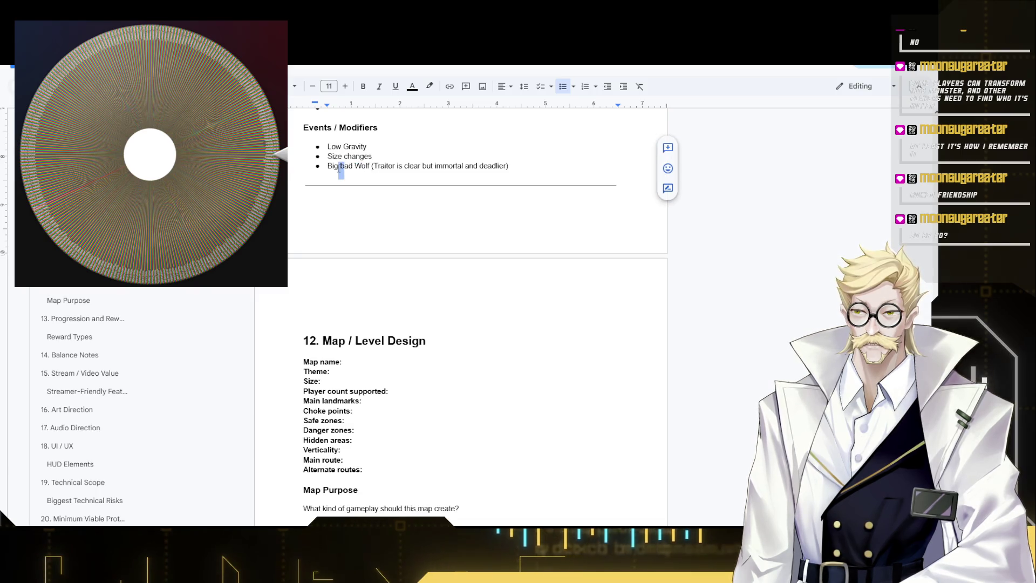
{"action": "type", "text": "B"}
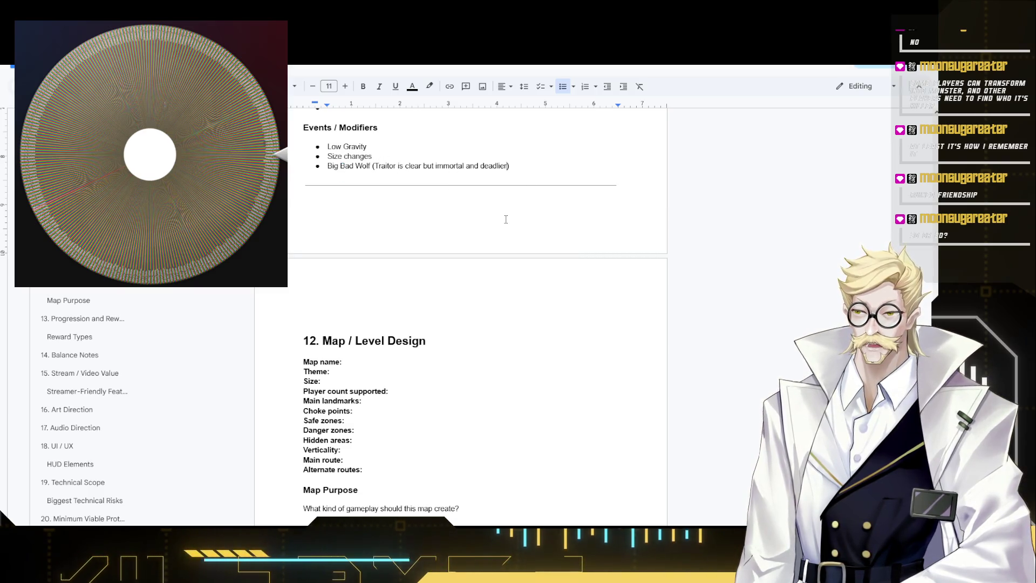
{"action": "type", "text": ", but only mele"}
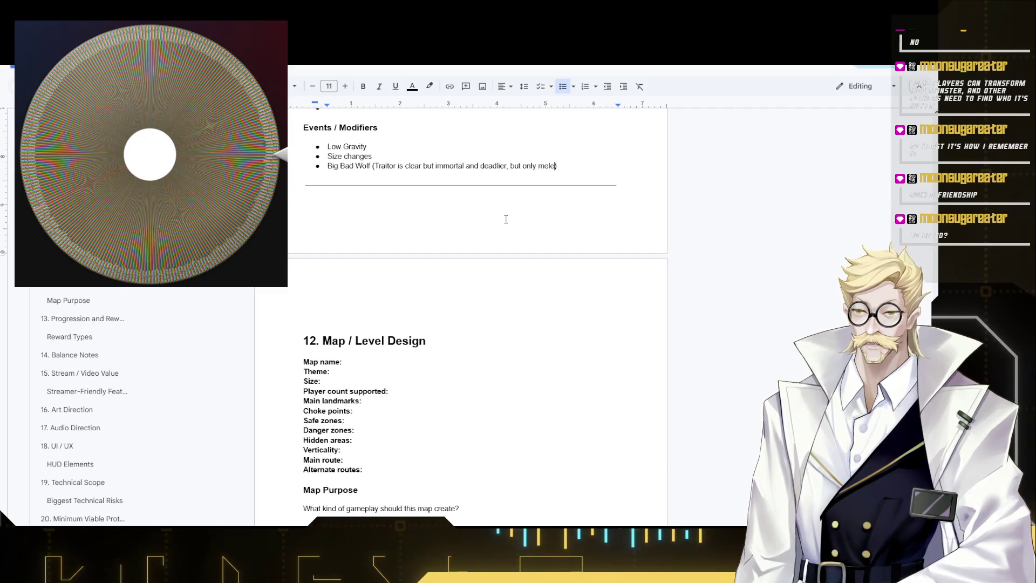
{"action": "type", "text": " weapons"}
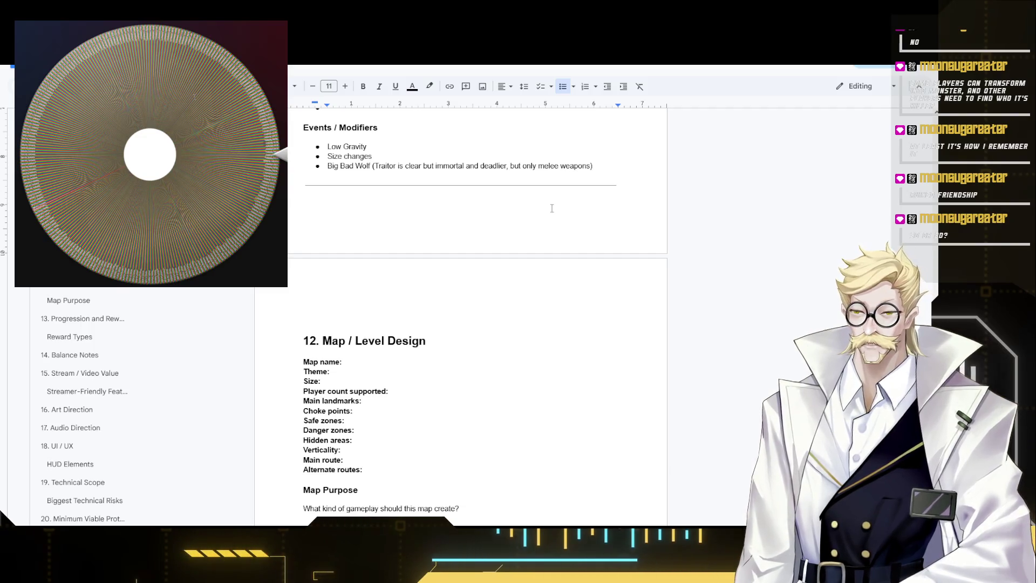
{"action": "left_click", "coordinate": [366, 359]}
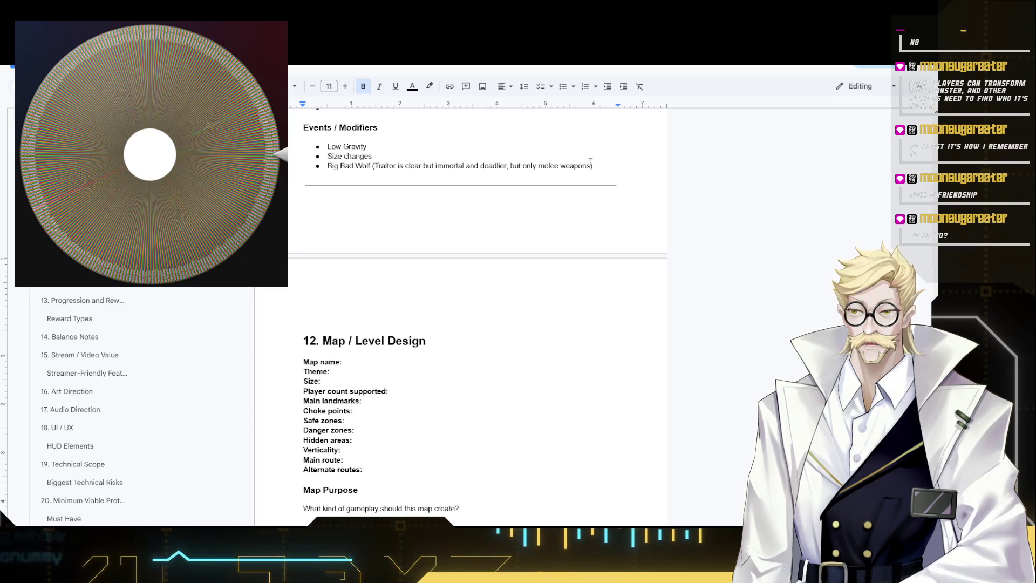
{"action": "scroll", "coordinate": [397, 324], "scroll_direction": "down", "scroll_amount": 3}
{"action": "scroll", "coordinate": [381, 300], "scroll_direction": "down", "scroll_amount": 1}
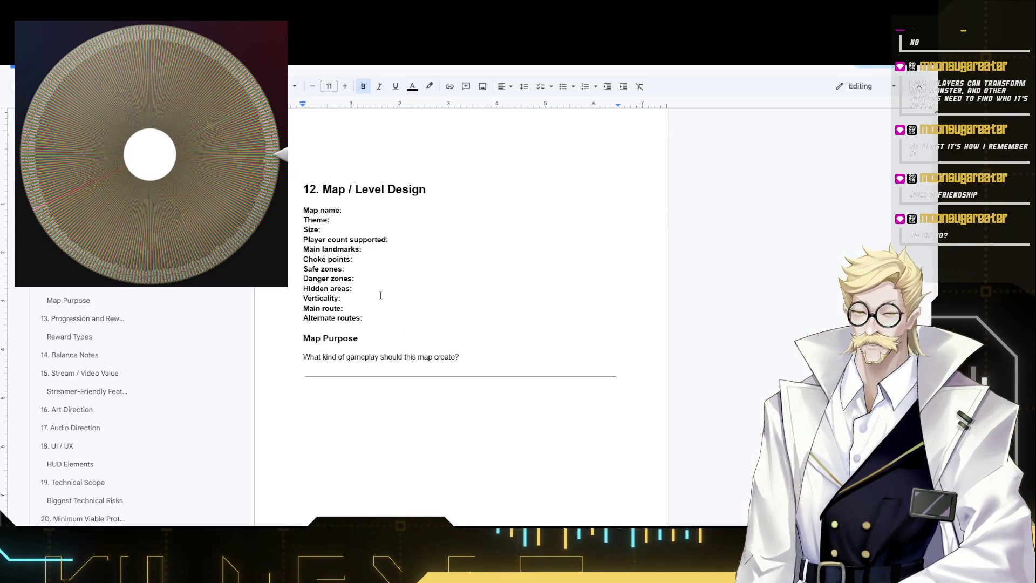
{"action": "scroll", "coordinate": [378, 301], "scroll_direction": "up", "scroll_amount": 2}
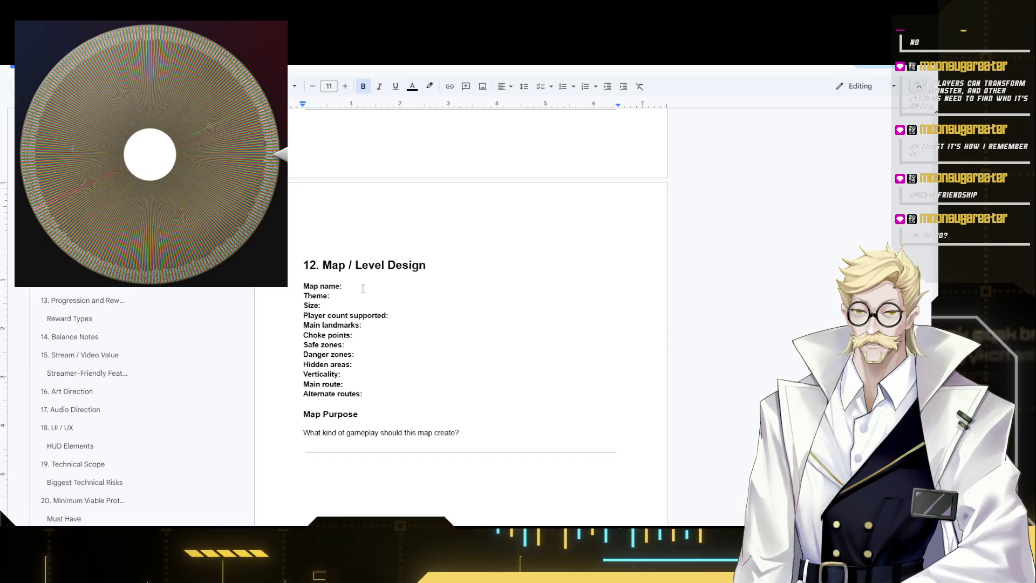
{"action": "scroll", "coordinate": [354, 303], "scroll_direction": "up", "scroll_amount": 3}
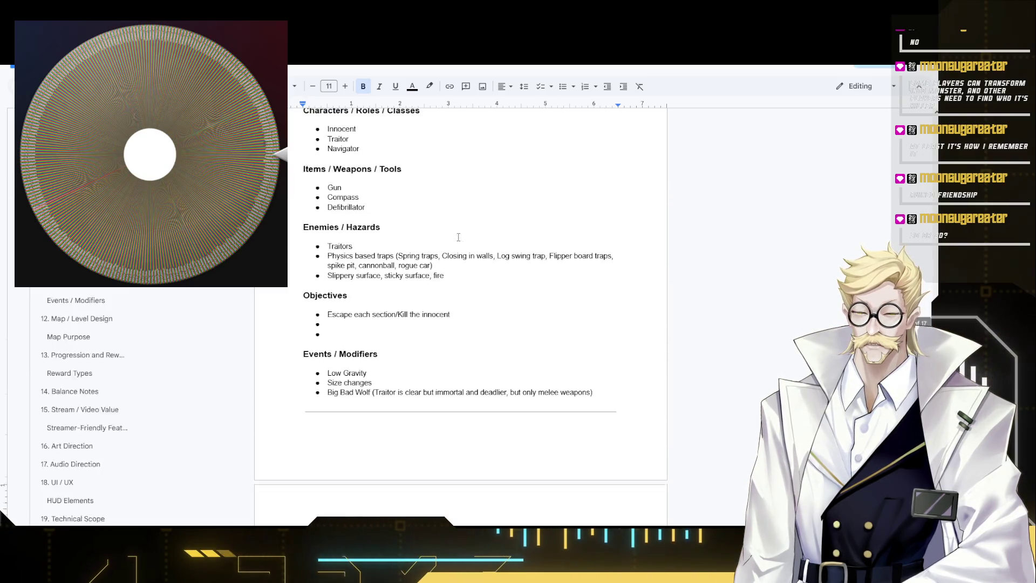
{"action": "scroll", "coordinate": [365, 305], "scroll_direction": "up", "scroll_amount": 5}
{"action": "scroll", "coordinate": [380, 309], "scroll_direction": "up", "scroll_amount": 5}
{"action": "scroll", "coordinate": [380, 308], "scroll_direction": "up", "scroll_amount": 3}
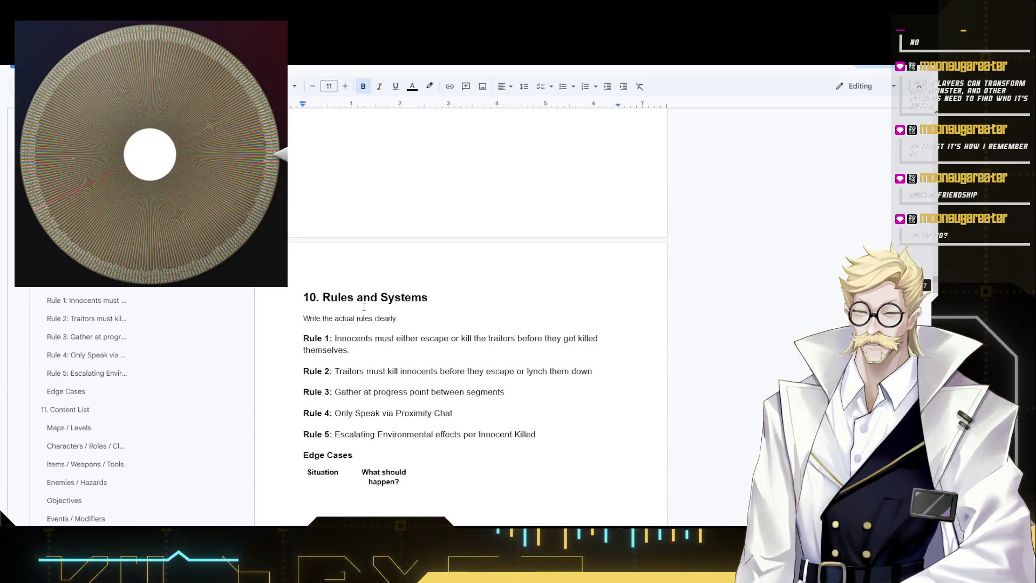
{"action": "scroll", "coordinate": [380, 308], "scroll_direction": "down", "scroll_amount": 4}
{"action": "scroll", "coordinate": [379, 308], "scroll_direction": "down", "scroll_amount": 7}
{"action": "scroll", "coordinate": [335, 327], "scroll_direction": "up", "scroll_amount": 1}
{"action": "scroll", "coordinate": [335, 326], "scroll_direction": "up", "scroll_amount": 1}
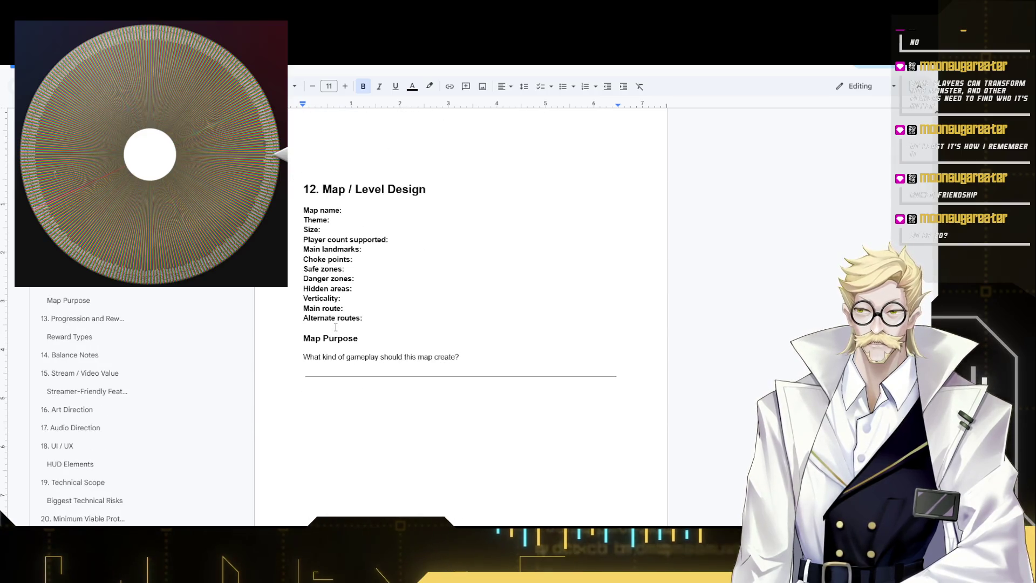
{"action": "scroll", "coordinate": [334, 327], "scroll_direction": "down", "scroll_amount": 1}
{"action": "scroll", "coordinate": [331, 326], "scroll_direction": "up", "scroll_amount": 1}
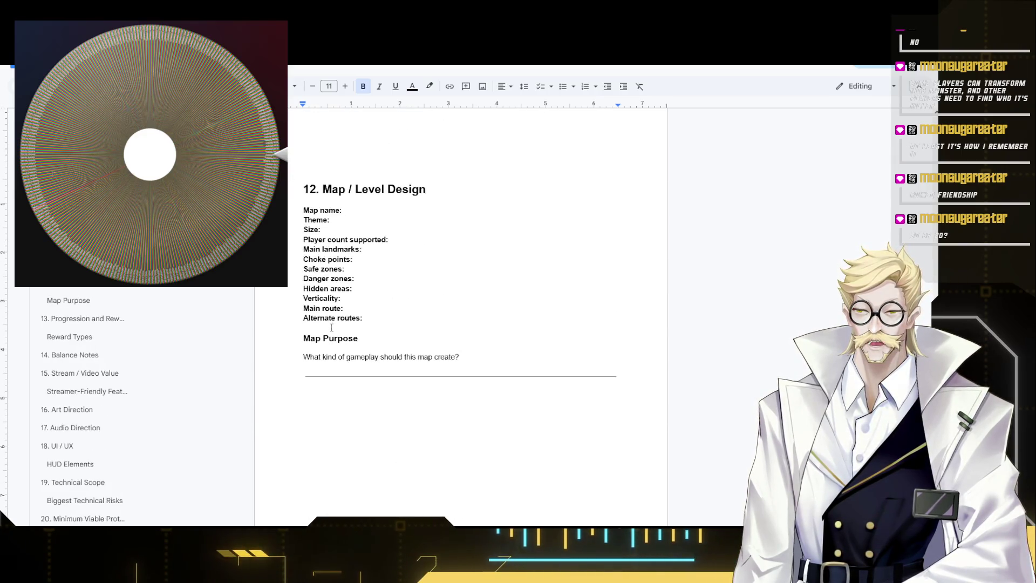
{"action": "scroll", "coordinate": [325, 333], "scroll_direction": "up", "scroll_amount": 1}
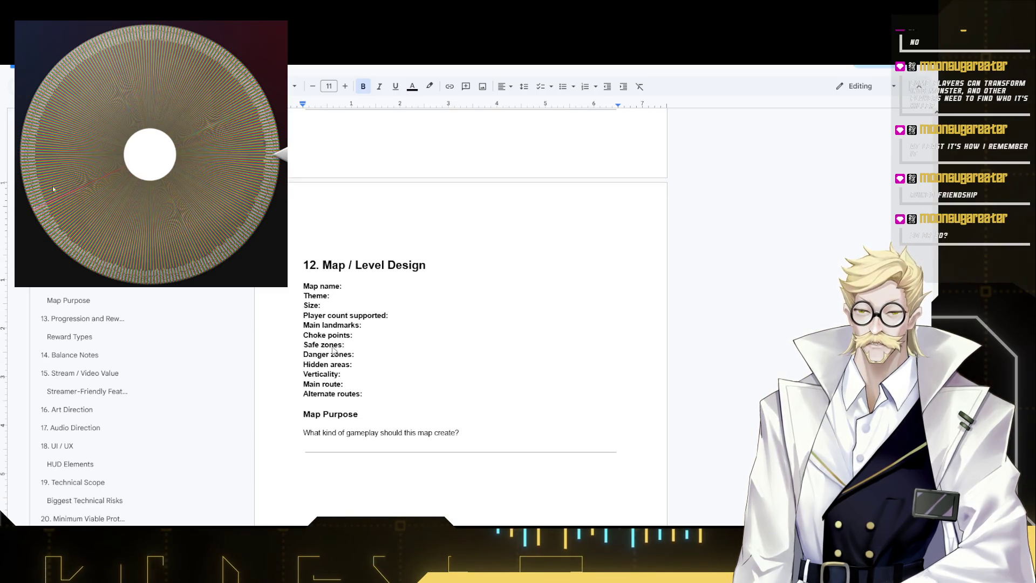
{"action": "scroll", "coordinate": [735, 242], "scroll_direction": "up", "scroll_amount": 2}
{"action": "scroll", "coordinate": [743, 180], "scroll_direction": "up", "scroll_amount": 15}
{"action": "scroll", "coordinate": [743, 179], "scroll_direction": "up", "scroll_amount": 10}
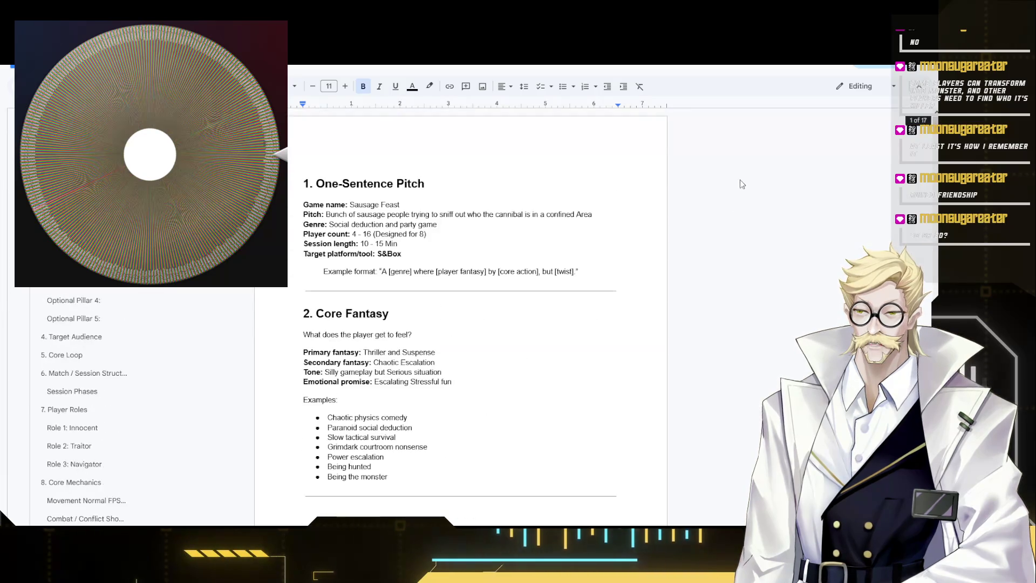
{"action": "scroll", "coordinate": [417, 235], "scroll_direction": "down", "scroll_amount": 15}
{"action": "scroll", "coordinate": [412, 253], "scroll_direction": "down", "scroll_amount": 6}
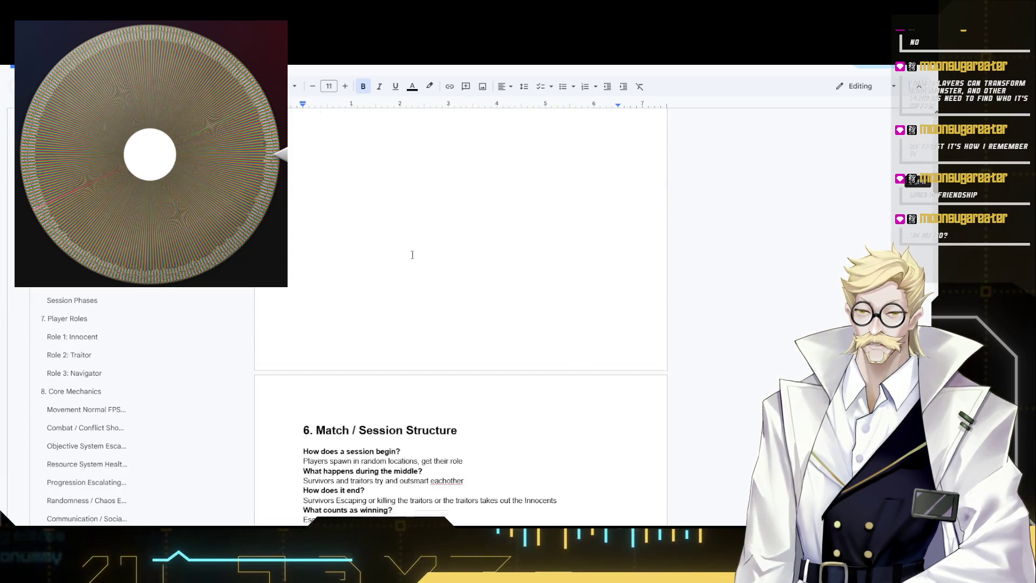
{"action": "scroll", "coordinate": [413, 254], "scroll_direction": "down", "scroll_amount": 5}
{"action": "scroll", "coordinate": [439, 284], "scroll_direction": "down", "scroll_amount": 5}
{"action": "scroll", "coordinate": [456, 297], "scroll_direction": "down", "scroll_amount": 5}
{"action": "scroll", "coordinate": [452, 300], "scroll_direction": "down", "scroll_amount": 2}
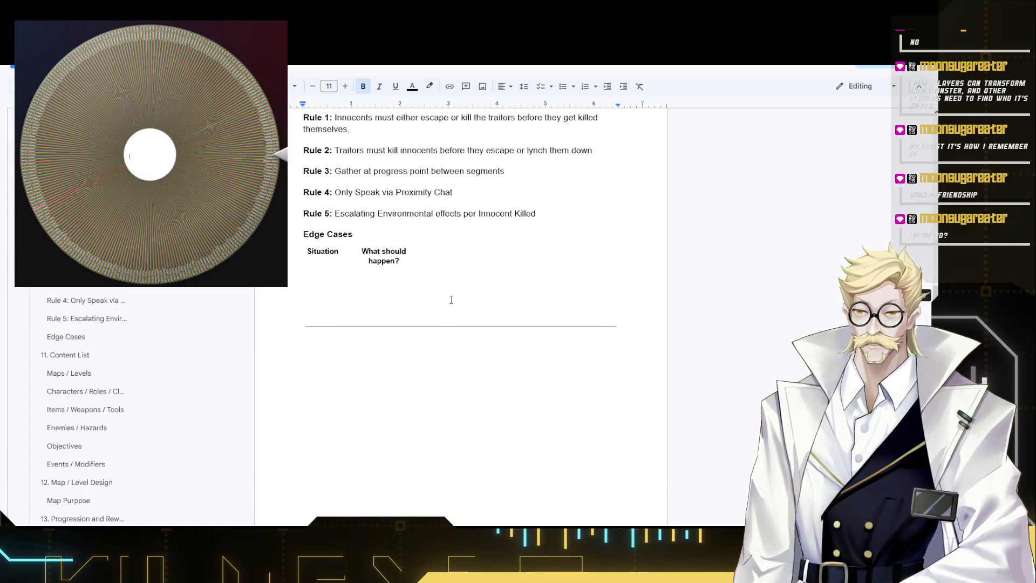
{"action": "scroll", "coordinate": [443, 294], "scroll_direction": "down", "scroll_amount": 1}
{"action": "scroll", "coordinate": [413, 296], "scroll_direction": "up", "scroll_amount": 3}
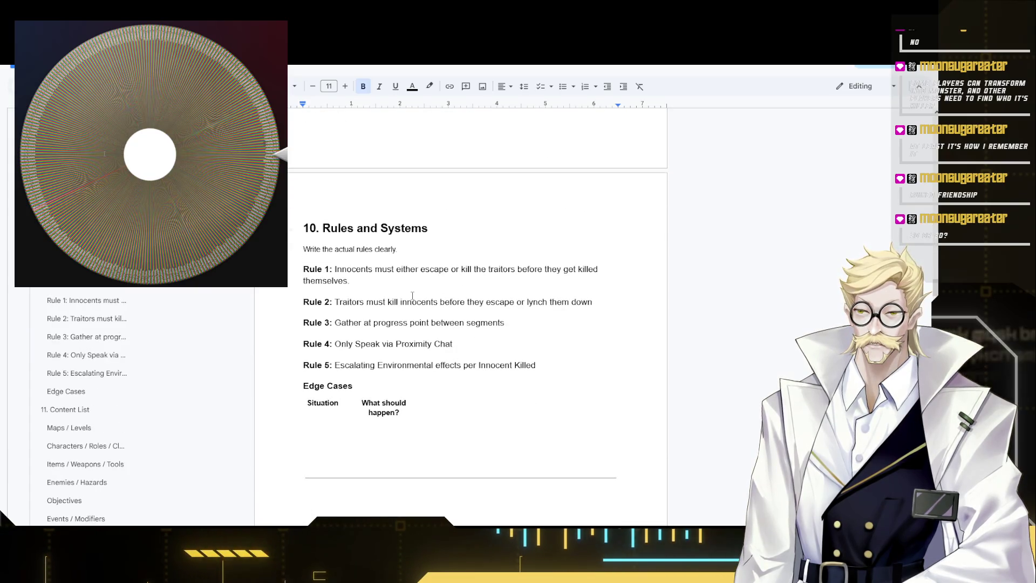
{"action": "scroll", "coordinate": [412, 296], "scroll_direction": "down", "scroll_amount": 3}
{"action": "scroll", "coordinate": [416, 291], "scroll_direction": "down", "scroll_amount": 5}
{"action": "scroll", "coordinate": [416, 292], "scroll_direction": "up", "scroll_amount": 2}
{"action": "scroll", "coordinate": [416, 292], "scroll_direction": "up", "scroll_amount": 1}
{"action": "left_click", "coordinate": [417, 292]}
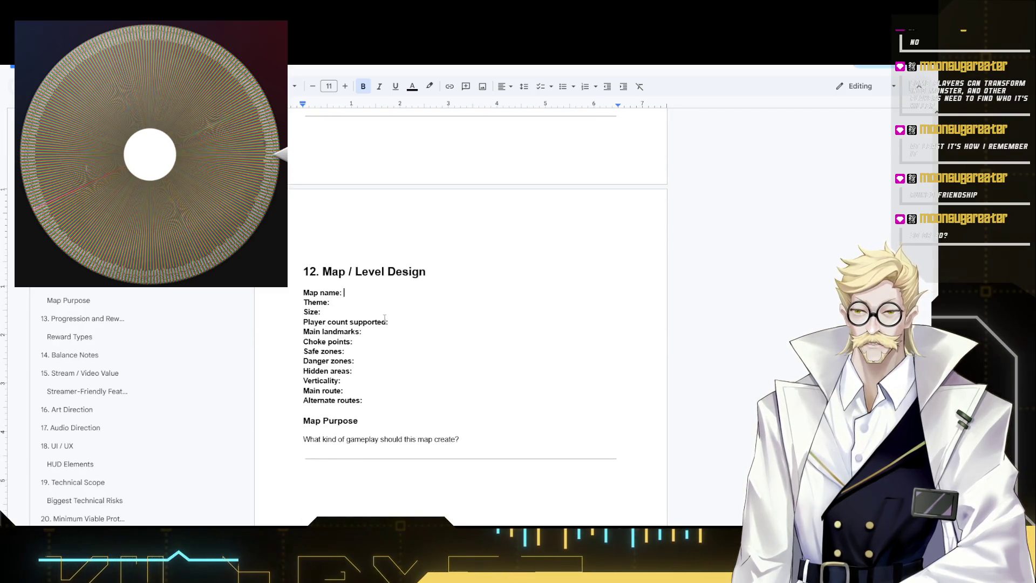
- Enter map name Prison Break, theme Prison - Courtyard - Escape, and player count 4 - 12
{"action": "left_click", "coordinate": [373, 300]}
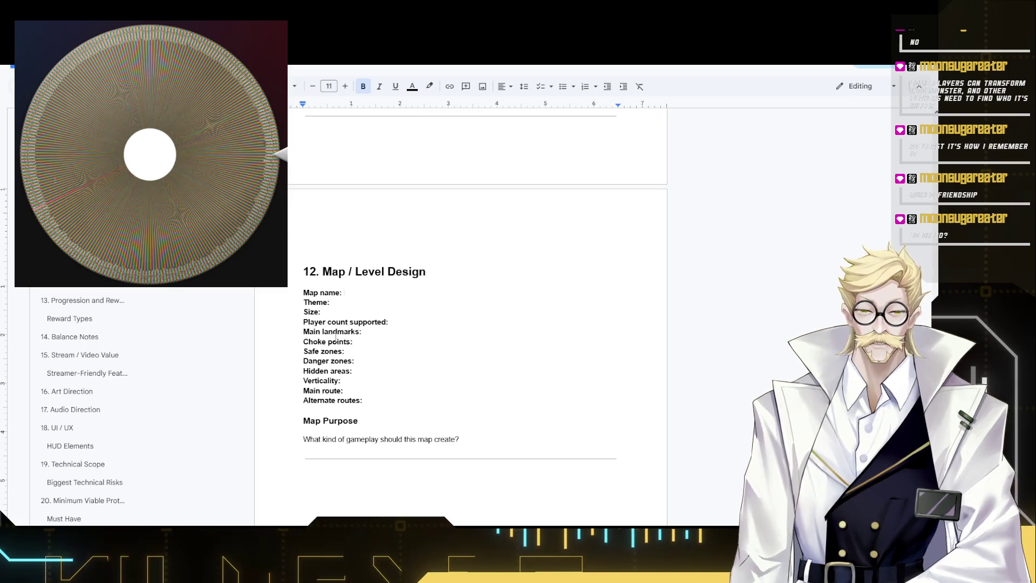
{"action": "type", "text": "Prison Be"}
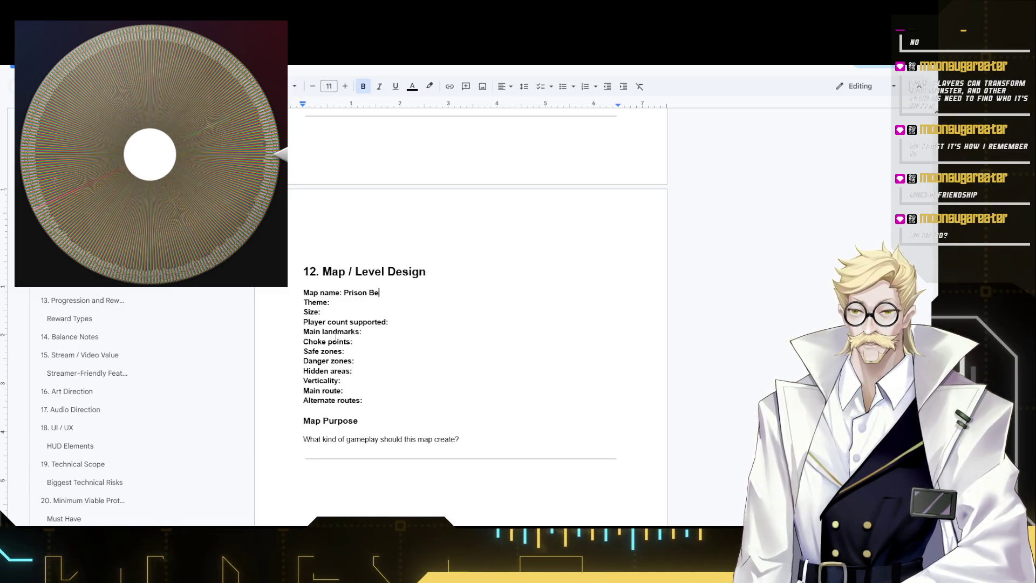
{"action": "key", "text": "BackSpace"}
{"action": "type", "text": "reak"}
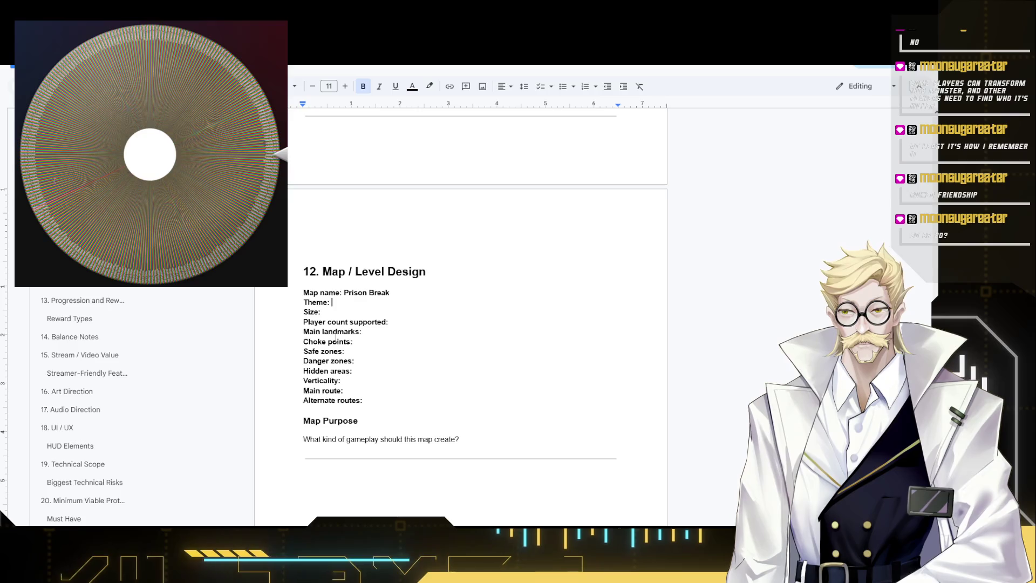
{"action": "type", "text": "Prison -"}
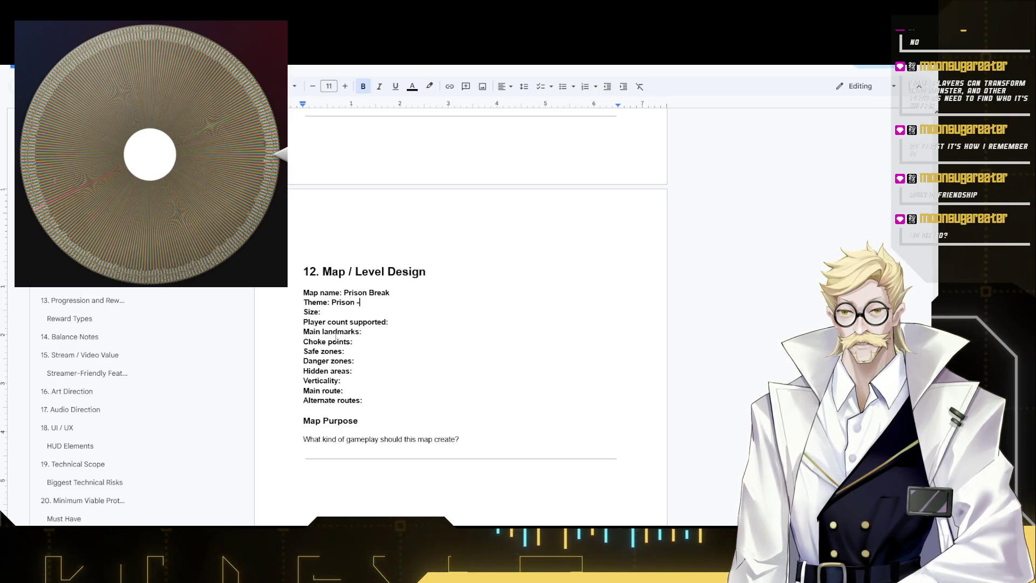
{"action": "type", "text": " Court"}
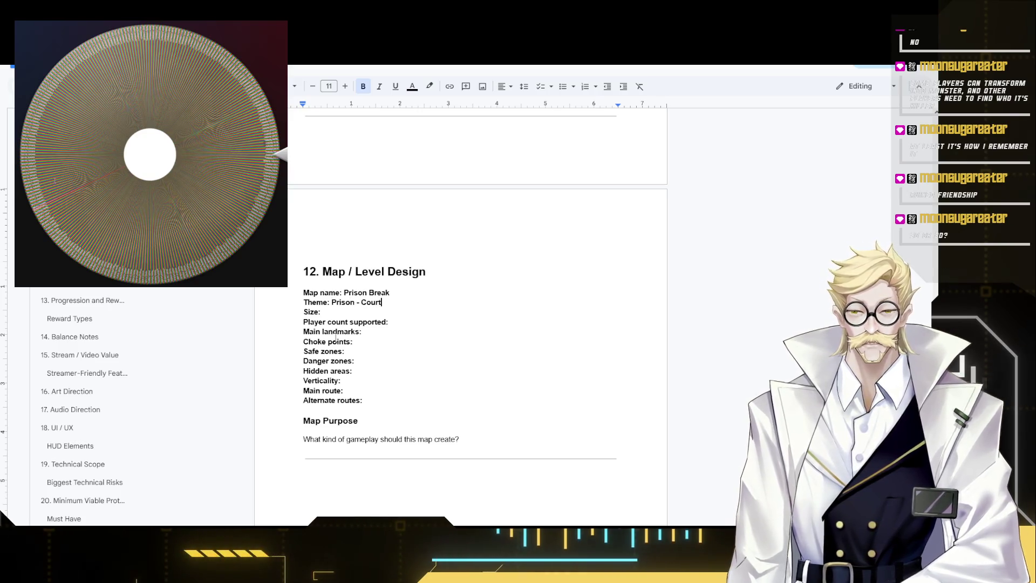
{"action": "type", "text": "yard"}
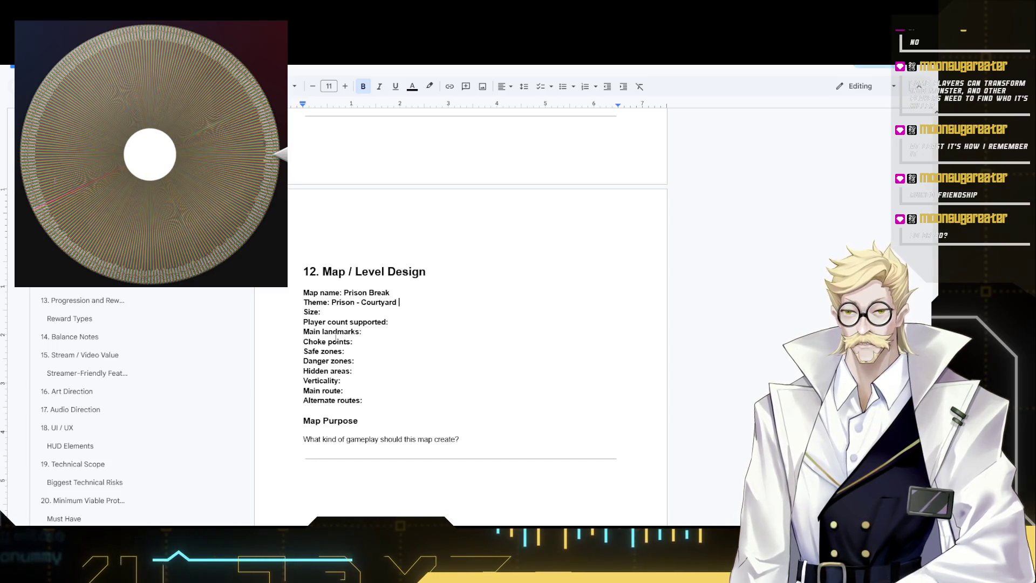
{"action": "type", "text": " -"}
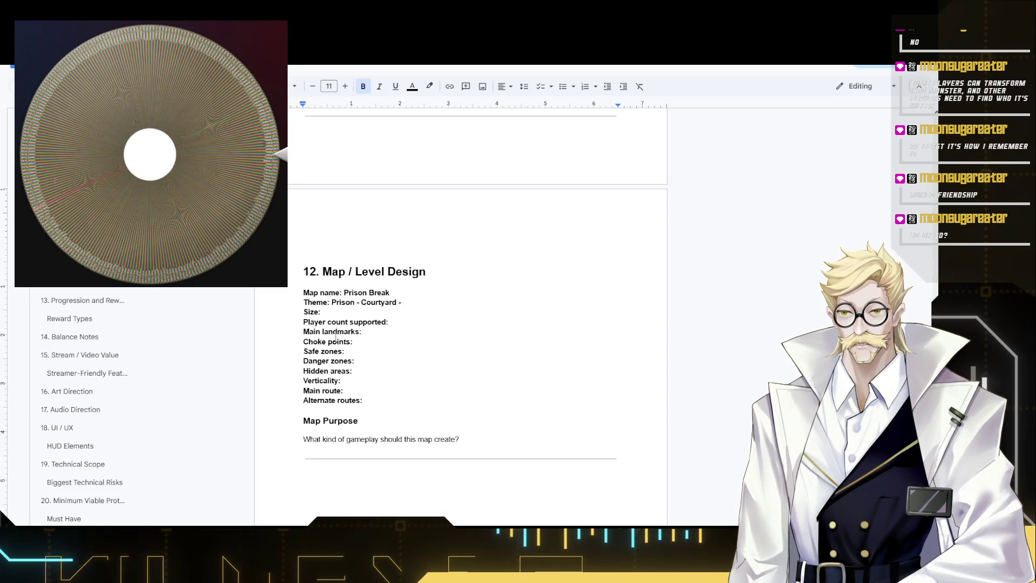
{"action": "type", "text": "cape"}
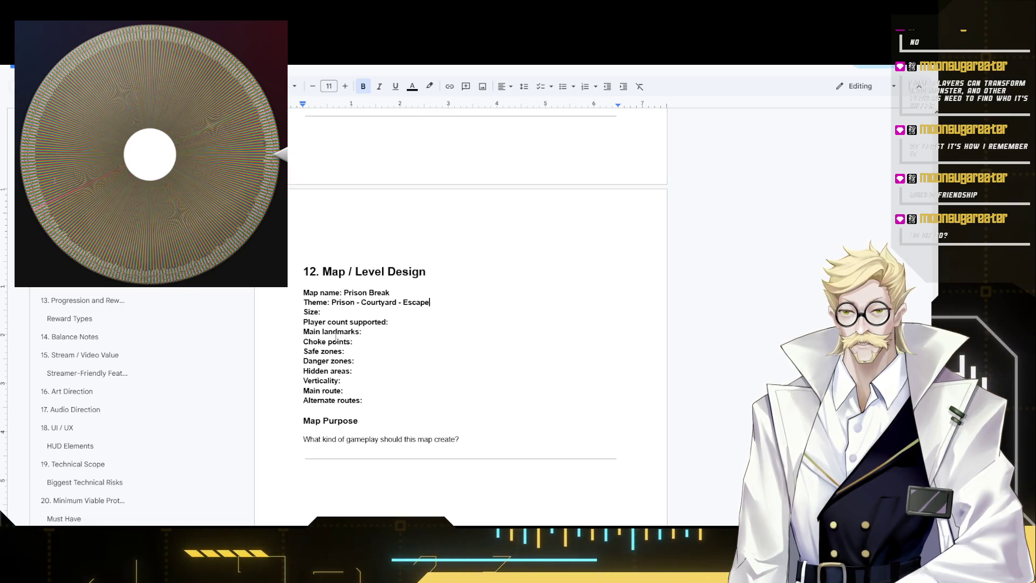
{"action": "key", "text": "Down"}
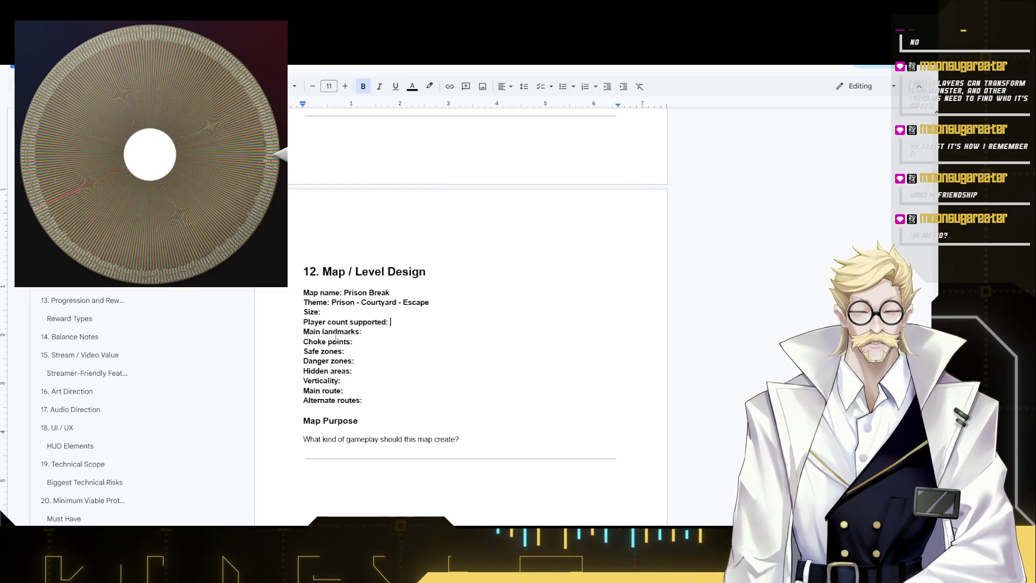
{"action": "type", "text": "12"}
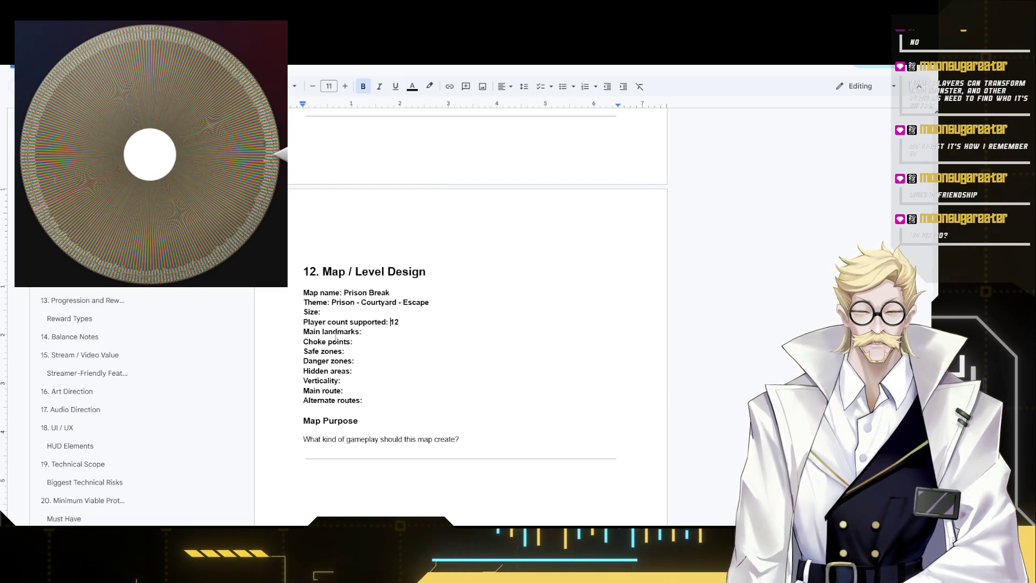
{"action": "type", "text": "4 "}
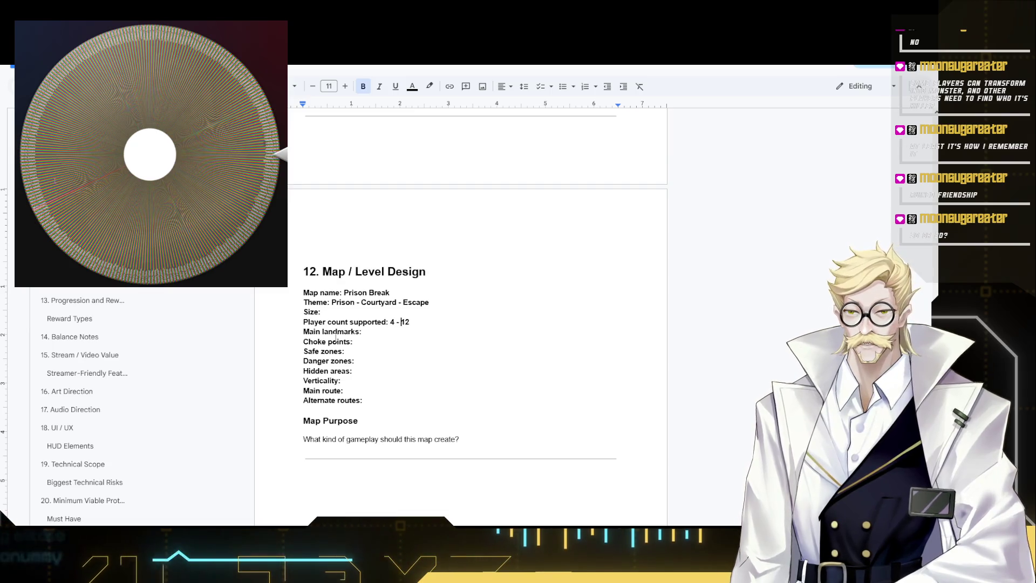
{"action": "type", "text": "-"}
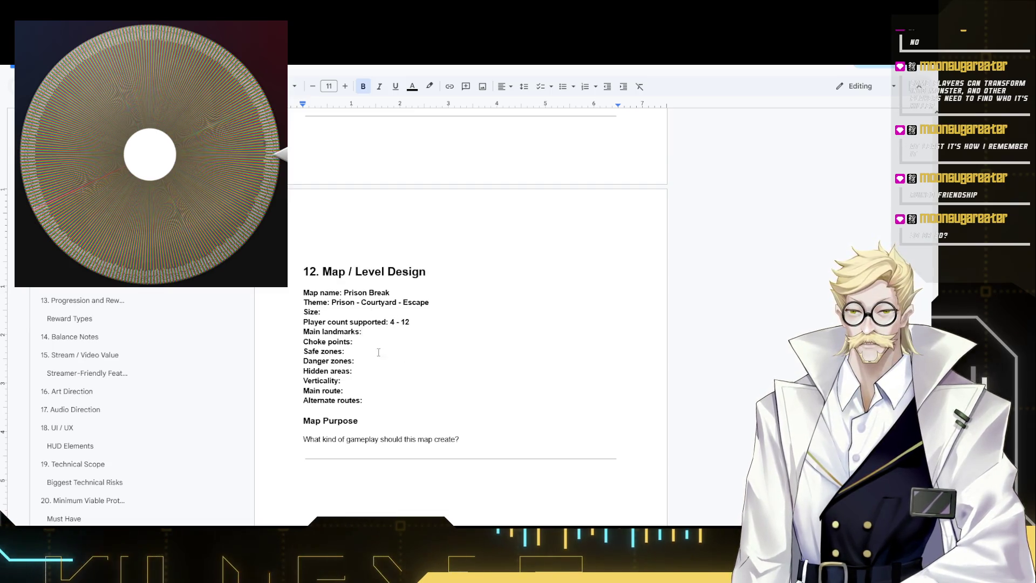
{"action": "left_click", "coordinate": [336, 312]}
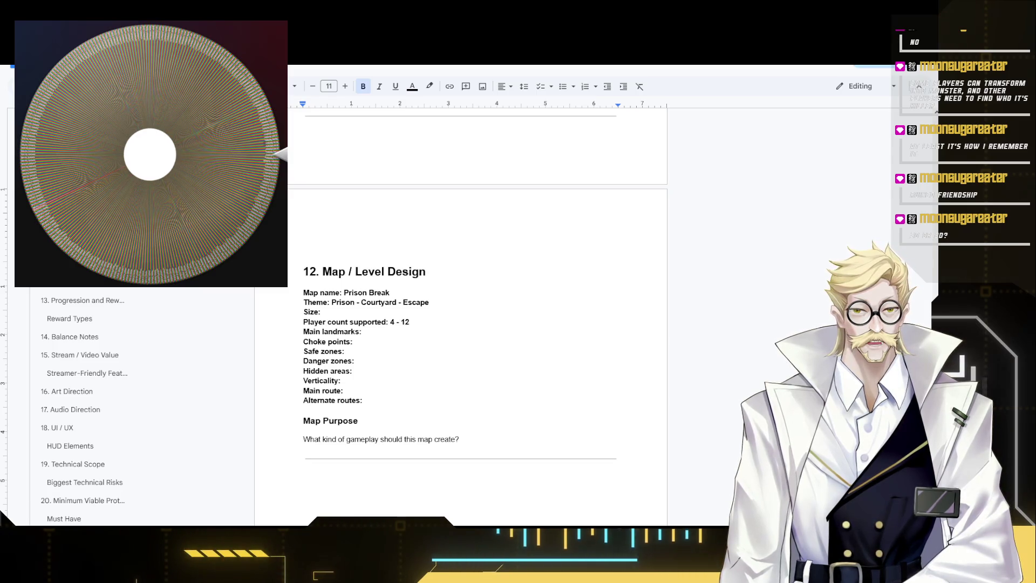
- Switch from the design doc to the prison layout image search results
{"action": "key", "text": "ctrl+Tab"}
{"action": "scroll", "coordinate": [432, 232], "scroll_direction": "down", "scroll_amount": 1}
{"action": "scroll", "coordinate": [433, 232], "scroll_direction": "down", "scroll_amount": 2}
{"action": "scroll", "coordinate": [421, 237], "scroll_direction": "down", "scroll_amount": 2}
{"action": "scroll", "coordinate": [409, 243], "scroll_direction": "down", "scroll_amount": 2}
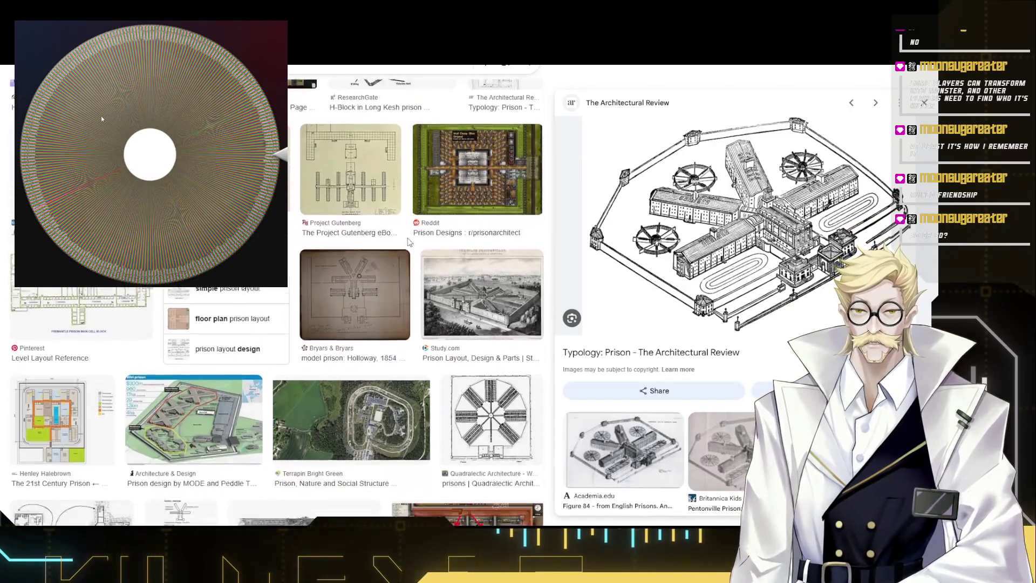
{"action": "scroll", "coordinate": [398, 248], "scroll_direction": "down", "scroll_amount": 2}
{"action": "scroll", "coordinate": [387, 253], "scroll_direction": "down", "scroll_amount": 2}
{"action": "scroll", "coordinate": [383, 253], "scroll_direction": "down", "scroll_amount": 2}
{"action": "scroll", "coordinate": [380, 254], "scroll_direction": "down", "scroll_amount": 2}
{"action": "scroll", "coordinate": [377, 254], "scroll_direction": "down", "scroll_amount": 2}
{"action": "scroll", "coordinate": [365, 254], "scroll_direction": "down", "scroll_amount": 2}
{"action": "scroll", "coordinate": [357, 253], "scroll_direction": "down", "scroll_amount": 2}
{"action": "scroll", "coordinate": [349, 253], "scroll_direction": "down", "scroll_amount": 2}
{"action": "scroll", "coordinate": [340, 252], "scroll_direction": "down", "scroll_amount": 2}
{"action": "scroll", "coordinate": [339, 252], "scroll_direction": "down", "scroll_amount": 2}
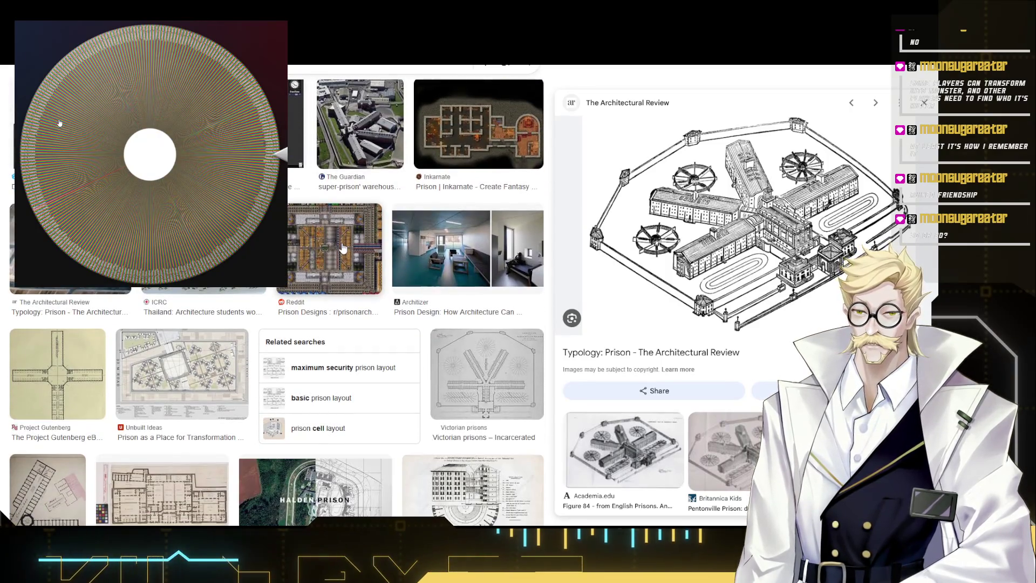
{"action": "scroll", "coordinate": [342, 247], "scroll_direction": "up", "scroll_amount": 1}
- Preview several prison layout references (Inkarnate map, Pinterest layout, room sizes guide, garden, interior, corridor), then move to Blocks & Bullets
{"action": "left_click", "coordinate": [478, 212]}
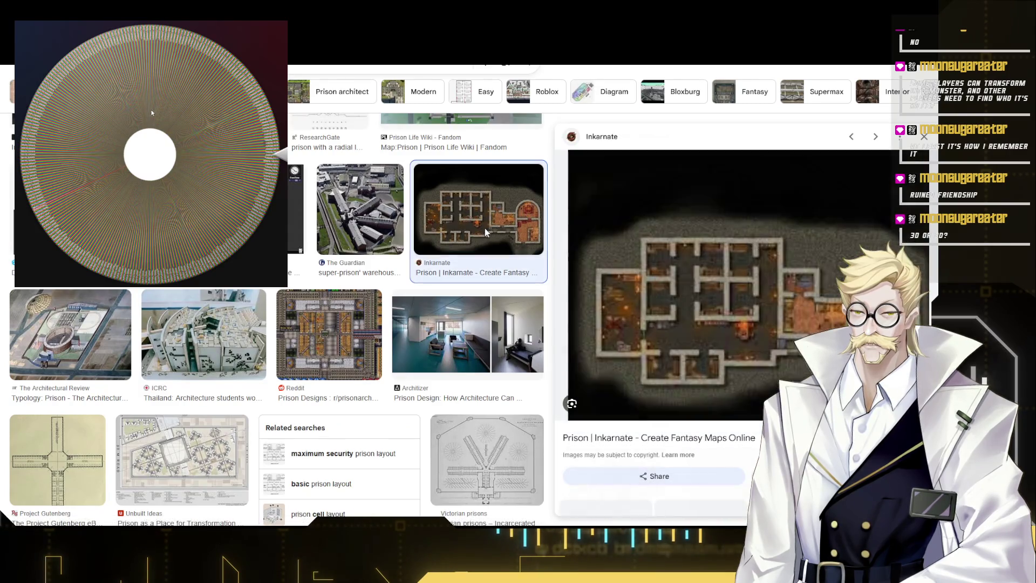
{"action": "scroll", "coordinate": [729, 316], "scroll_direction": "down", "scroll_amount": 2}
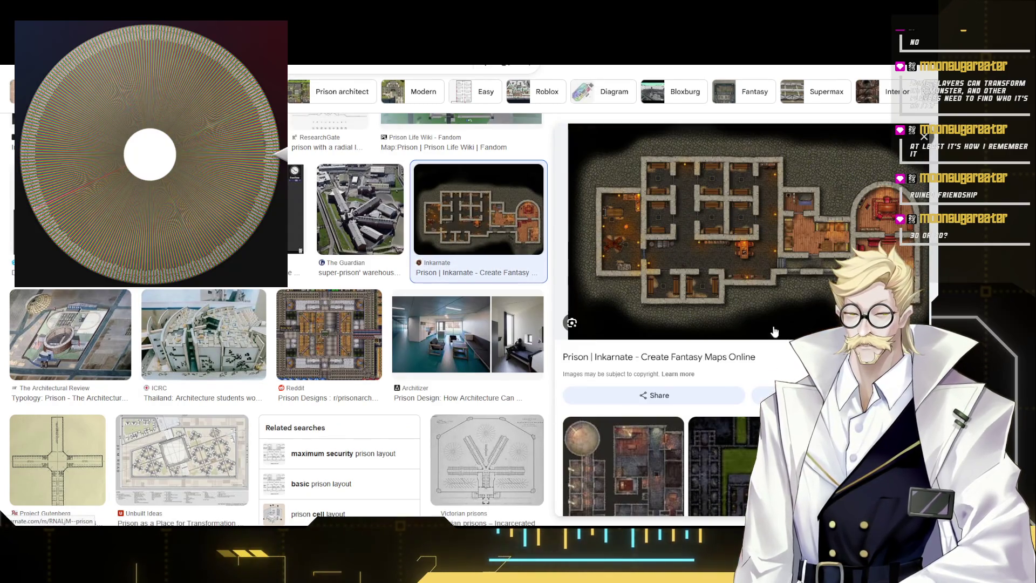
{"action": "scroll", "coordinate": [744, 324], "scroll_direction": "down", "scroll_amount": 2}
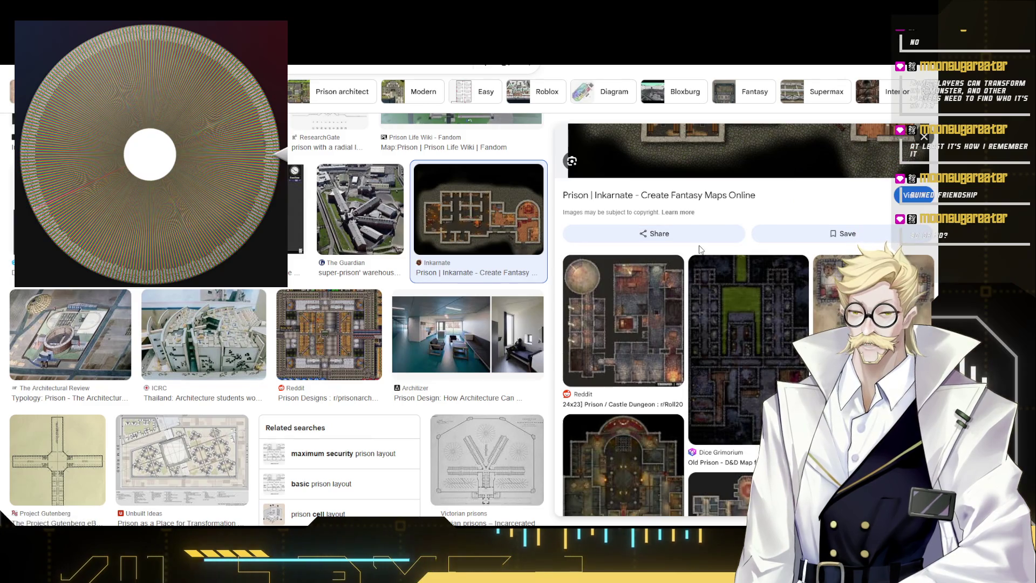
{"action": "scroll", "coordinate": [697, 275], "scroll_direction": "up", "scroll_amount": 1}
{"action": "scroll", "coordinate": [698, 276], "scroll_direction": "up", "scroll_amount": 2}
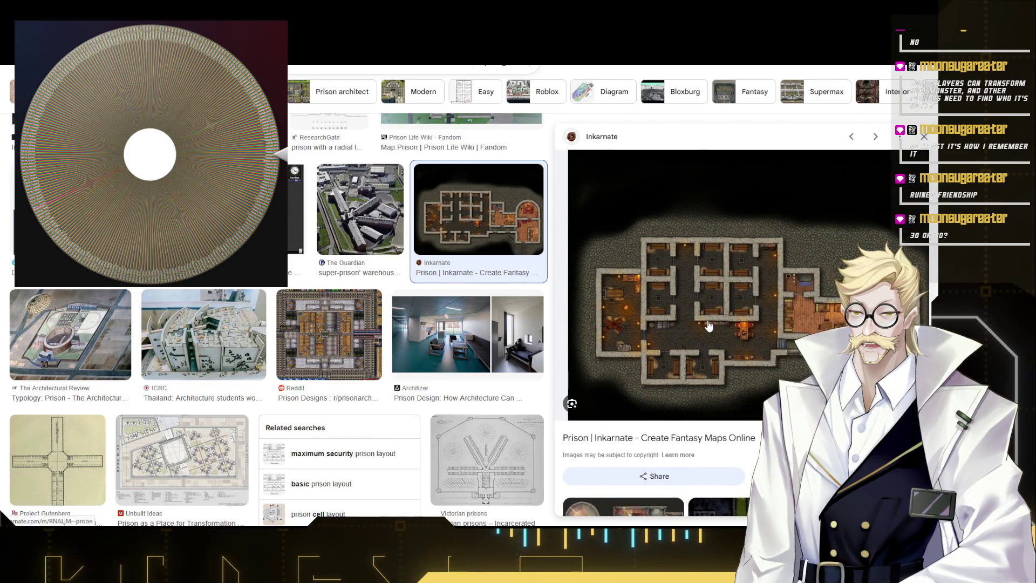
{"action": "scroll", "coordinate": [446, 297], "scroll_direction": "down", "scroll_amount": 2}
{"action": "scroll", "coordinate": [446, 297], "scroll_direction": "down", "scroll_amount": 1}
{"action": "scroll", "coordinate": [331, 259], "scroll_direction": "down", "scroll_amount": 3}
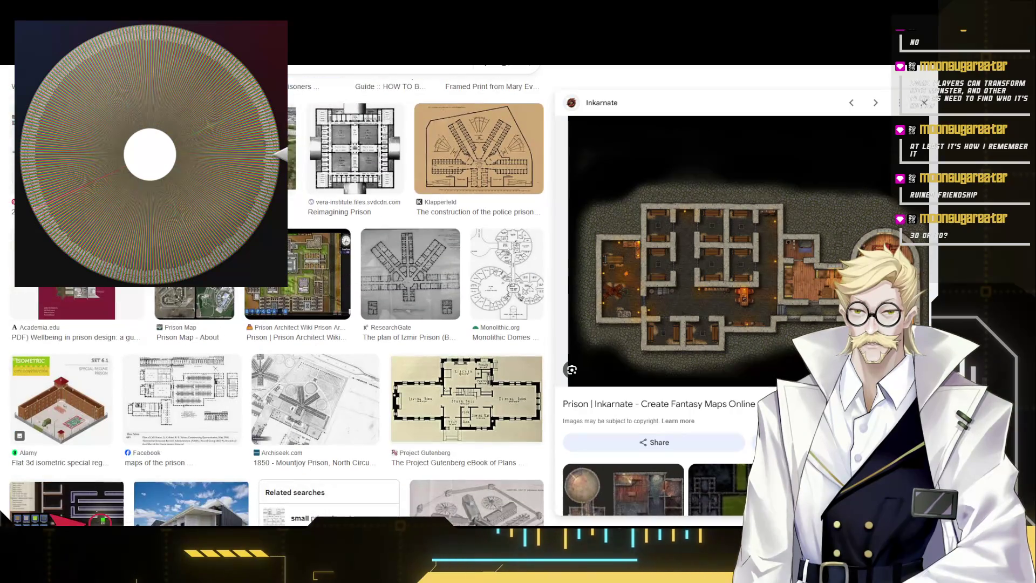
{"action": "scroll", "coordinate": [296, 234], "scroll_direction": "down", "scroll_amount": 3}
{"action": "scroll", "coordinate": [297, 235], "scroll_direction": "down", "scroll_amount": 3}
{"action": "scroll", "coordinate": [296, 234], "scroll_direction": "down", "scroll_amount": 3}
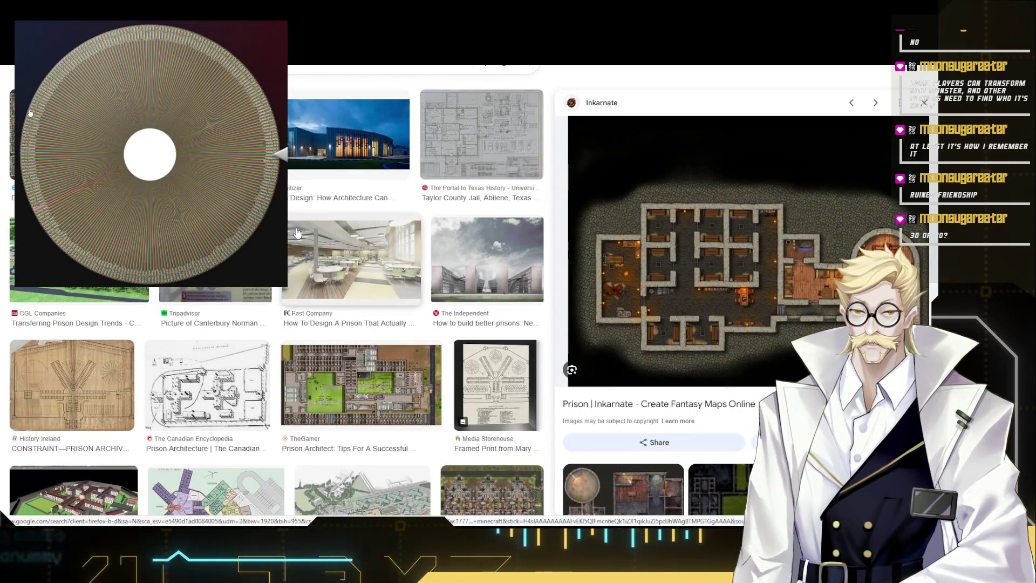
{"action": "scroll", "coordinate": [296, 234], "scroll_direction": "down", "scroll_amount": 2}
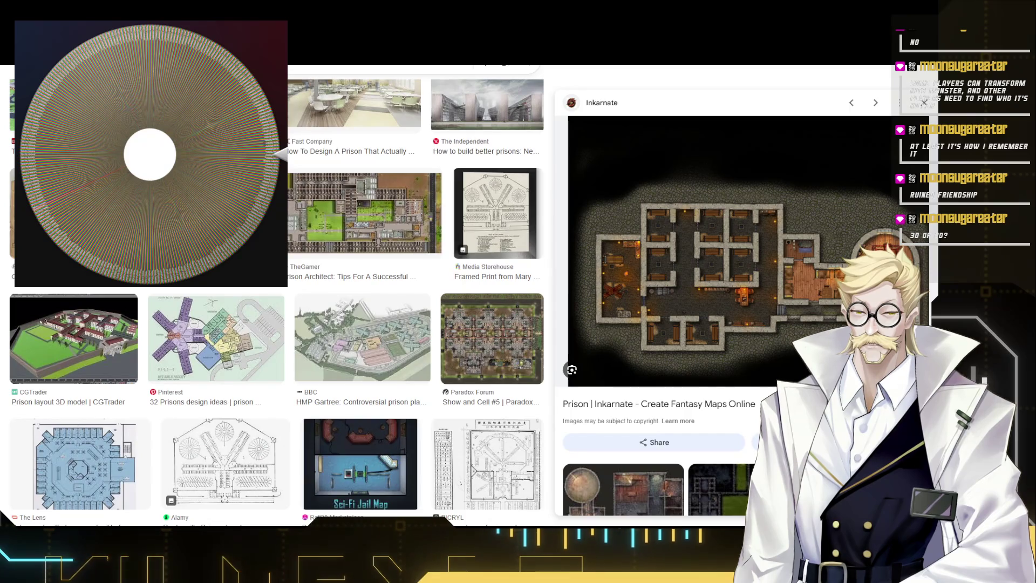
{"action": "scroll", "coordinate": [277, 303], "scroll_direction": "down", "scroll_amount": 3}
{"action": "scroll", "coordinate": [289, 199], "scroll_direction": "down", "scroll_amount": 3}
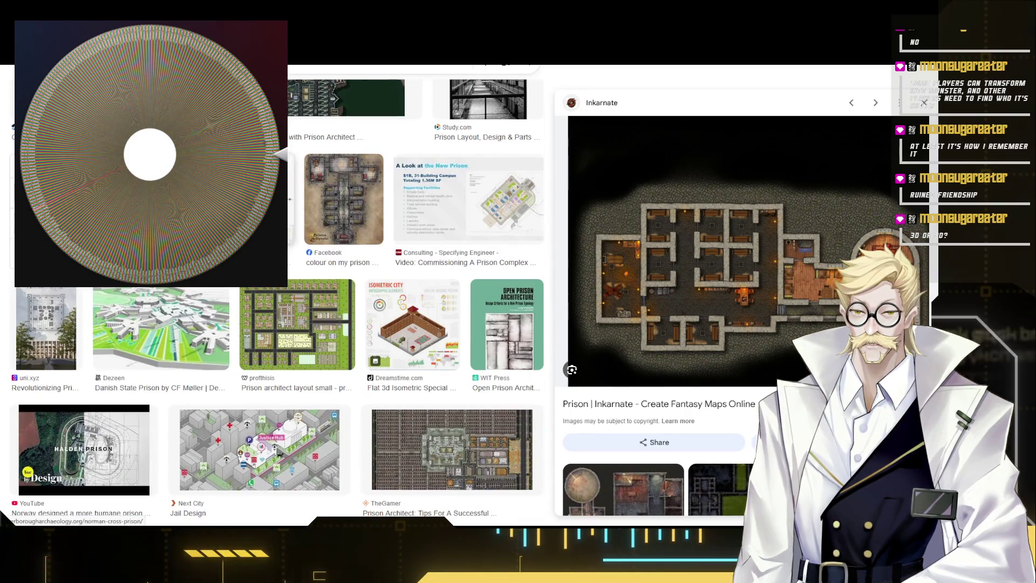
{"action": "scroll", "coordinate": [288, 202], "scroll_direction": "down", "scroll_amount": 3}
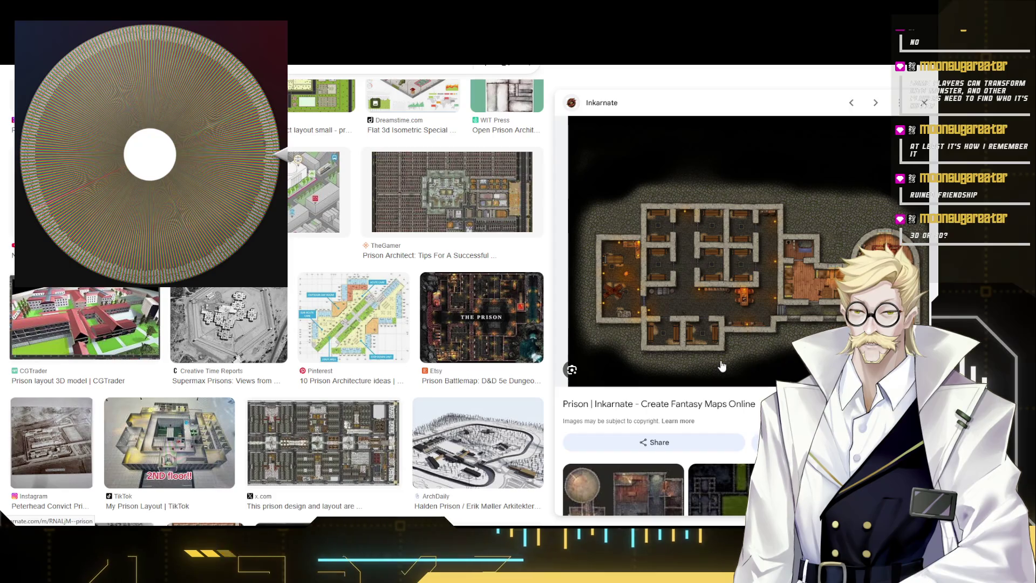
{"action": "scroll", "coordinate": [718, 371], "scroll_direction": "down", "scroll_amount": 4}
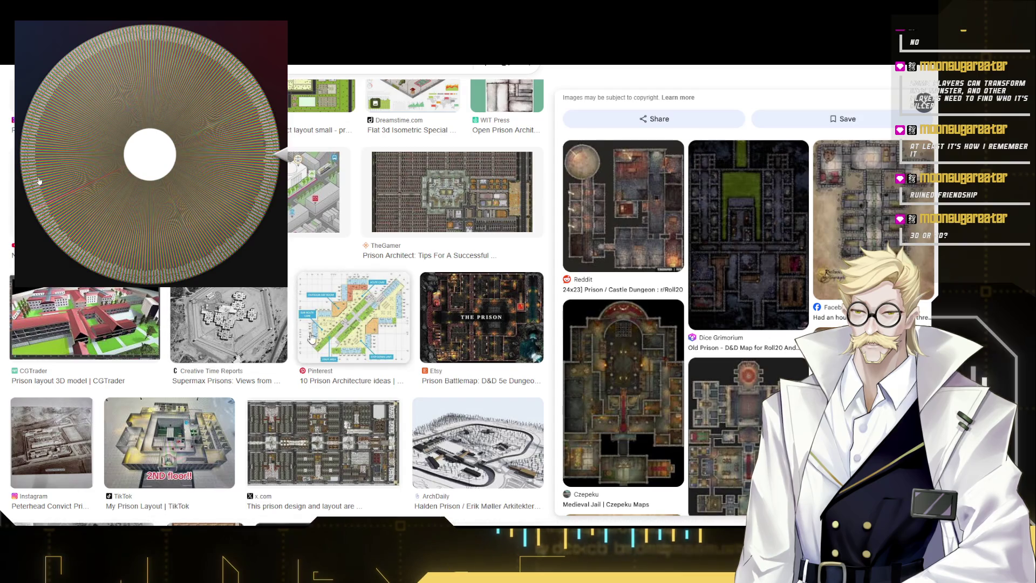
{"action": "scroll", "coordinate": [120, 300], "scroll_direction": "down", "scroll_amount": 2}
{"action": "scroll", "coordinate": [243, 340], "scroll_direction": "down", "scroll_amount": 2}
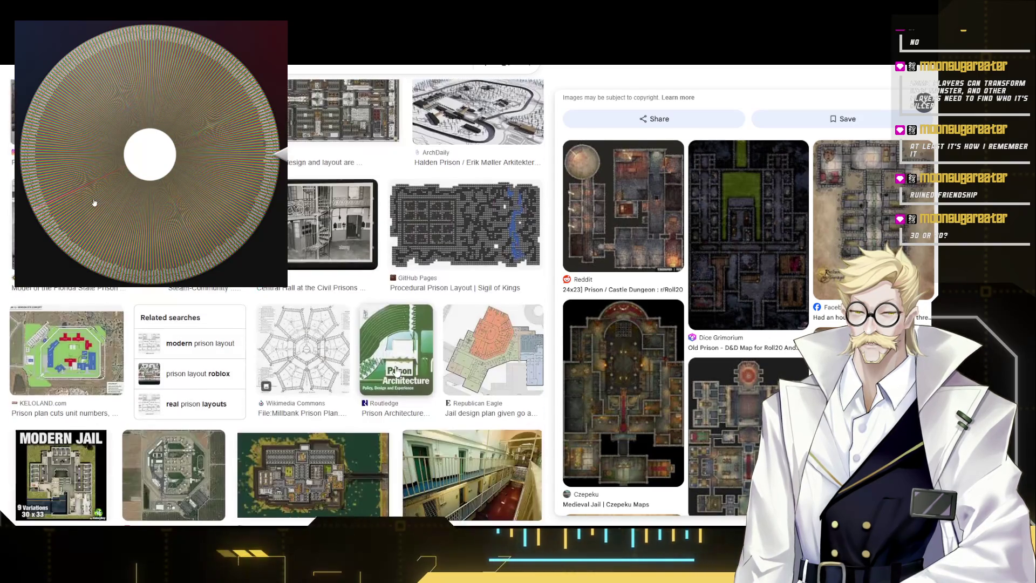
{"action": "scroll", "coordinate": [386, 374], "scroll_direction": "down", "scroll_amount": 2}
{"action": "scroll", "coordinate": [386, 374], "scroll_direction": "down", "scroll_amount": 2}
{"action": "scroll", "coordinate": [324, 376], "scroll_direction": "down", "scroll_amount": 2}
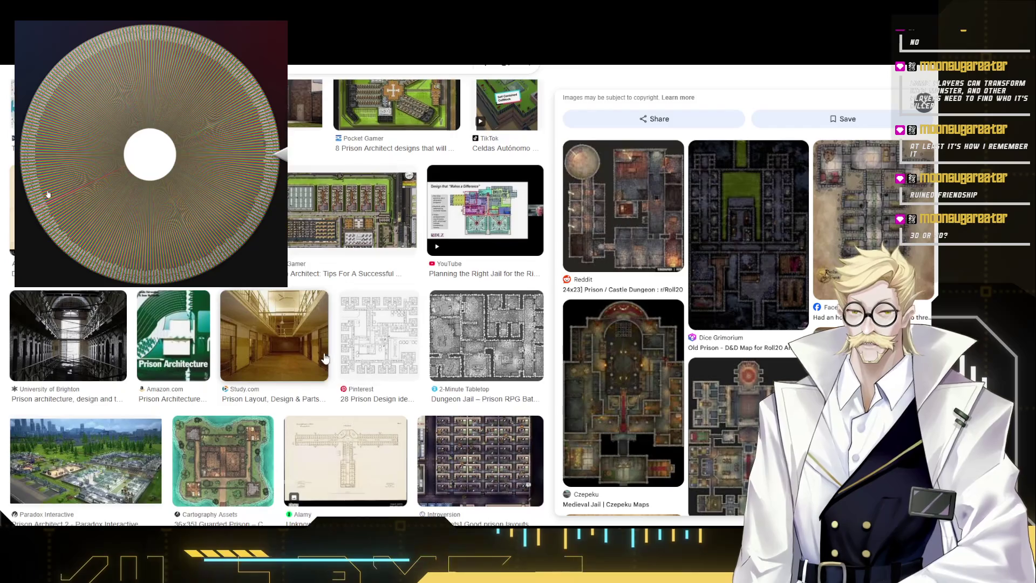
{"action": "scroll", "coordinate": [261, 380], "scroll_direction": "down", "scroll_amount": 1}
{"action": "scroll", "coordinate": [260, 381], "scroll_direction": "down", "scroll_amount": 2}
{"action": "scroll", "coordinate": [324, 388], "scroll_direction": "down", "scroll_amount": 2}
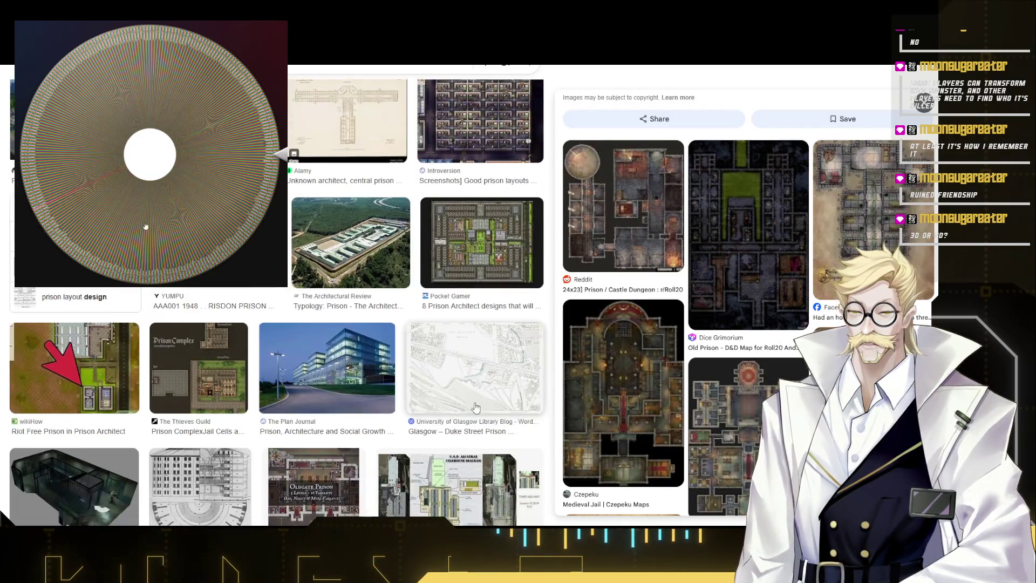
{"action": "scroll", "coordinate": [365, 393], "scroll_direction": "down", "scroll_amount": 2}
{"action": "scroll", "coordinate": [417, 399], "scroll_direction": "down", "scroll_amount": 2}
{"action": "scroll", "coordinate": [417, 399], "scroll_direction": "down", "scroll_amount": 1}
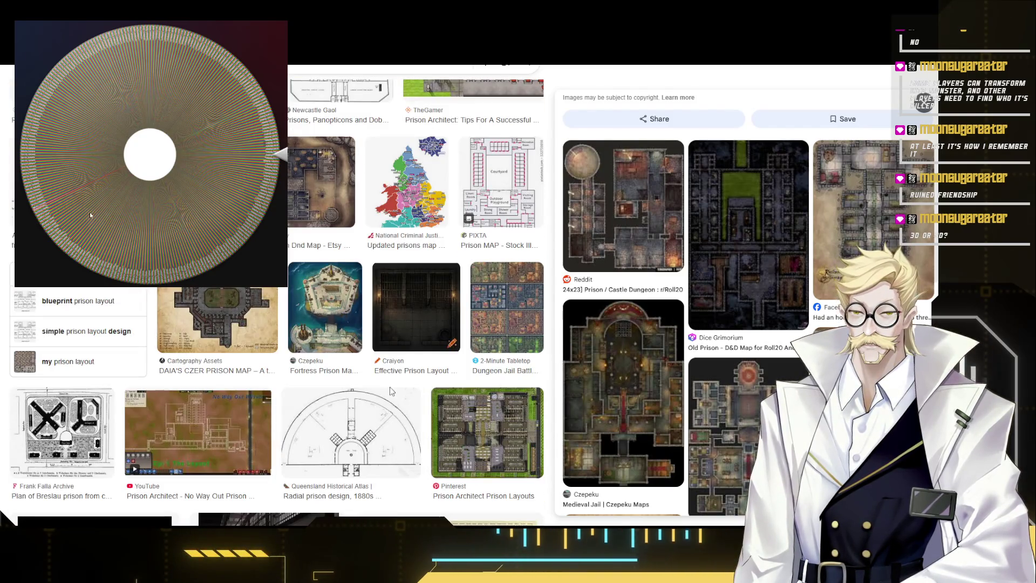
{"action": "scroll", "coordinate": [381, 392], "scroll_direction": "down", "scroll_amount": 4}
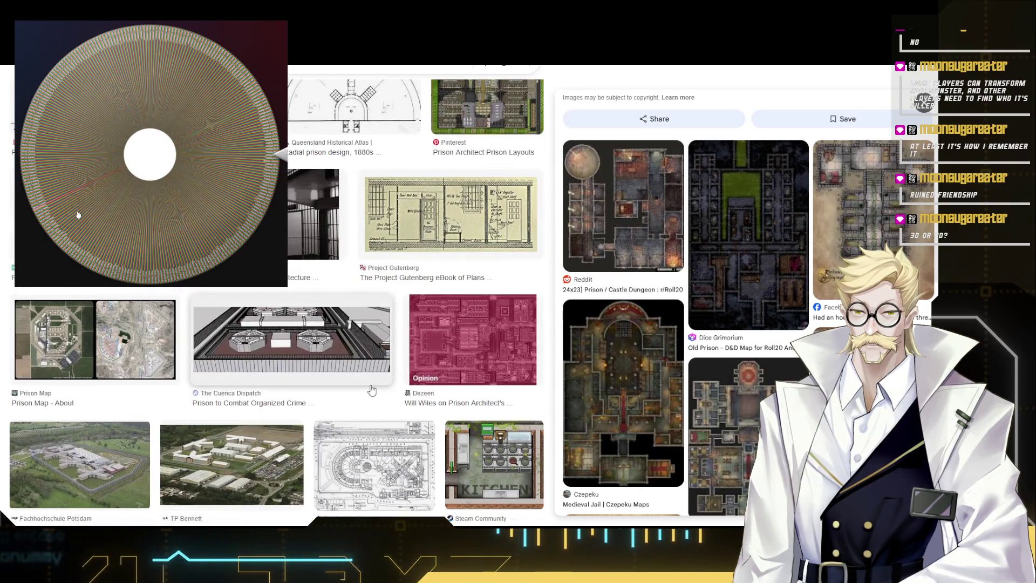
{"action": "scroll", "coordinate": [365, 389], "scroll_direction": "down", "scroll_amount": 2}
{"action": "scroll", "coordinate": [360, 389], "scroll_direction": "down", "scroll_amount": 2}
{"action": "scroll", "coordinate": [355, 389], "scroll_direction": "down", "scroll_amount": 2}
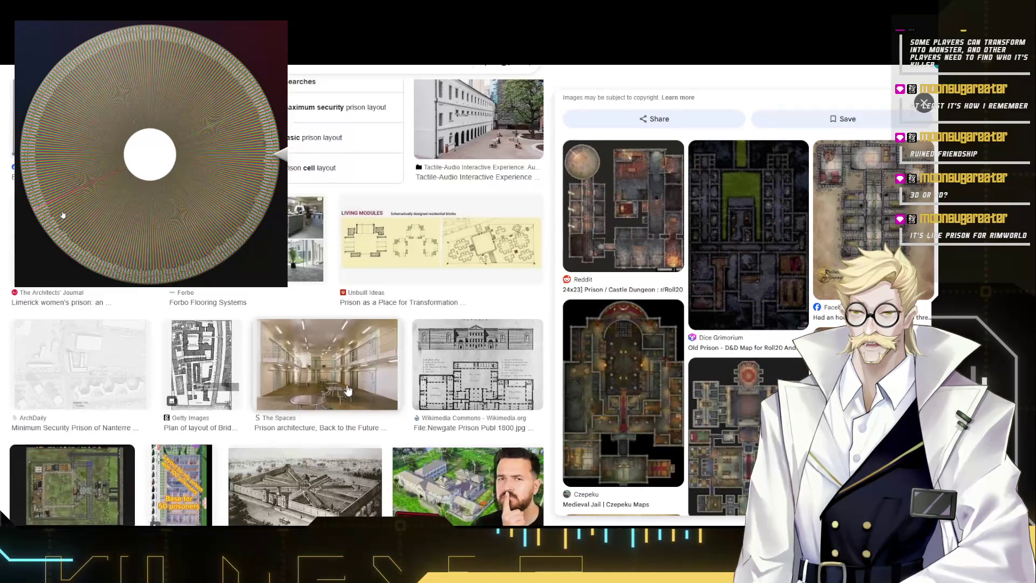
{"action": "scroll", "coordinate": [348, 389], "scroll_direction": "down", "scroll_amount": 2}
{"action": "scroll", "coordinate": [340, 388], "scroll_direction": "down", "scroll_amount": 2}
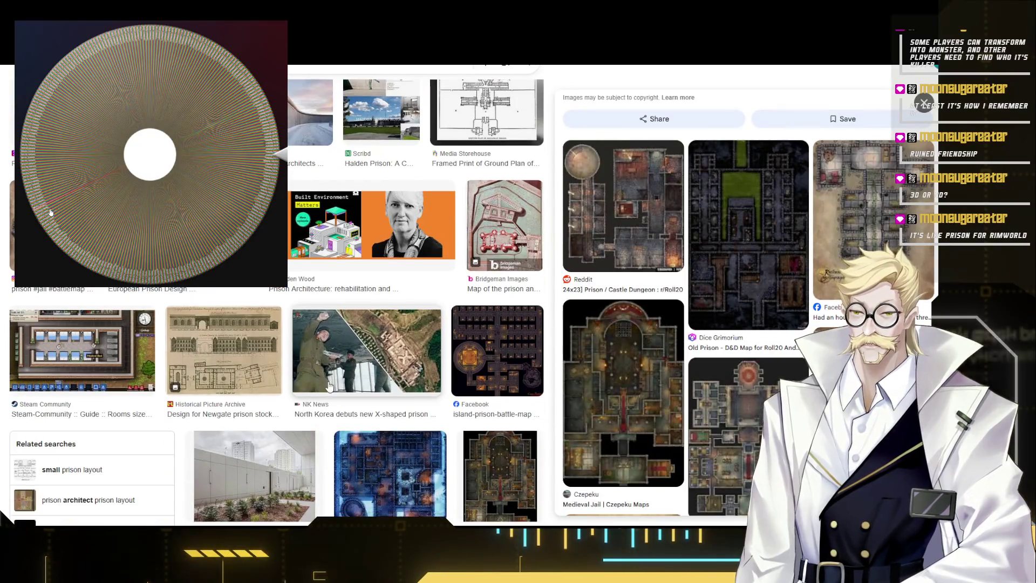
{"action": "scroll", "coordinate": [323, 385], "scroll_direction": "down", "scroll_amount": 2}
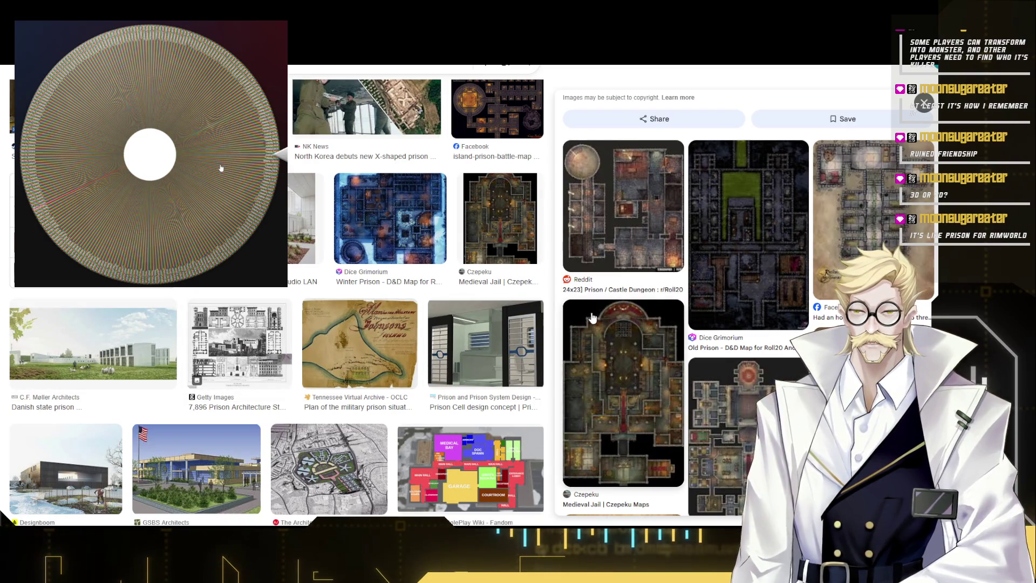
{"action": "scroll", "coordinate": [608, 188], "scroll_direction": "down", "scroll_amount": 3}
{"action": "scroll", "coordinate": [609, 189], "scroll_direction": "down", "scroll_amount": 3}
{"action": "scroll", "coordinate": [680, 350], "scroll_direction": "down", "scroll_amount": 3}
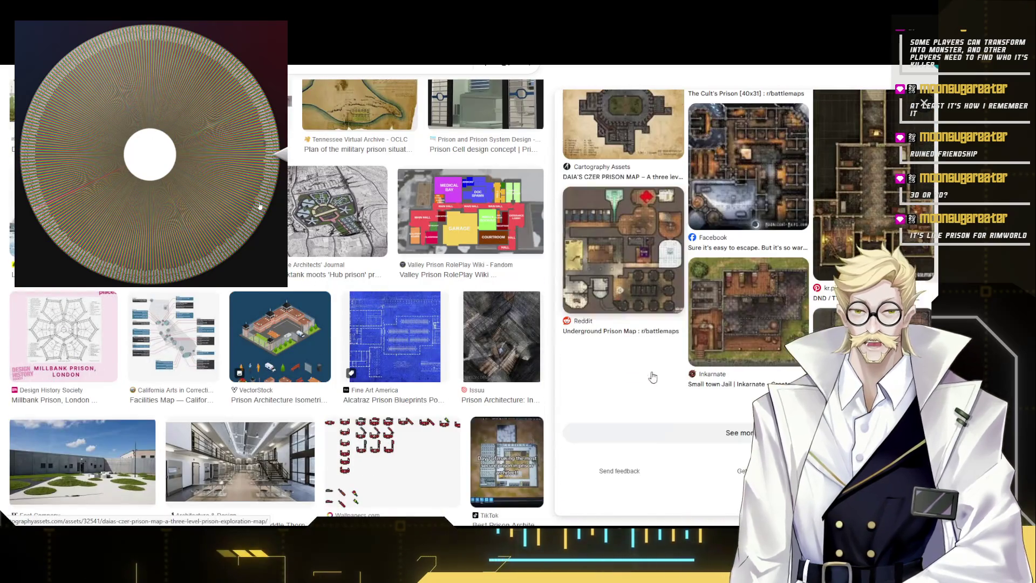
{"action": "scroll", "coordinate": [293, 284], "scroll_direction": "down", "scroll_amount": 4}
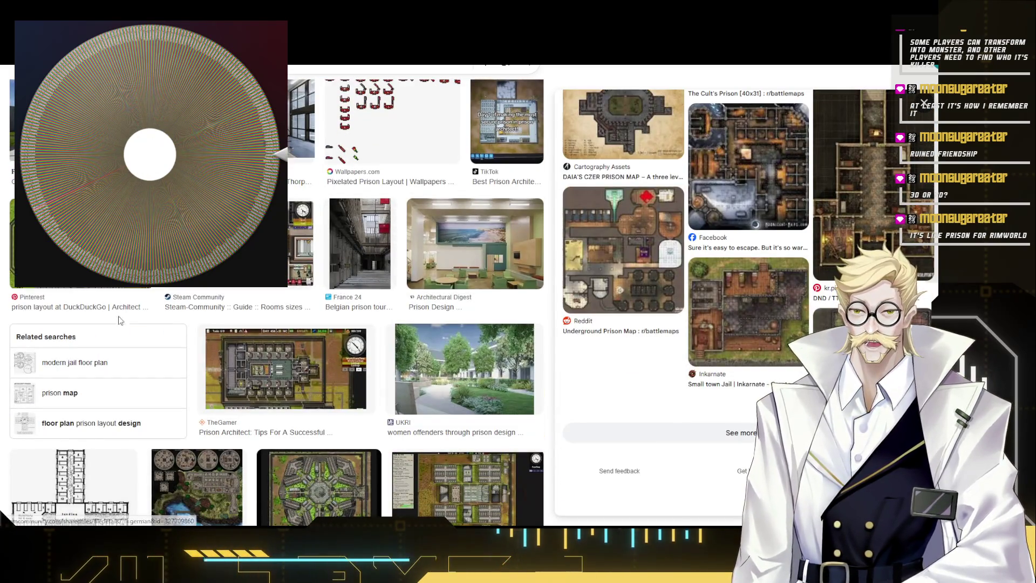
{"action": "left_click", "coordinate": [26, 212]}
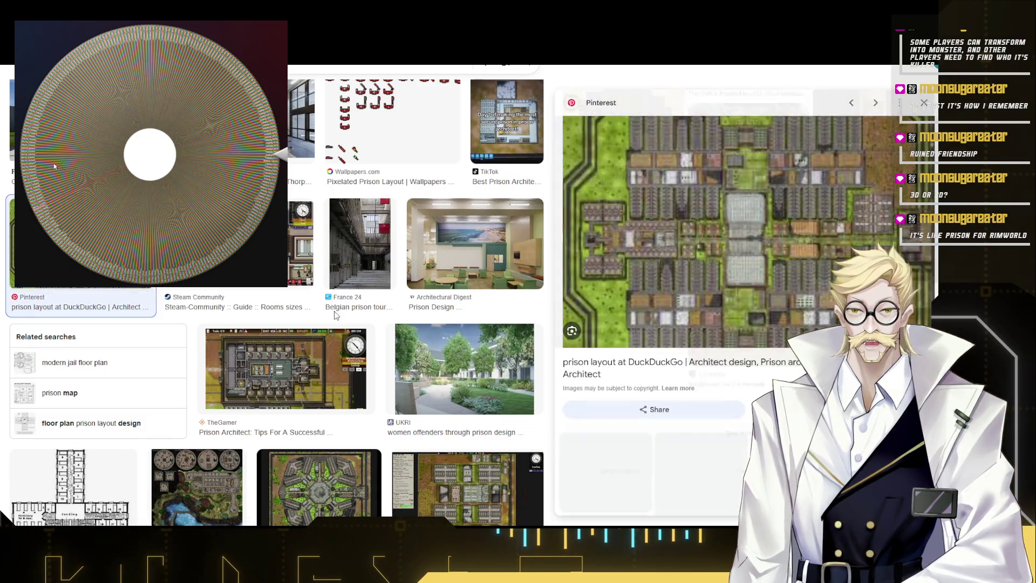
{"action": "left_click", "coordinate": [244, 243]}
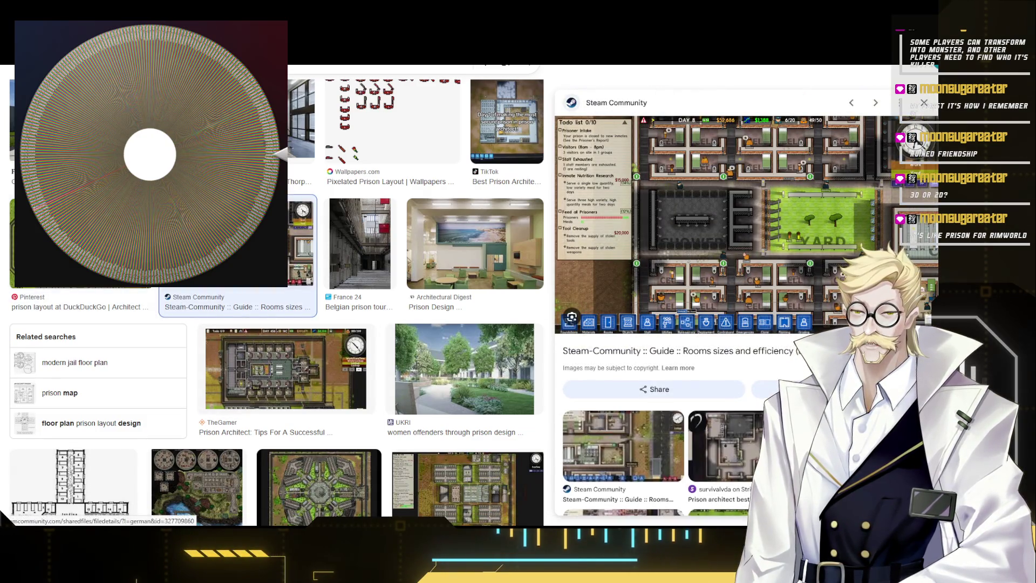
{"action": "scroll", "coordinate": [769, 311], "scroll_direction": "down", "scroll_amount": 5}
{"action": "left_click", "coordinate": [465, 368]}
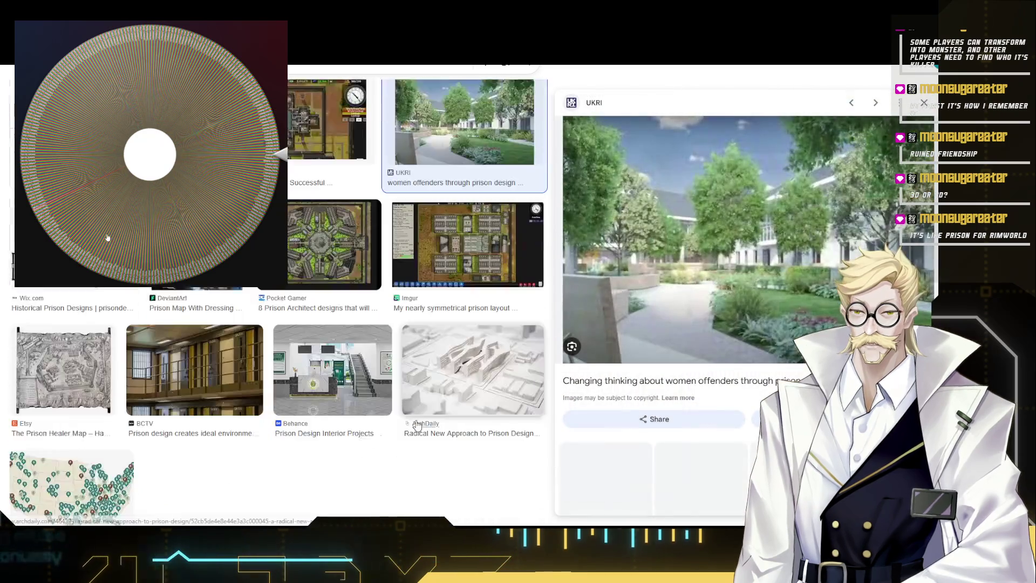
{"action": "left_click", "coordinate": [302, 365]}
{"action": "scroll", "coordinate": [300, 387], "scroll_direction": "down", "scroll_amount": 3}
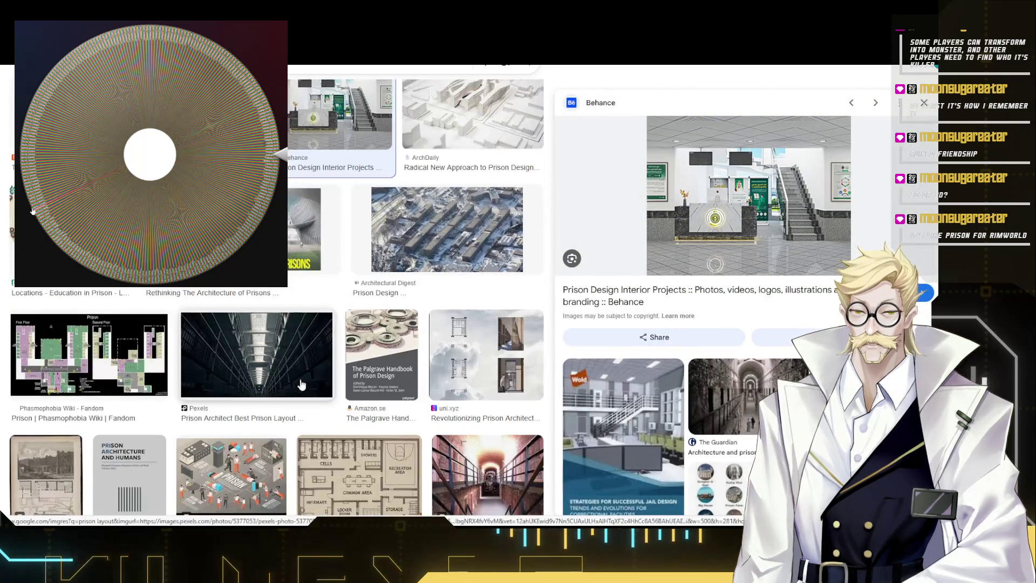
{"action": "left_click", "coordinate": [281, 361]}
{"action": "scroll", "coordinate": [281, 363], "scroll_direction": "down", "scroll_amount": 3}
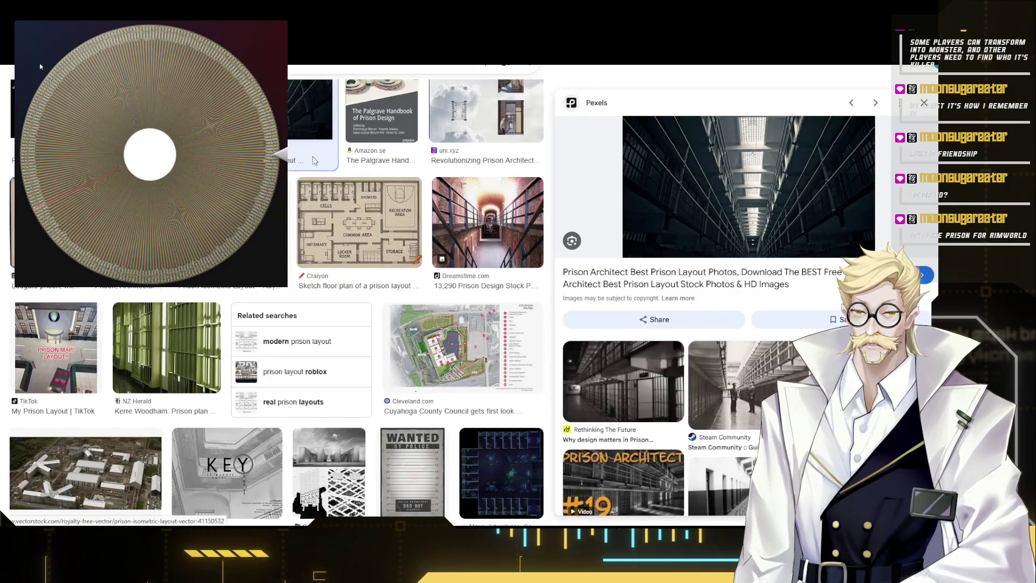
{"action": "key", "text": "ctrl+Tab"}
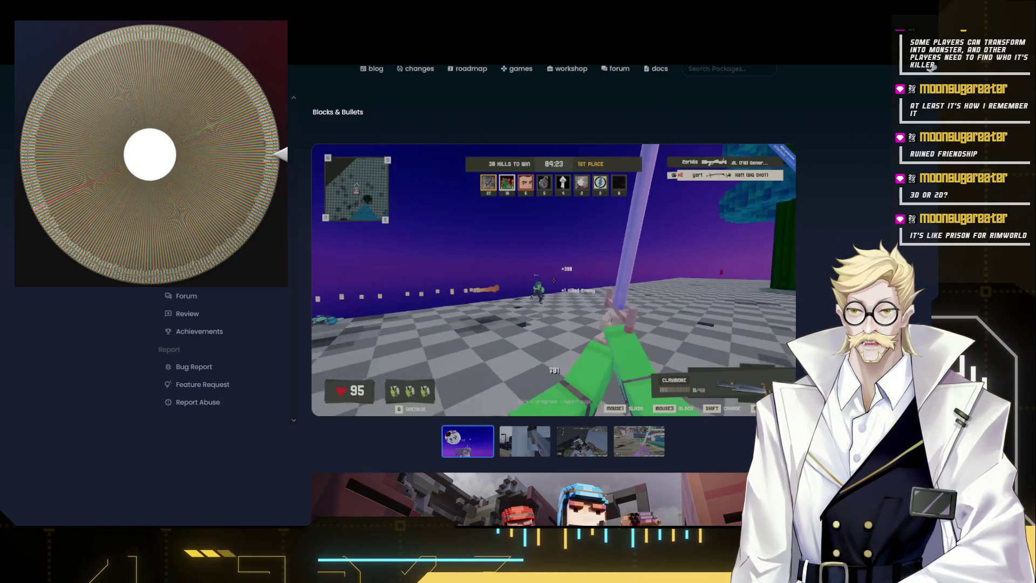
- Set Size to Moderate and start Main landmarks with '2nd Basement floor (Cells) ->', removing the Agriculture text
{"action": "key", "text": "ctrl+Tab"}
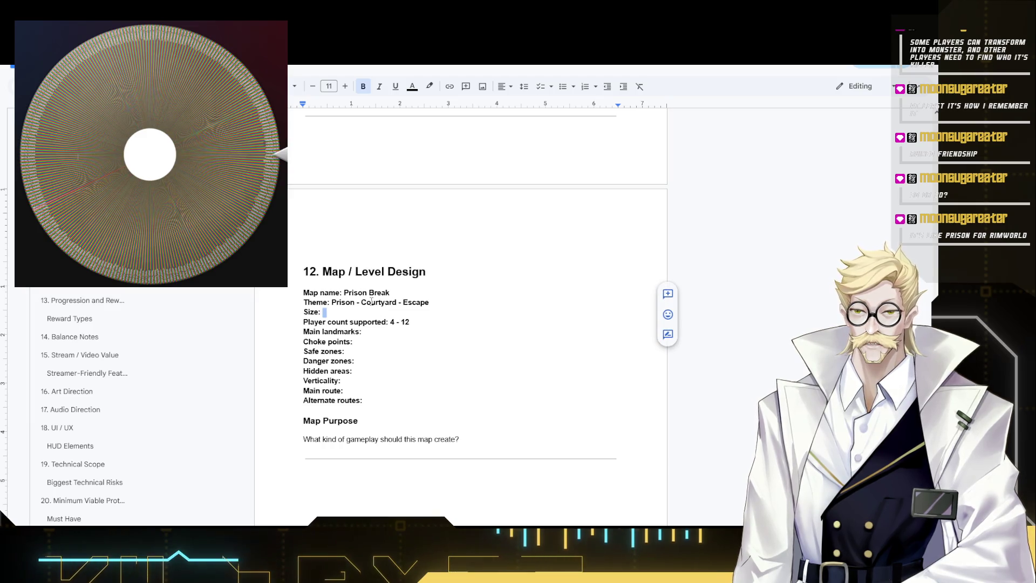
{"action": "type", "text": "M"}
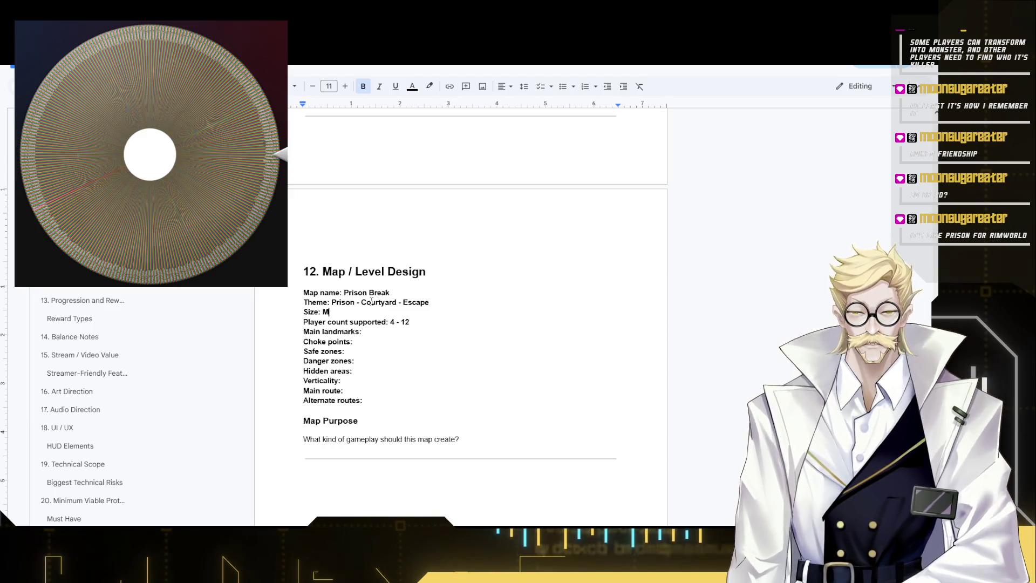
{"action": "type", "text": "or"}
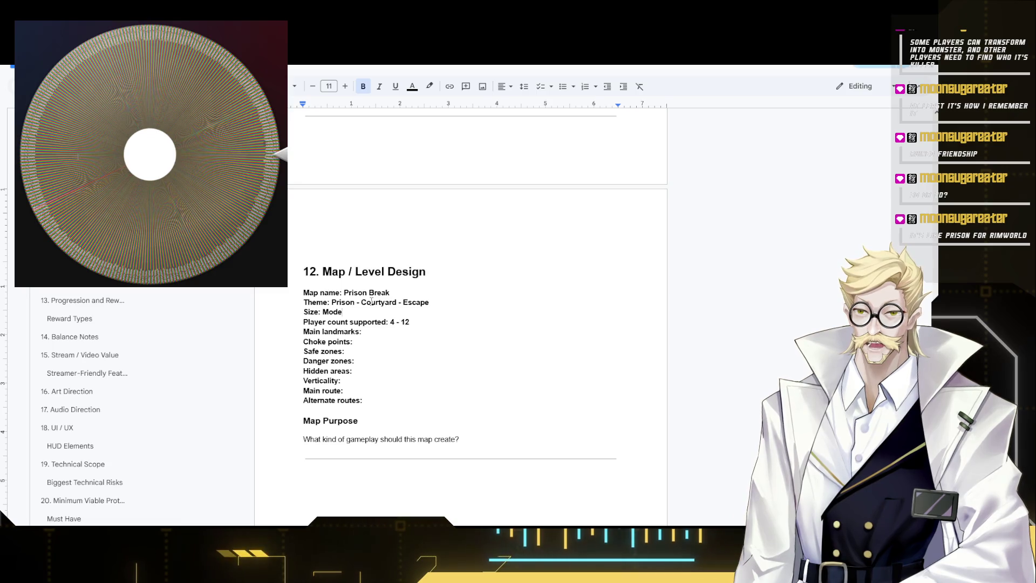
{"action": "type", "text": "rate"}
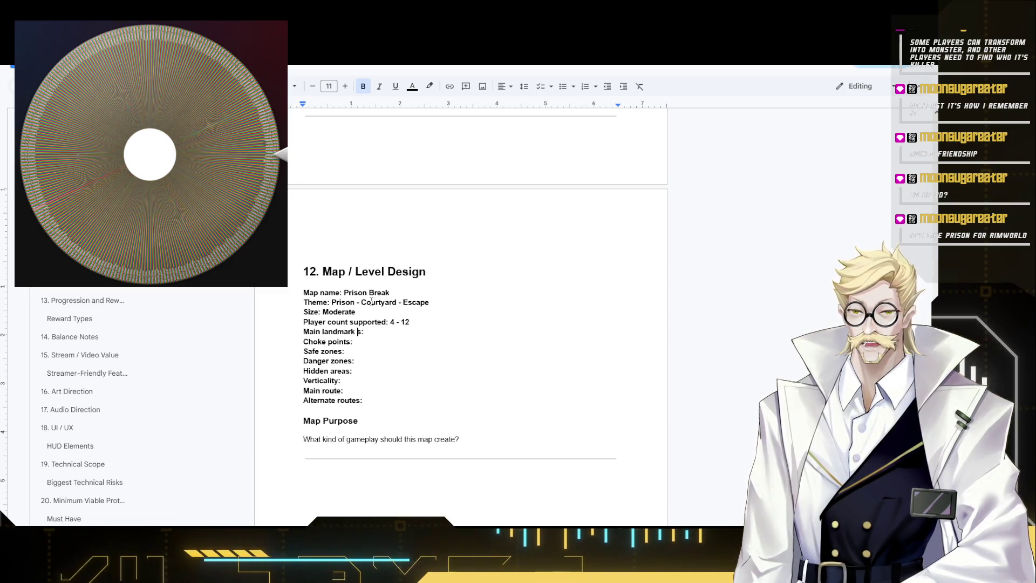
{"action": "key", "text": "End"}
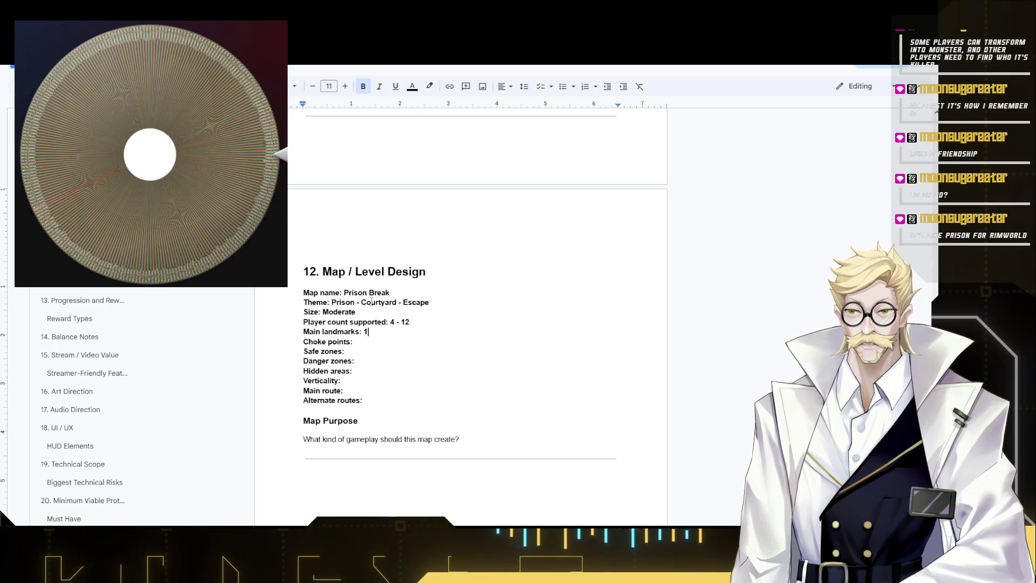
{"action": "type", "text": "st"}
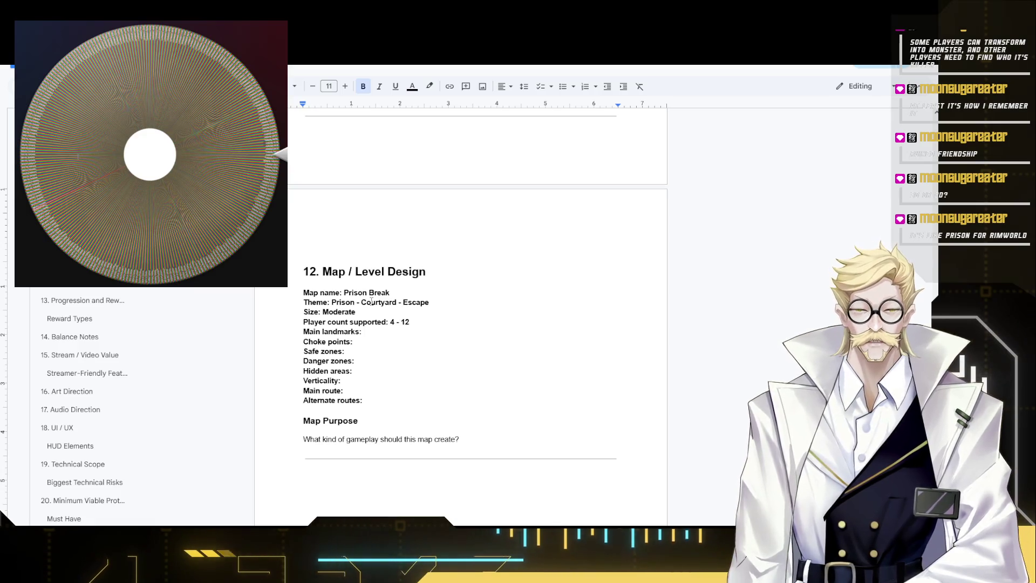
{"action": "type", "text": "2"}
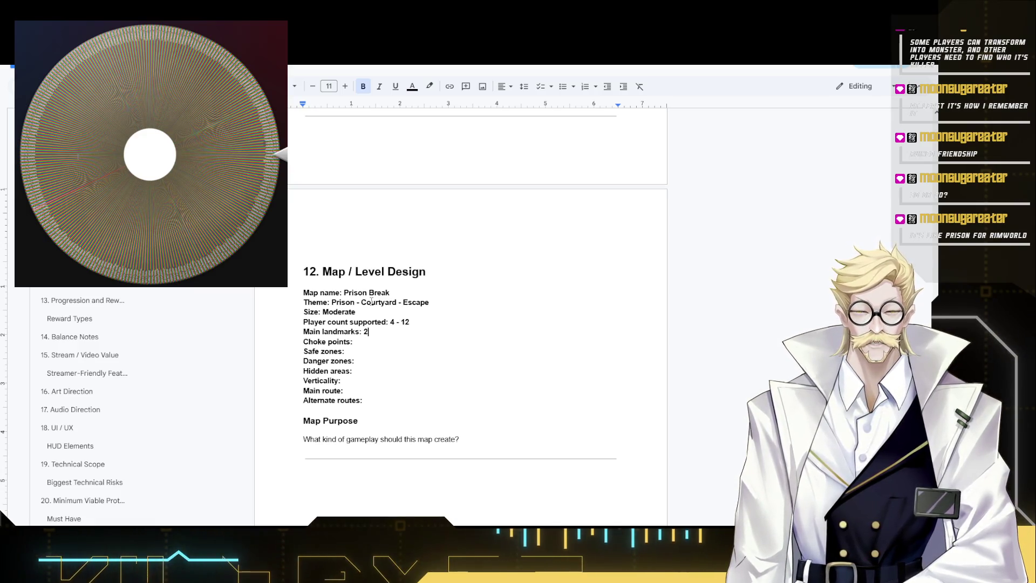
{"action": "type", "text": "nd Basement floor"}
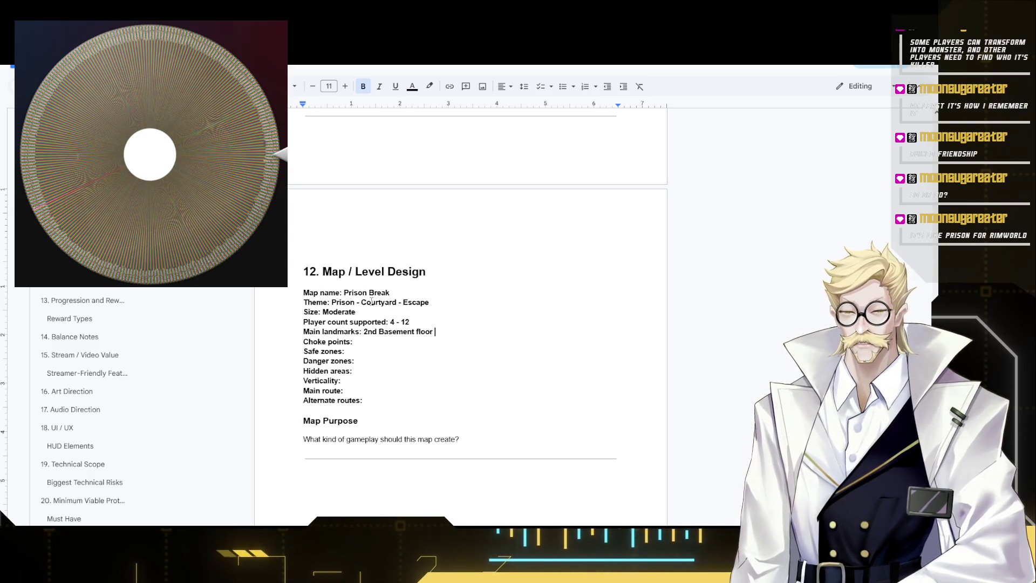
{"action": "type", "text": " (Cells"}
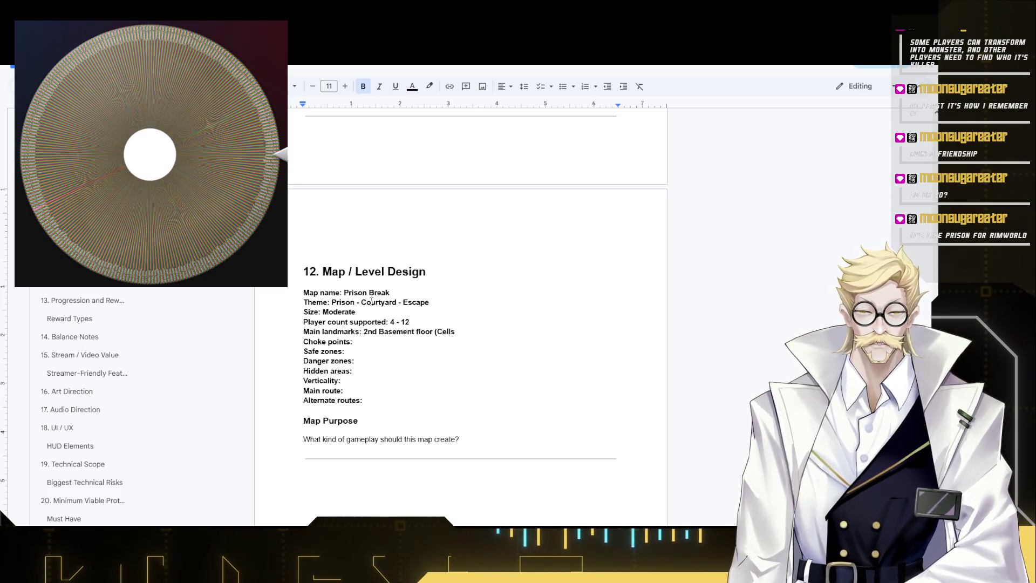
{"action": "type", "text": ") - > "}
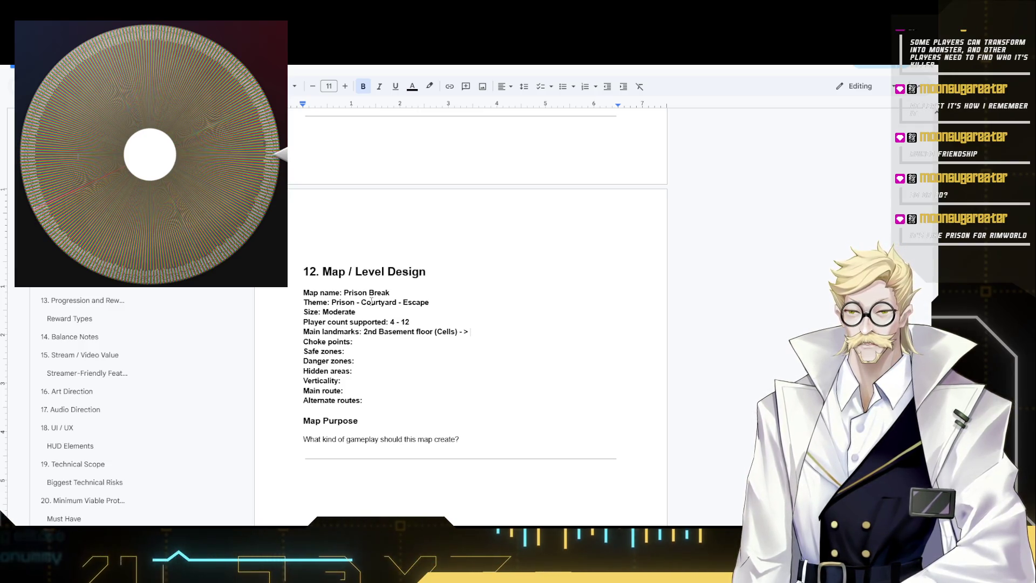
{"action": "type", "text": "Agriculture"}
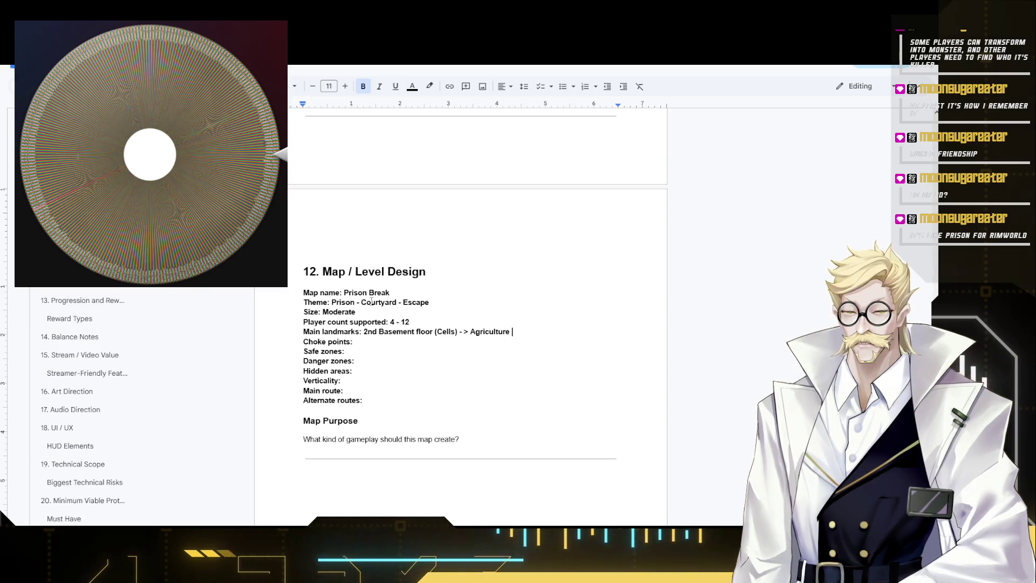
{"action": "key", "text": "BackSpace"}
{"action": "key", "text": "BackSpace"}
{"action": "key", "text": "BackSpace"}
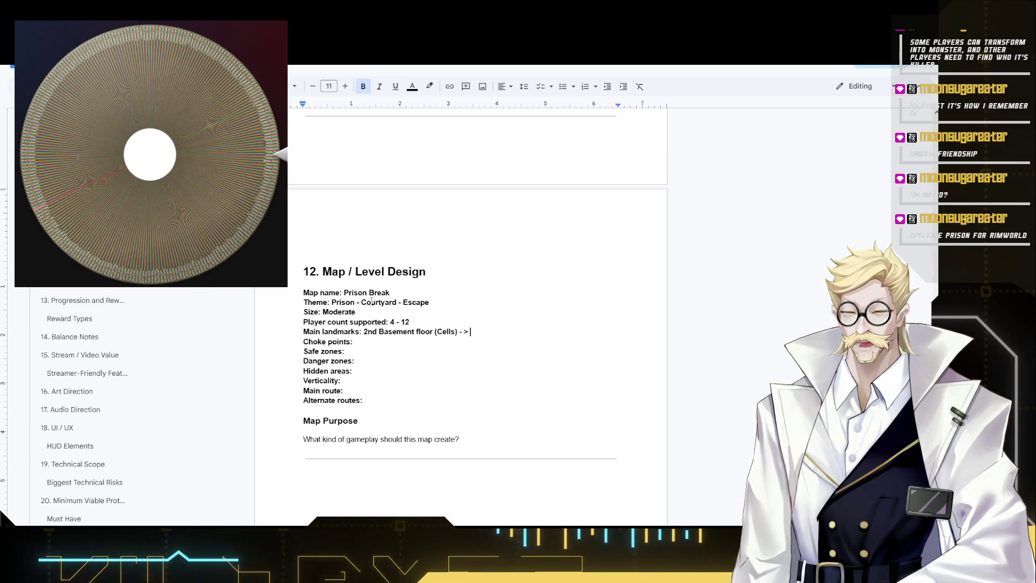
{"action": "type", "text": "Bioroom"}
- Finish Main landmarks as '2nd Basement floor (Cells) -> Atrium -> Ground floor', fixing the Bioroom typo
{"action": "key", "text": "ctrl+shift+Left"}
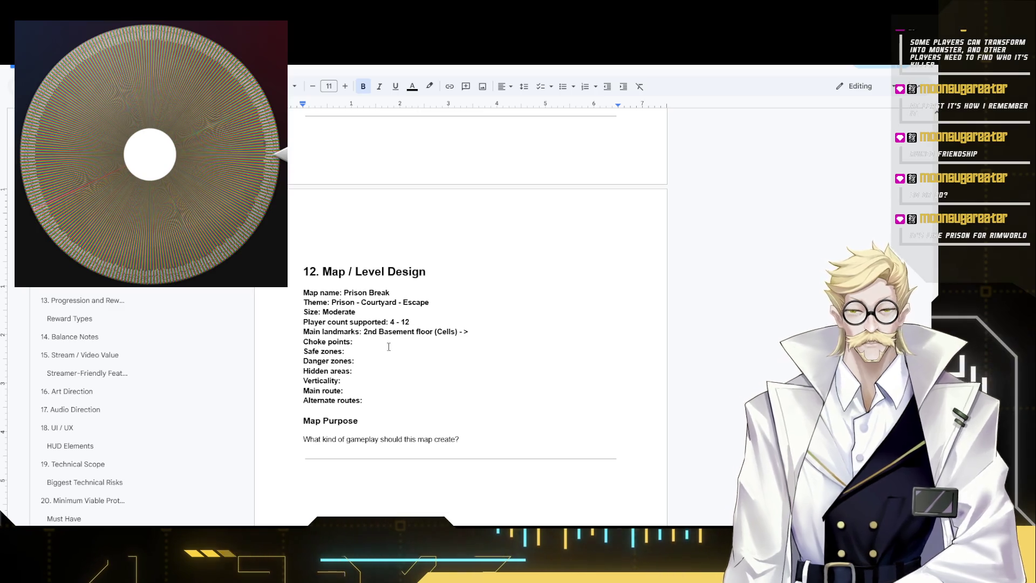
{"action": "left_click", "coordinate": [510, 332]}
{"action": "type", "text": "Atrium "}
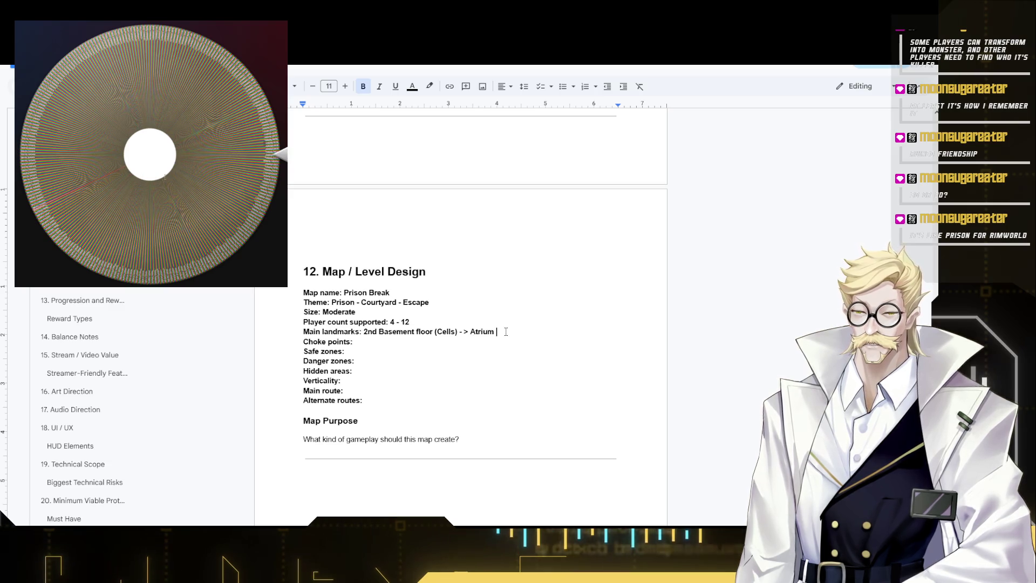
{"action": "type", "text": "->"}
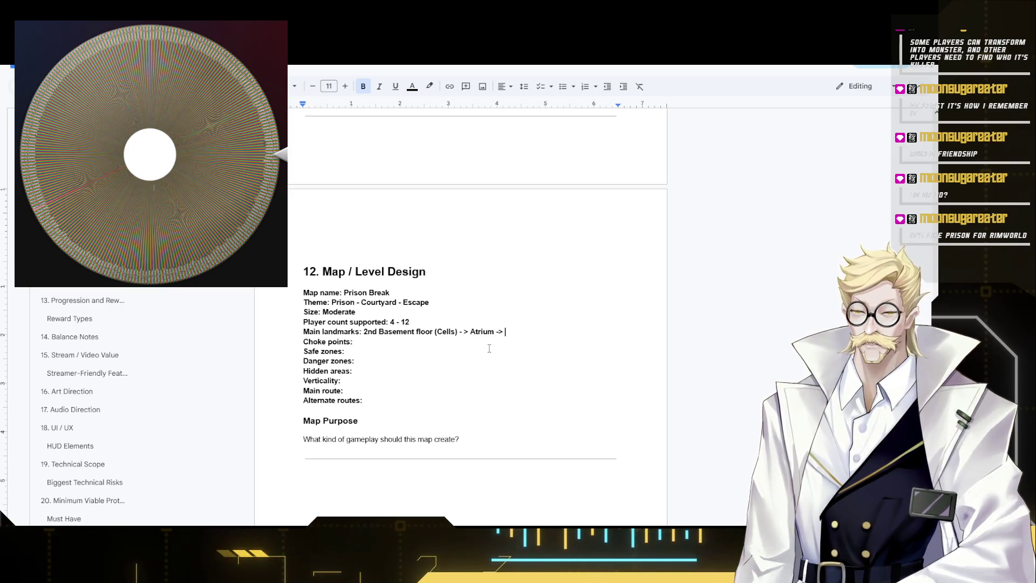
{"action": "type", "text": " Ground floor"}
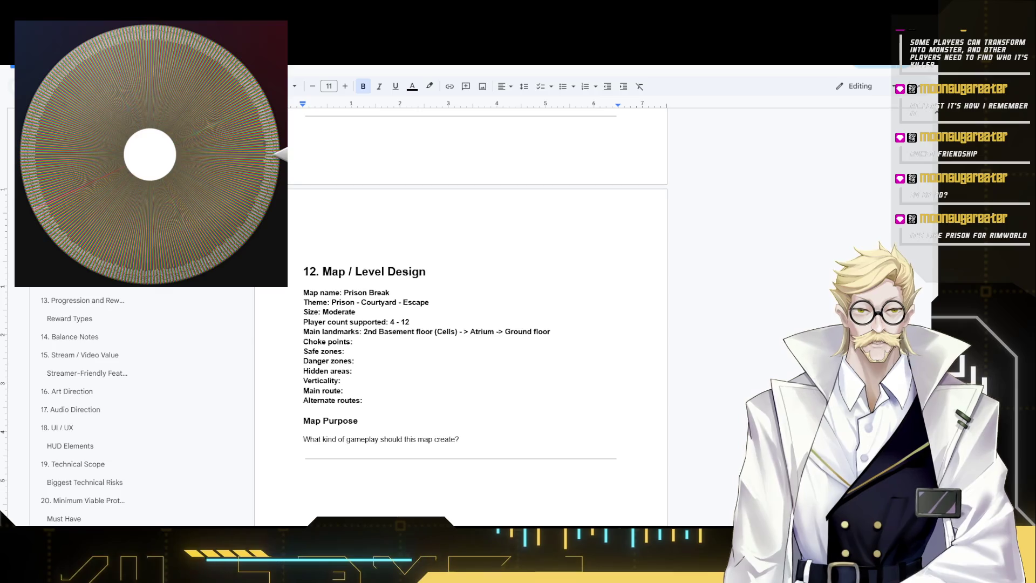
{"action": "left_click", "coordinate": [462, 439]}
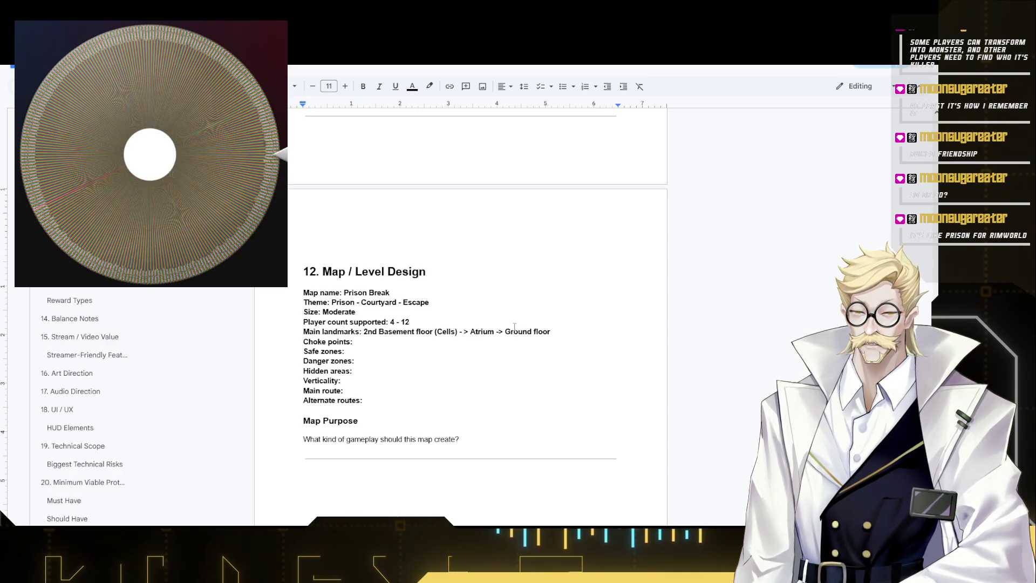
- Remove bold from the Main landmarks answer and from the word Moderate
{"action": "left_click", "coordinate": [535, 331]}
{"action": "mouse_move", "coordinate": [568, 331]}
{"action": "left_mouse_down"}
{"action": "mouse_move", "coordinate": [384, 327]}
{"action": "mouse_move", "coordinate": [410, 322]}
{"action": "mouse_move", "coordinate": [335, 299]}
{"action": "mouse_move", "coordinate": [345, 294]}
{"action": "mouse_move", "coordinate": [344, 311]}
{"action": "mouse_move", "coordinate": [325, 302]}
{"action": "left_mouse_up"}
{"action": "key", "text": "ctrl+b"}
{"action": "key", "text": "ctrl+b"}
{"action": "key", "text": "ctrl+b"}
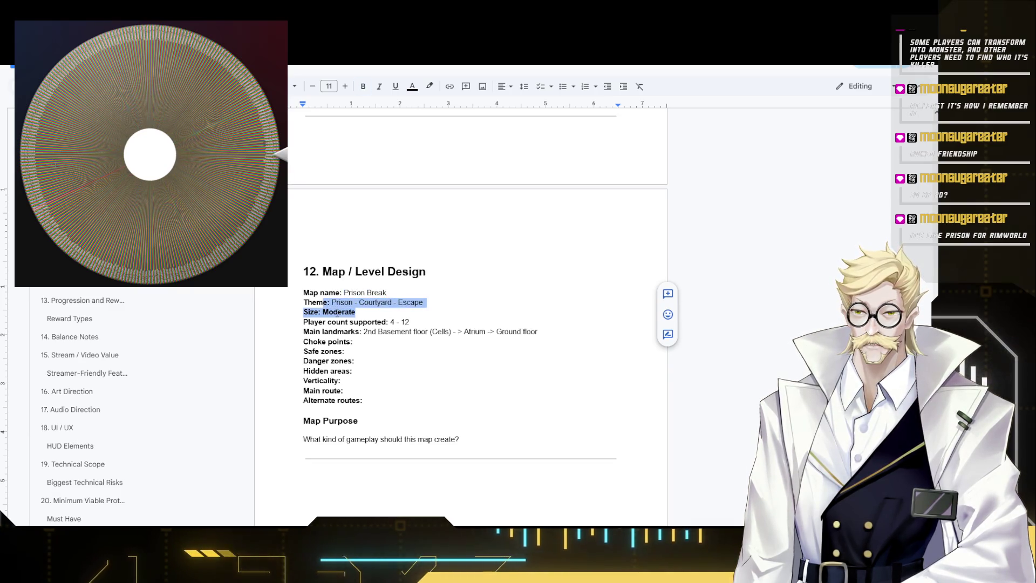
{"action": "double_click", "coordinate": [341, 312]}
{"action": "key", "text": "ctrl+b"}
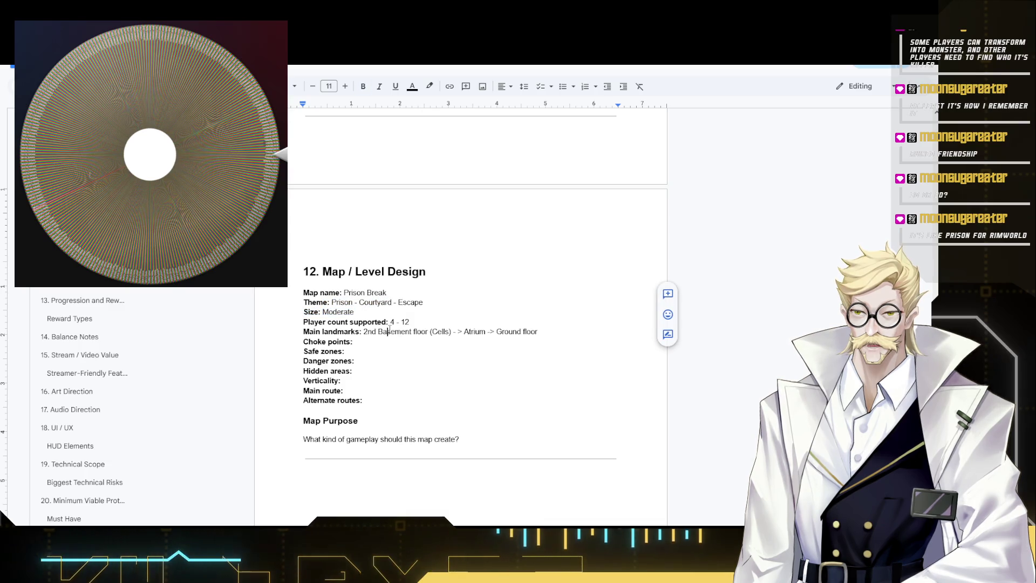
- Rename the first landmark to 2nd Basement floor Prison Cell block and move on to Choke points
{"action": "left_click", "coordinate": [388, 331]}
{"action": "left_click", "coordinate": [362, 332]}
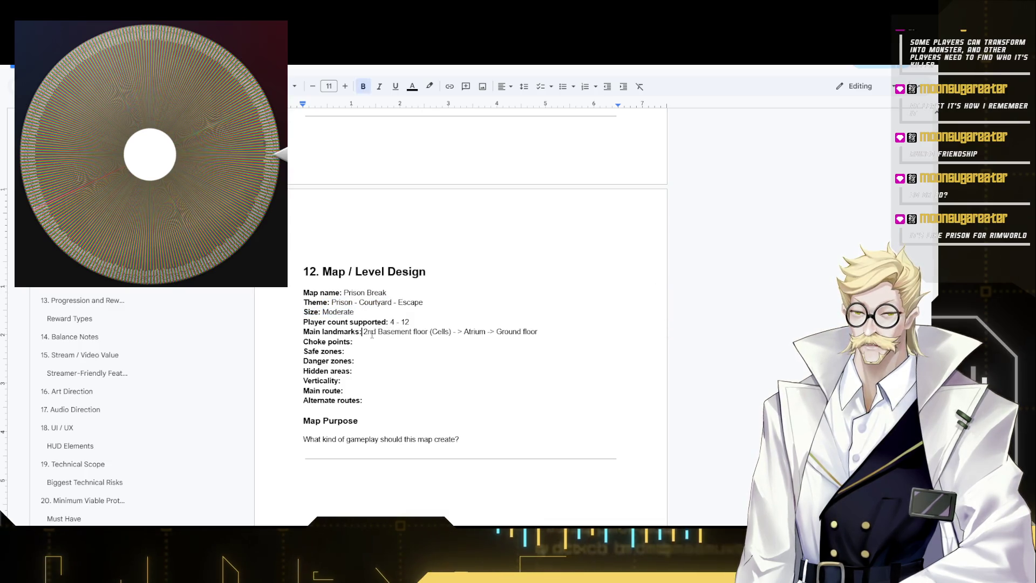
{"action": "left_click", "coordinate": [454, 331], "text": "shift"}
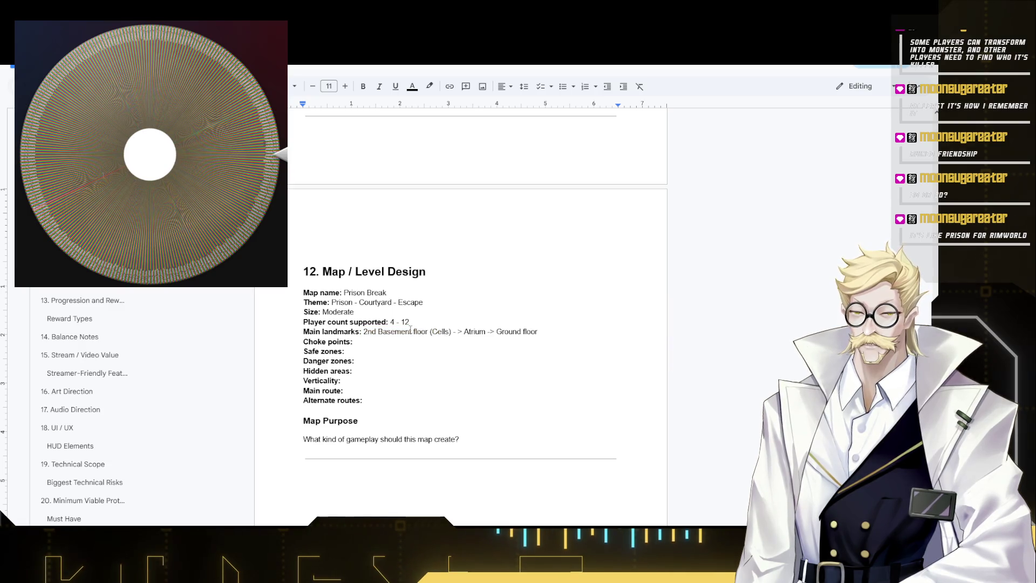
{"action": "type", "text": "Cell block"}
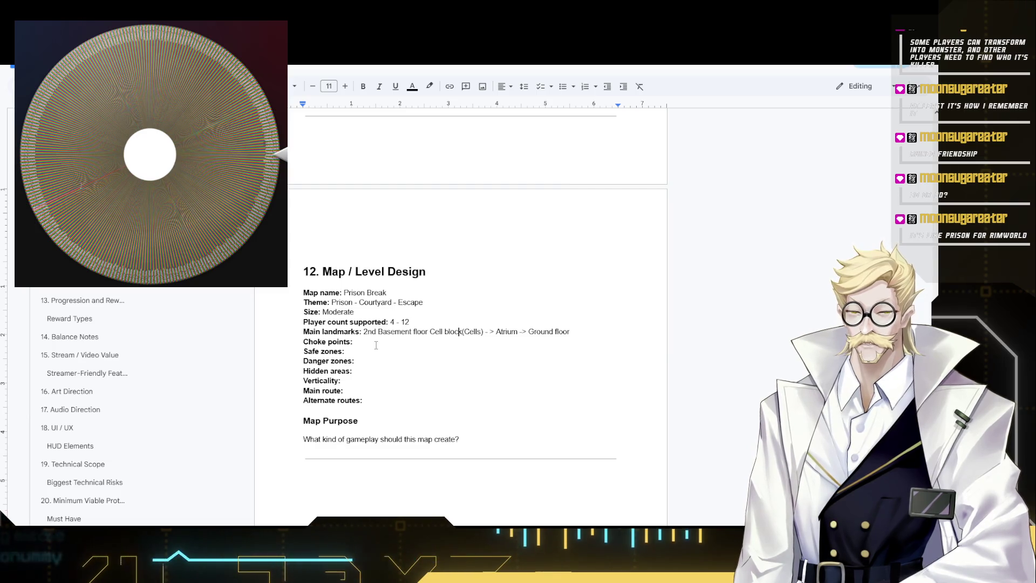
{"action": "key", "text": "ctrl+Left"}
{"action": "key", "text": "ctrl+Left"}
{"action": "type", "text": "Prison"}
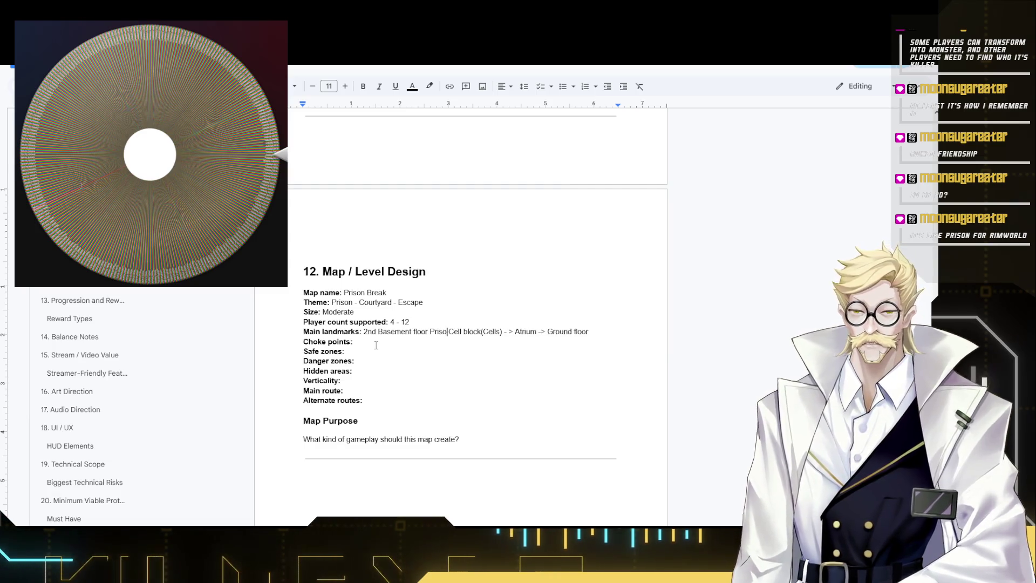
{"action": "key", "text": "ctrl+Right"}
{"action": "key", "text": "ctrl+Right"}
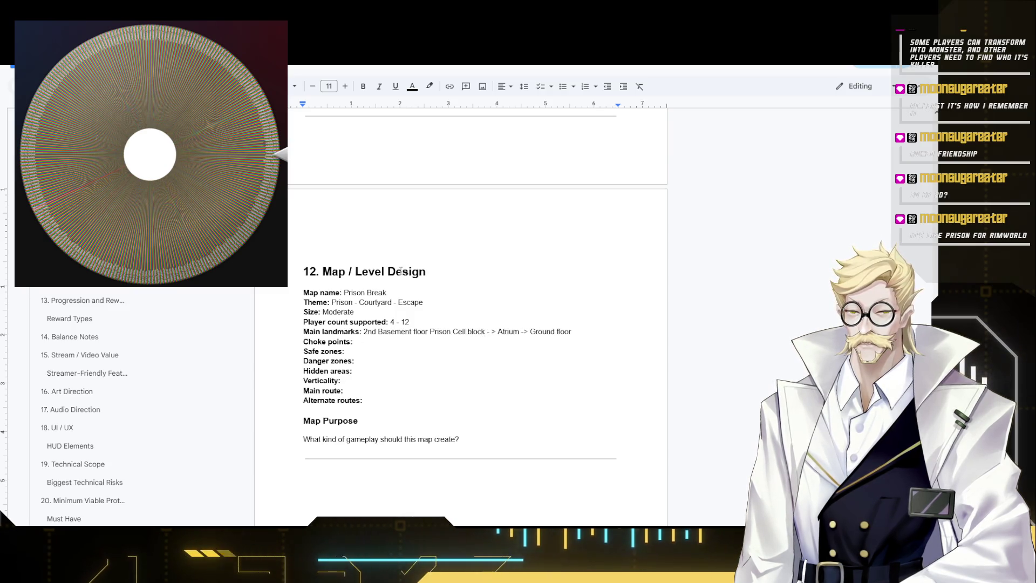
{"action": "double_click", "coordinate": [508, 331]}
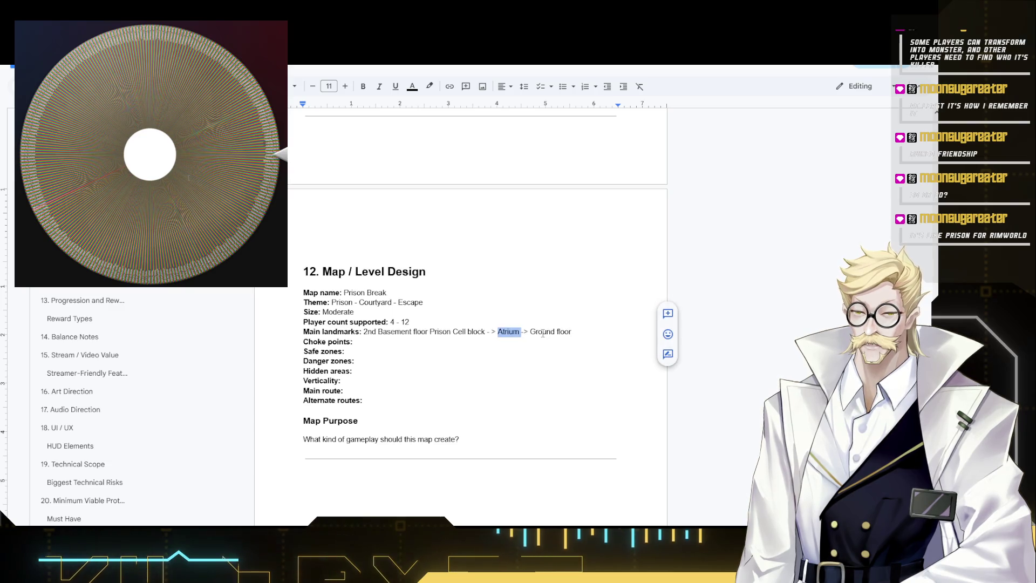
{"action": "double_click", "coordinate": [543, 331]}
{"action": "left_click", "coordinate": [575, 332]}
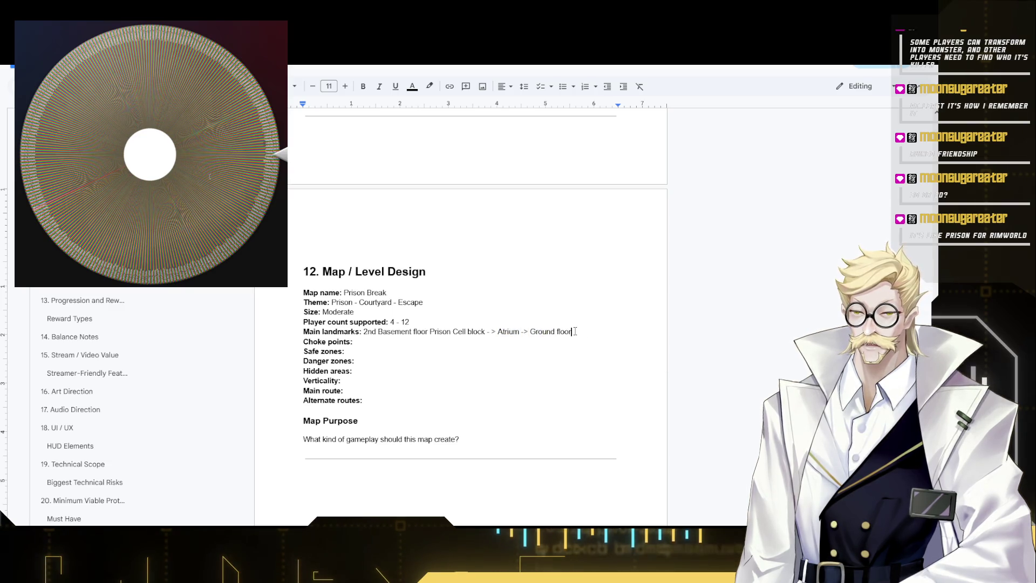
{"action": "left_click", "coordinate": [372, 345]}
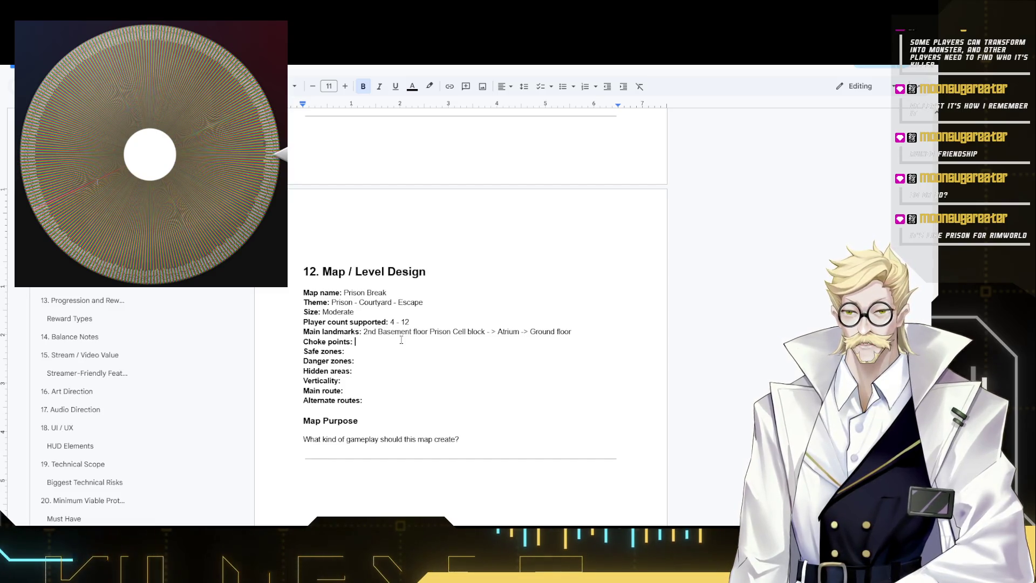
{"action": "type", "text": "En"}
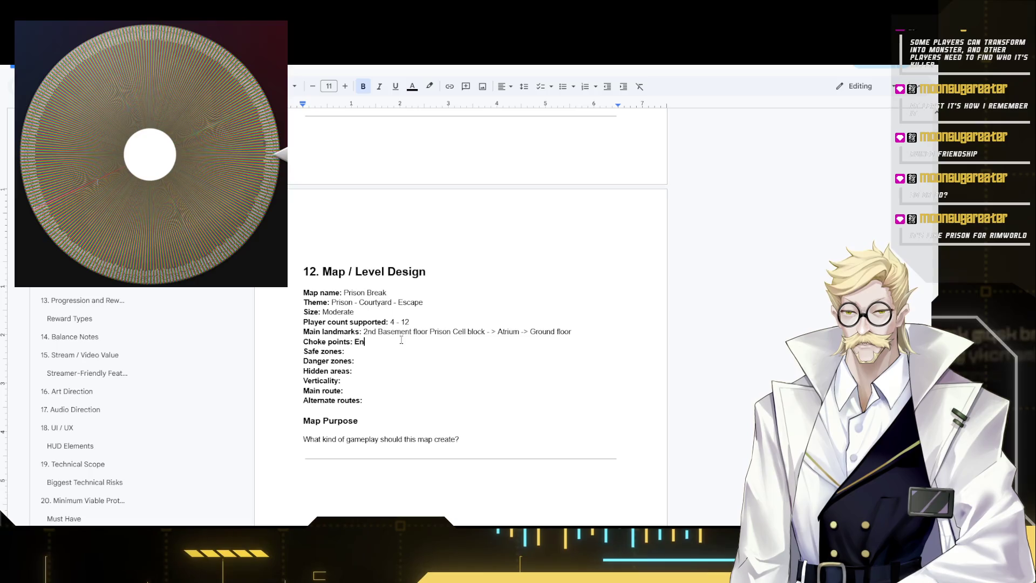
{"action": "type", "text": "trances"}
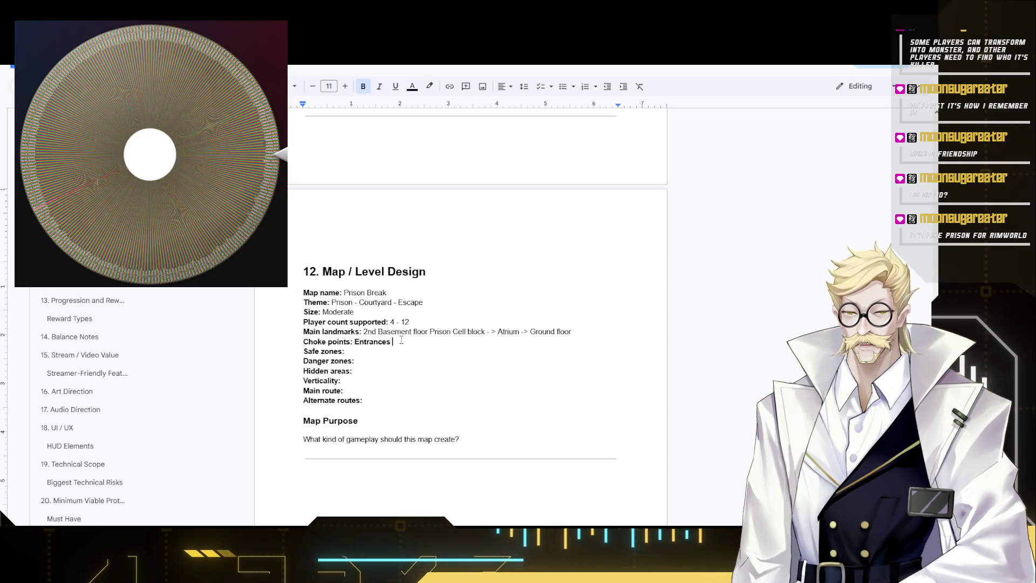
{"action": "type", "text": " to nex"}
- Start the Choke points answer with 'Entrances to next', fixing a typo
{"action": "key", "text": "BackSpace"}
{"action": "key", "text": "BackSpace"}
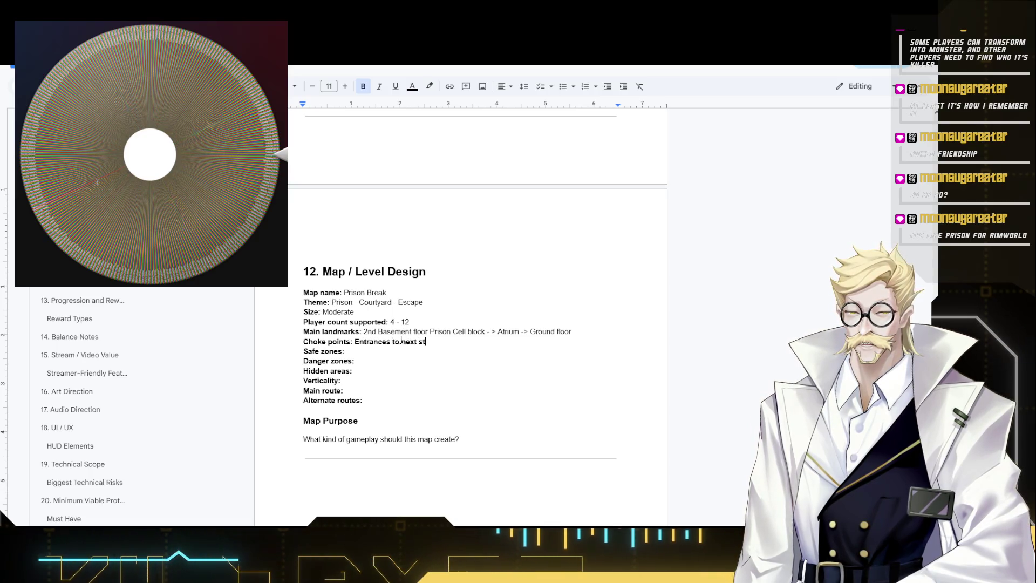
{"action": "type", "text": "sta"}
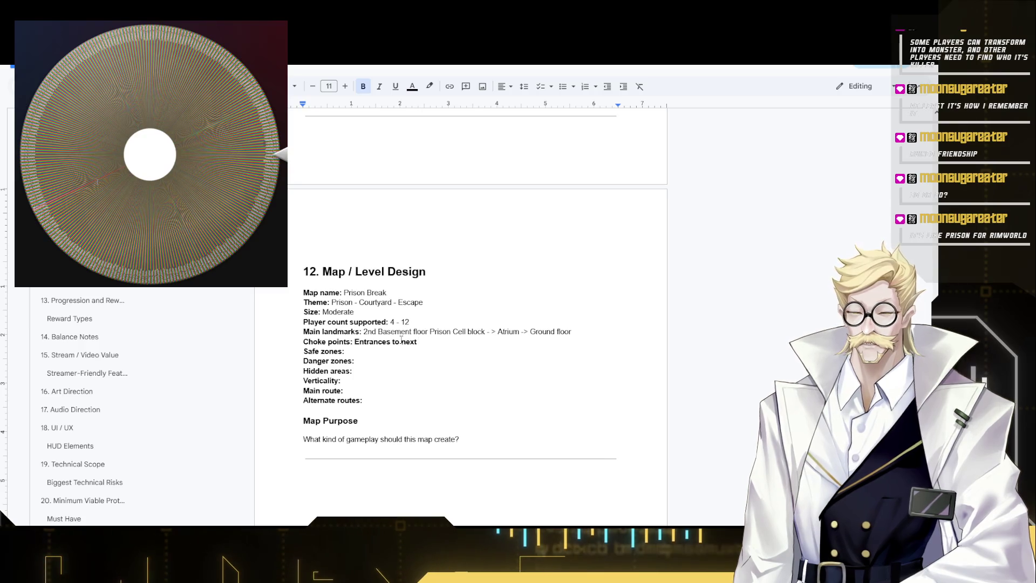
{"action": "scroll", "coordinate": [401, 342], "scroll_direction": "up", "scroll_amount": 5}
{"action": "scroll", "coordinate": [397, 332], "scroll_direction": "up", "scroll_amount": 2}
{"action": "scroll", "coordinate": [393, 324], "scroll_direction": "up", "scroll_amount": 2}
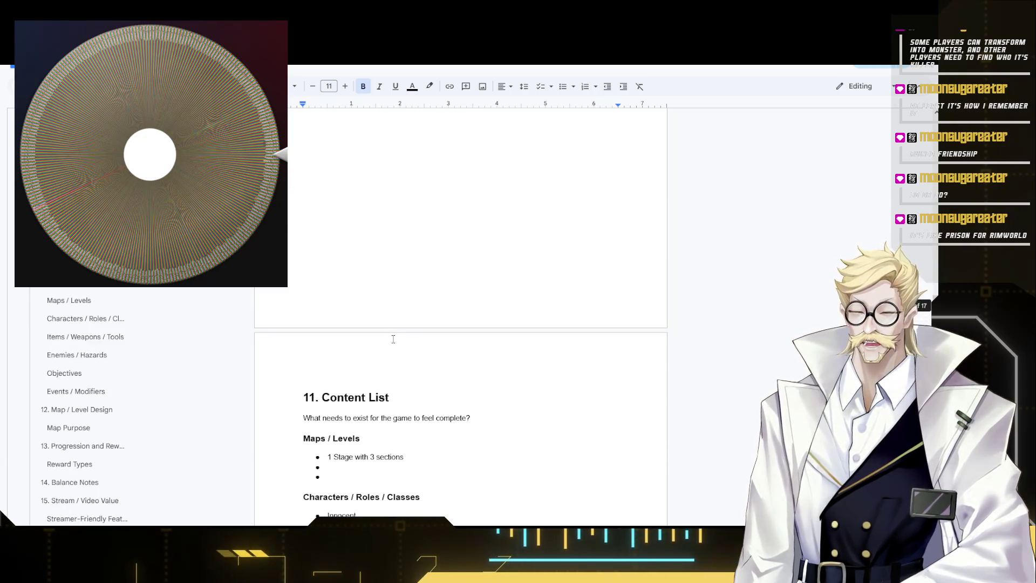
{"action": "scroll", "coordinate": [386, 315], "scroll_direction": "down", "scroll_amount": 2}
{"action": "scroll", "coordinate": [381, 312], "scroll_direction": "up", "scroll_amount": 5}
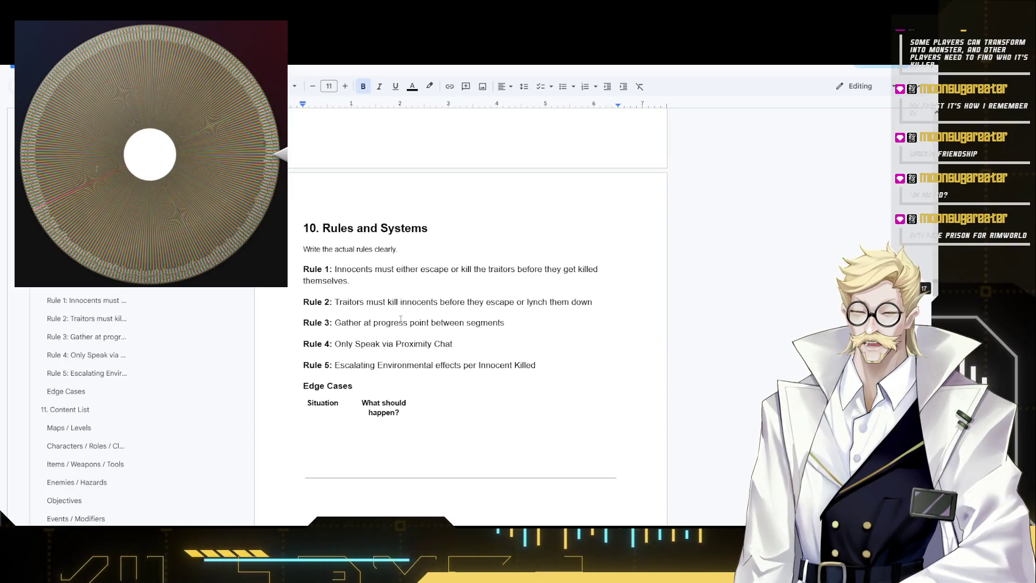
{"action": "scroll", "coordinate": [389, 320], "scroll_direction": "up", "scroll_amount": 5}
{"action": "scroll", "coordinate": [393, 324], "scroll_direction": "up", "scroll_amount": 5}
{"action": "scroll", "coordinate": [398, 328], "scroll_direction": "up", "scroll_amount": 5}
{"action": "scroll", "coordinate": [398, 328], "scroll_direction": "up", "scroll_amount": 10}
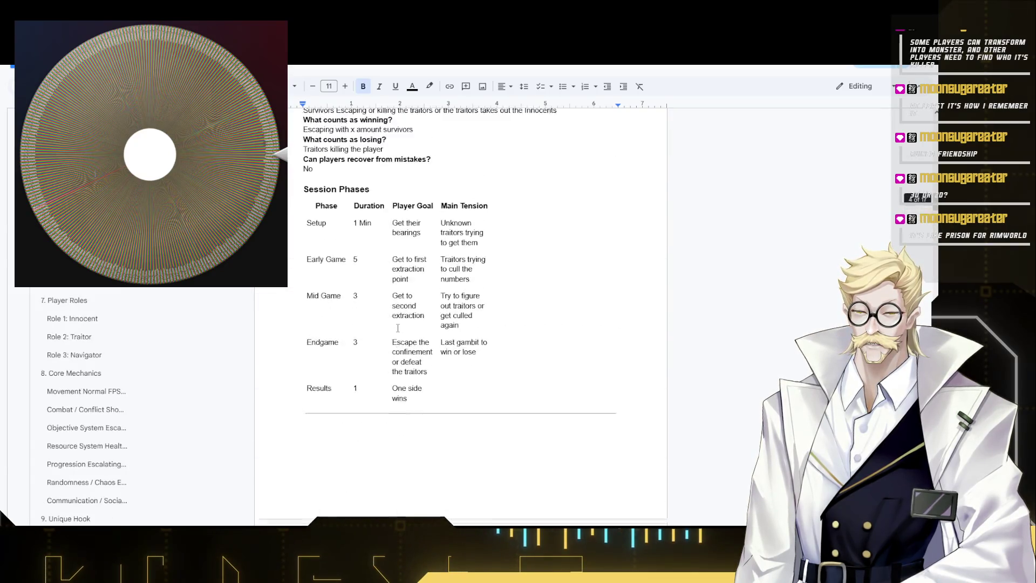
{"action": "scroll", "coordinate": [408, 326], "scroll_direction": "up", "scroll_amount": 5}
{"action": "scroll", "coordinate": [422, 325], "scroll_direction": "up", "scroll_amount": 3}
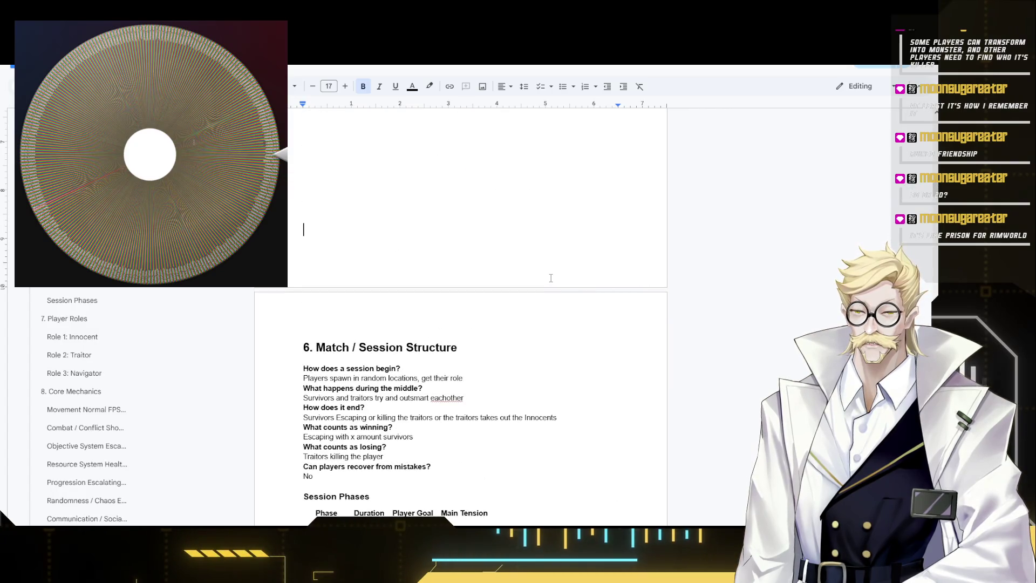
- Search the document for 'sect' to check section wording, then return to the Choke points answer
{"action": "key", "text": "ctrl+f"}
{"action": "type", "text": "sect"}
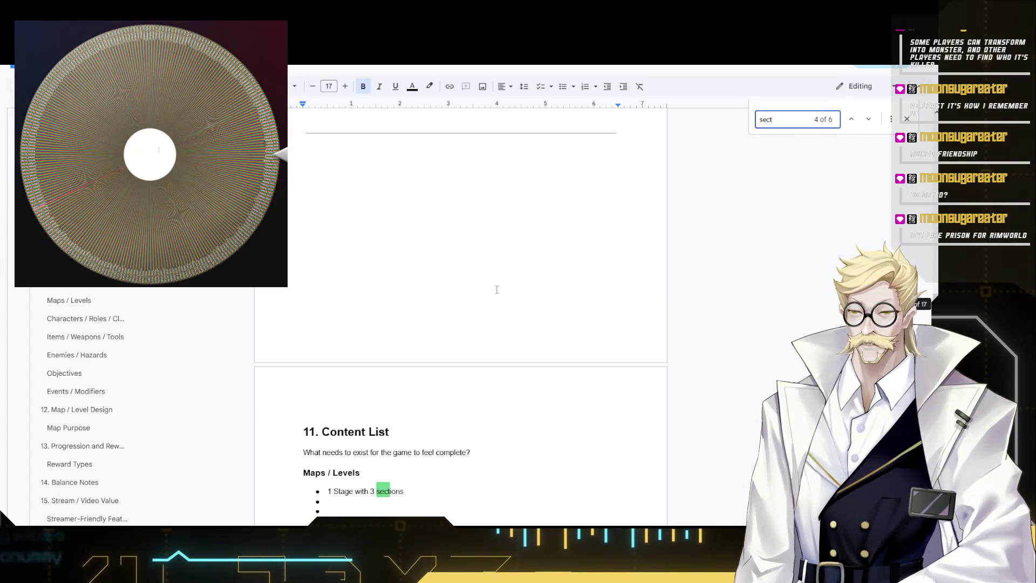
{"action": "scroll", "coordinate": [812, 129], "scroll_direction": "down", "scroll_amount": 5}
{"action": "scroll", "coordinate": [462, 331], "scroll_direction": "down", "scroll_amount": 5}
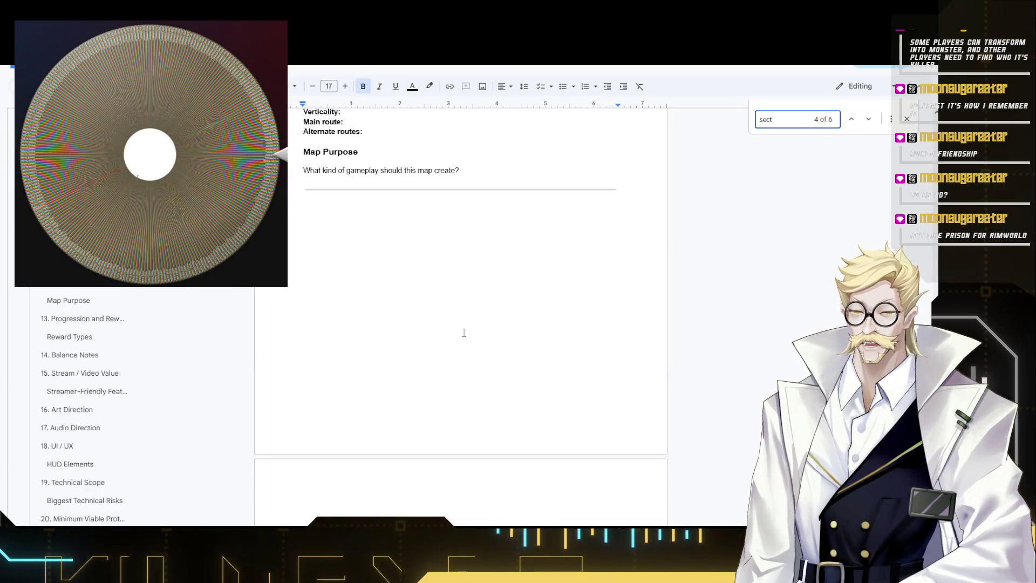
{"action": "scroll", "coordinate": [462, 331], "scroll_direction": "down", "scroll_amount": 5}
{"action": "scroll", "coordinate": [463, 331], "scroll_direction": "down", "scroll_amount": 5}
{"action": "scroll", "coordinate": [461, 338], "scroll_direction": "down", "scroll_amount": 5}
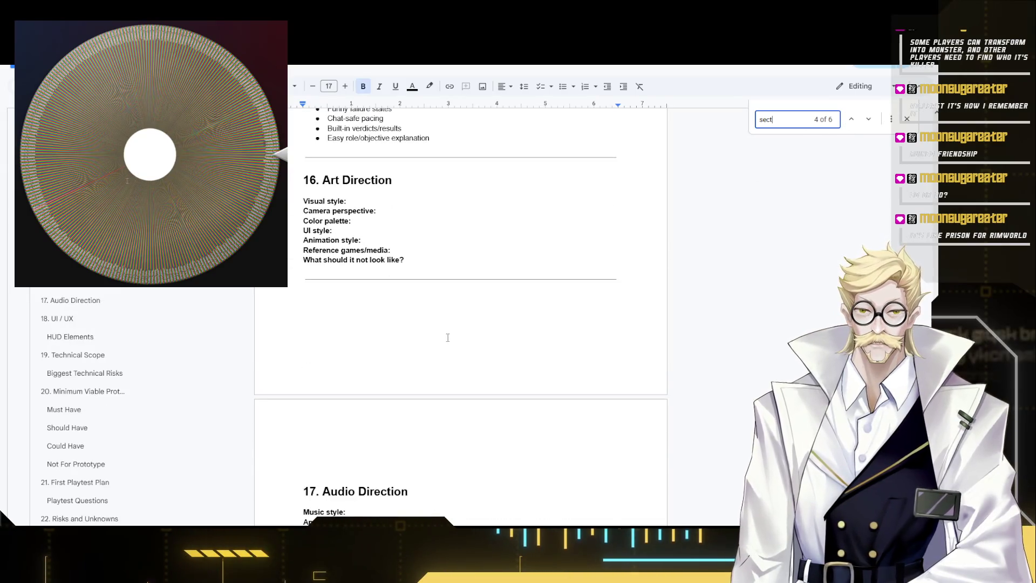
{"action": "scroll", "coordinate": [435, 339], "scroll_direction": "down", "scroll_amount": 1}
{"action": "scroll", "coordinate": [435, 335], "scroll_direction": "up", "scroll_amount": 2}
{"action": "scroll", "coordinate": [435, 332], "scroll_direction": "up", "scroll_amount": 2}
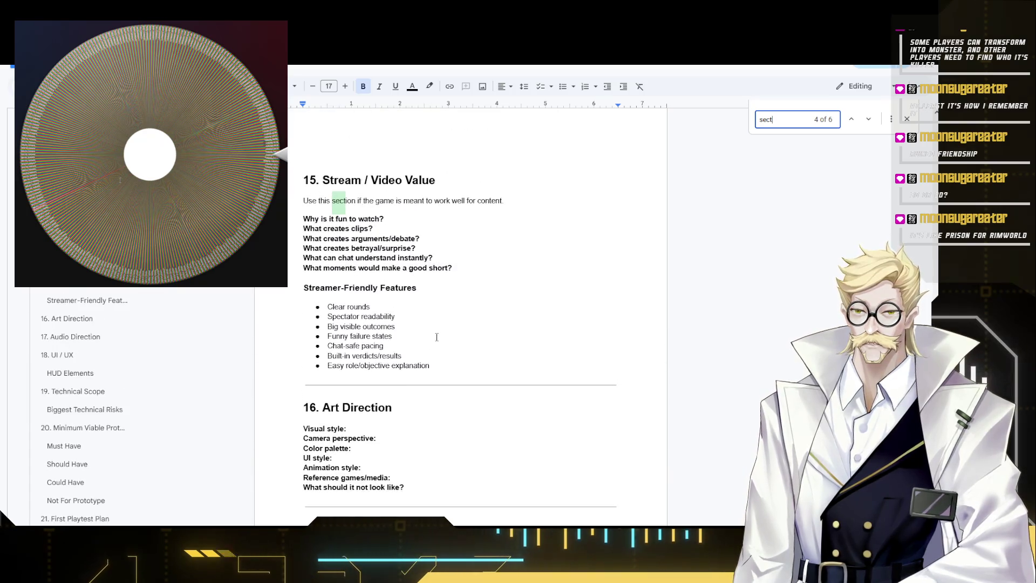
{"action": "scroll", "coordinate": [436, 327], "scroll_direction": "up", "scroll_amount": 1}
{"action": "scroll", "coordinate": [461, 299], "scroll_direction": "up", "scroll_amount": 3}
{"action": "scroll", "coordinate": [459, 301], "scroll_direction": "up", "scroll_amount": 3}
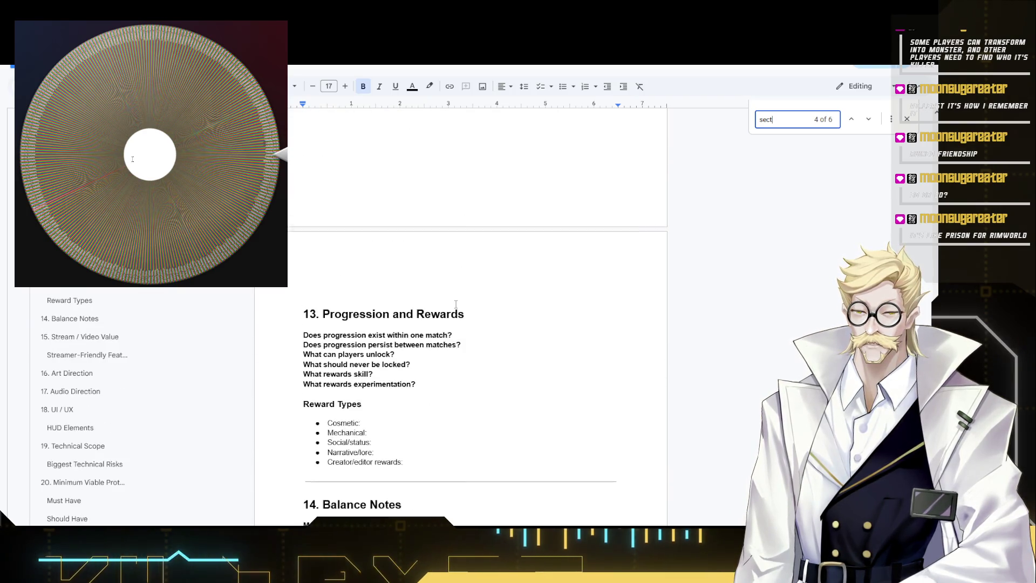
{"action": "scroll", "coordinate": [456, 305], "scroll_direction": "up", "scroll_amount": 3}
{"action": "scroll", "coordinate": [455, 305], "scroll_direction": "up", "scroll_amount": 2}
{"action": "left_click", "coordinate": [419, 300]}
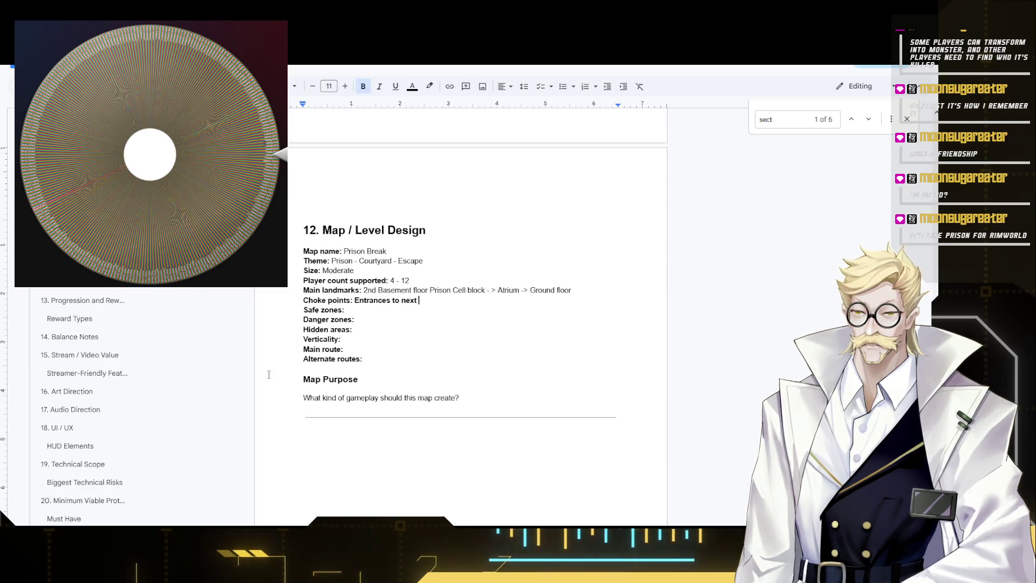
{"action": "type", "text": "Secti"}
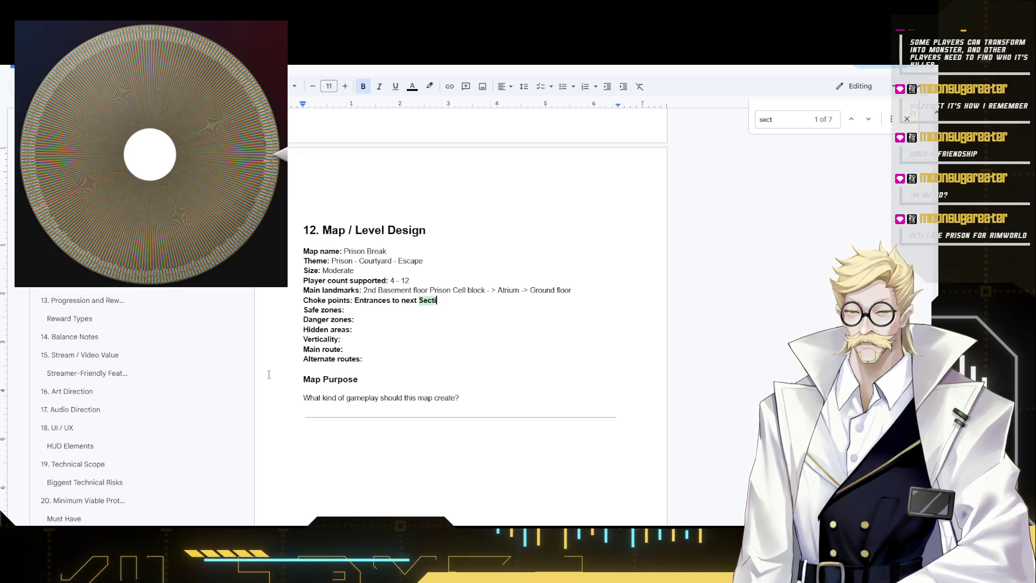
{"action": "type", "text": "ons"}
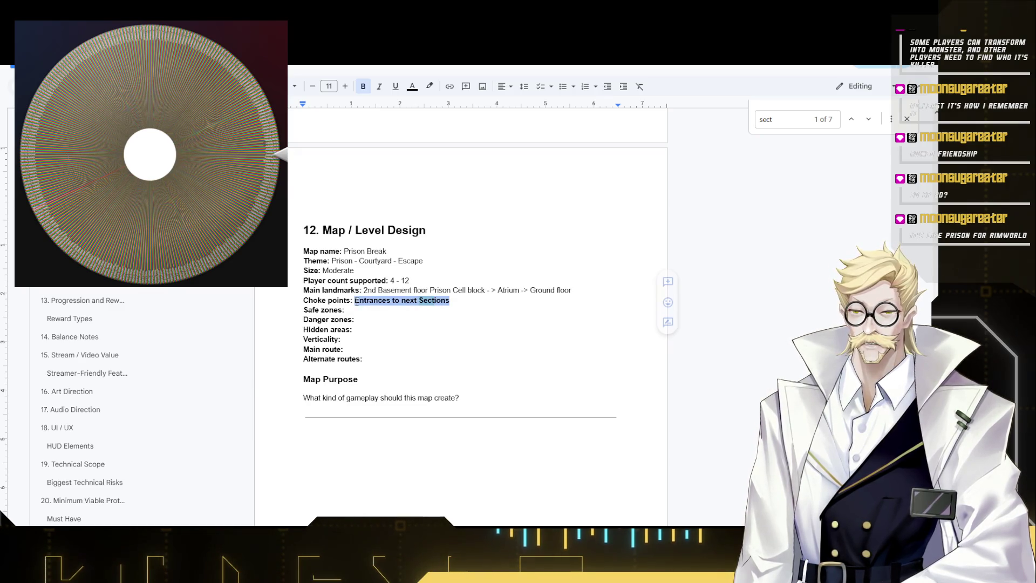
- Put a dash after Danger zones and Hidden areas, and erase the '3 stories' Verticality answer
{"action": "left_click", "coordinate": [361, 310]}
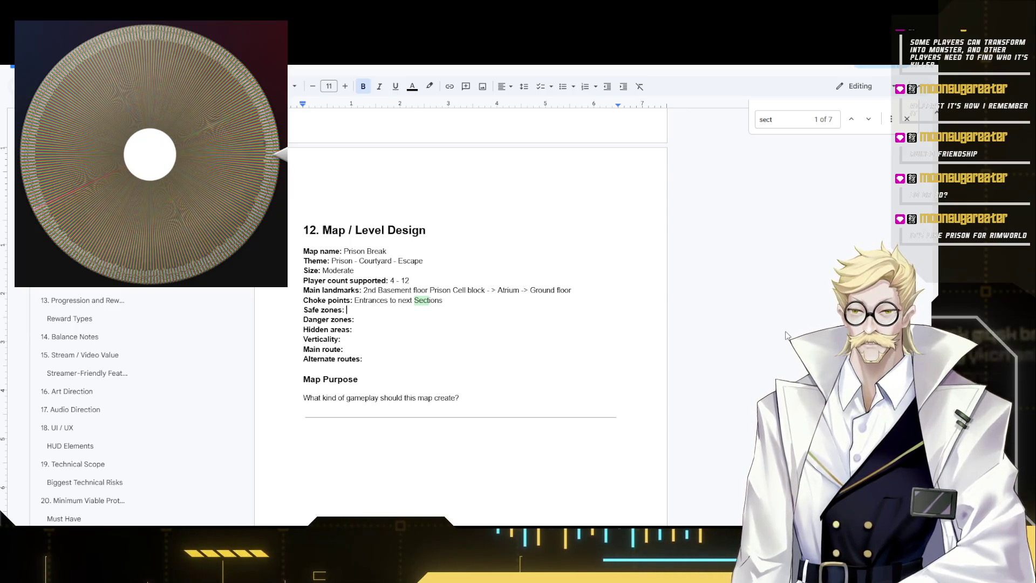
{"action": "type", "text": "-"}
{"action": "left_click", "coordinate": [373, 317]}
{"action": "type", "text": "-"}
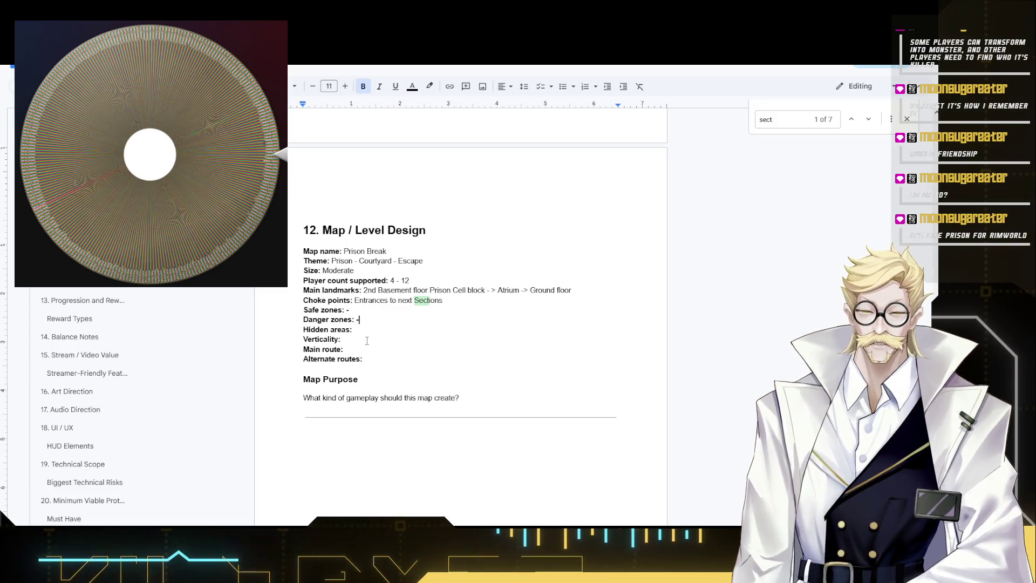
{"action": "left_click", "coordinate": [363, 332]}
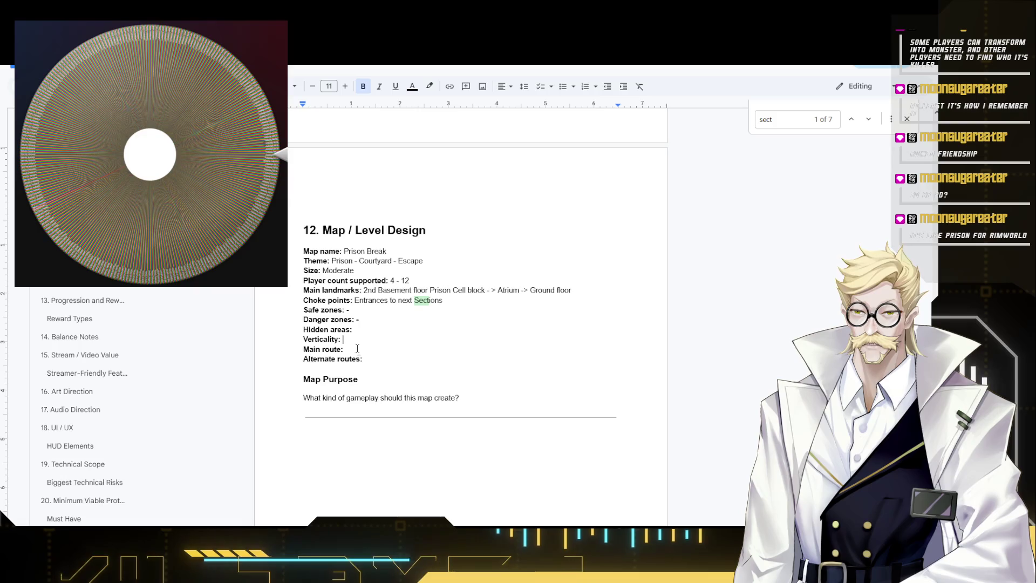
{"action": "type", "text": "3 storie"}
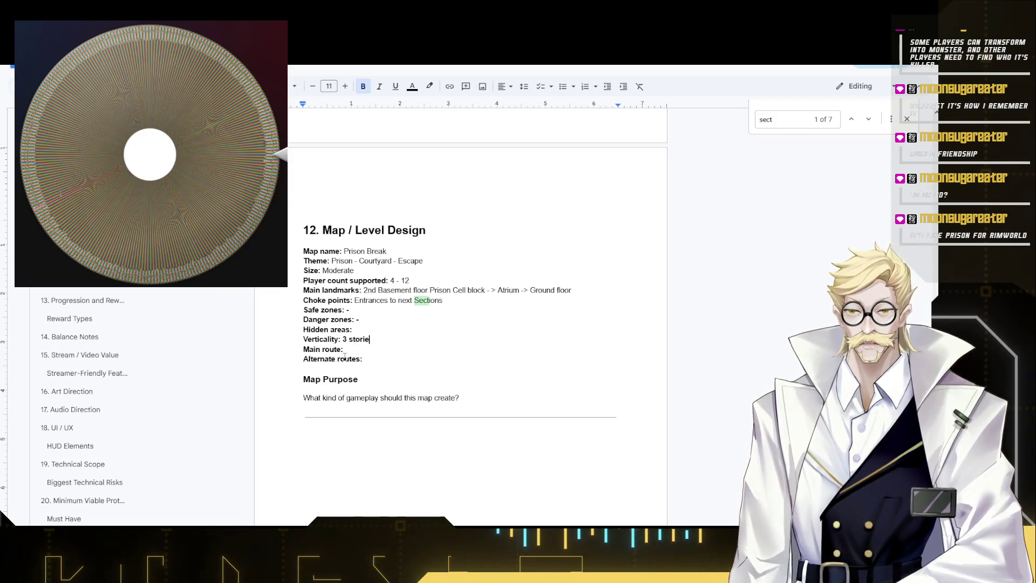
{"action": "type", "text": "s"}
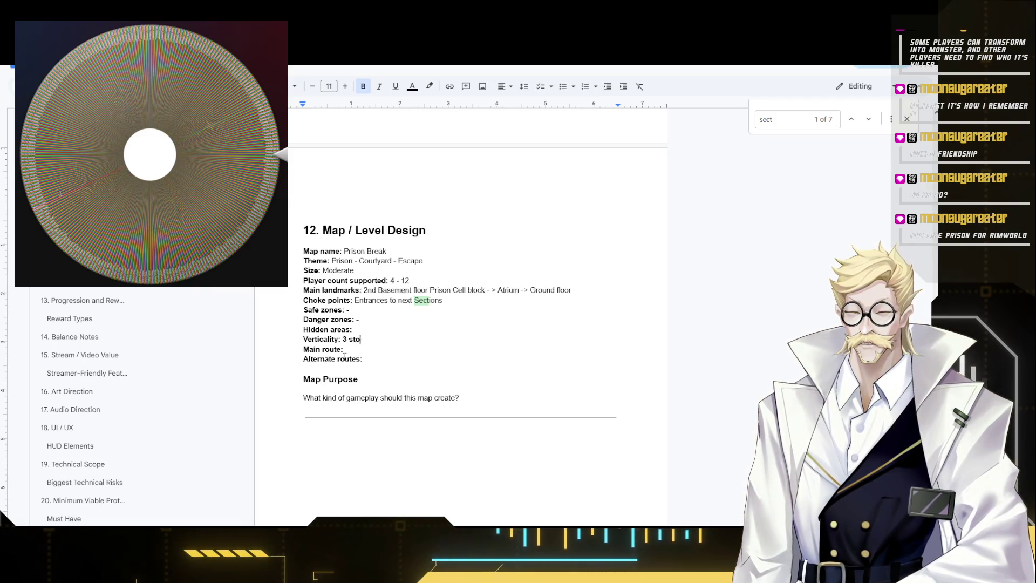
{"action": "key", "text": "BackSpace"}
{"action": "key", "text": "BackSpace"}
{"action": "key", "text": "BackSpace"}
{"action": "key", "text": "BackSpace"}
{"action": "key", "text": "BackSpace"}
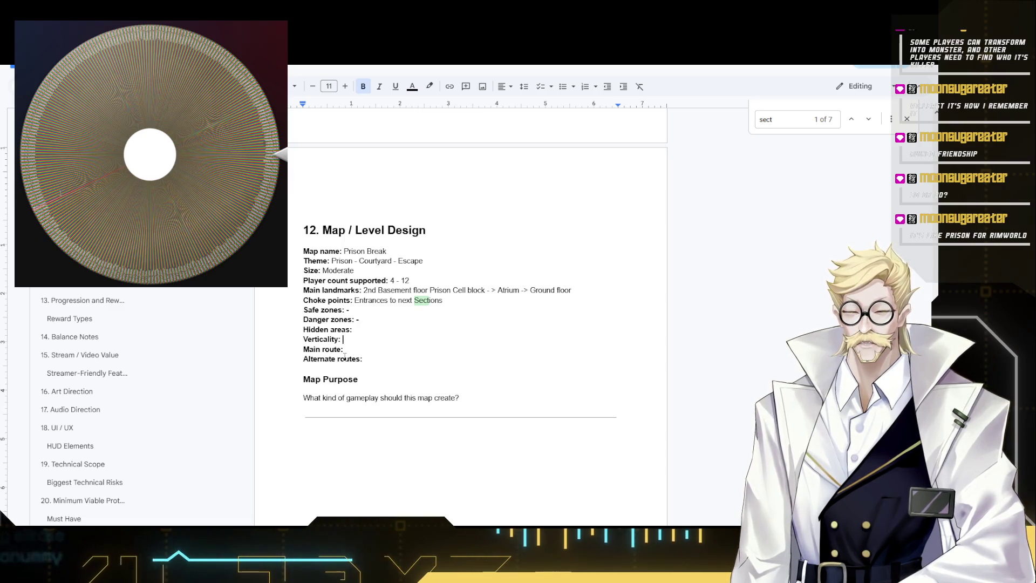
{"action": "key", "text": "Up"}
{"action": "key", "text": "End"}
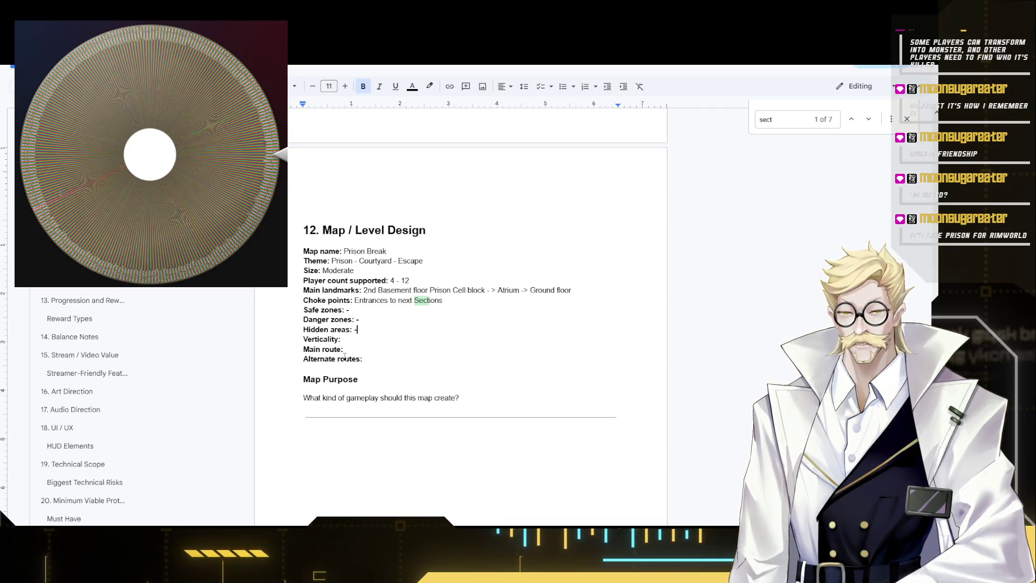
{"action": "key", "text": "Down"}
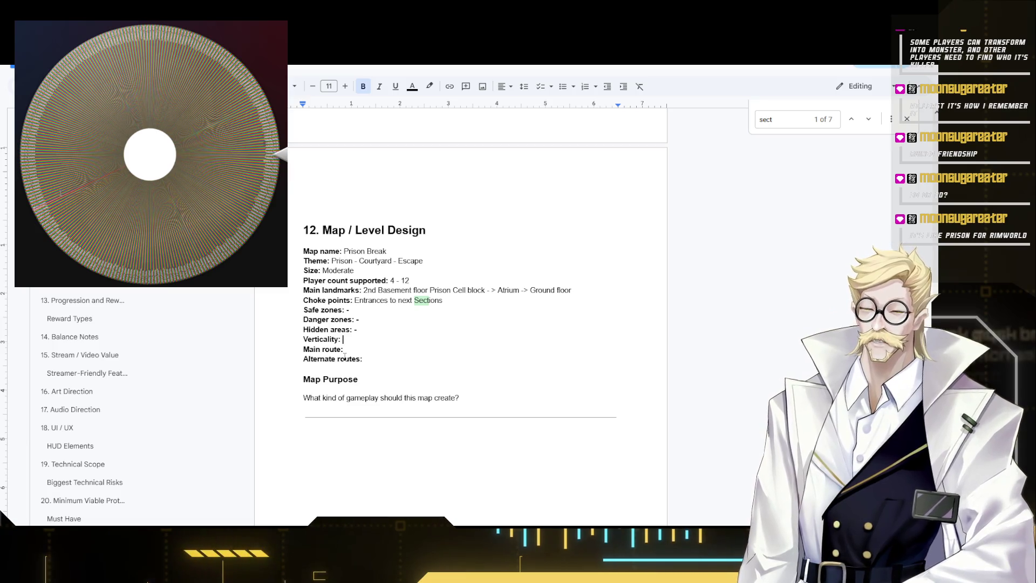
{"action": "type", "text": "1 eleva"}
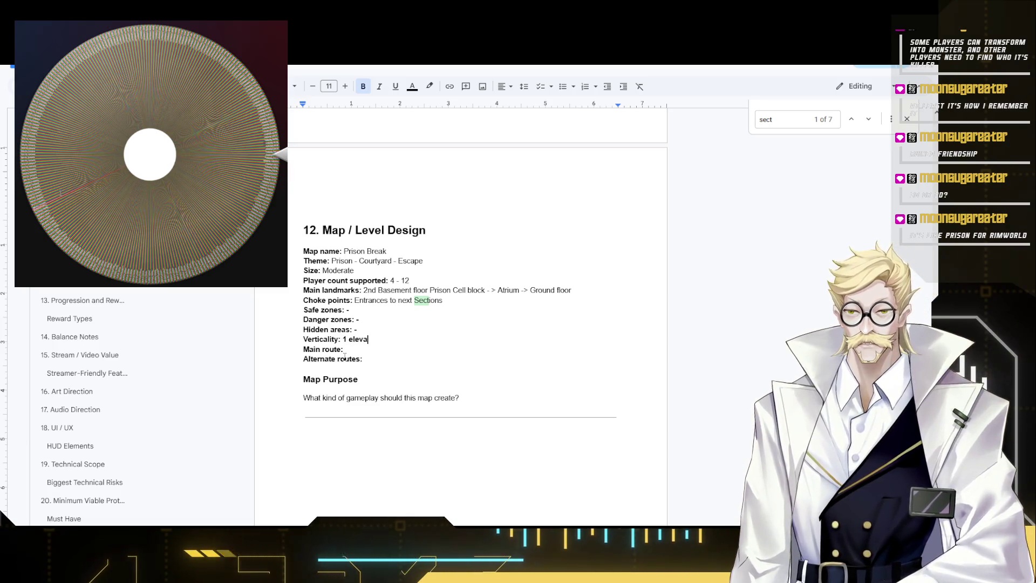
{"action": "type", "text": "tion"}
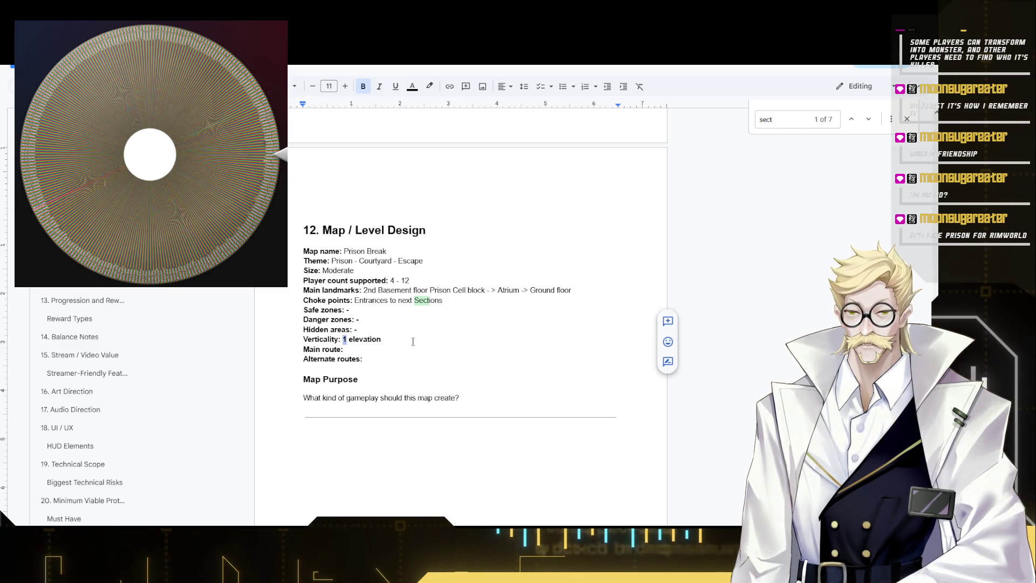
- Set Verticality to '1 elevation' in non-bold text and move to the Main route entry
{"action": "key", "text": "shift+Down"}
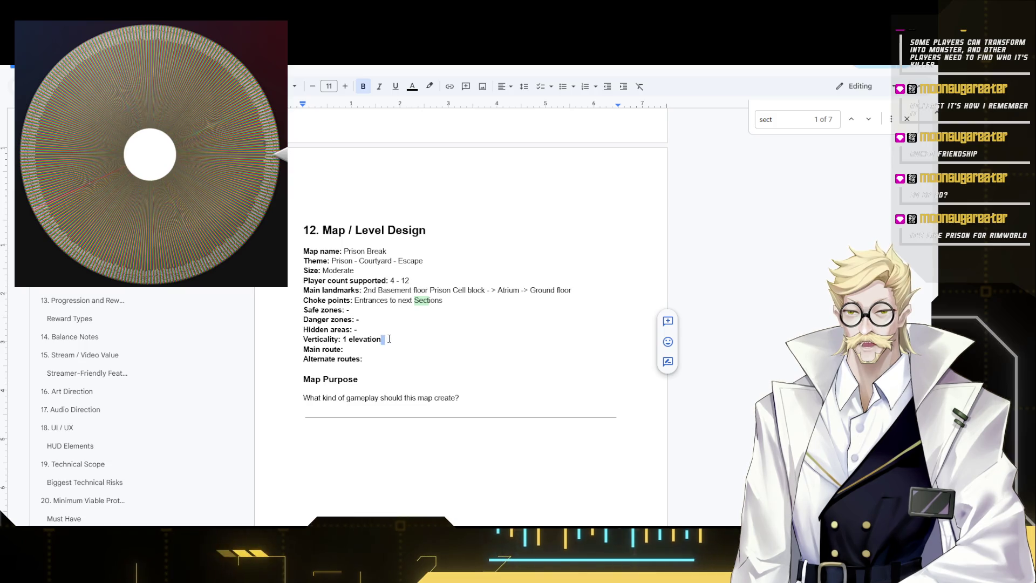
{"action": "left_click_drag", "start_coordinate": [381, 339], "coordinate": [345, 340]}
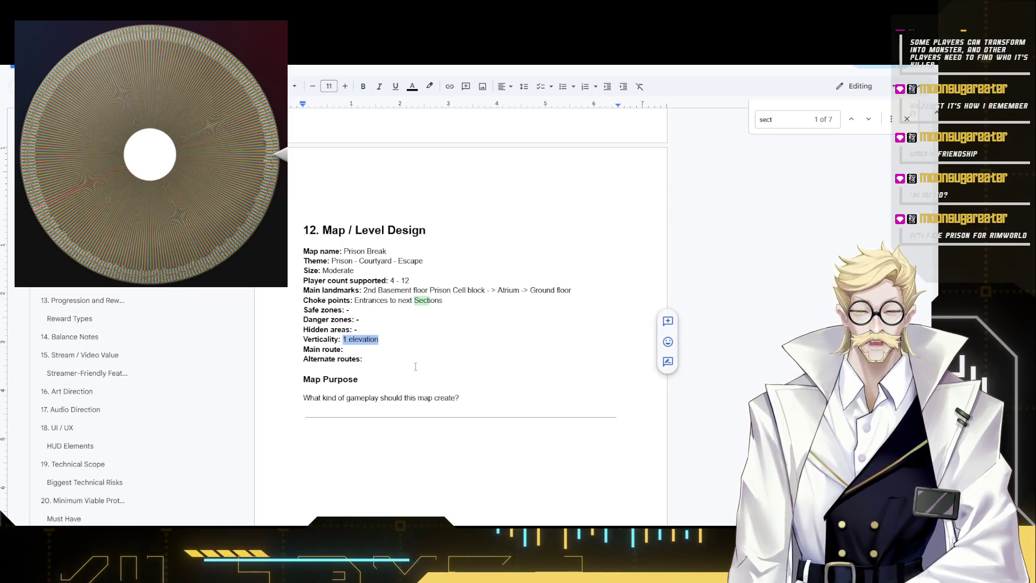
{"action": "key", "text": "ctrl+b"}
{"action": "key", "text": "Right"}
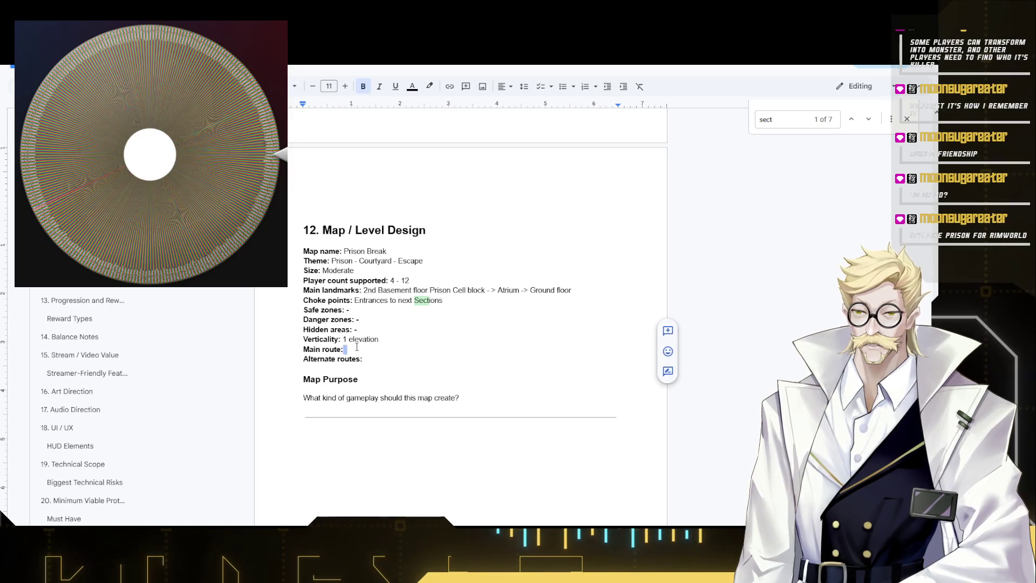
{"action": "left_click", "coordinate": [356, 347]}
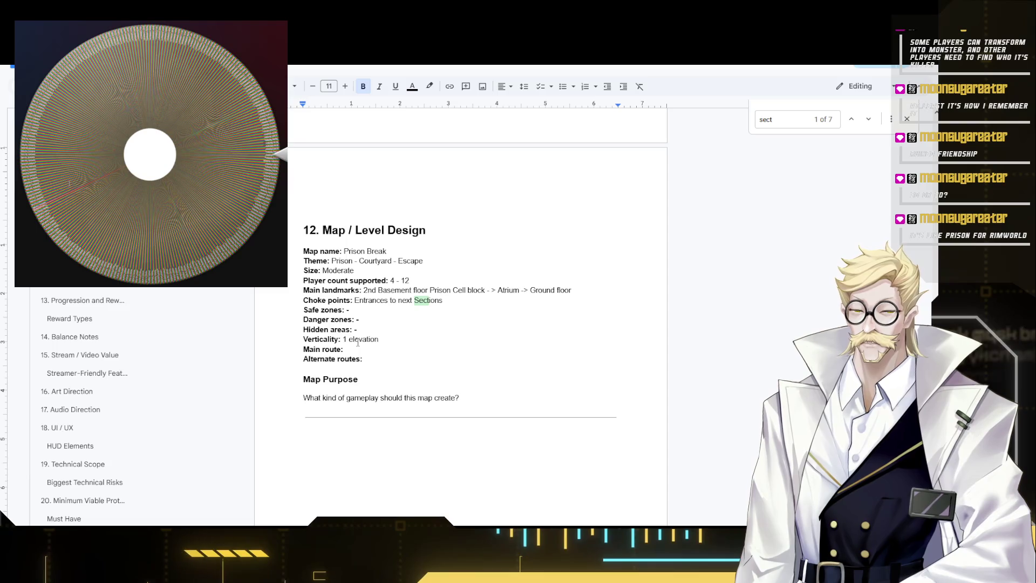
{"action": "type", "text": "Ma"}
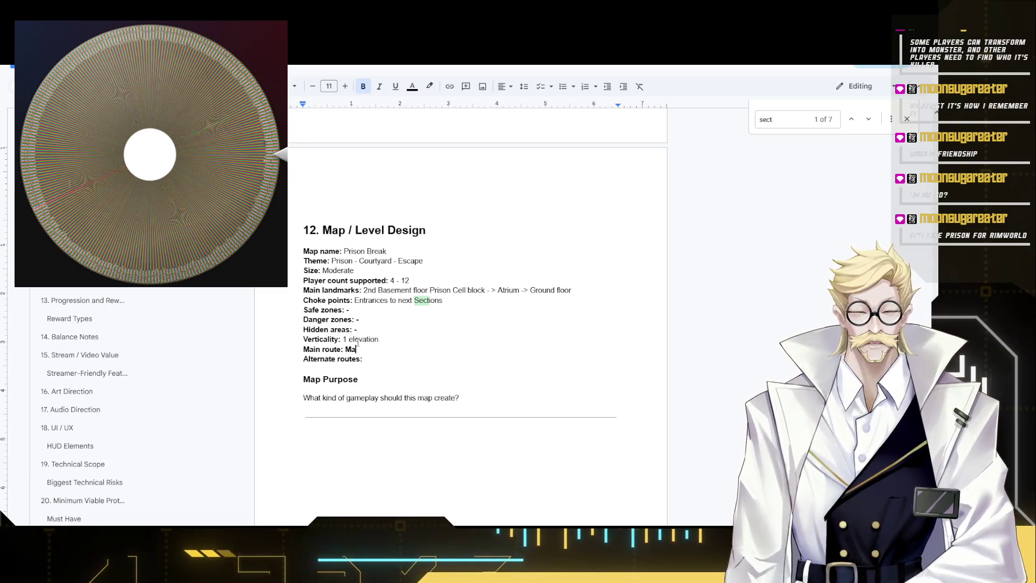
{"action": "type", "text": "ze like"}
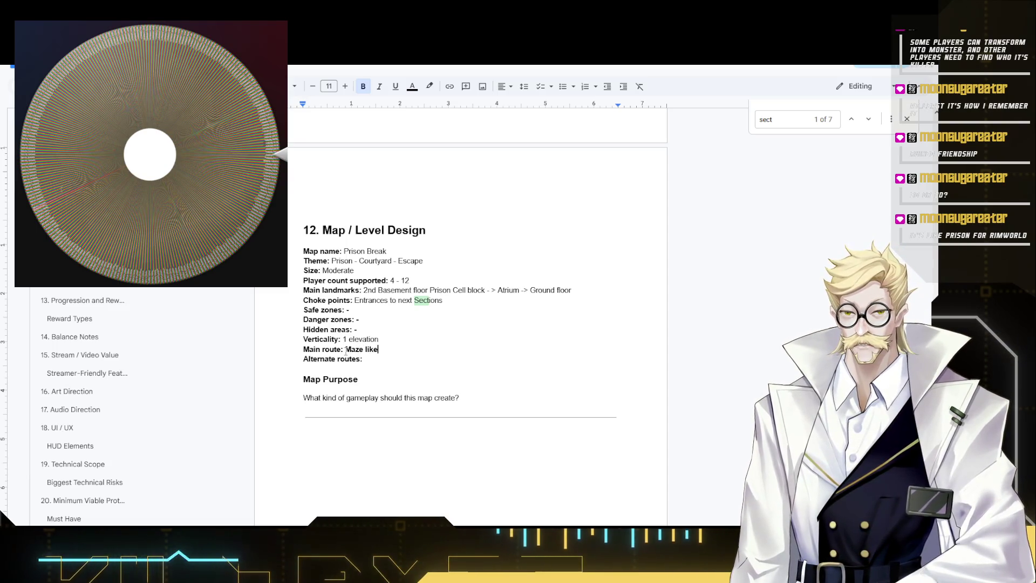
- Replace the 'Maze like' Main route answer with 'Corridors'
{"action": "left_click", "coordinate": [347, 350], "text": "shift"}
{"action": "left_click", "coordinate": [394, 352]}
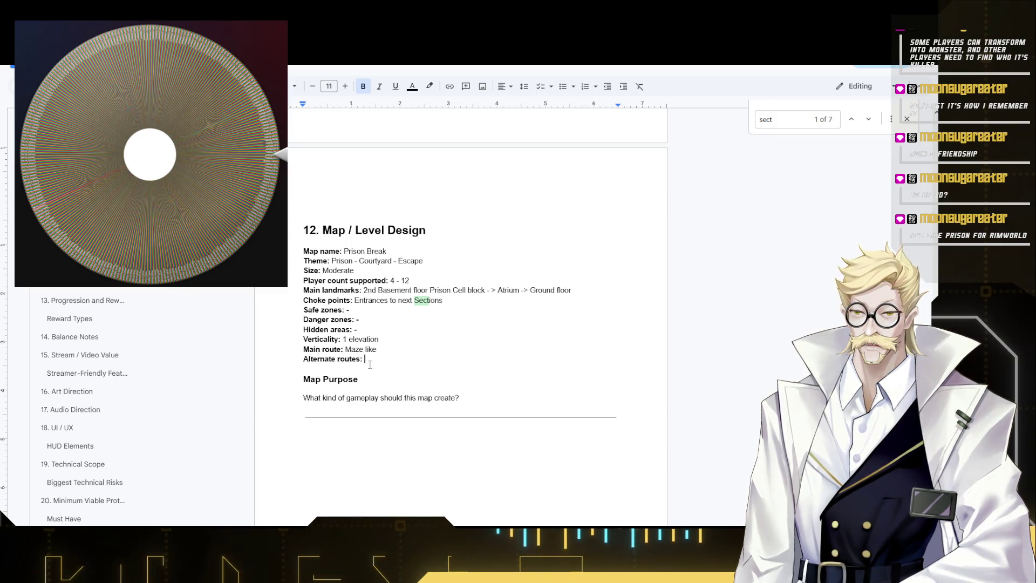
{"action": "double_click", "coordinate": [387, 350]}
{"action": "left_click", "coordinate": [387, 347]}
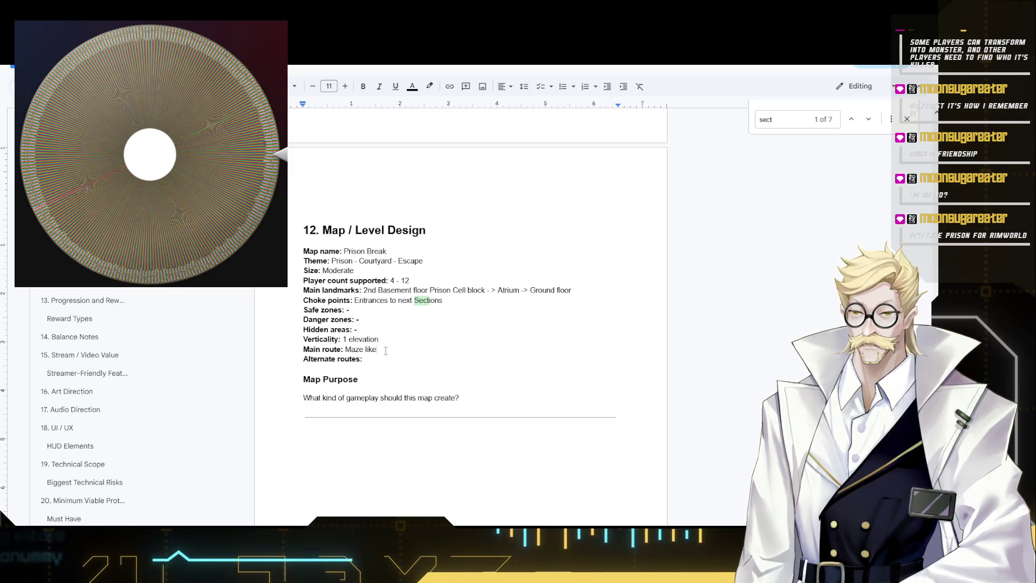
{"action": "key", "text": "ctrl+shift+Left"}
{"action": "key", "text": "ctrl+shift+Left"}
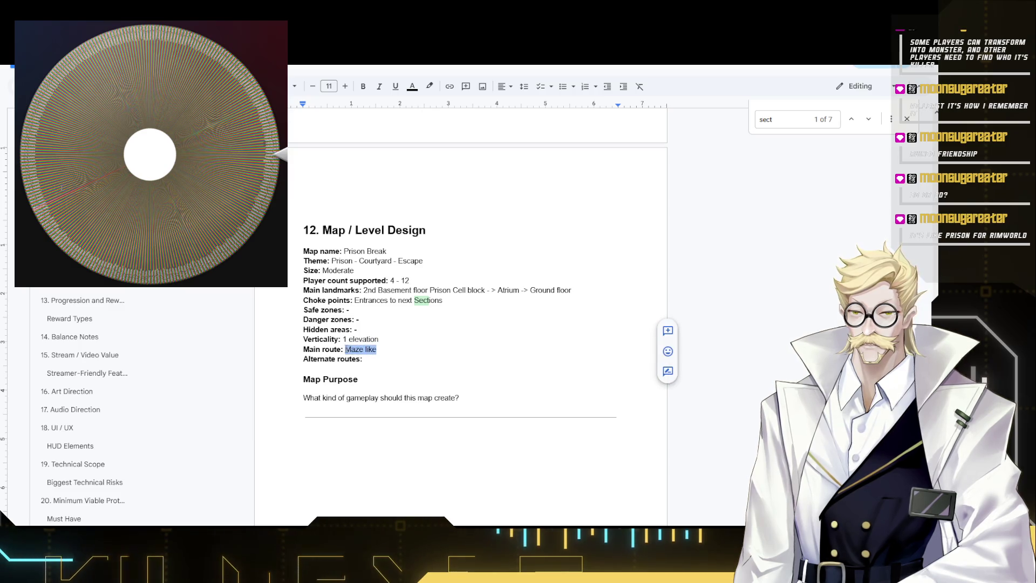
{"action": "type", "text": "Com"}
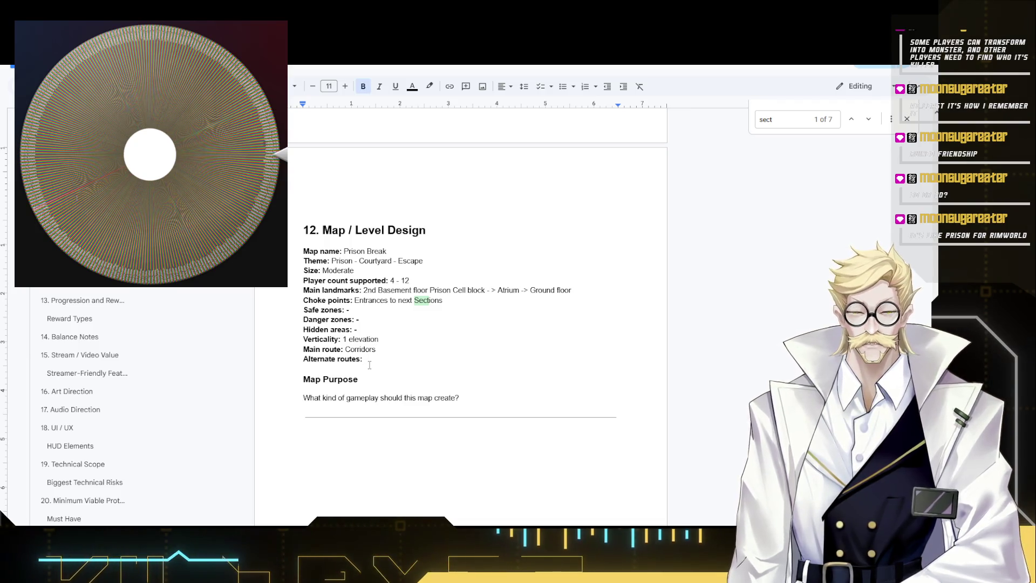
{"action": "type", "text": "Through"}
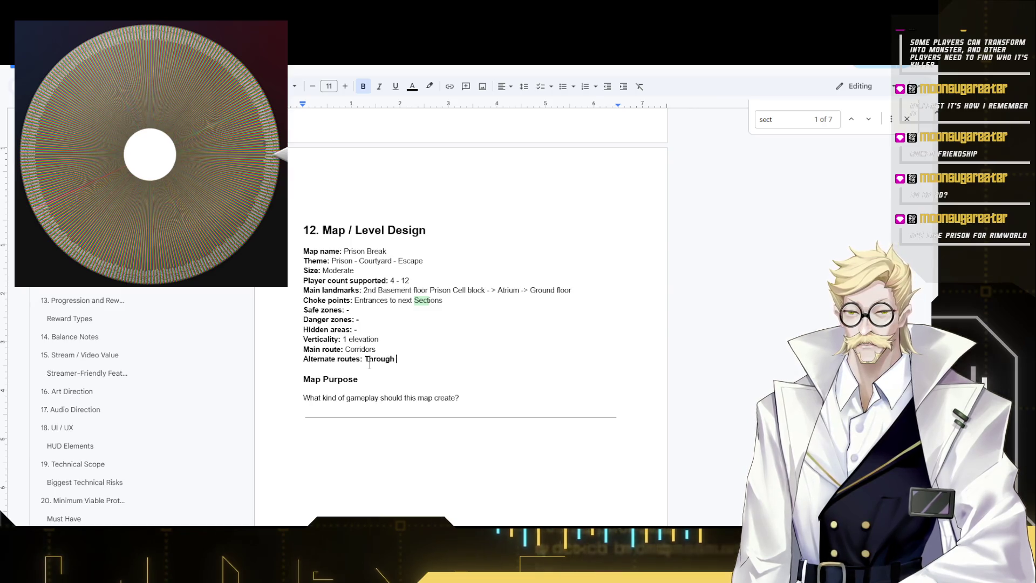
{"action": "type", "text": " s "}
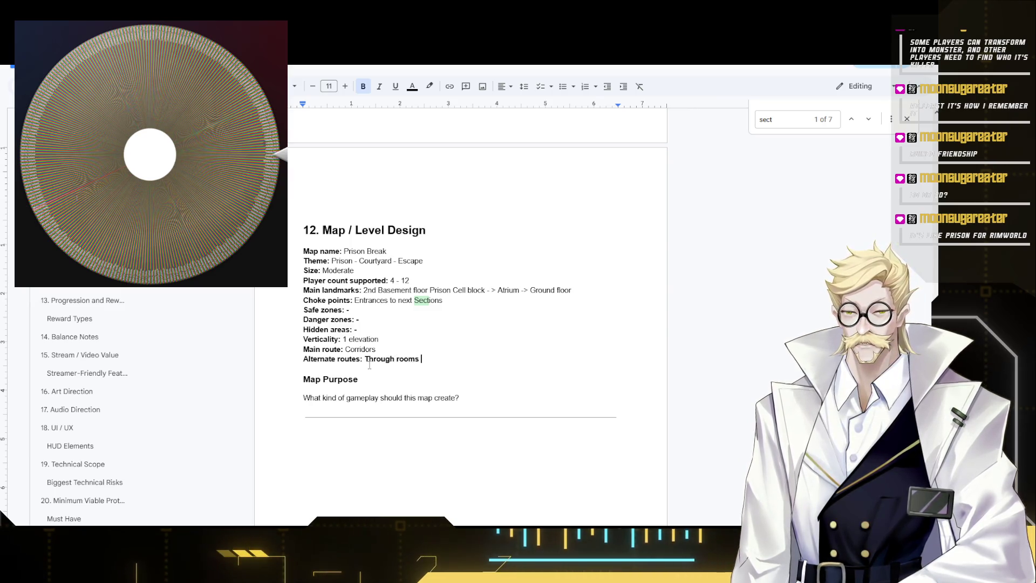
{"action": "type", "text": "t"}
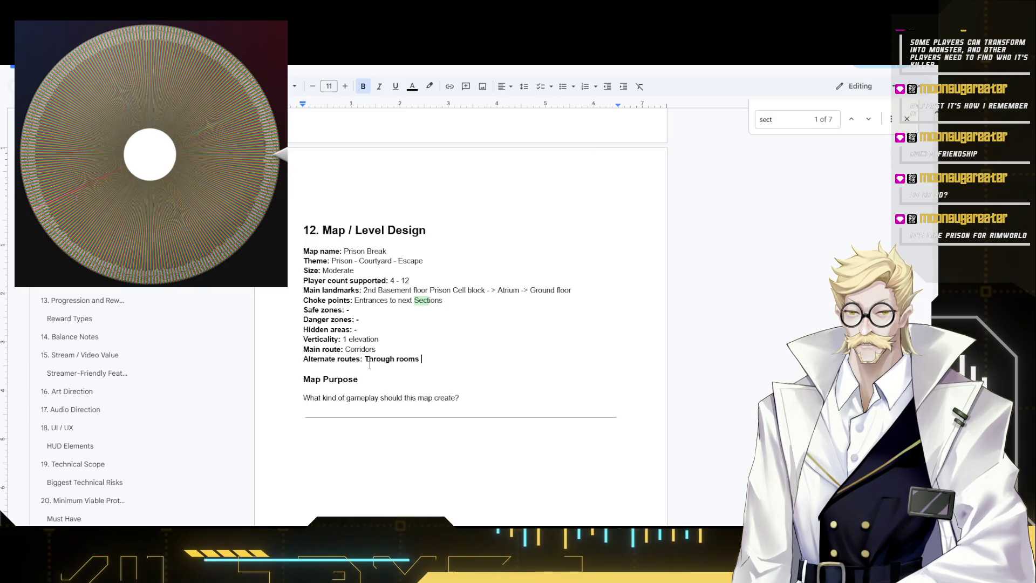
{"action": "type", "text": "connected"}
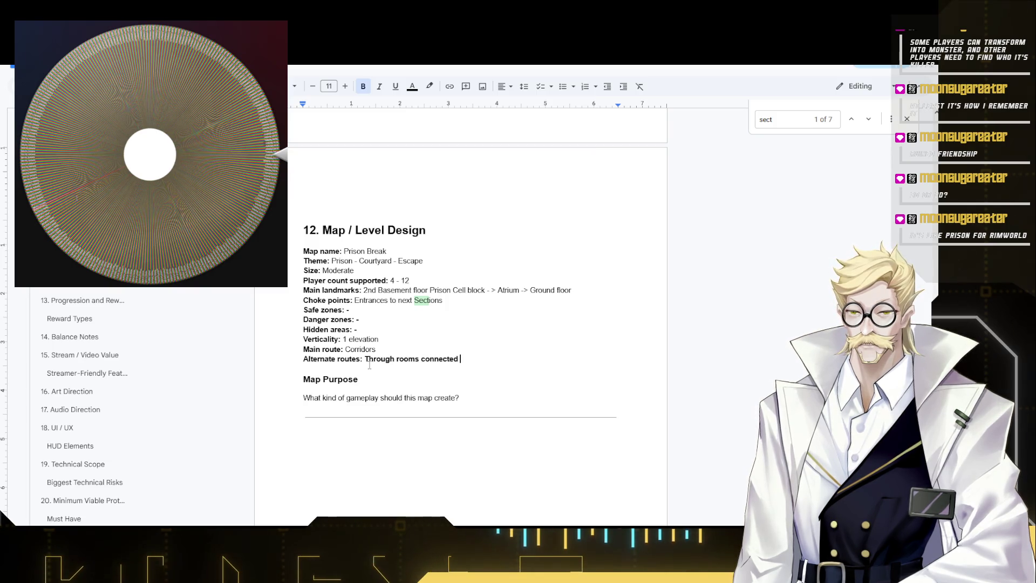
{"action": "type", "text": "partia"}
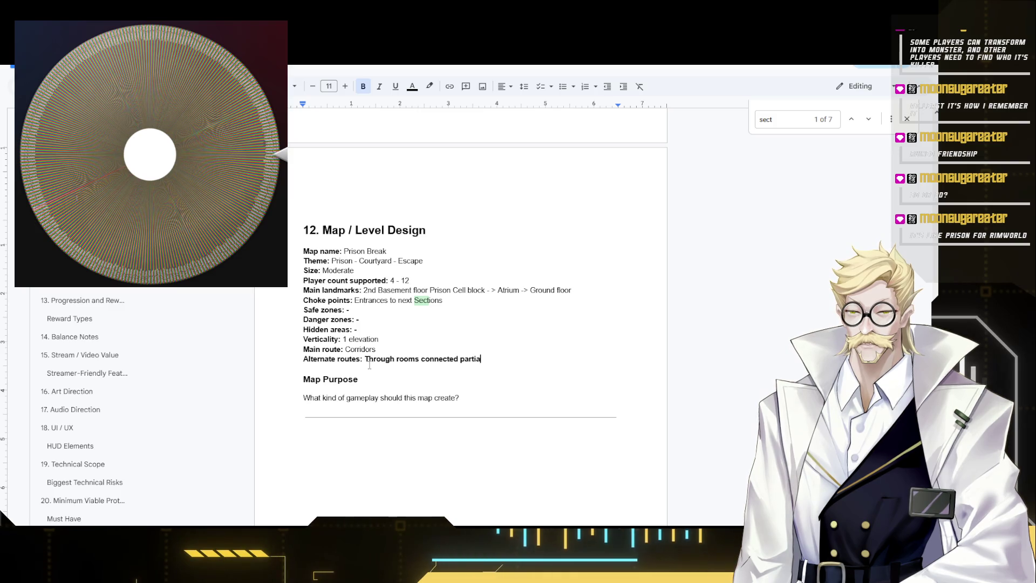
{"action": "type", "text": "lly to corridors"}
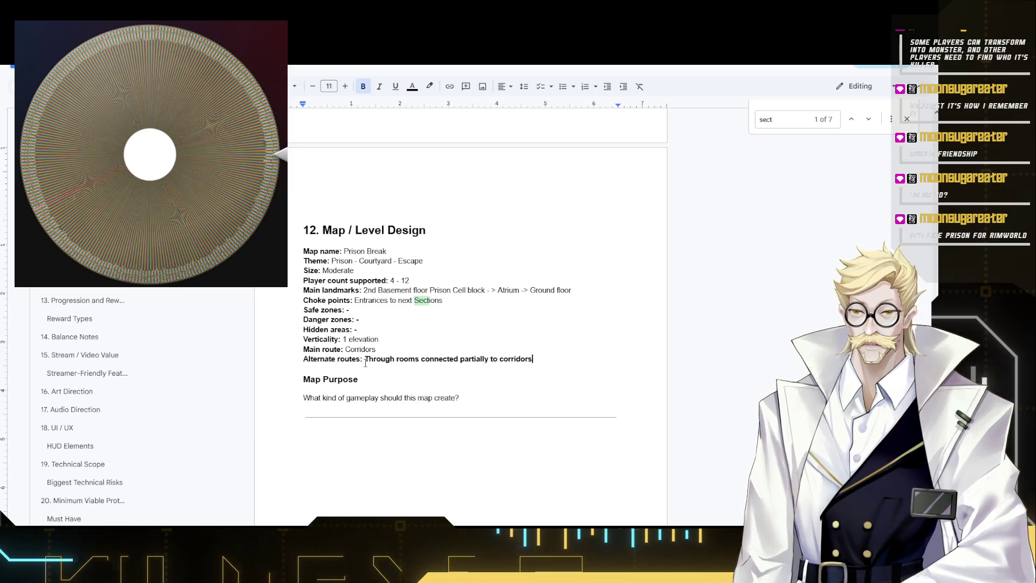
- Set Alternate routes to 'Through rooms connected partially to corridors' in non-bold text
{"action": "left_click", "coordinate": [365, 362], "text": "shift"}
{"action": "key", "text": "ctrl+b"}
{"action": "left_click", "coordinate": [392, 385]}
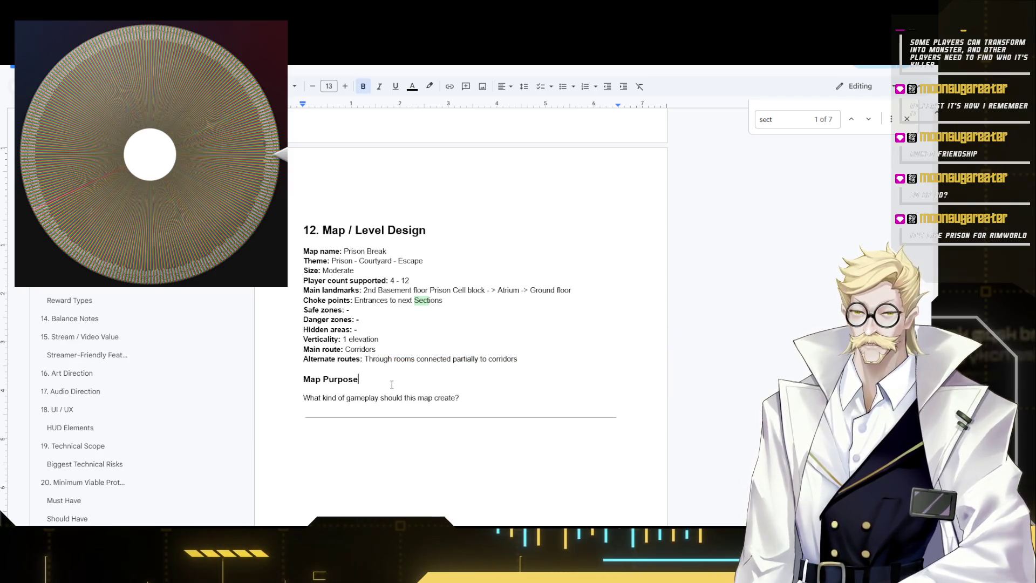
{"action": "scroll", "coordinate": [454, 399], "scroll_direction": "down", "scroll_amount": 1}
{"action": "scroll", "coordinate": [455, 398], "scroll_direction": "down", "scroll_amount": 1}
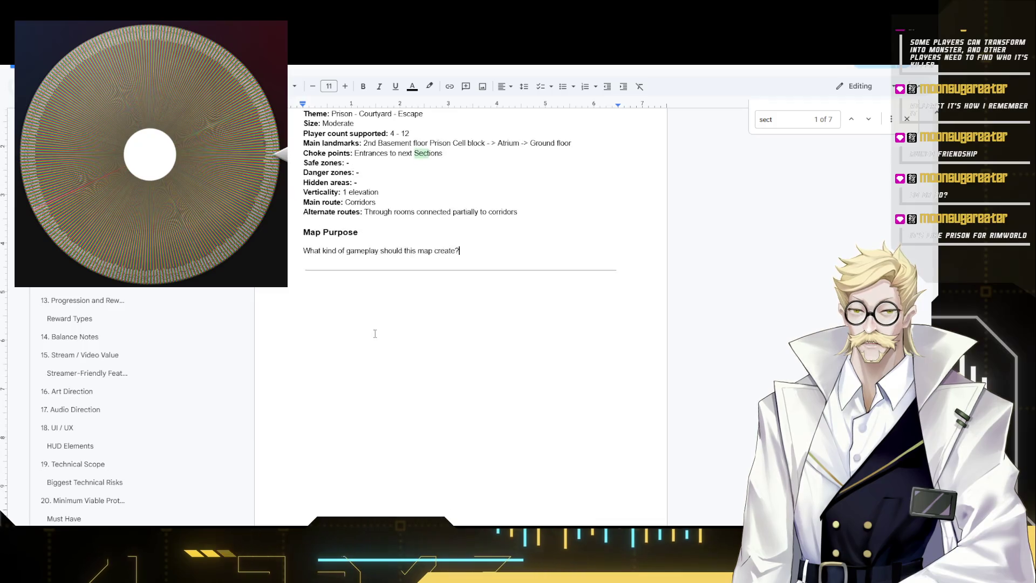
{"action": "scroll", "coordinate": [437, 365], "scroll_direction": "down", "scroll_amount": 2}
{"action": "scroll", "coordinate": [415, 327], "scroll_direction": "down", "scroll_amount": 2}
{"action": "scroll", "coordinate": [415, 328], "scroll_direction": "up", "scroll_amount": 5}
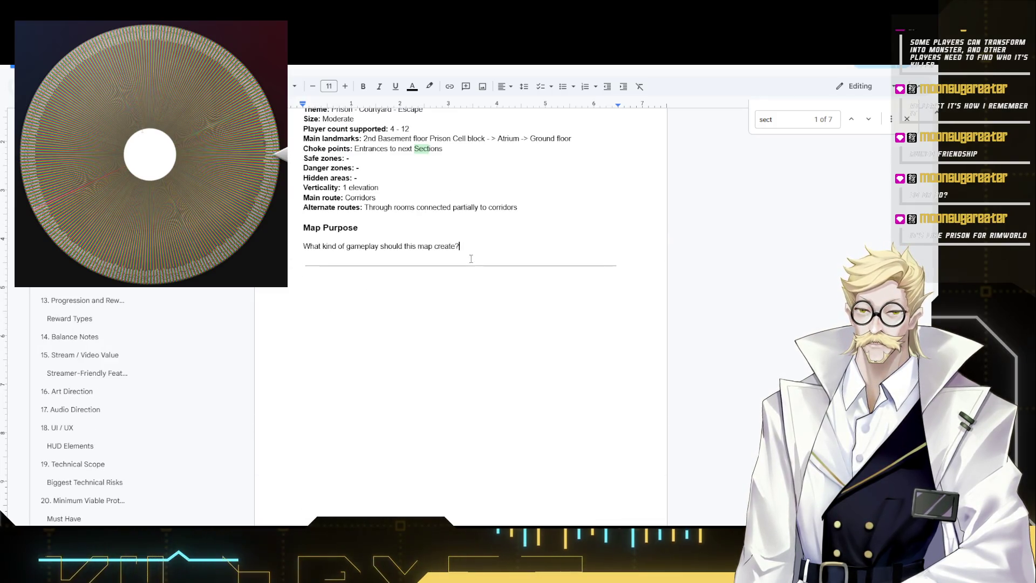
- Write 'Places to hide and escape, sneaky and obvious traps, Escape room while being hunted' under Map Purpose
{"action": "key", "text": "Return"}
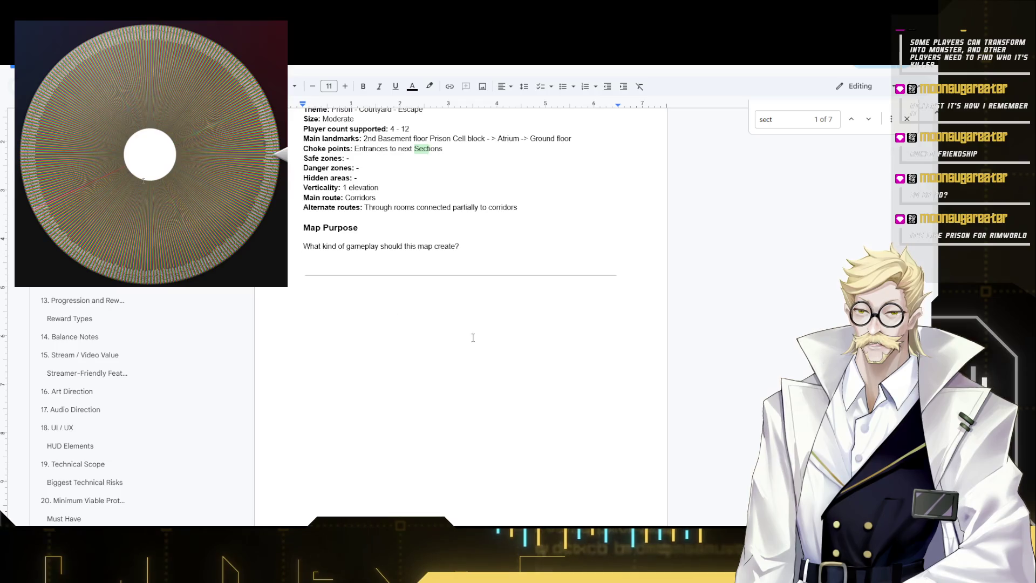
{"action": "scroll", "coordinate": [479, 367], "scroll_direction": "up", "scroll_amount": 2}
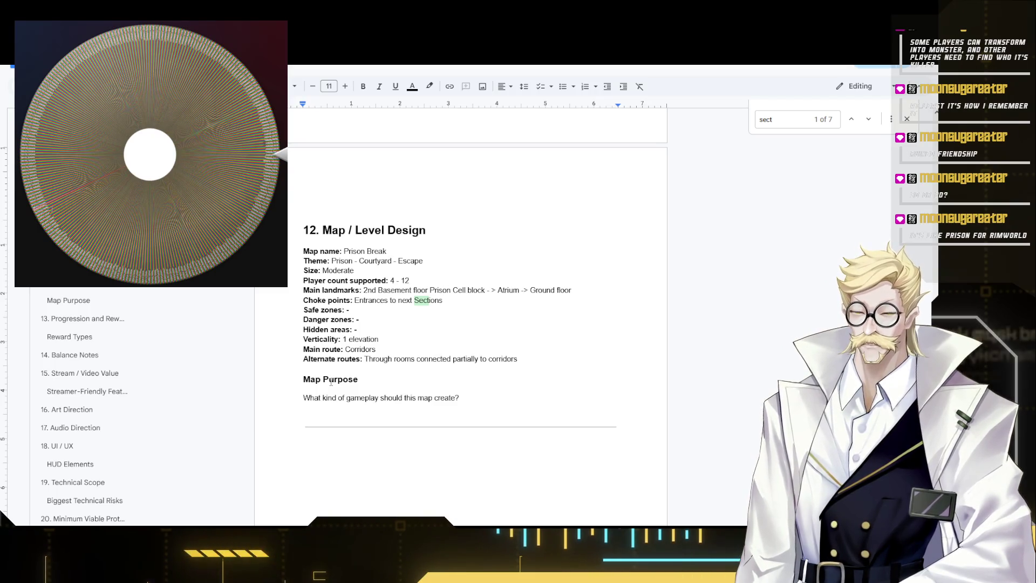
{"action": "type", "text": "Hiding"}
{"action": "key", "text": "BackSpace"}
{"action": "key", "text": "BackSpace"}
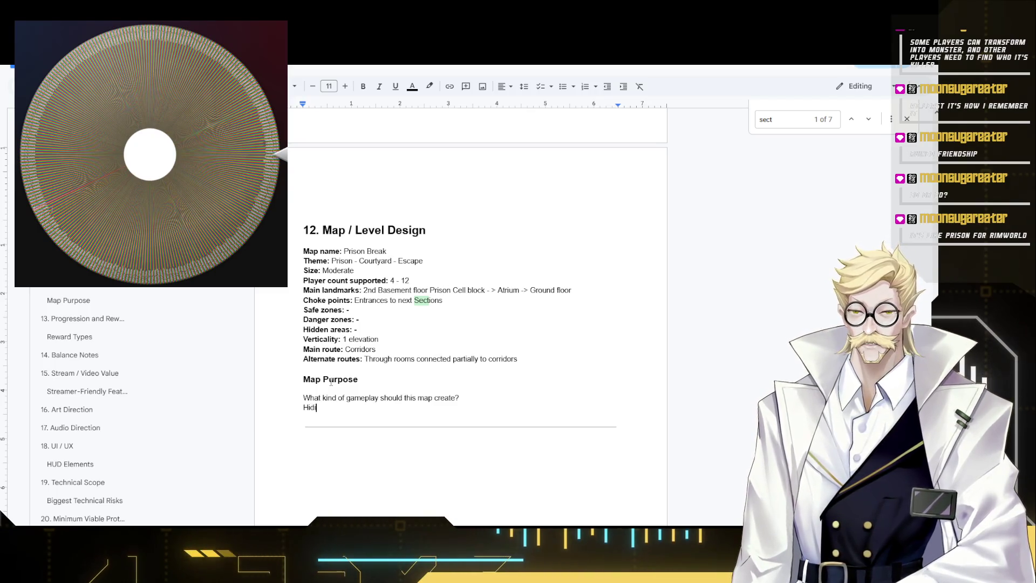
{"action": "key", "text": "BackSpace"}
{"action": "key", "text": "BackSpace"}
{"action": "key", "text": "BackSpace"}
{"action": "key", "text": "BackSpace"}
{"action": "type", "text": "ces to"}
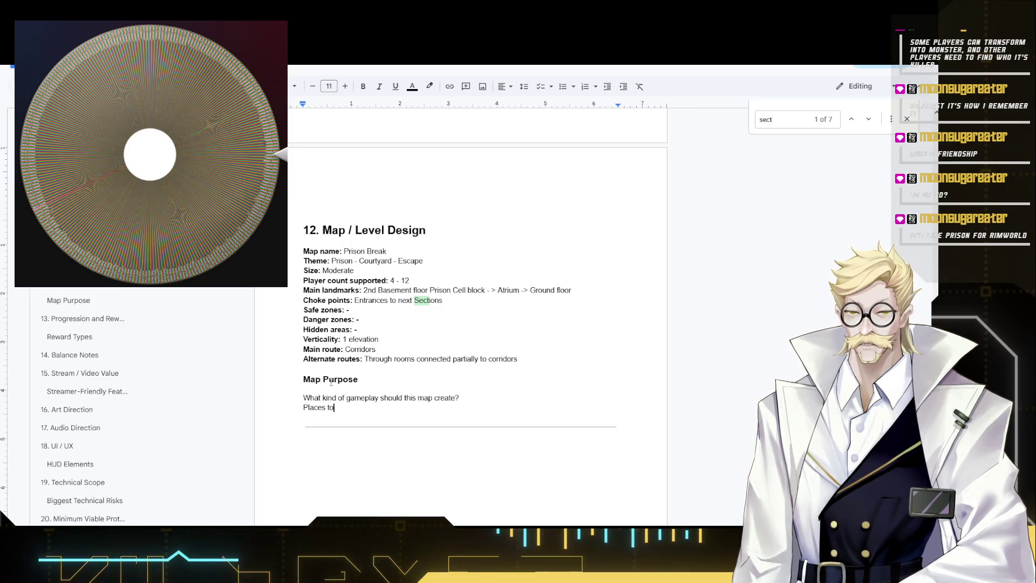
{"action": "type", "text": " hide and es"}
{"action": "type", "text": "cape."}
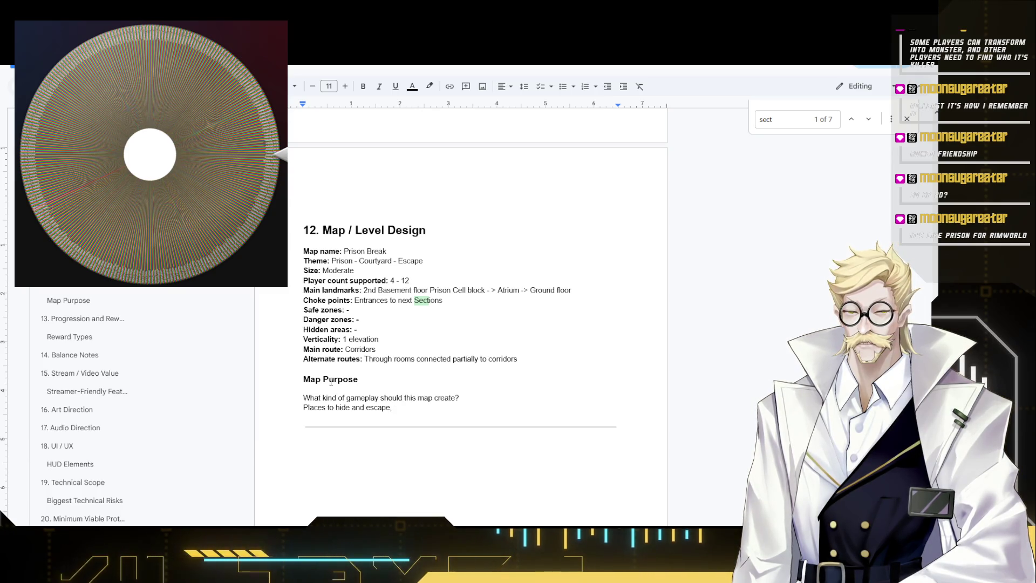
{"action": "type", "text": " sneaky tr"}
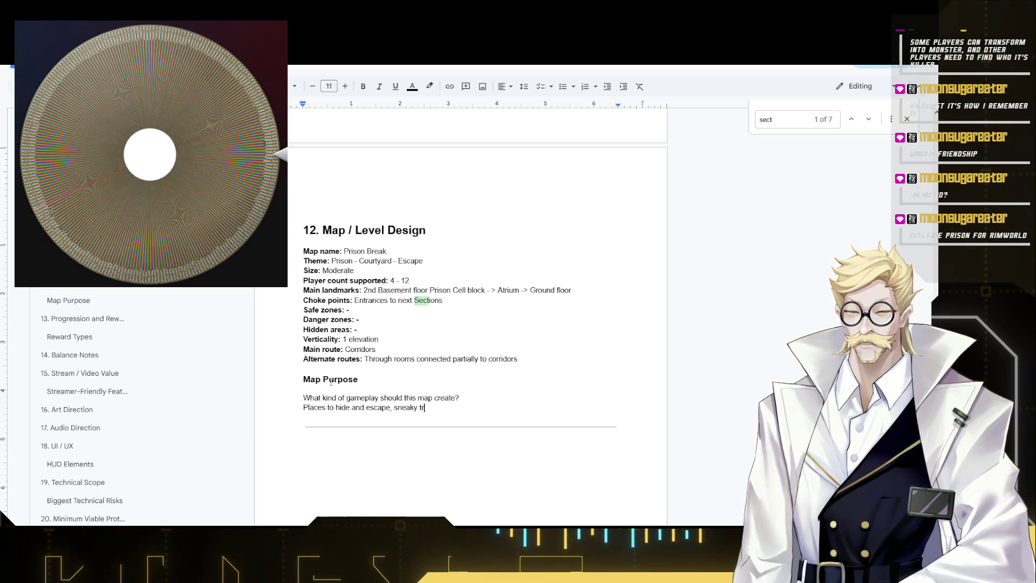
{"action": "type", "text": "ap"}
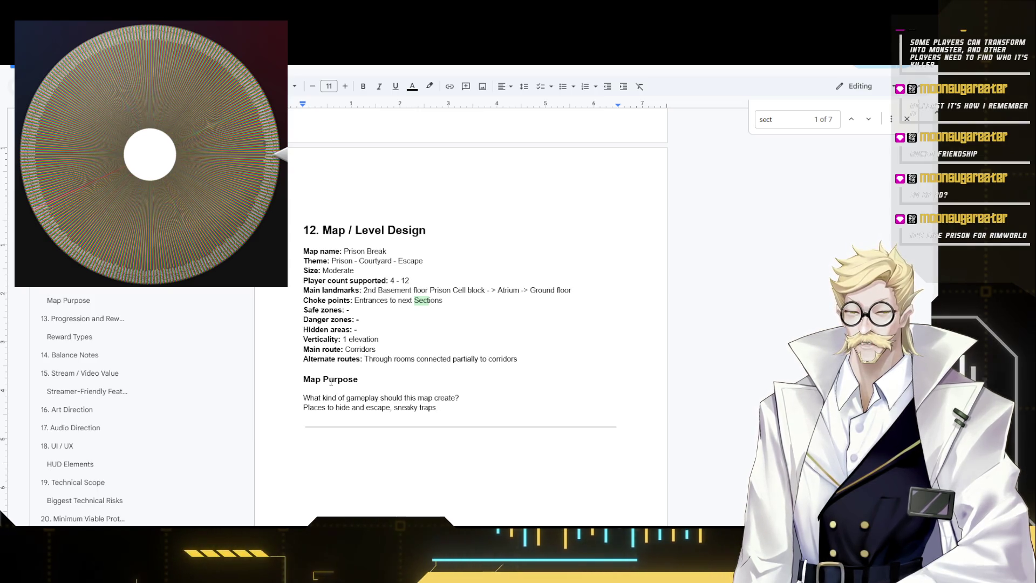
{"action": "key", "text": "BackSpace"}
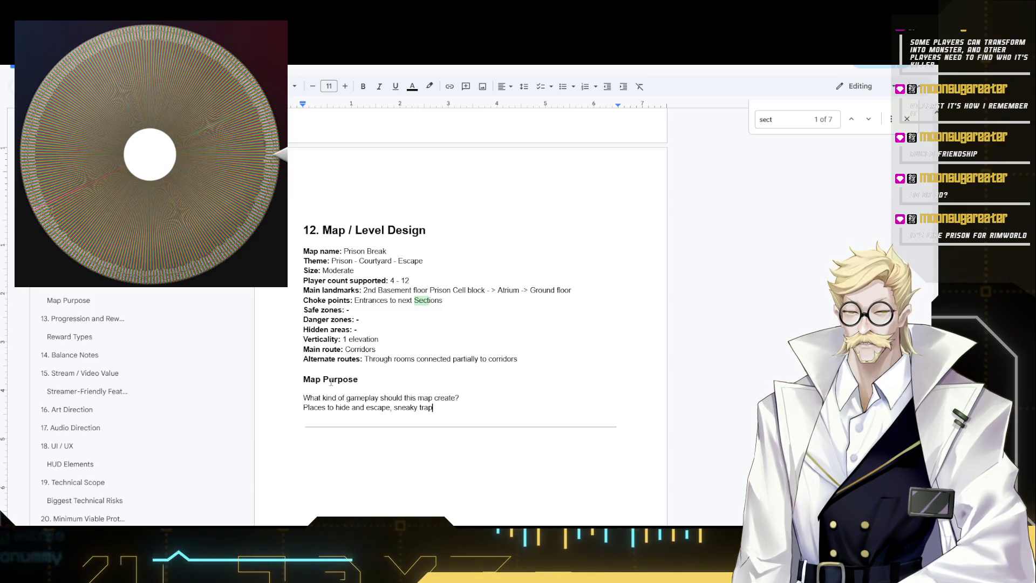
{"action": "key", "text": "BackSpace"}
{"action": "key", "text": "BackSpace"}
{"action": "key", "text": "BackSpace"}
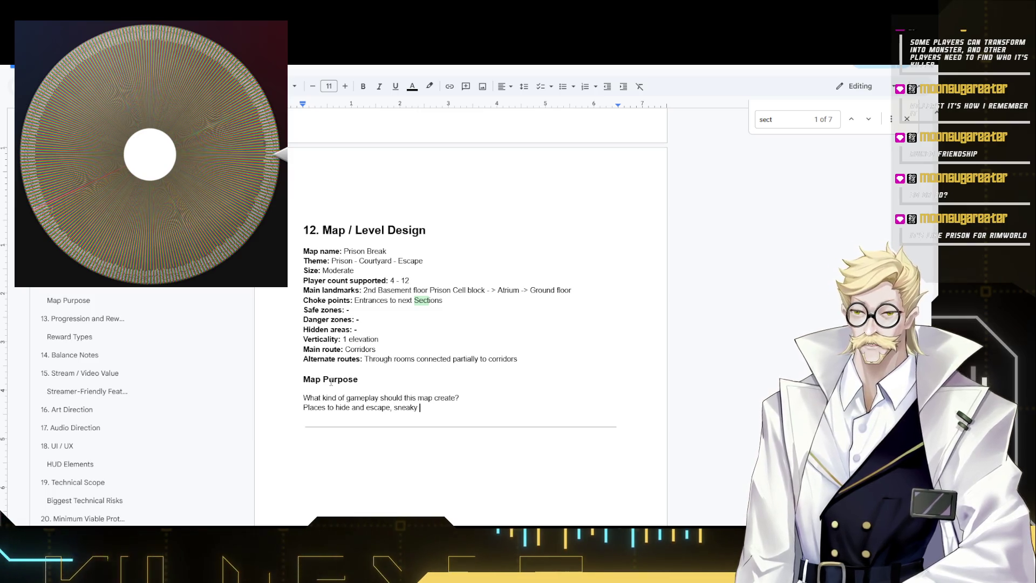
{"action": "type", "text": "and obvious traps"}
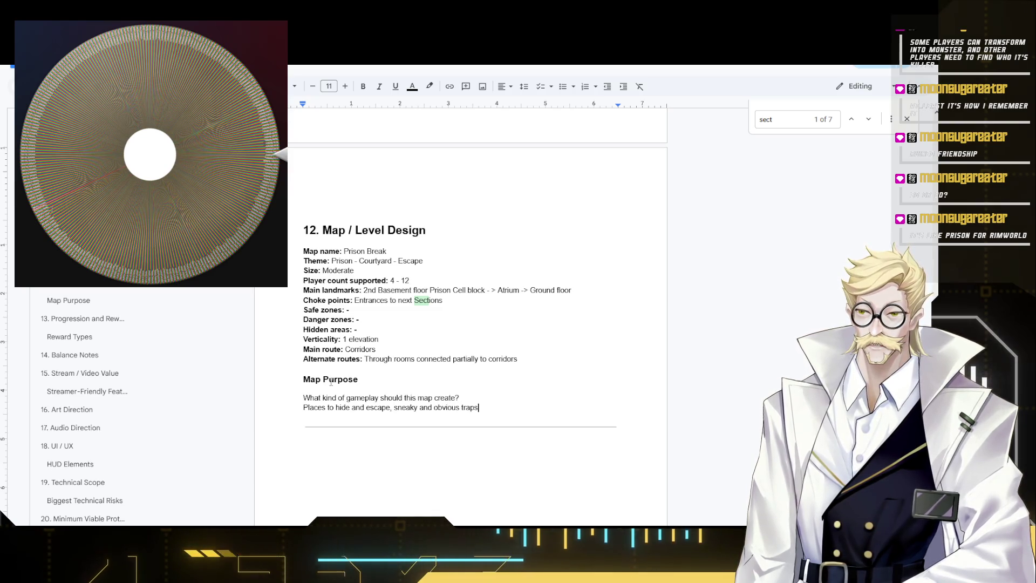
{"action": "type", "text": ","}
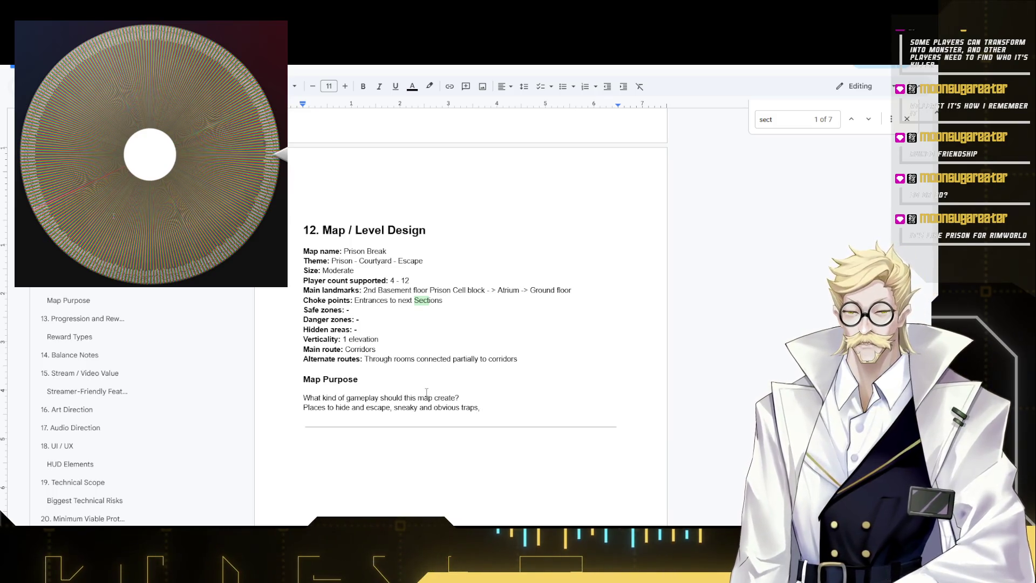
{"action": "type", "text": " Escap"}
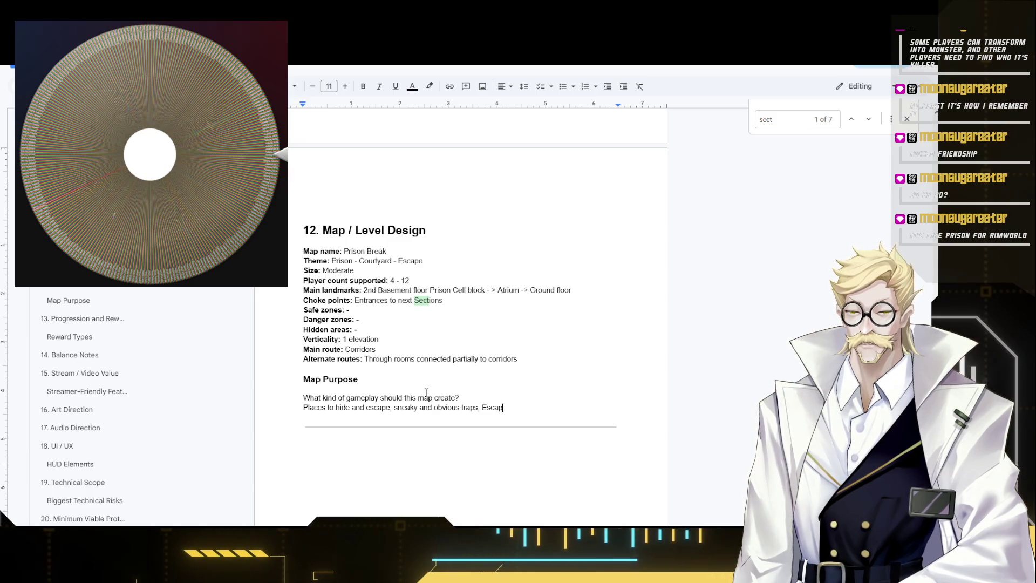
{"action": "type", "text": "e room while bei"}
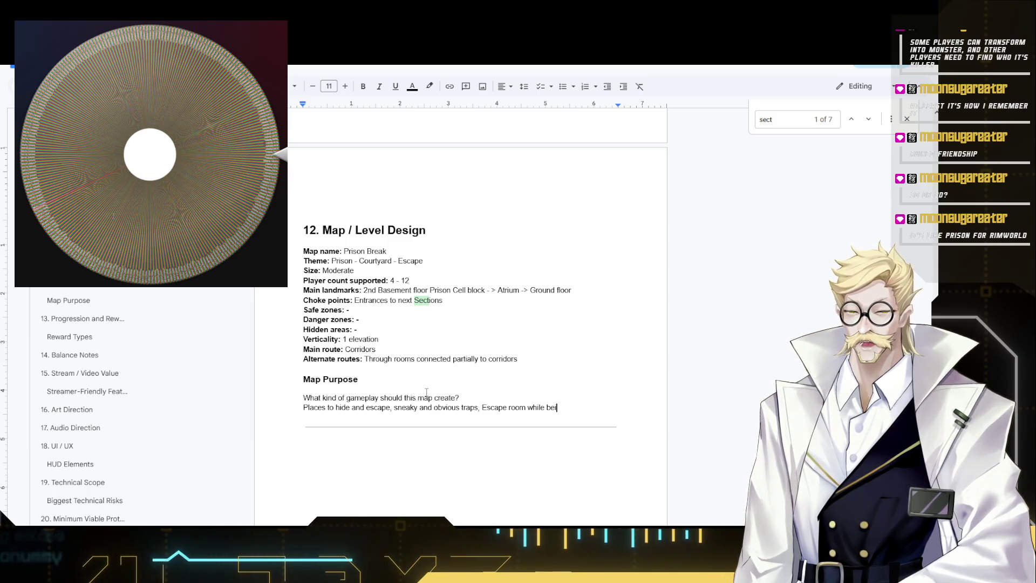
{"action": "type", "text": "ng hunted"}
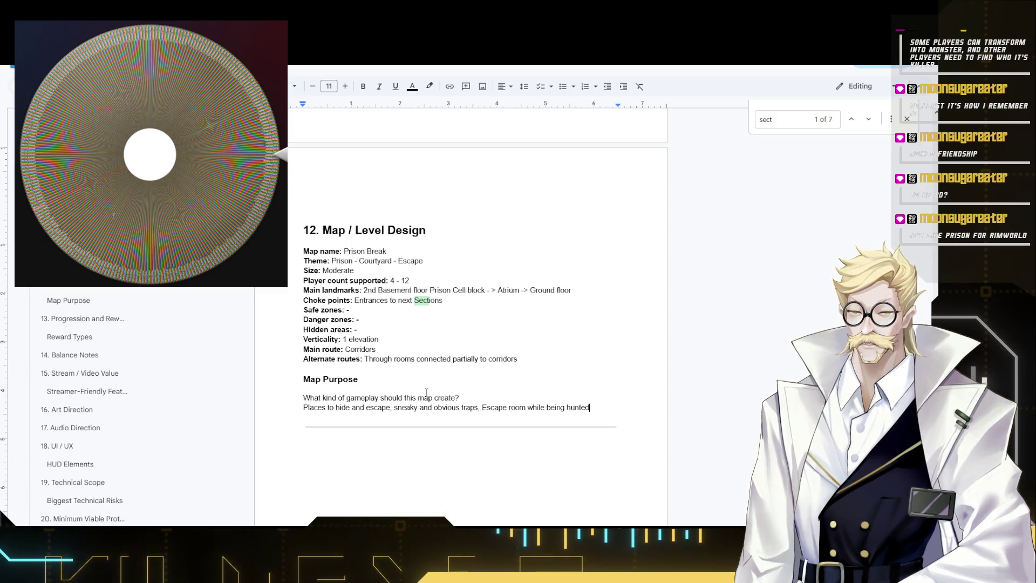
{"action": "double_click", "coordinate": [519, 408]}
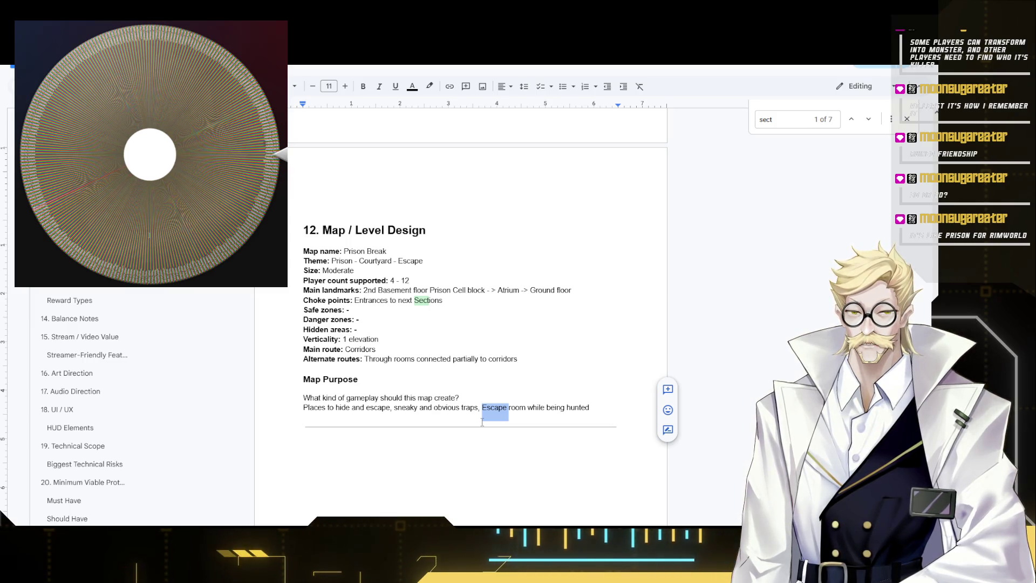
{"action": "type", "text": "obsta"}
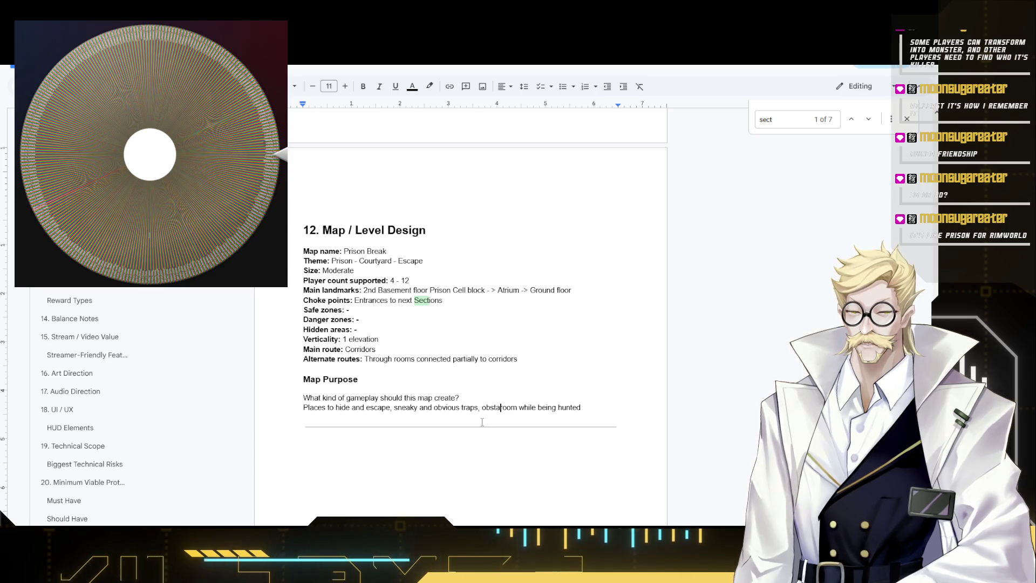
{"action": "type", "text": "cle course"}
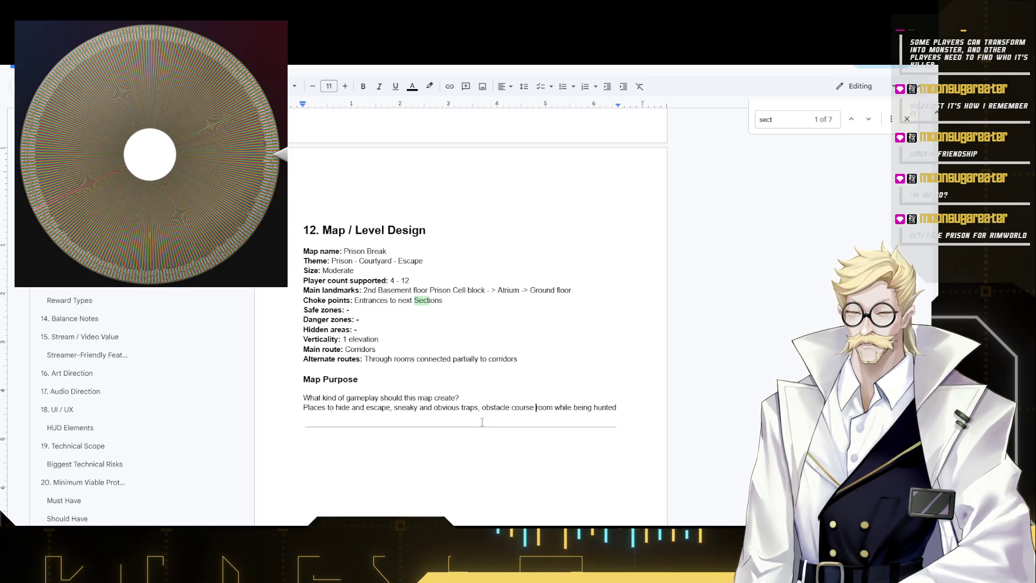
- Reword the ending to 'obstacle course while being hunted', removing the leftover 'room'
{"action": "key", "text": "Delete"}
{"action": "key", "text": "Delete"}
{"action": "key", "text": "Delete"}
{"action": "key", "text": "Delete"}
{"action": "key", "text": "Delete"}
{"action": "scroll", "coordinate": [482, 421], "scroll_direction": "down", "scroll_amount": 1}
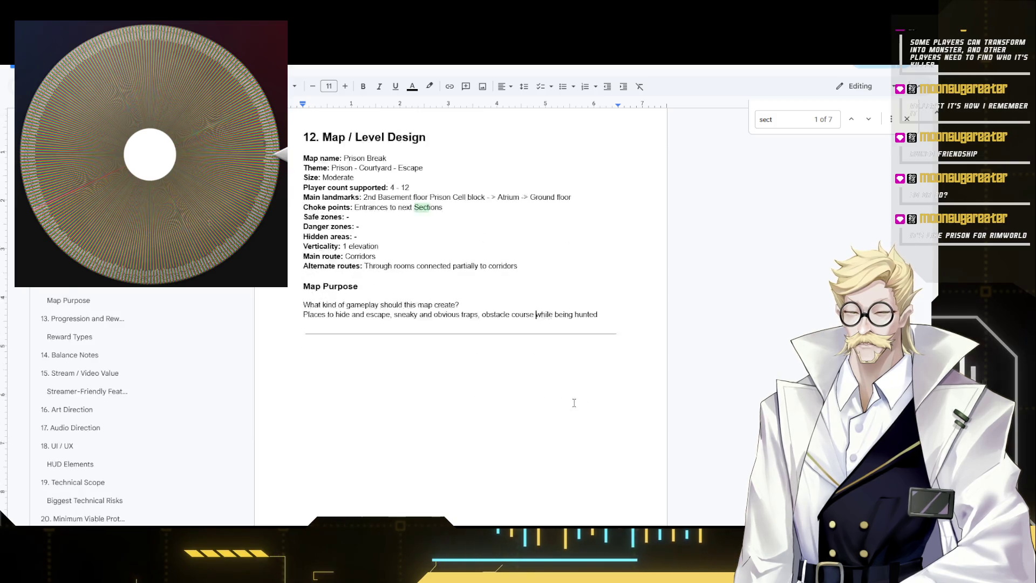
{"action": "scroll", "coordinate": [478, 389], "scroll_direction": "down", "scroll_amount": 2}
{"action": "scroll", "coordinate": [475, 357], "scroll_direction": "down", "scroll_amount": 1}
{"action": "scroll", "coordinate": [473, 341], "scroll_direction": "down", "scroll_amount": 1}
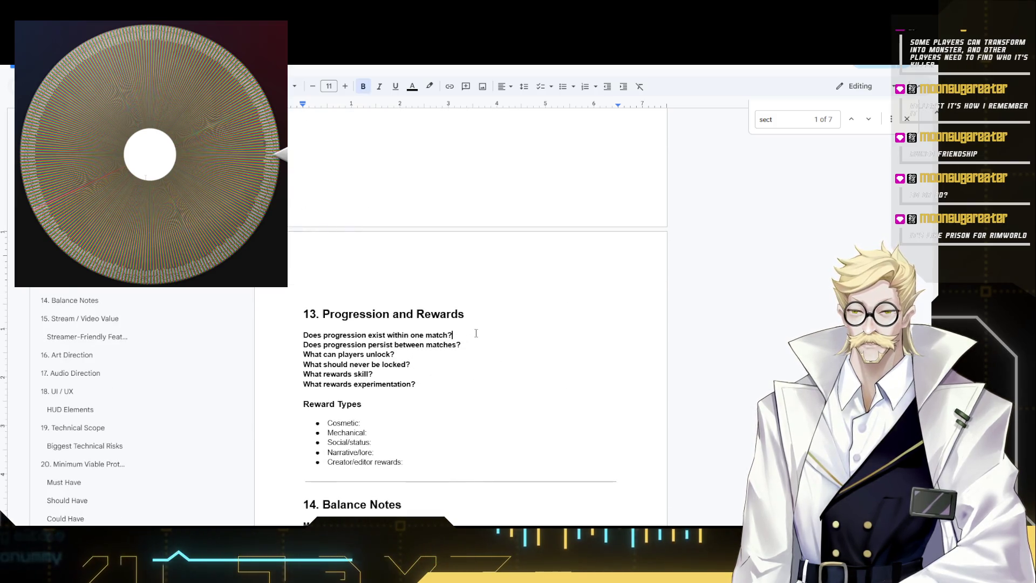
{"action": "scroll", "coordinate": [474, 340], "scroll_direction": "down", "scroll_amount": 1}
- Start an answer line under 'Does progression exist within one match?' in section 13
{"action": "left_click", "coordinate": [454, 260]}
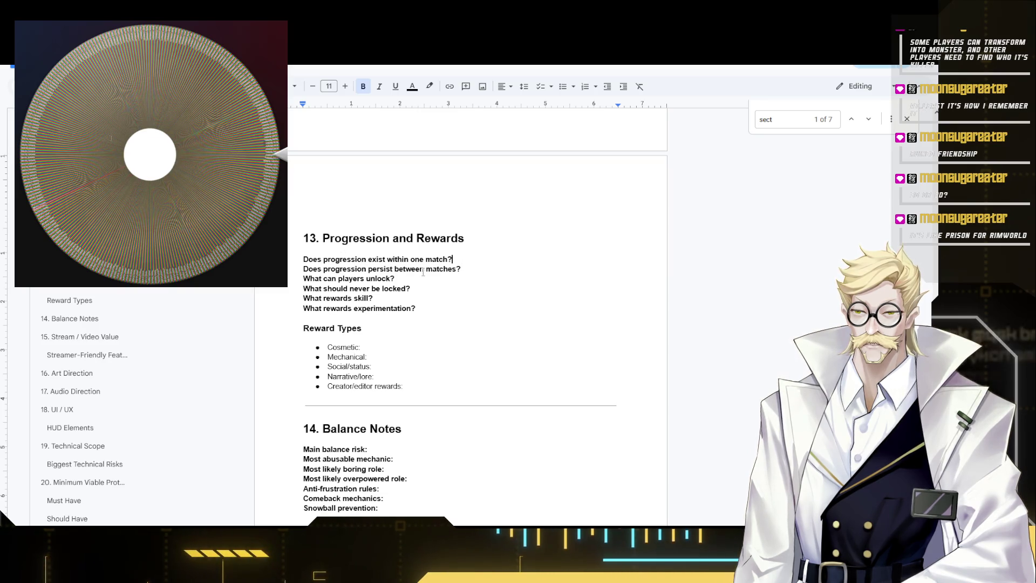
{"action": "scroll", "coordinate": [416, 270], "scroll_direction": "down", "scroll_amount": 1}
{"action": "key", "text": "Return"}
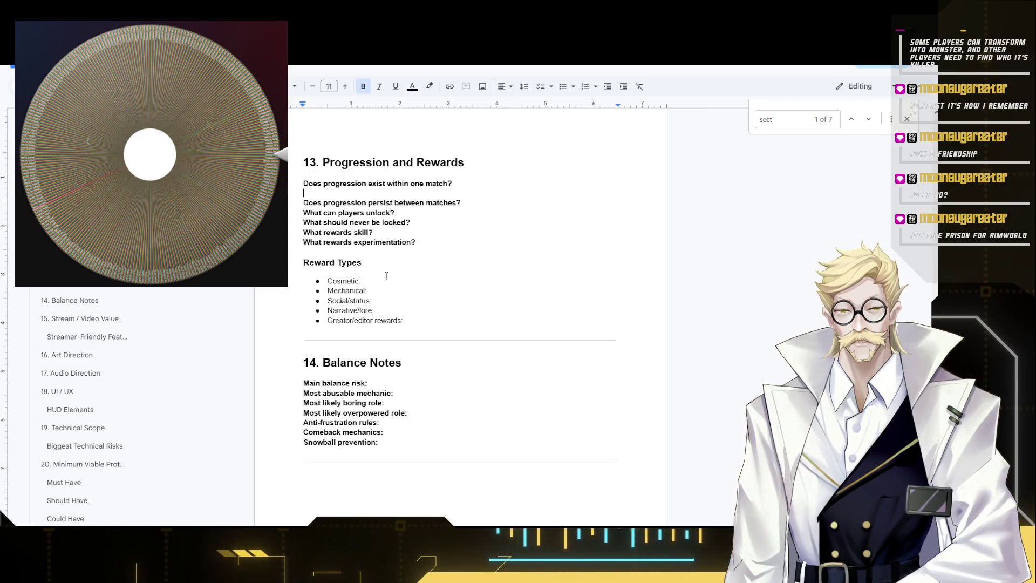
{"action": "type", "text": "No"}
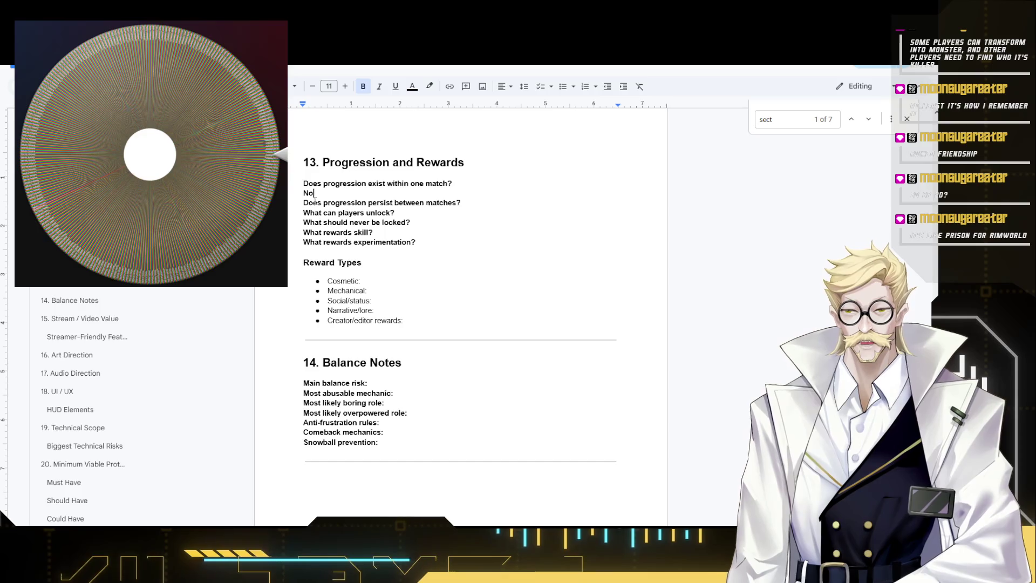
- Replace 'No' with 'Some item pickups' and answer the second question 'Only Cosmetic'
{"action": "key", "text": "shift+Home"}
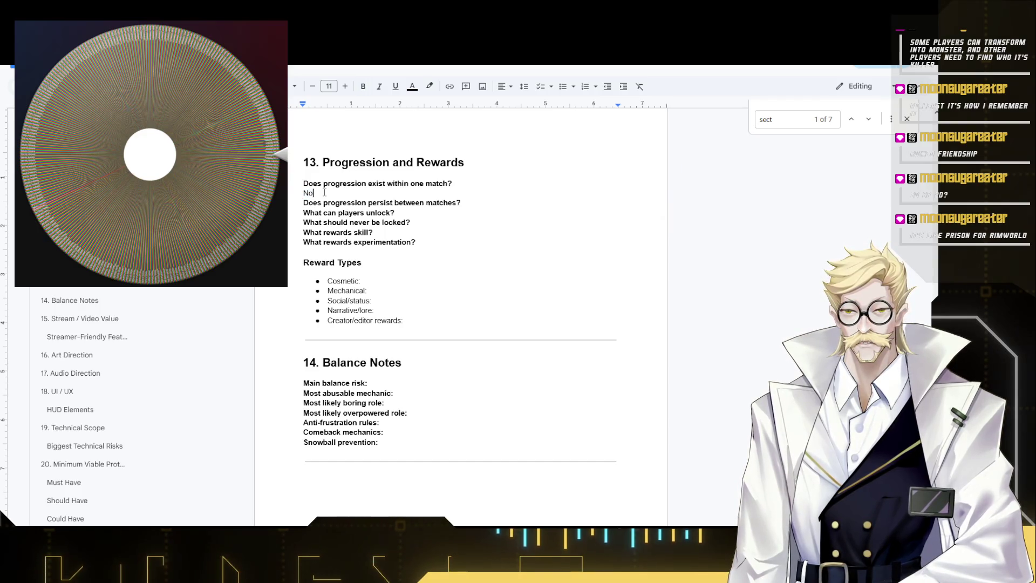
{"action": "key", "text": "shift+Home"}
{"action": "type", "text": "Some it"}
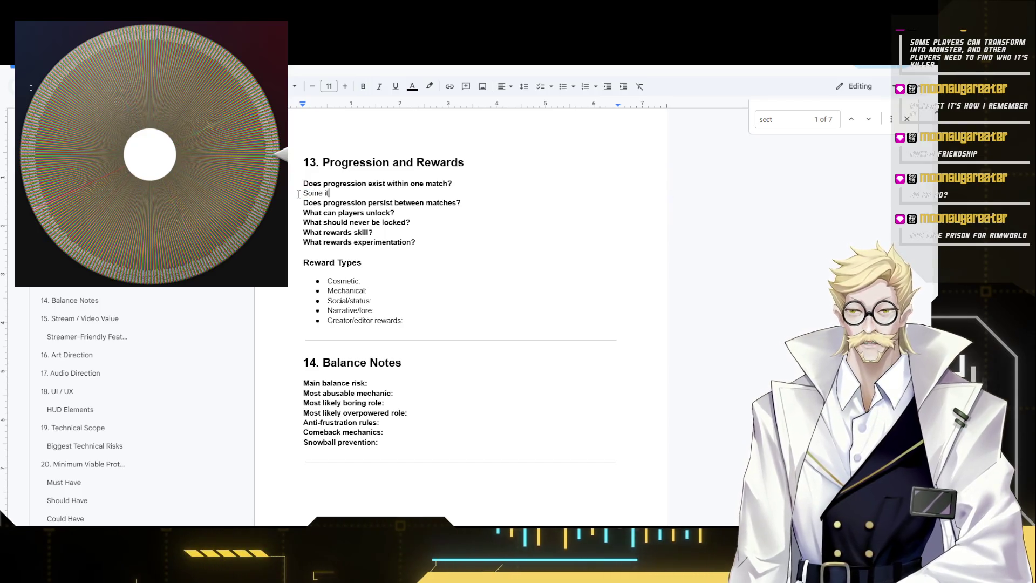
{"action": "type", "text": "em pick"}
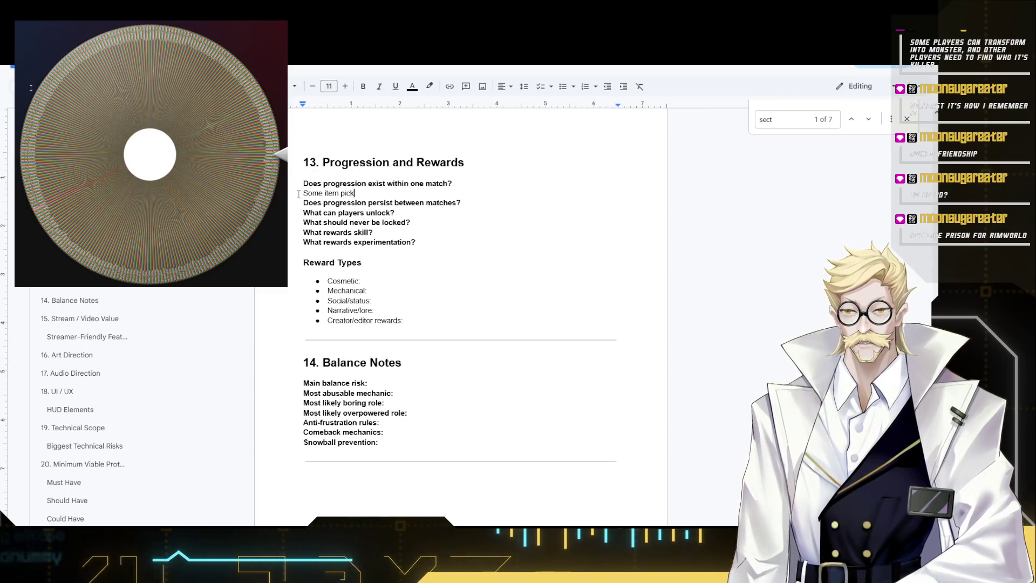
{"action": "type", "text": "ups"}
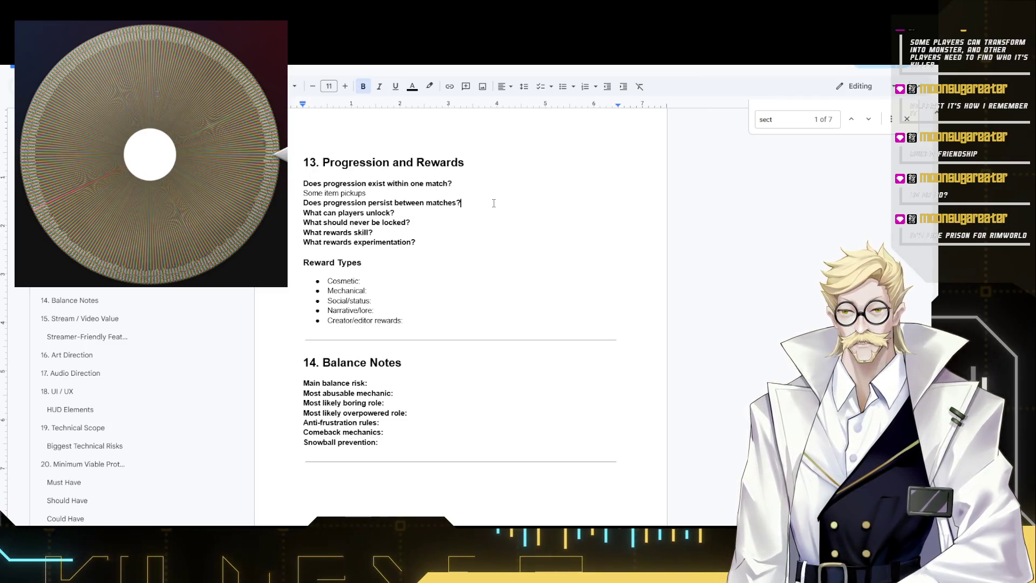
{"action": "key", "text": "Return"}
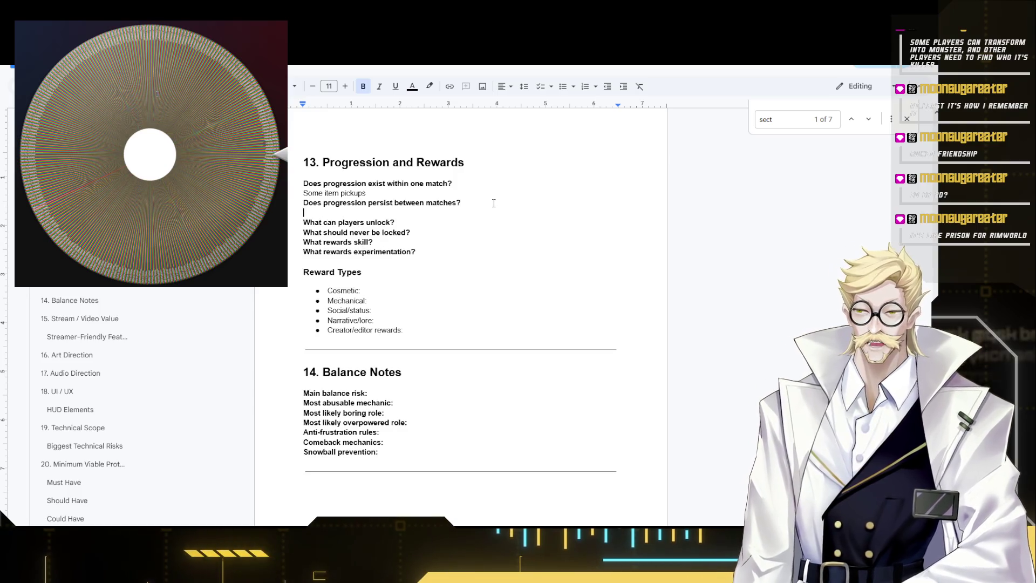
{"action": "type", "text": "No"}
{"action": "key", "text": "BackSpace"}
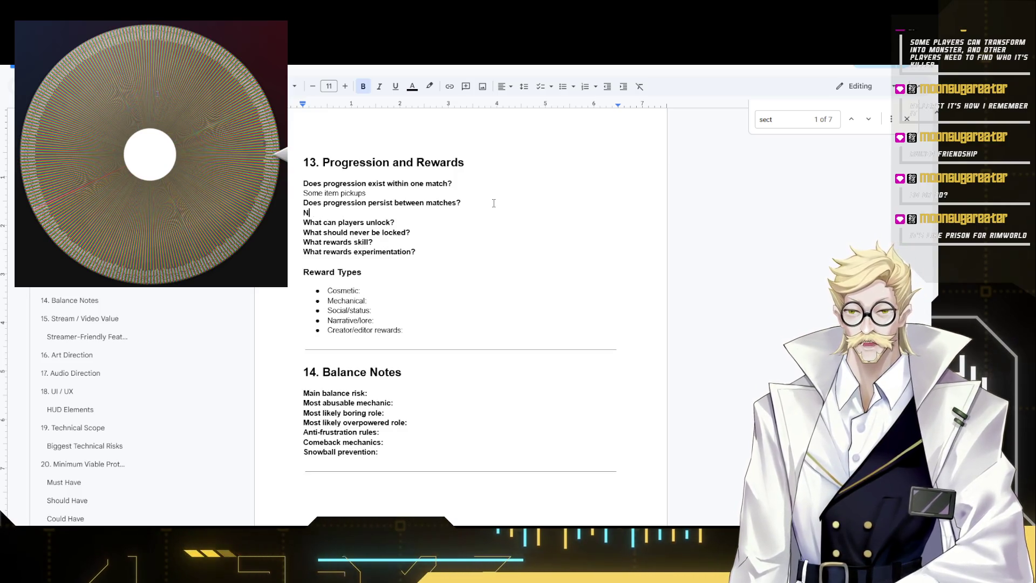
{"action": "key", "text": "BackSpace"}
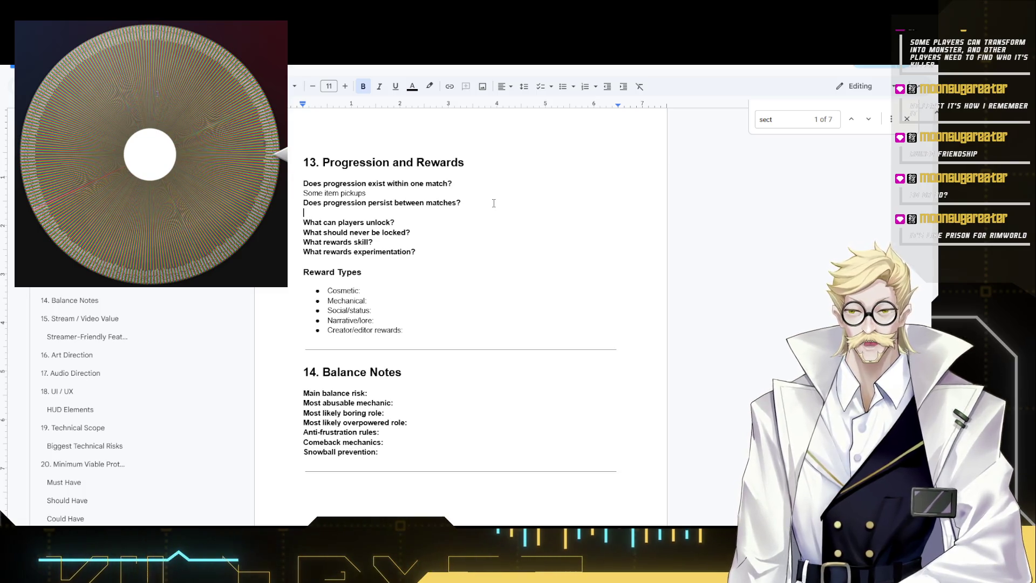
{"action": "type", "text": "Only Cosm"}
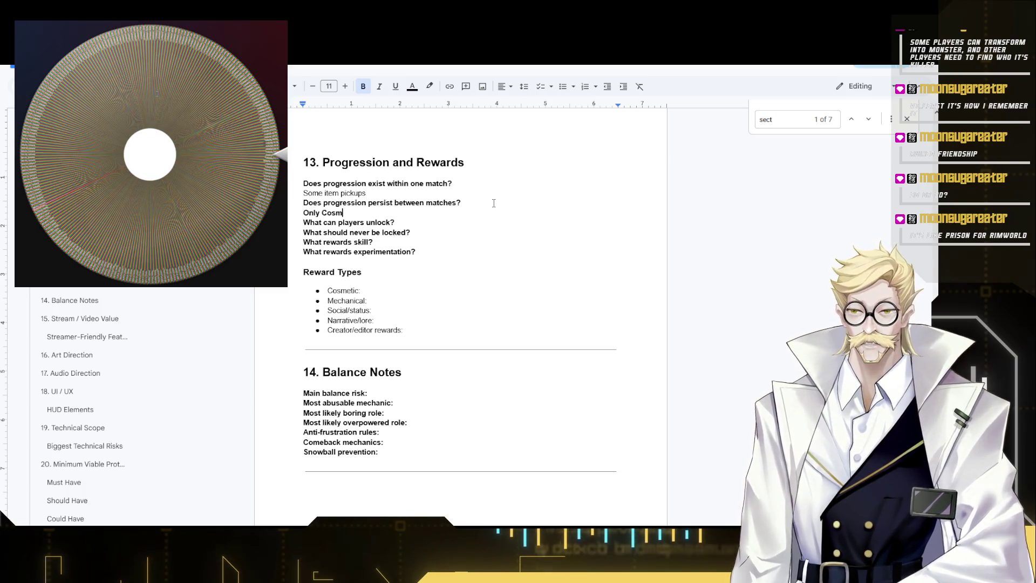
{"action": "type", "text": "etic"}
- Unbold the 'Only Cosmetic' answer and start a line under 'What can players unlock?'
{"action": "key", "text": "shift+Home"}
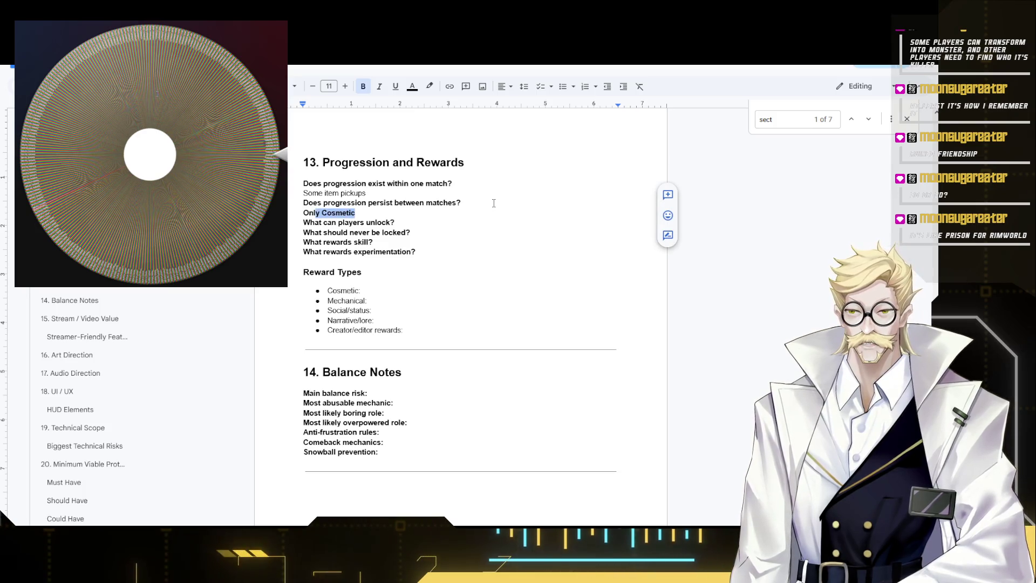
{"action": "key", "text": "ctrl+b"}
{"action": "key", "text": "End"}
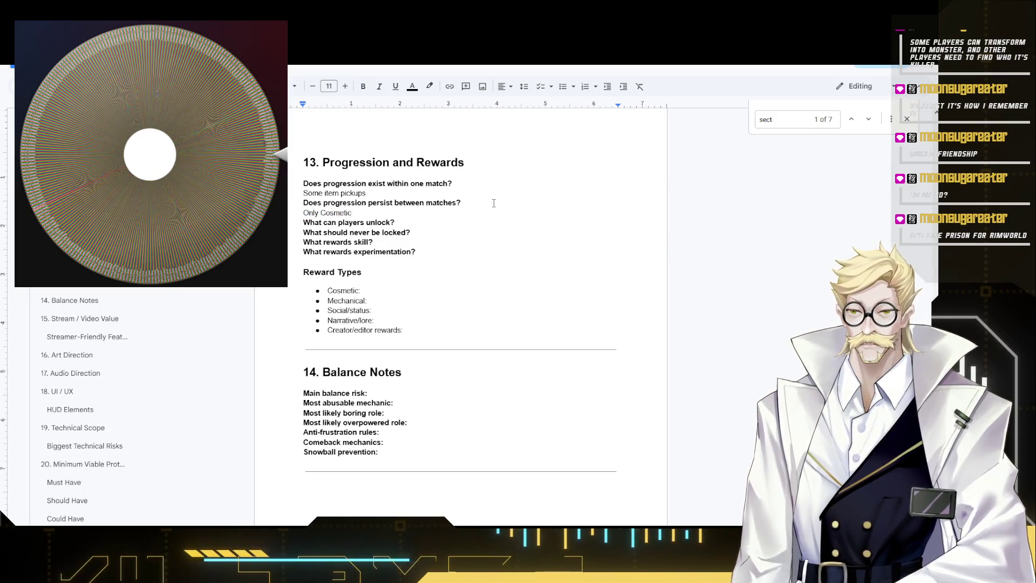
{"action": "left_click", "coordinate": [412, 225]}
{"action": "key", "text": "Return"}
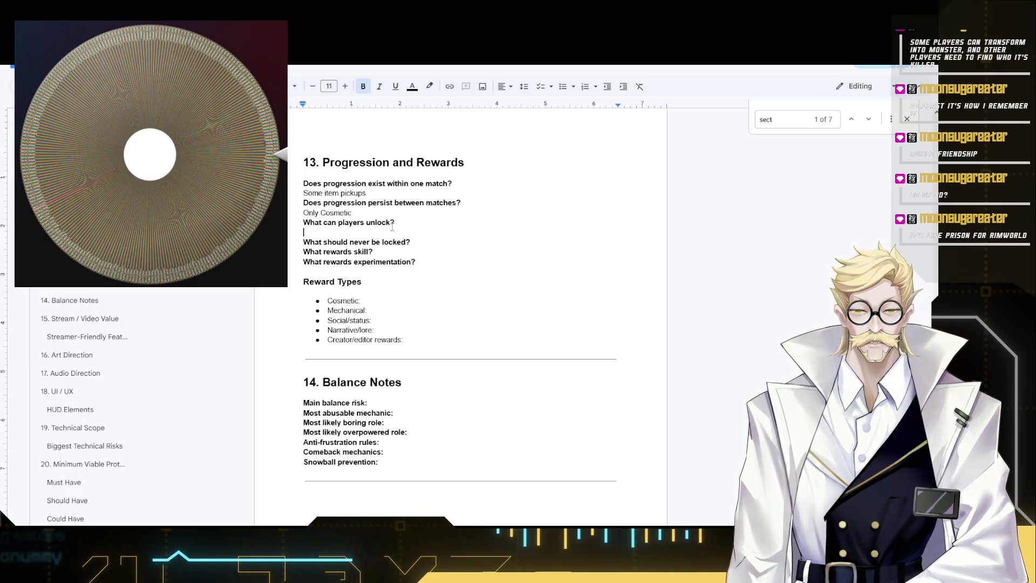
{"action": "type", "text": "De"}
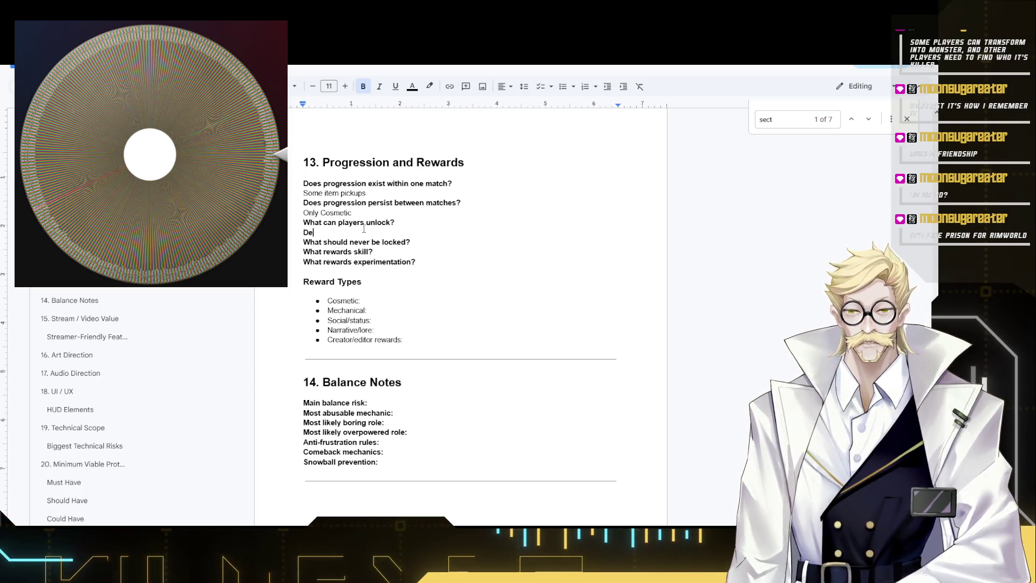
{"action": "type", "text": "fib can be found and diffrer"}
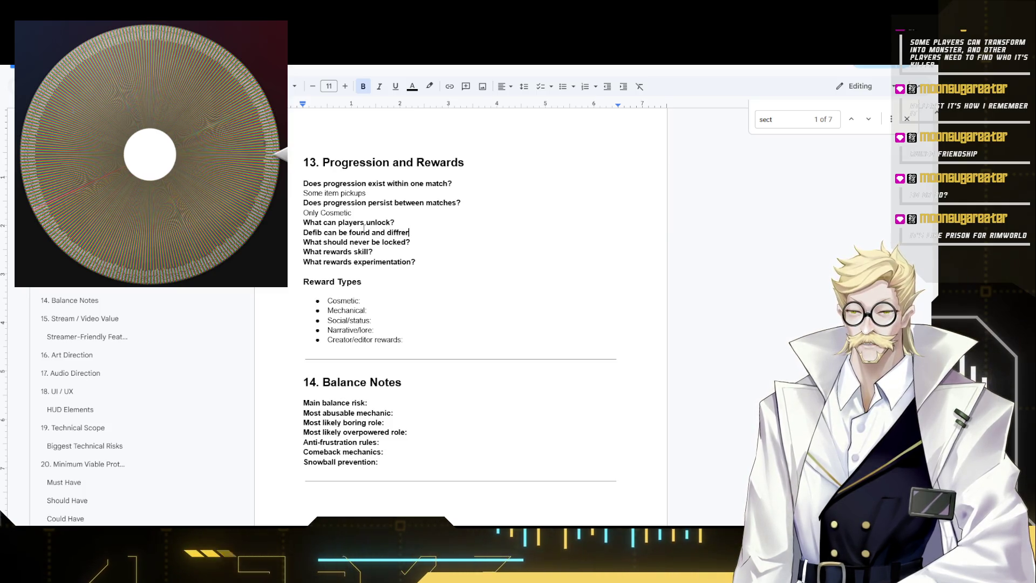
{"action": "type", "text": "ent weapons"}
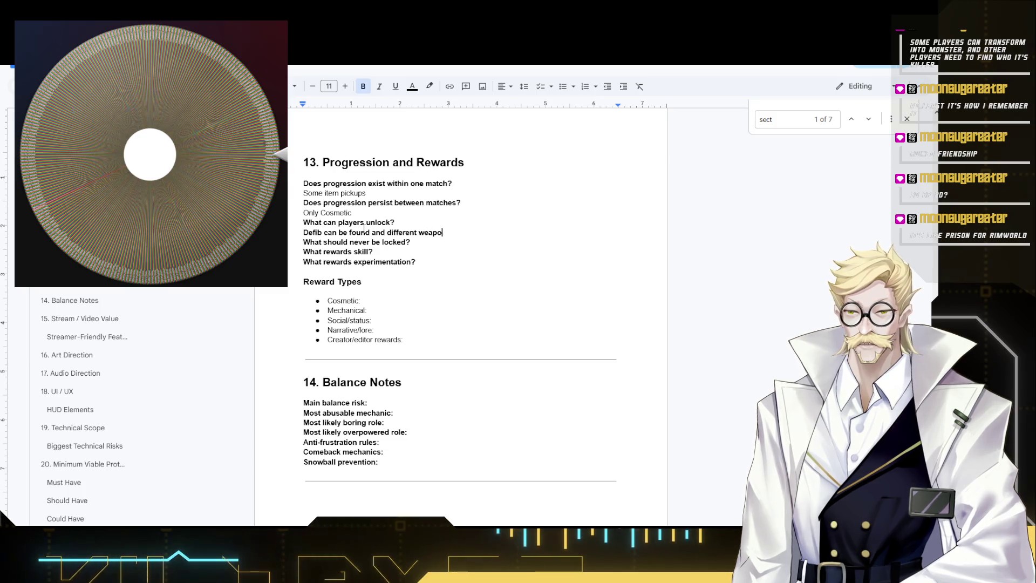
- Unbold the Defib unlock answer and write a plain-text weapons answer under 'What should never be locked?'
{"action": "left_click", "coordinate": [300, 231], "text": "shift"}
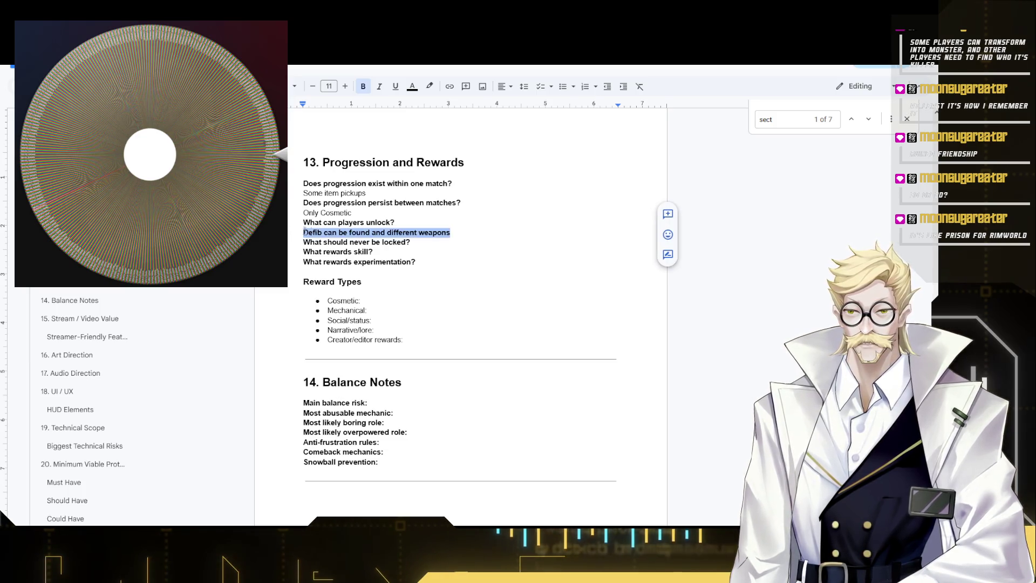
{"action": "key", "text": "ctrl+b"}
{"action": "left_click", "coordinate": [337, 242]}
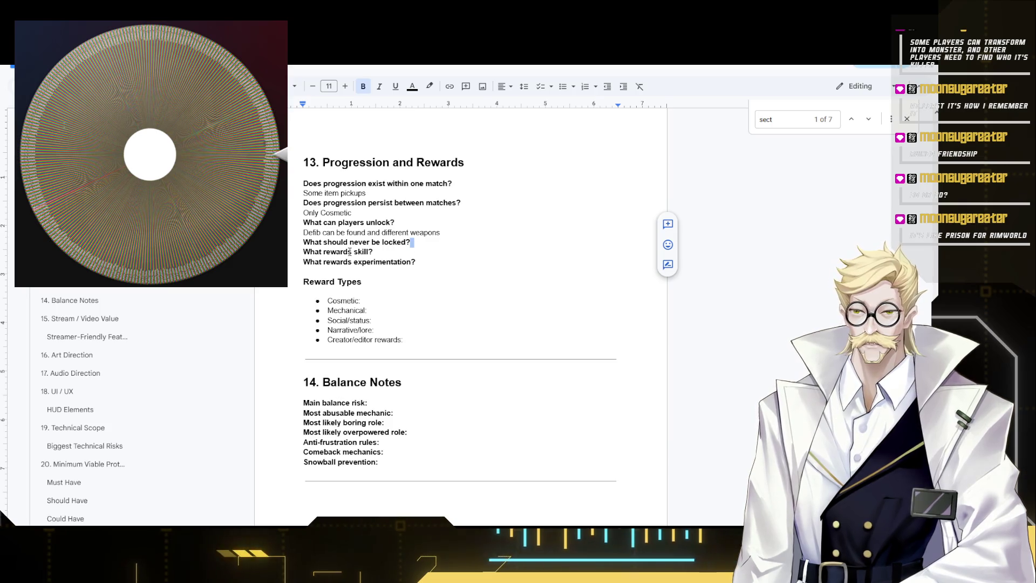
{"action": "key", "text": "Return"}
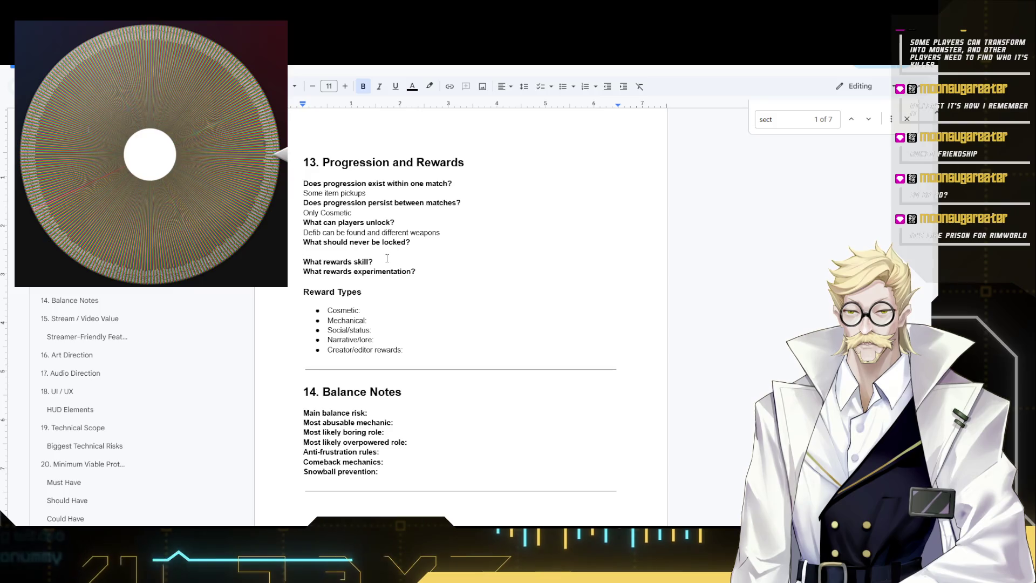
{"action": "type", "text": "No"}
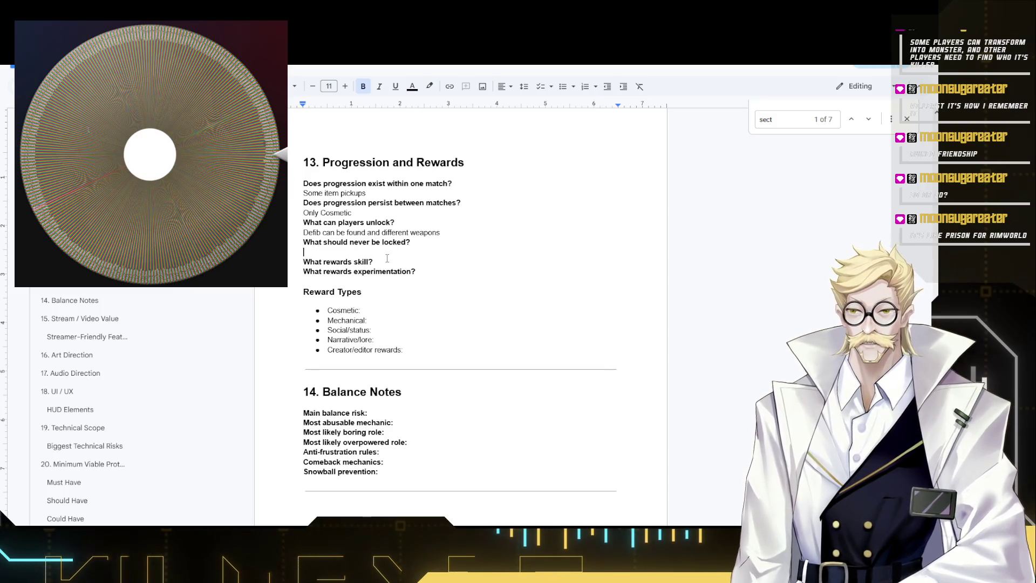
{"action": "key", "text": "ctrl+b"}
{"action": "type", "text": "outside"}
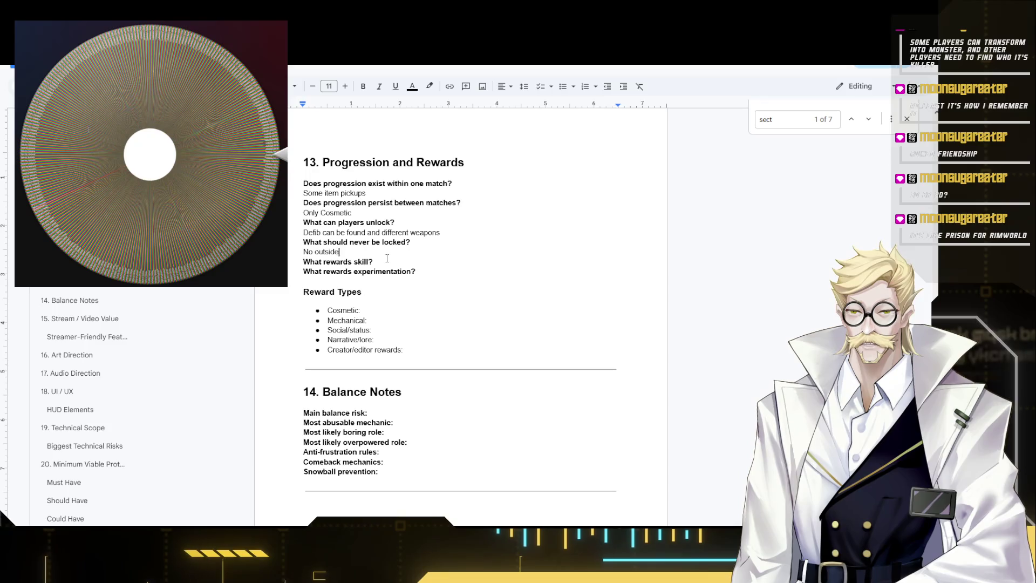
{"action": "type", "text": "rs"}
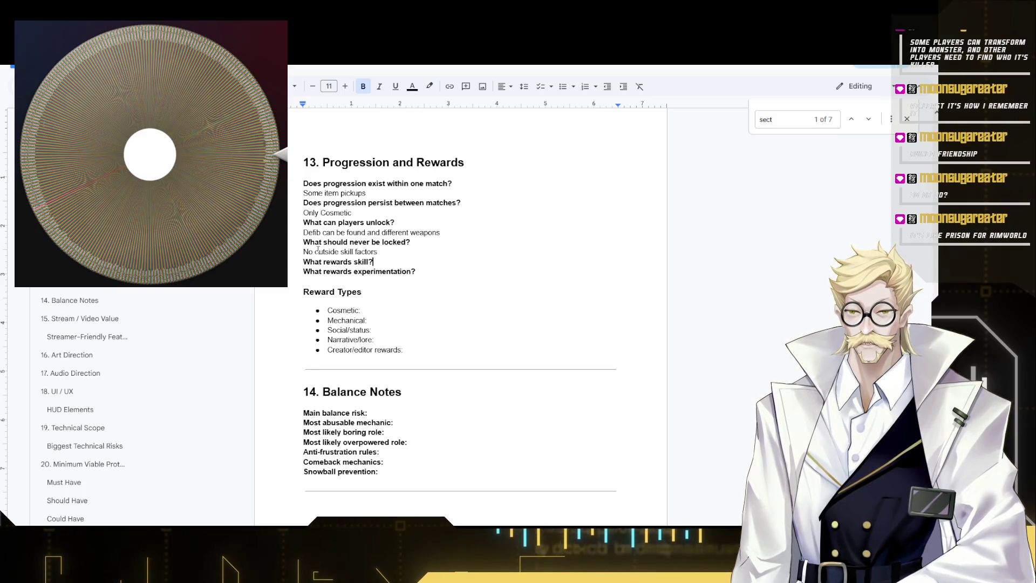
{"action": "left_click_drag", "start_coordinate": [318, 251], "coordinate": [303, 252]}
{"action": "type", "text": "O"}
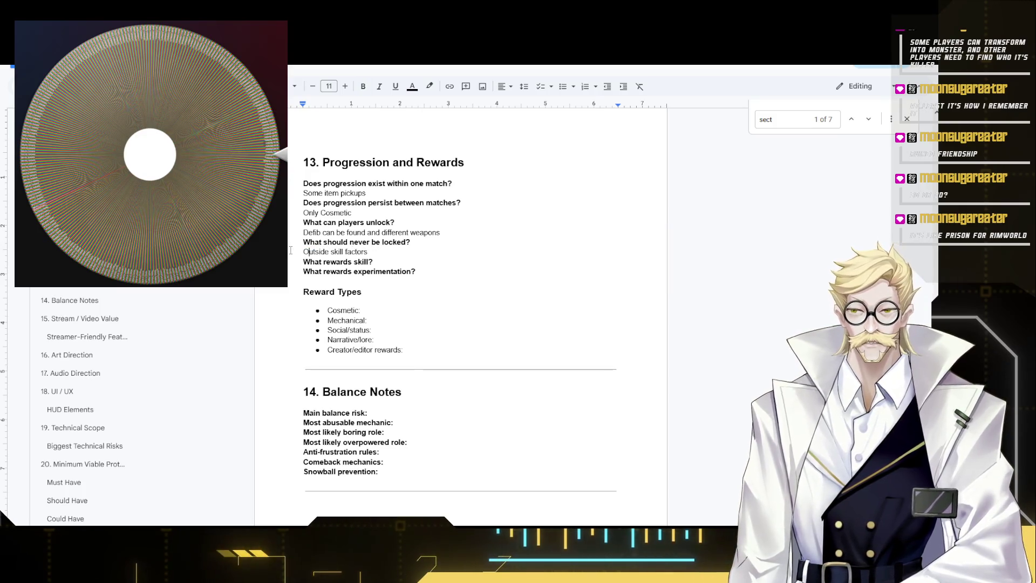
{"action": "left_click", "coordinate": [385, 242]}
- Answer 'What rewards skill?' with outside skill factors and better odds, then start the experimentation line
{"action": "left_click", "coordinate": [389, 259]}
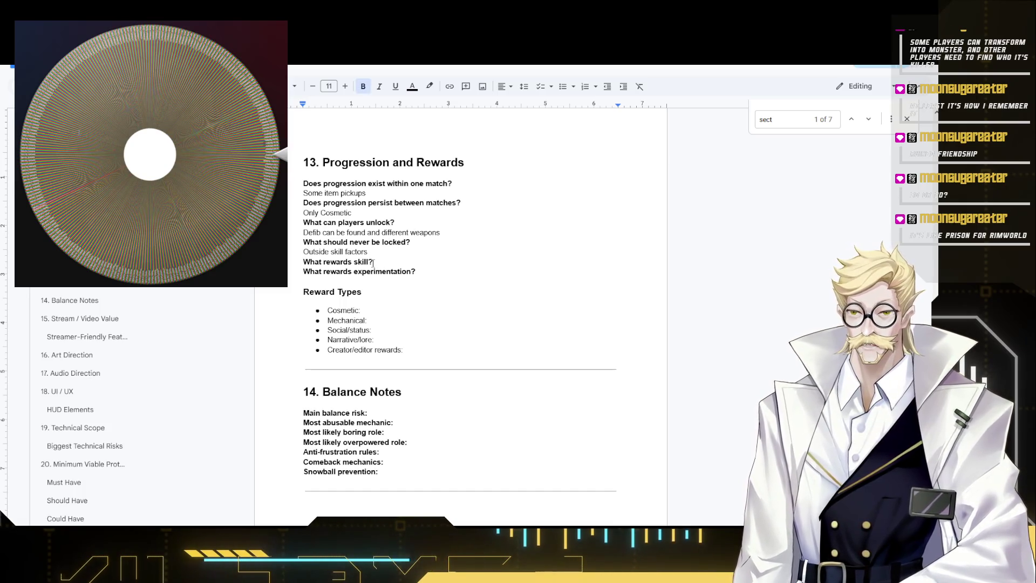
{"action": "key", "text": "Return"}
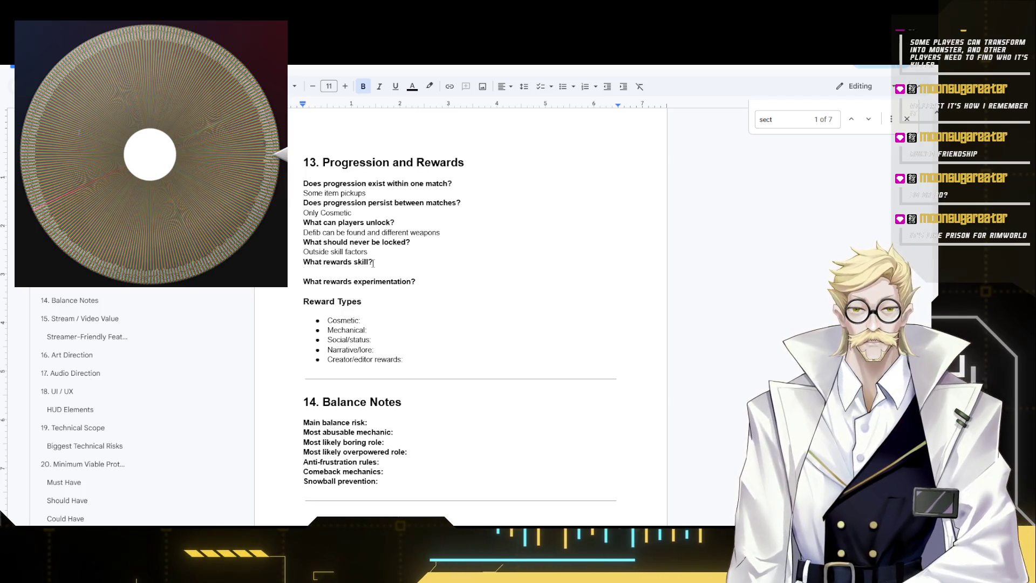
{"action": "type", "text": "B"}
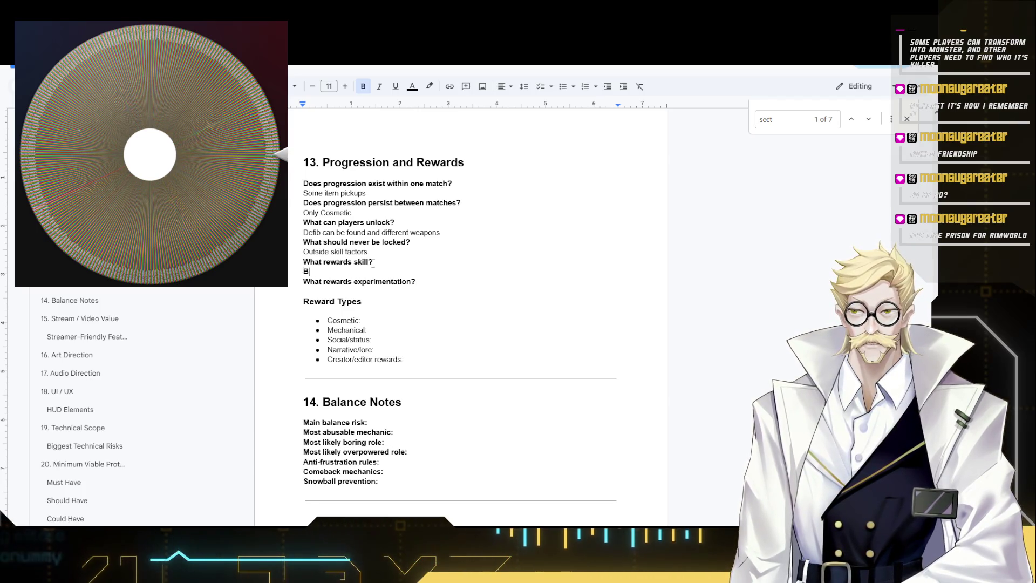
{"action": "key", "text": "BackSpace"}
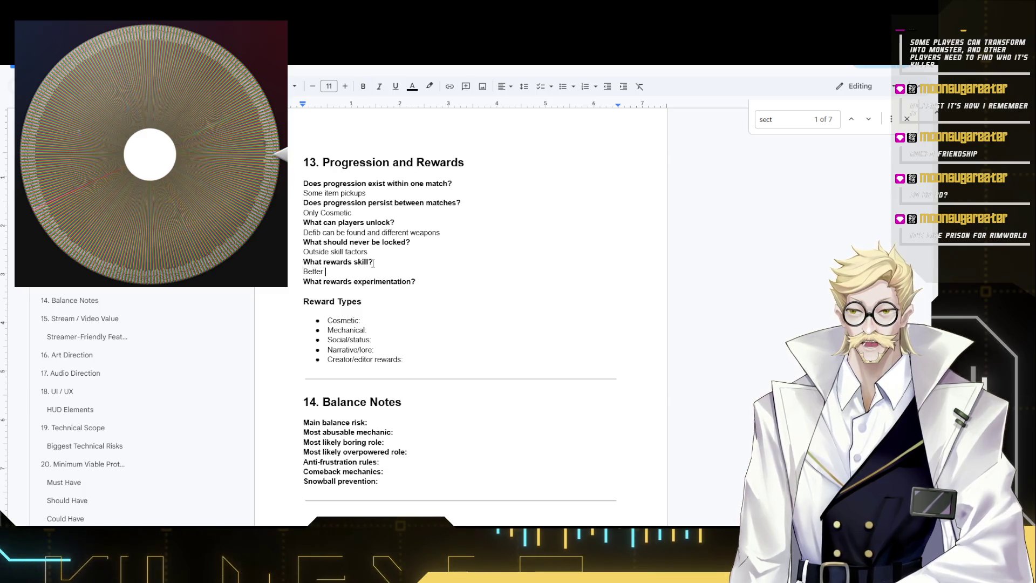
{"action": "type", "text": "ord"}
{"action": "key", "text": "BackSpace"}
{"action": "type", "text": "ds fo"}
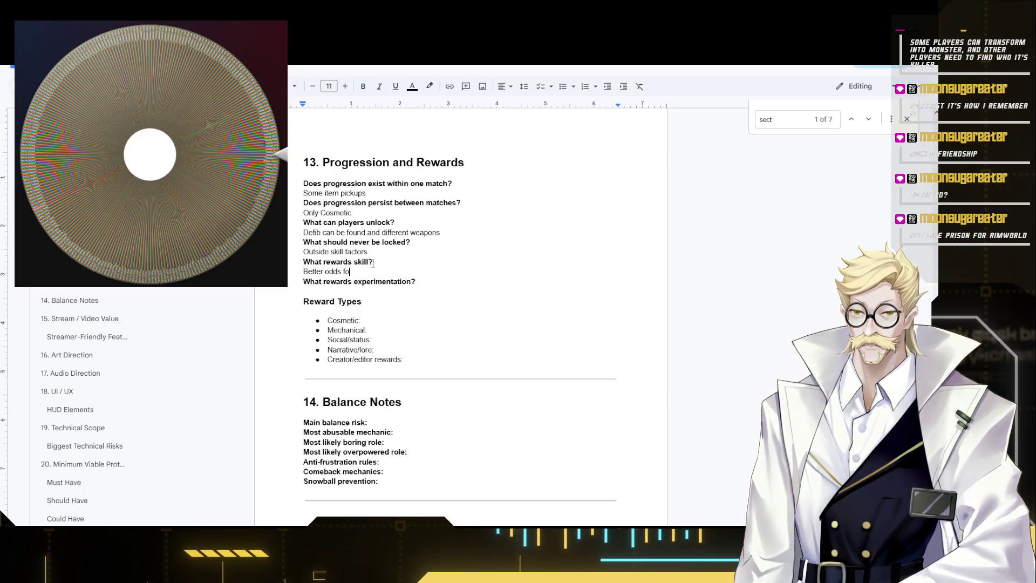
{"action": "type", "text": "r survival"}
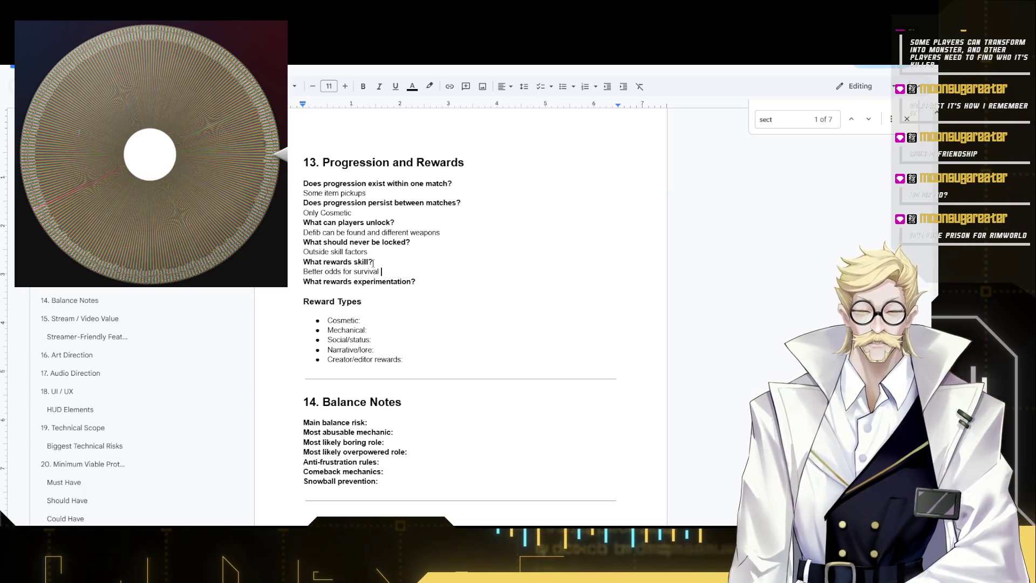
{"action": "type", "text": " or better od"}
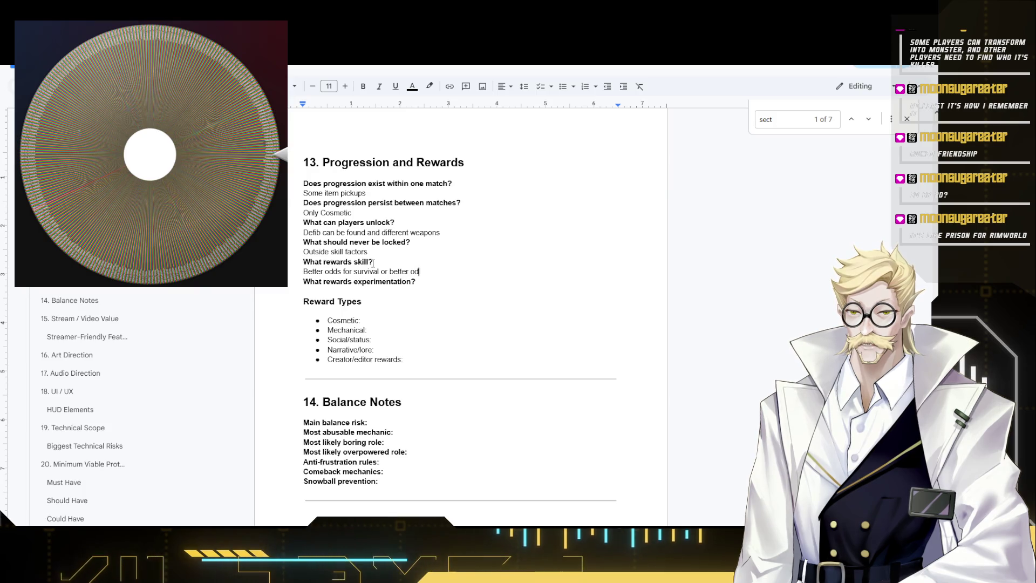
{"action": "type", "text": "ds on killing"}
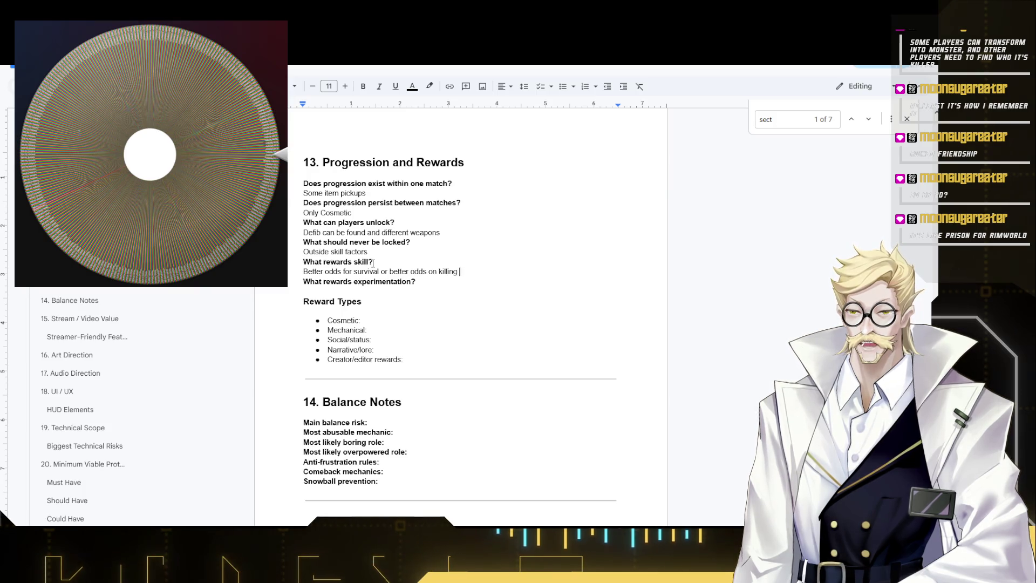
{"action": "type", "text": "the innceo"}
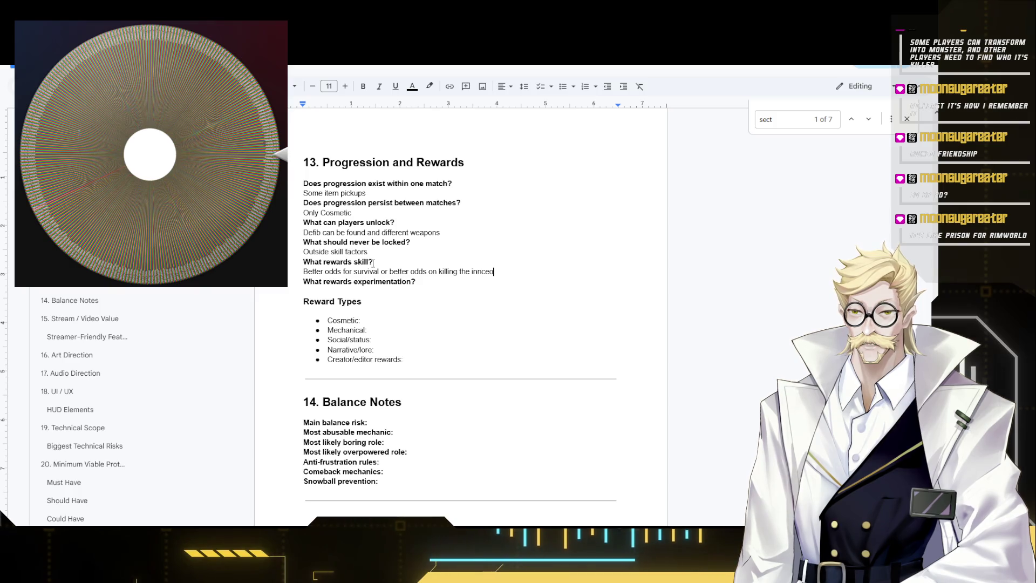
{"action": "key", "text": "BackSpace"}
{"action": "key", "text": "BackSpace"}
{"action": "key", "text": "BackSpace"}
{"action": "type", "text": "ocent"}
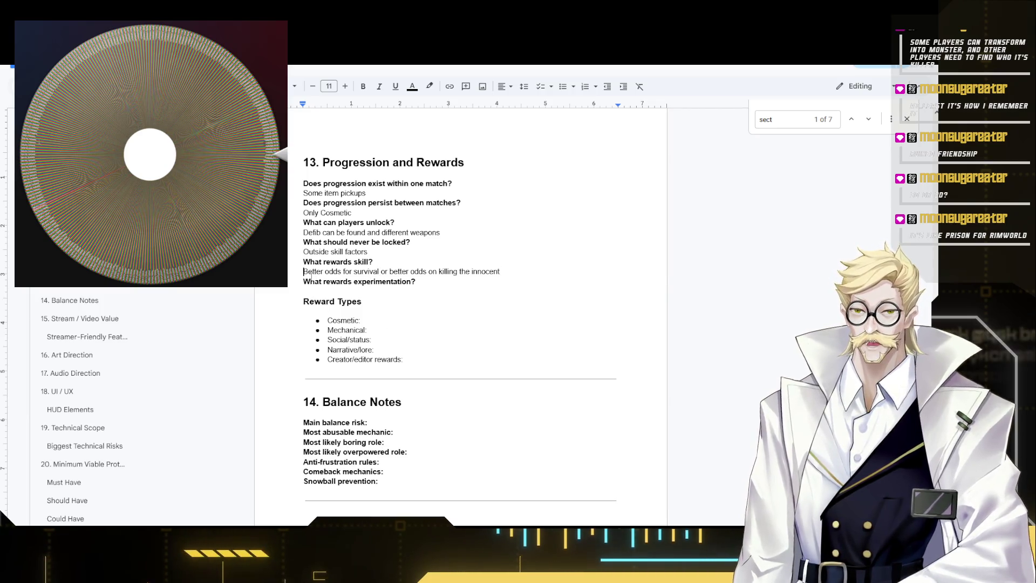
{"action": "left_click_drag", "start_coordinate": [304, 272], "coordinate": [392, 268]}
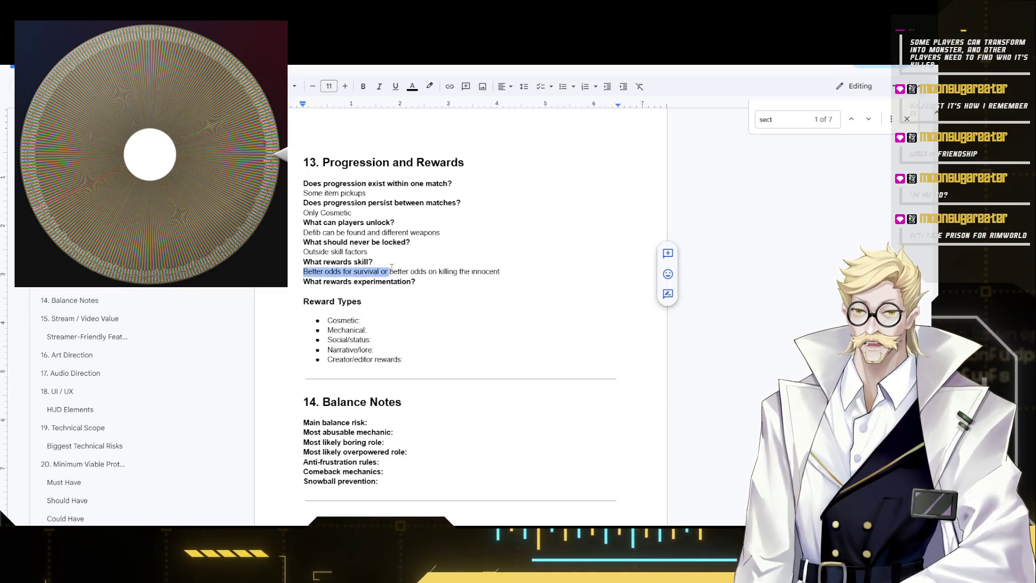
{"action": "left_click", "coordinate": [438, 286]}
{"action": "key", "text": "Return"}
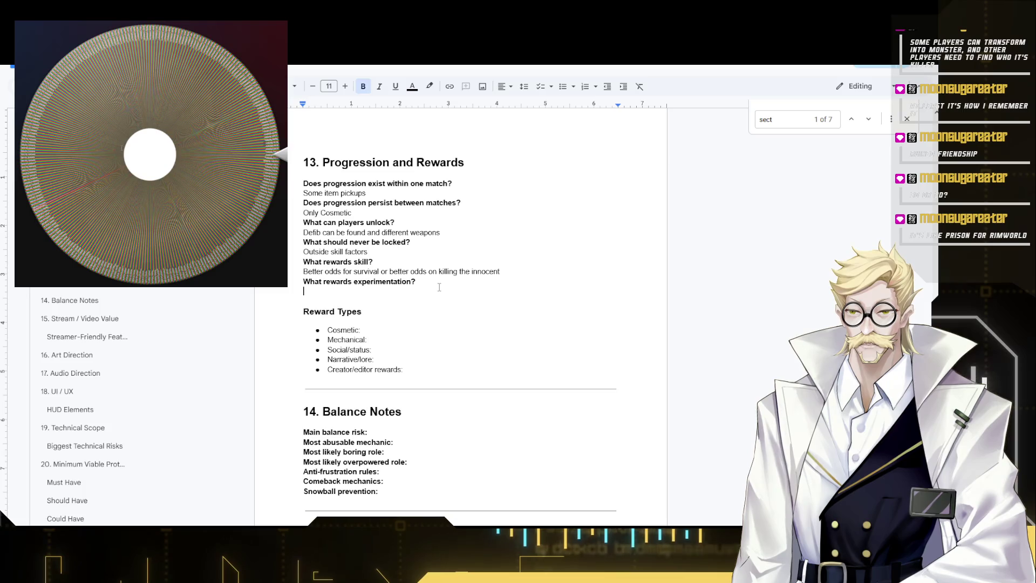
{"action": "type", "text": "Creative"}
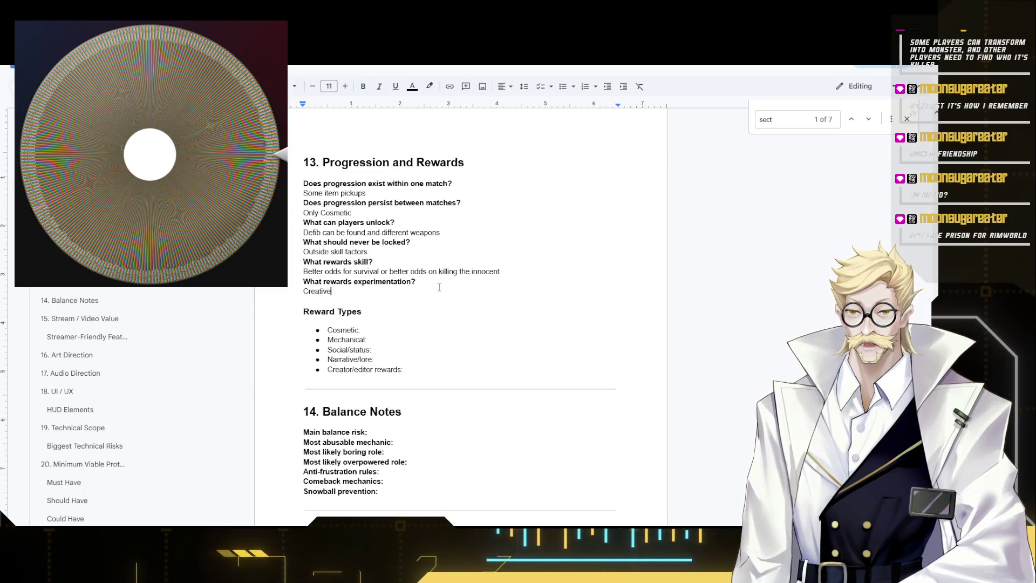
{"action": "type", "text": " solutions"}
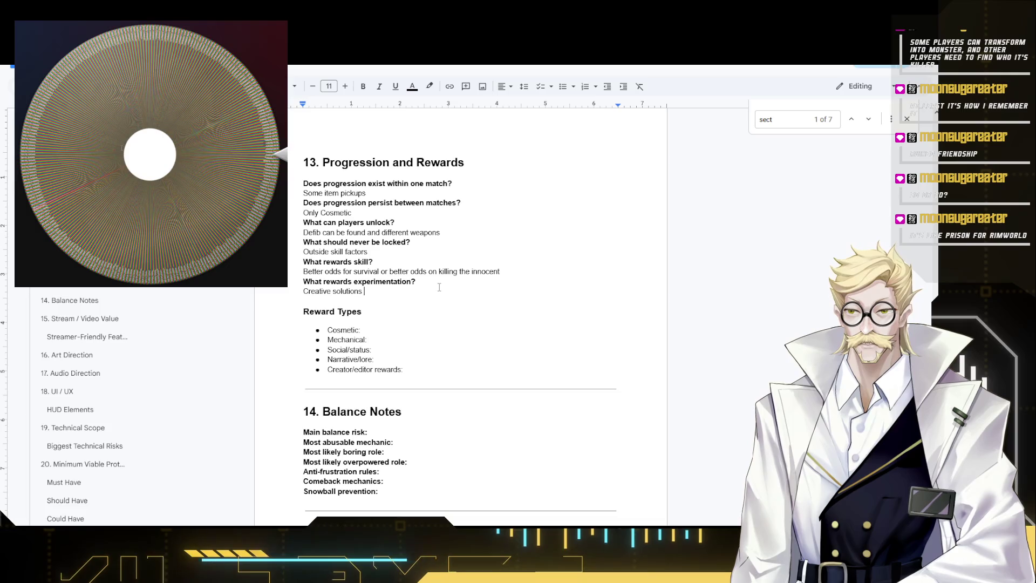
{"action": "type", "text": "give "}
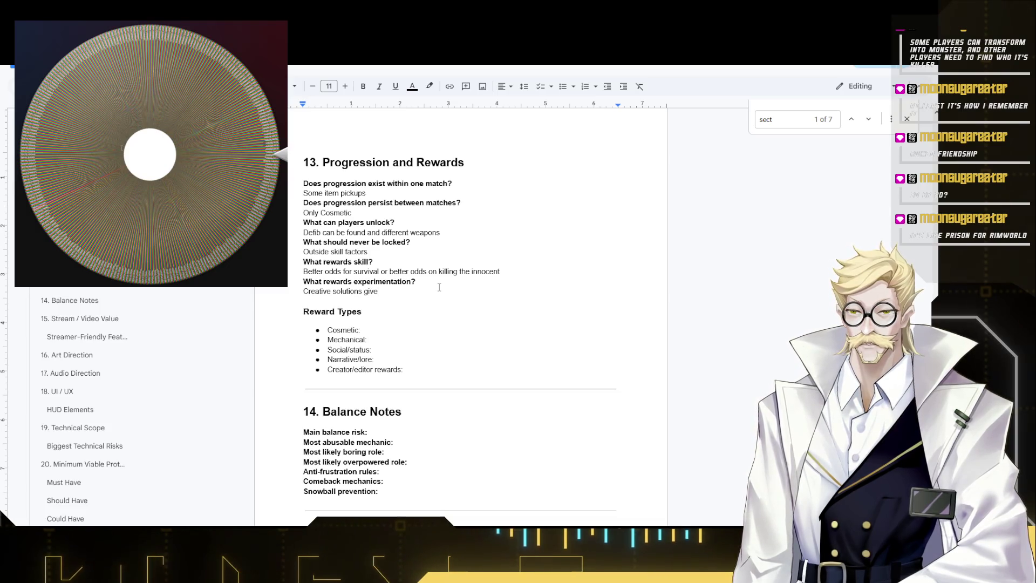
{"action": "type", "text": "s you"}
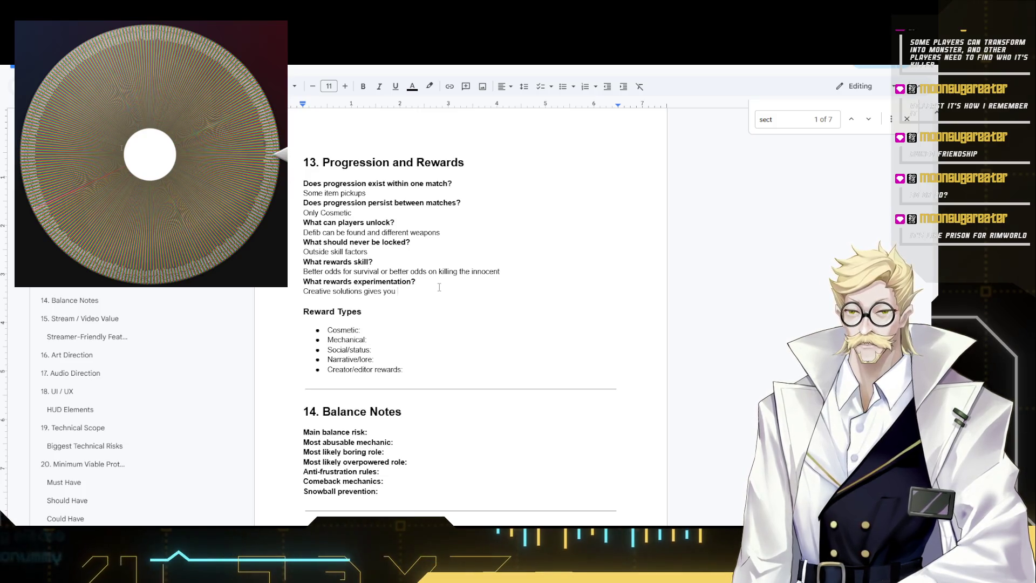
{"action": "type", "text": "better o"}
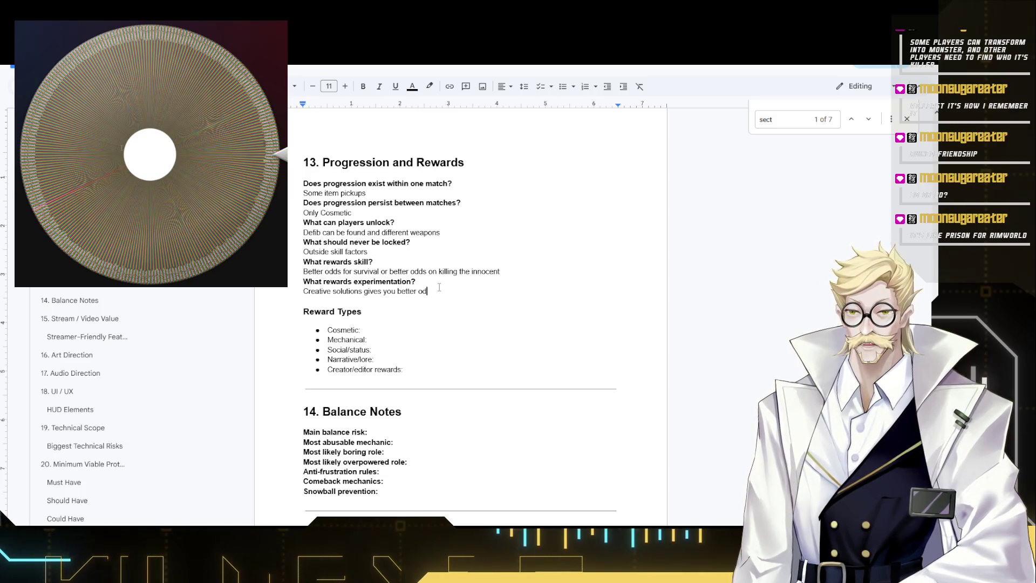
{"action": "type", "text": "ds"}
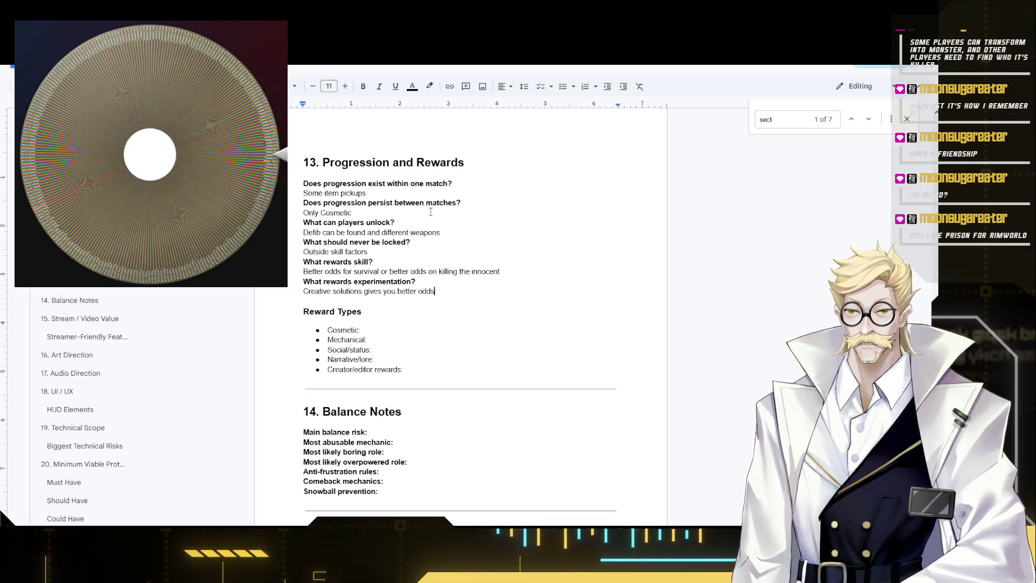
- Write 'Creative solutions gives you better odds' and move to the Cosmetic reward bullet
{"action": "left_click", "coordinate": [387, 330]}
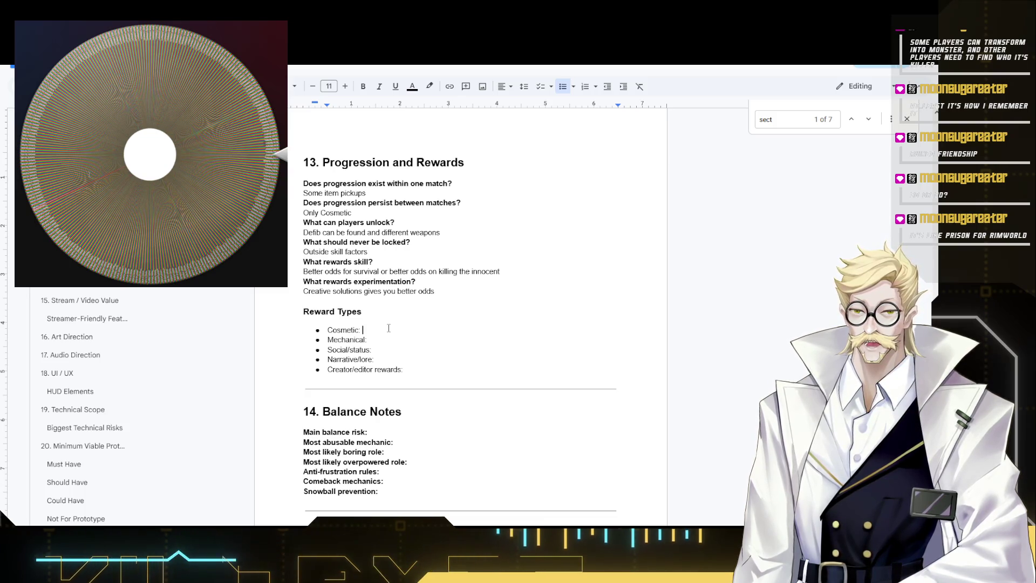
- Fill Cosmetic with skins and materials, Mechanical with None, Social/status with Visuals
{"action": "left_click", "coordinate": [389, 328]}
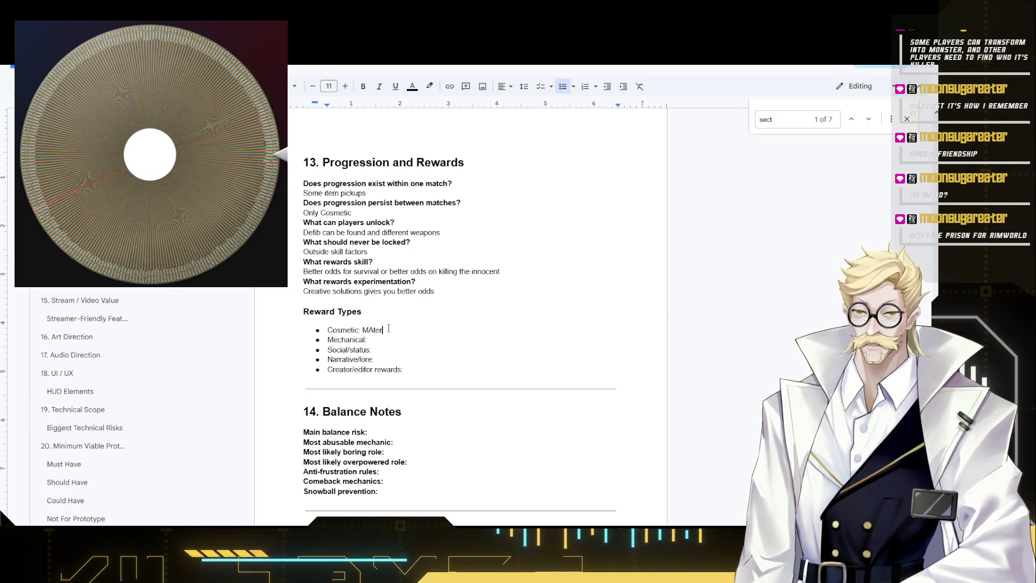
{"action": "key", "text": "BackSpace"}
{"action": "key", "text": "BackSpace"}
{"action": "key", "text": "BackSpace"}
{"action": "key", "text": "BackSpace"}
{"action": "key", "text": "BackSpace"}
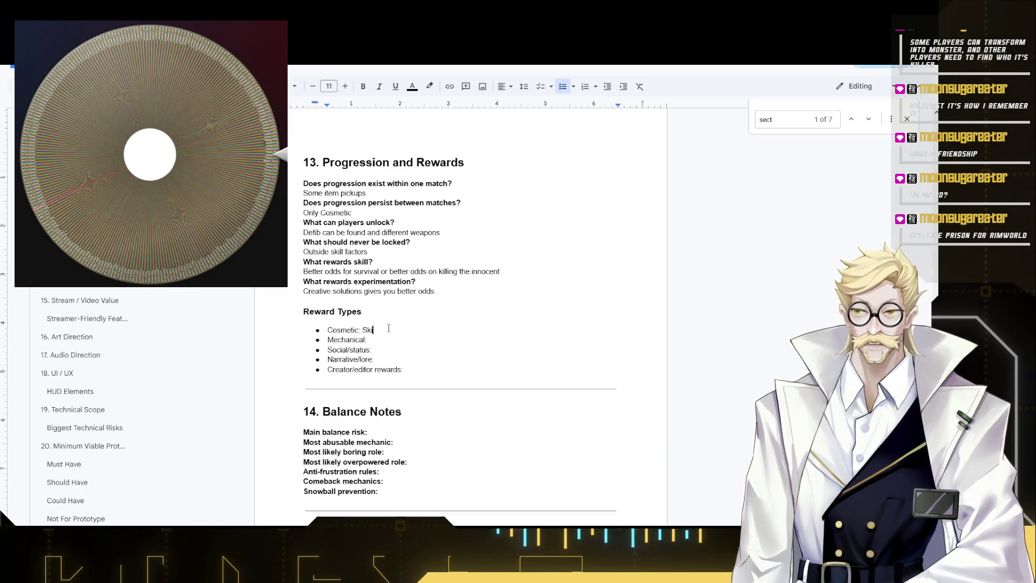
{"action": "type", "text": "ns, Material"}
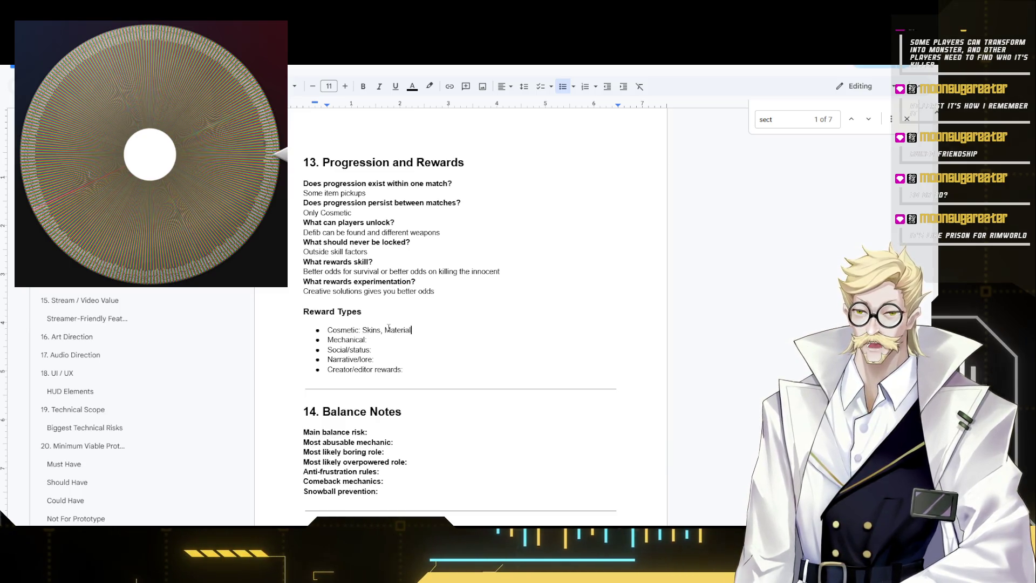
{"action": "type", "text": ", Trai"}
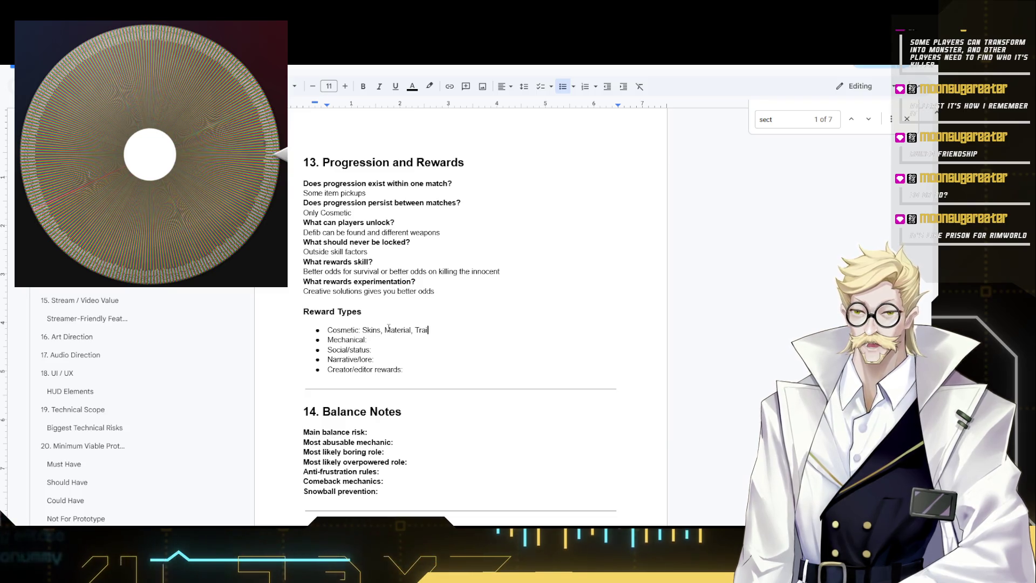
{"action": "type", "text": "l effect"}
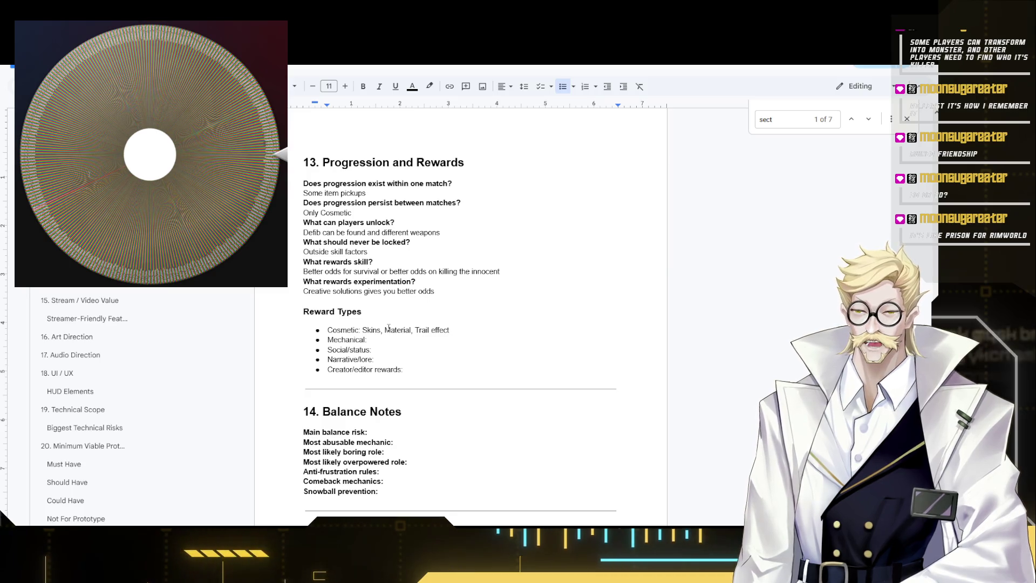
{"action": "key", "text": "Down"}
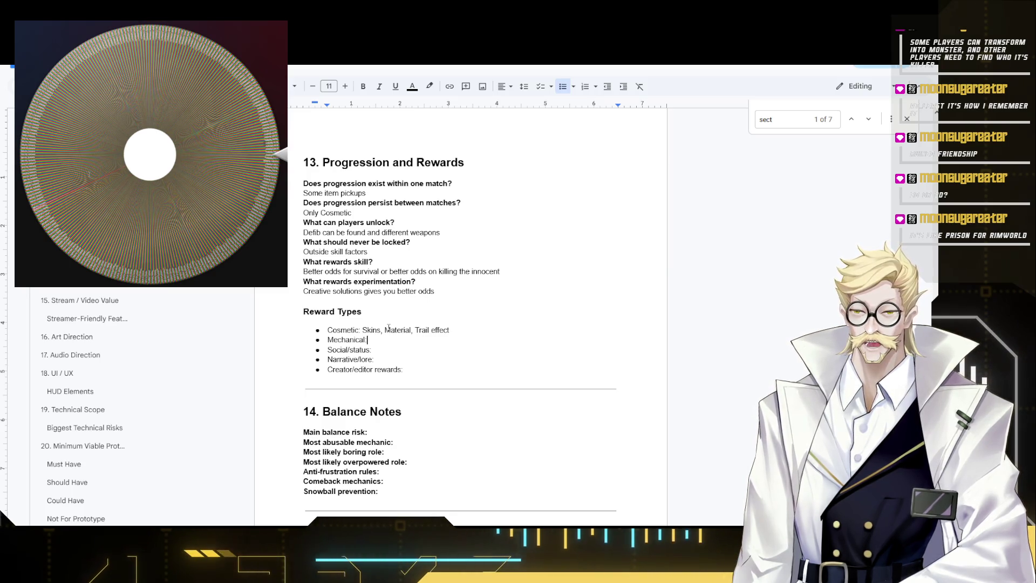
{"action": "type", "text": " None"}
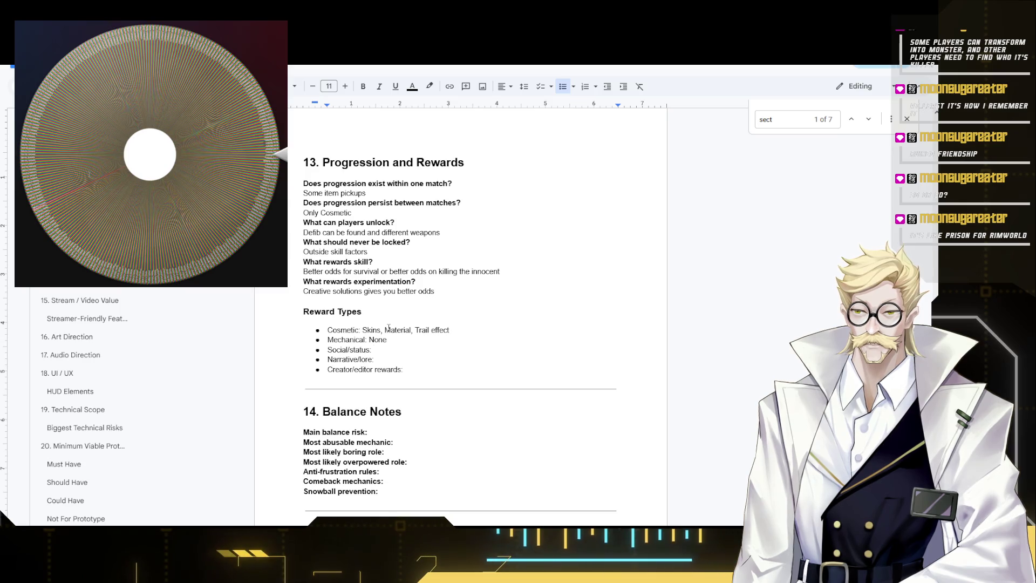
{"action": "key", "text": "Down"}
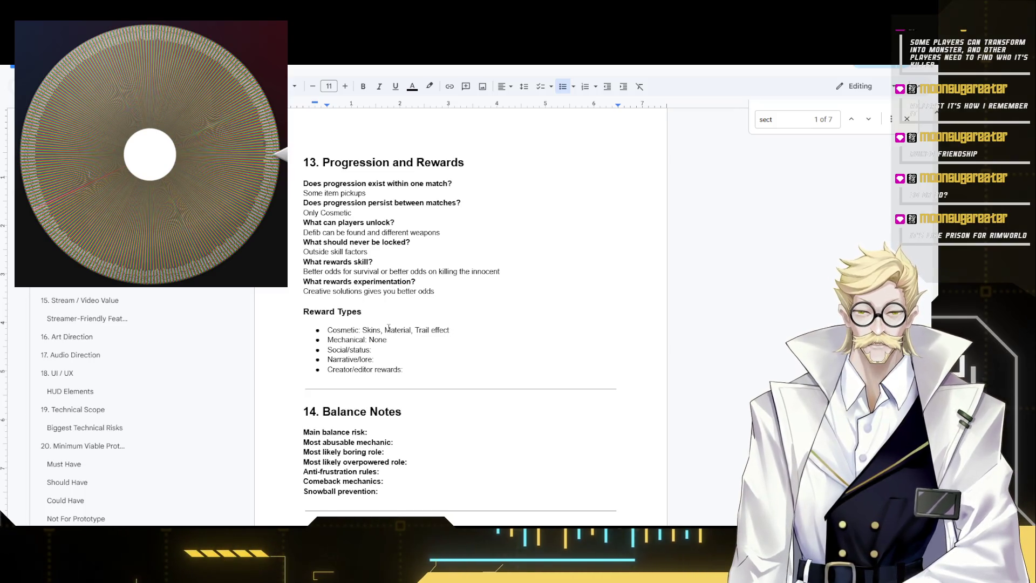
{"action": "type", "text": " Visuals"}
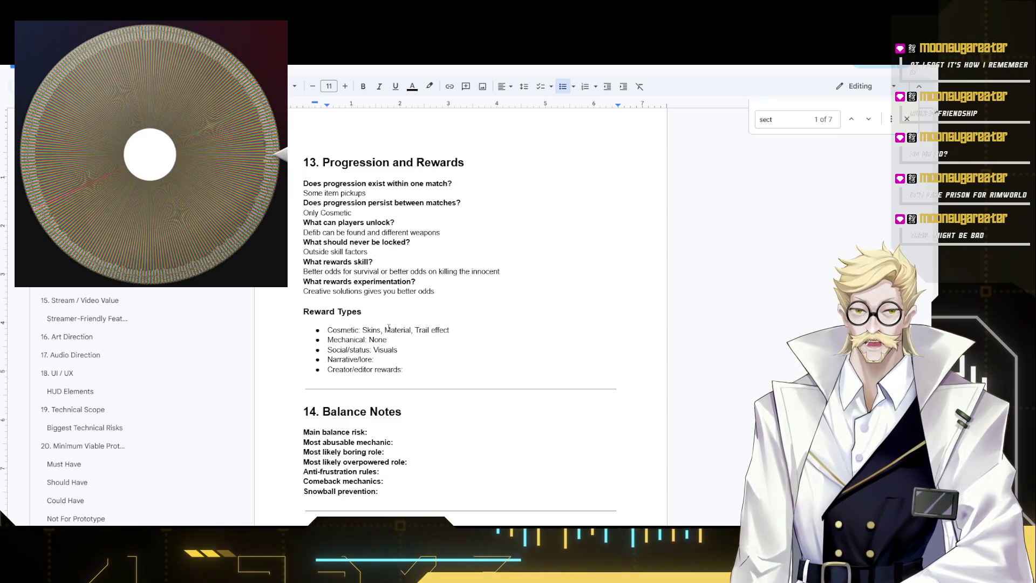
- Trim the Cosmetic bullet to 'Skins, Material' by deleting 'Trail effect' and the trailing comma
{"action": "left_click_drag", "start_coordinate": [452, 330], "coordinate": [414, 330]}
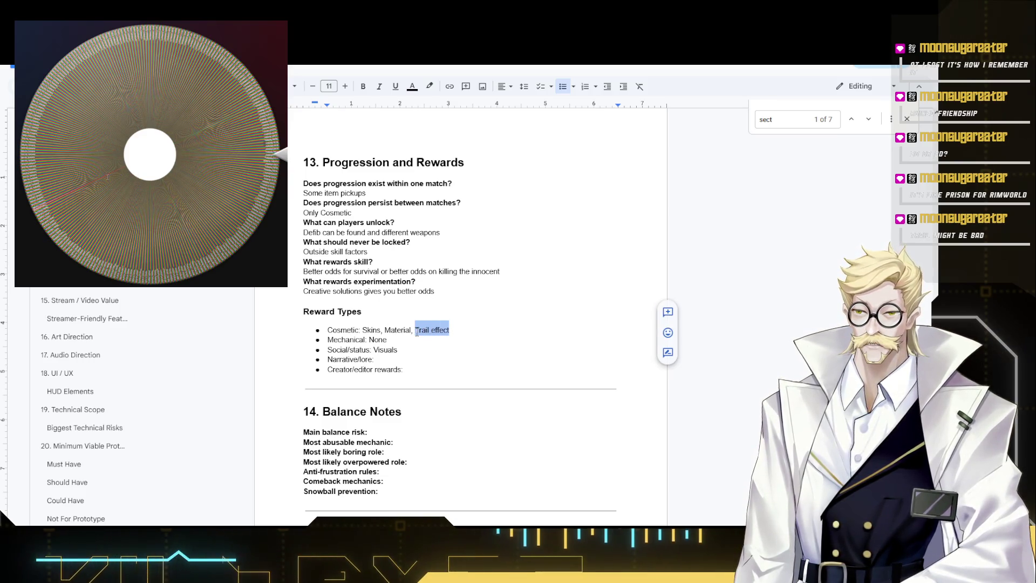
{"action": "key", "text": "BackSpace"}
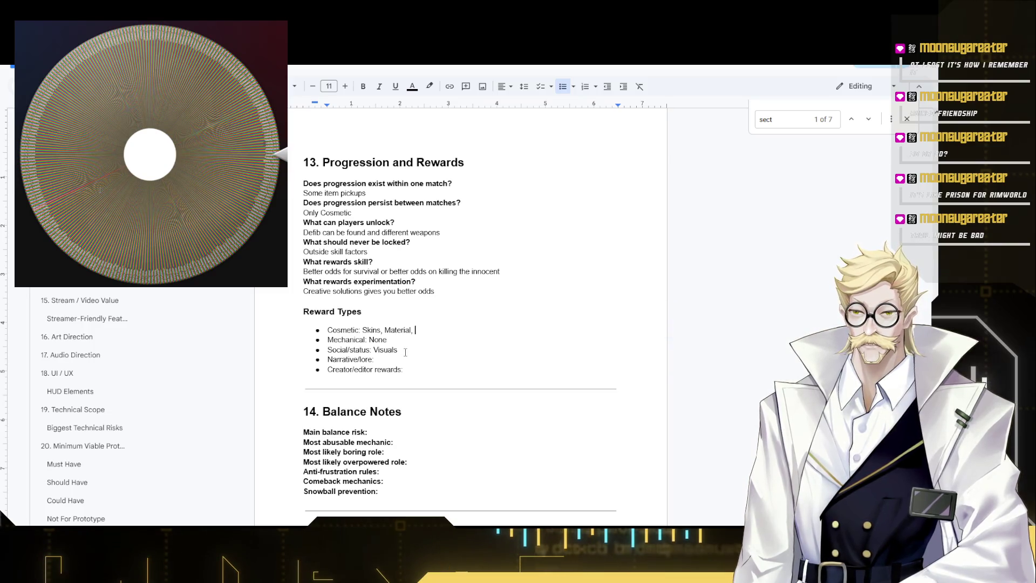
{"action": "key", "text": "BackSpace"}
{"action": "key", "text": "BackSpace"}
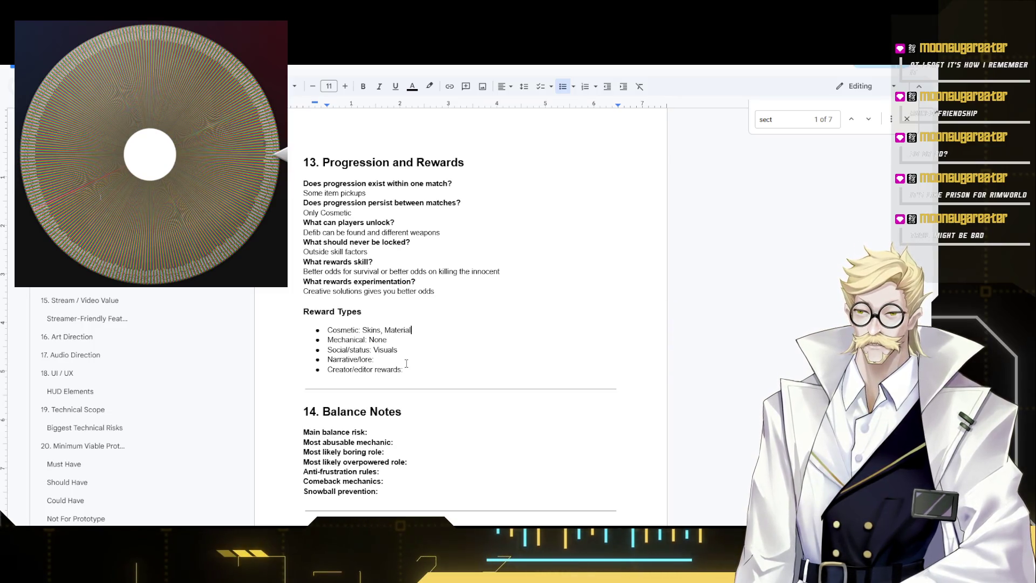
{"action": "left_click", "coordinate": [406, 354]}
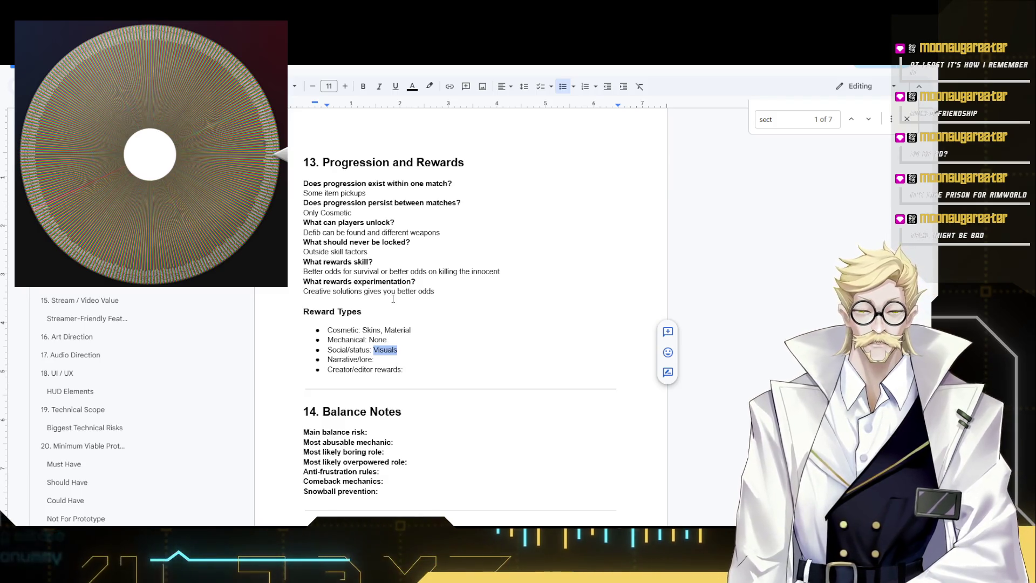
{"action": "type", "text": "Leaderboard?"}
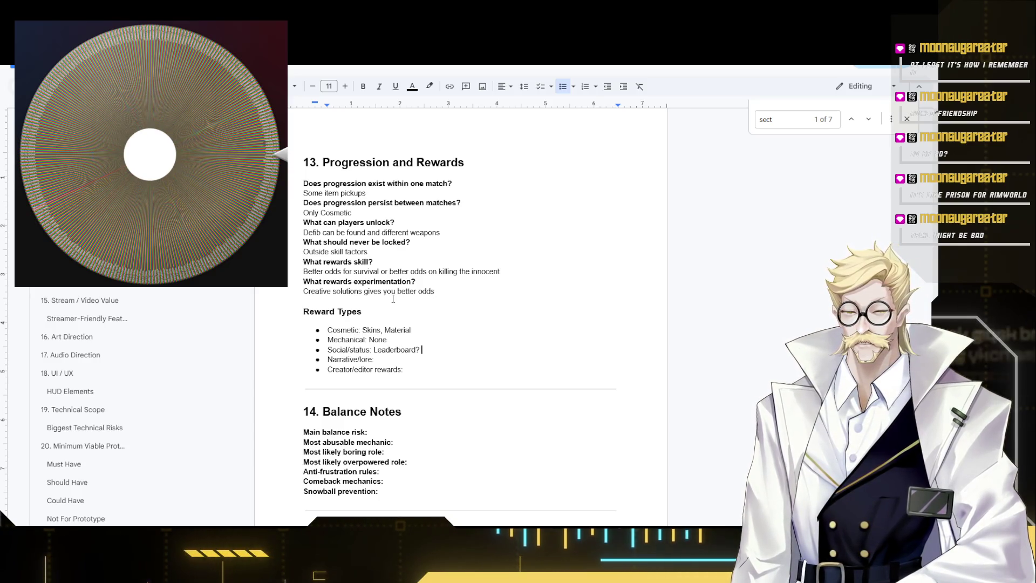
{"action": "type", "text": " W"}
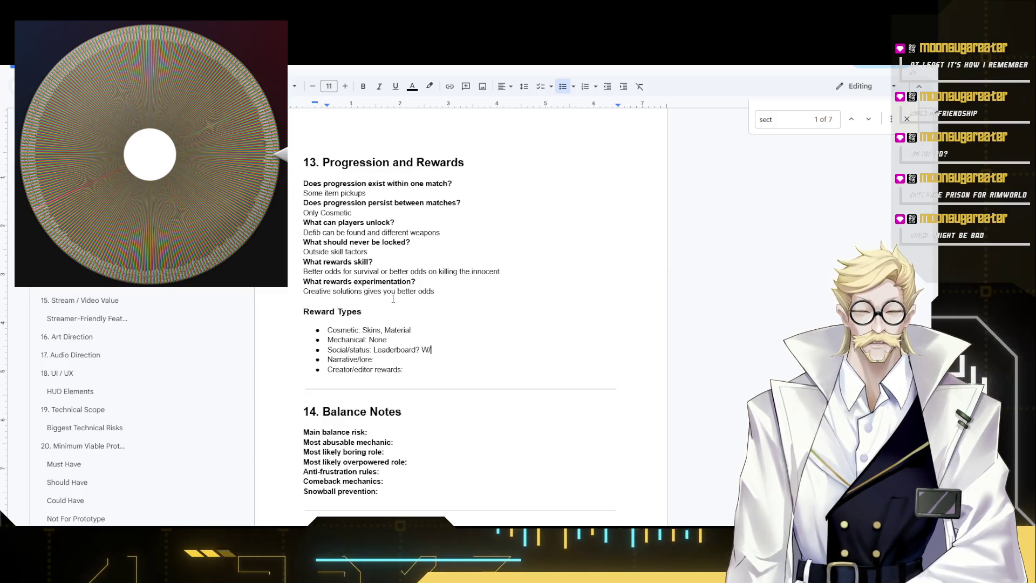
{"action": "type", "text": "/L"}
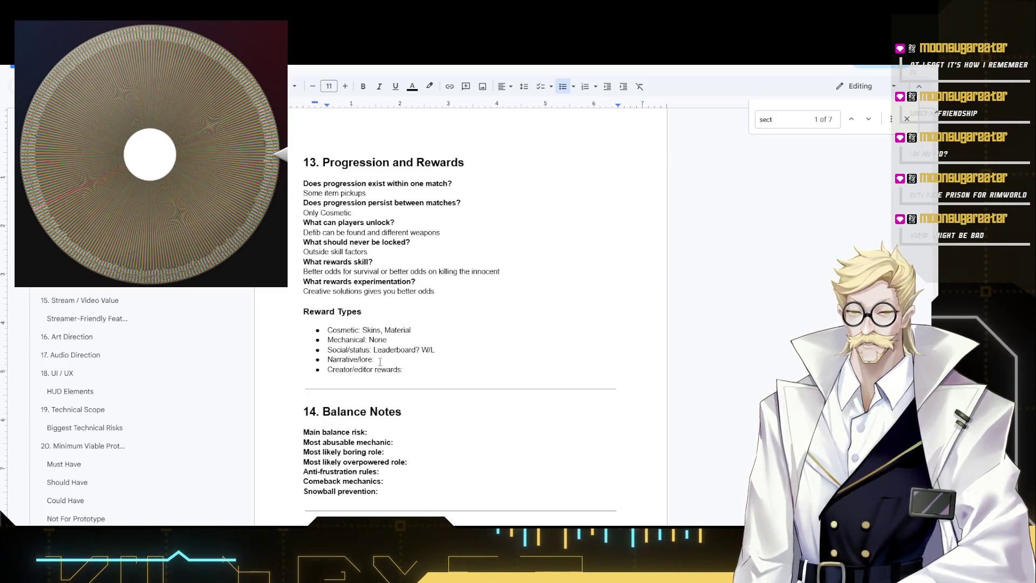
- Set Social/status to 'Leaderboard? W/L', Narrative/lore to 'Non exsistent', Creator/editor to 'Map Highlight,'
{"action": "double_click", "coordinate": [421, 357]}
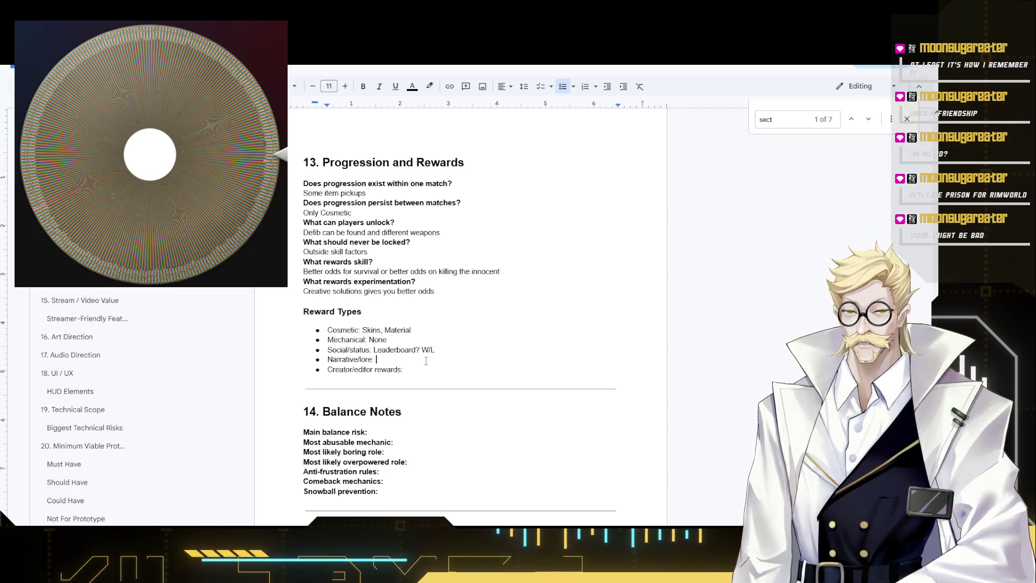
{"action": "type", "text": "Non e"}
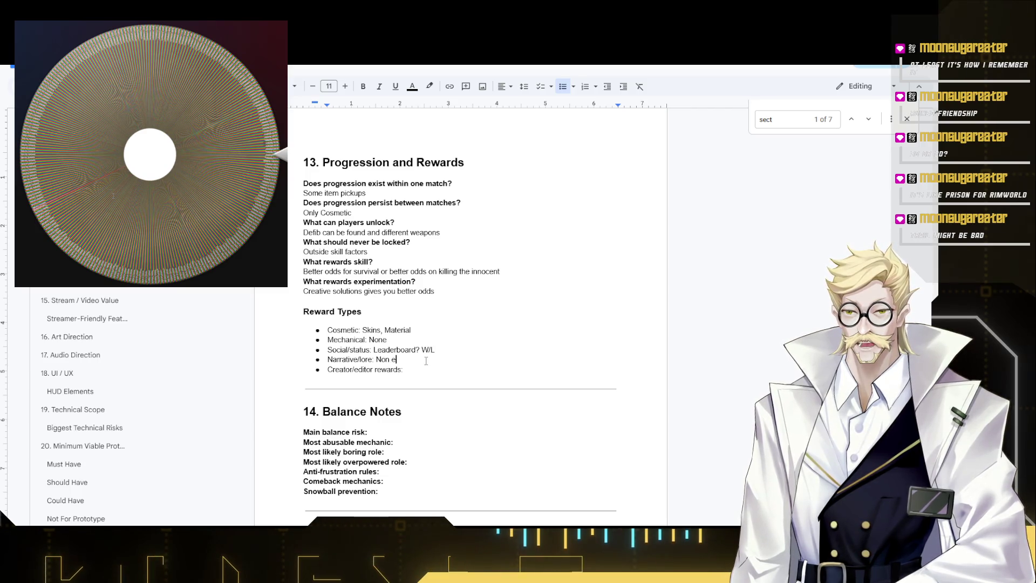
{"action": "type", "text": "xis"}
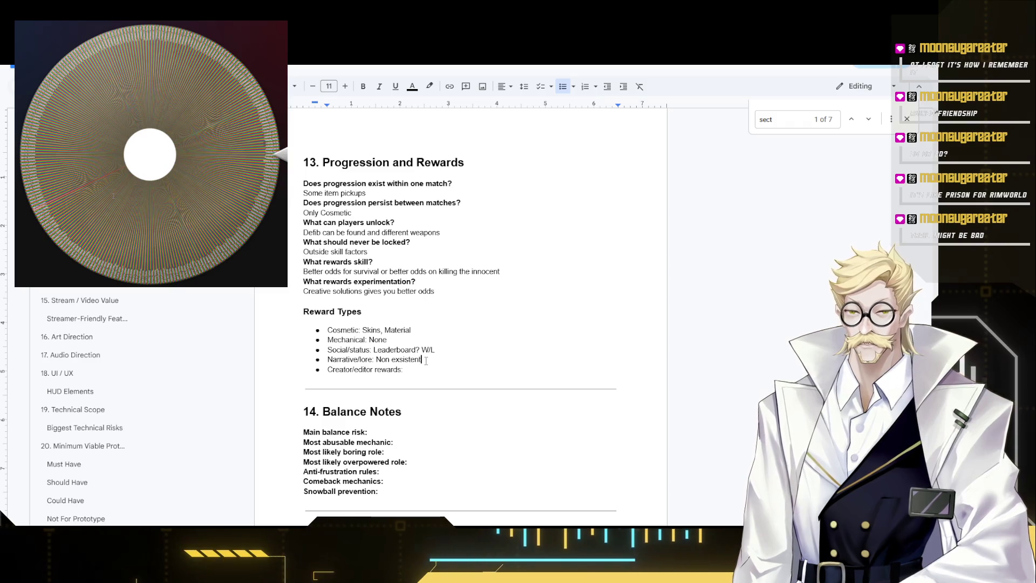
{"action": "left_click", "coordinate": [450, 372]}
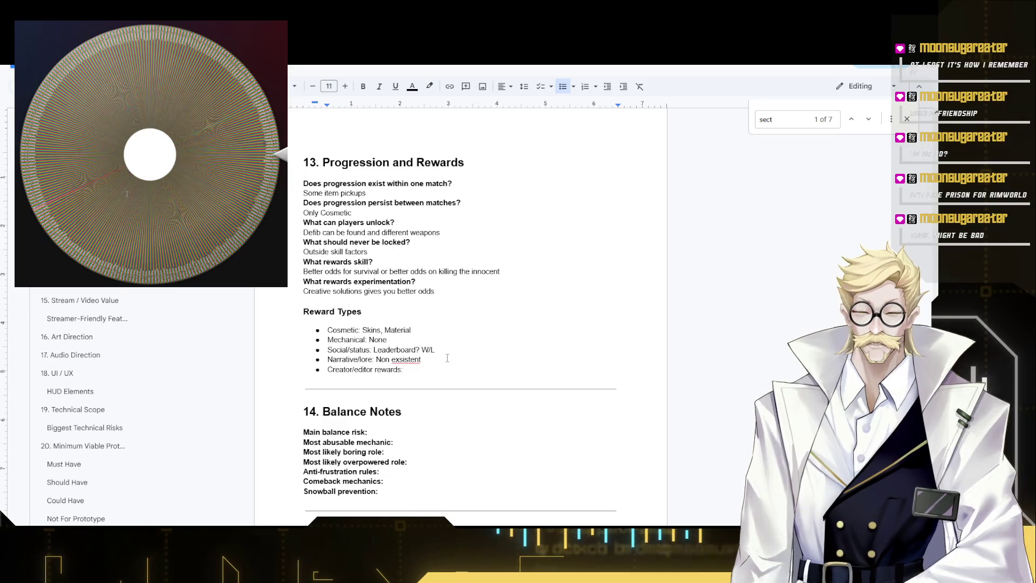
{"action": "type", "text": "igh"}
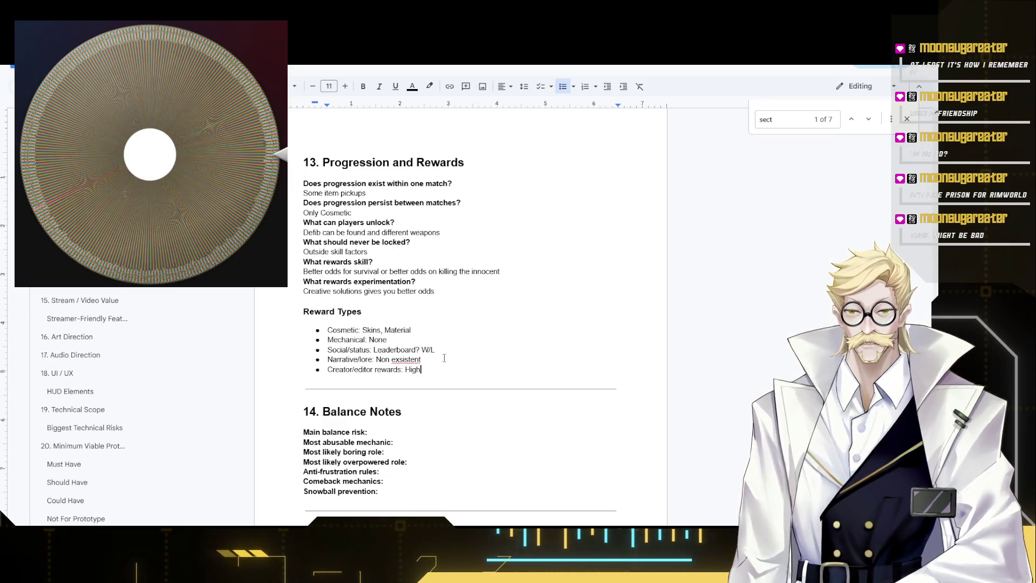
{"action": "type", "text": "light"}
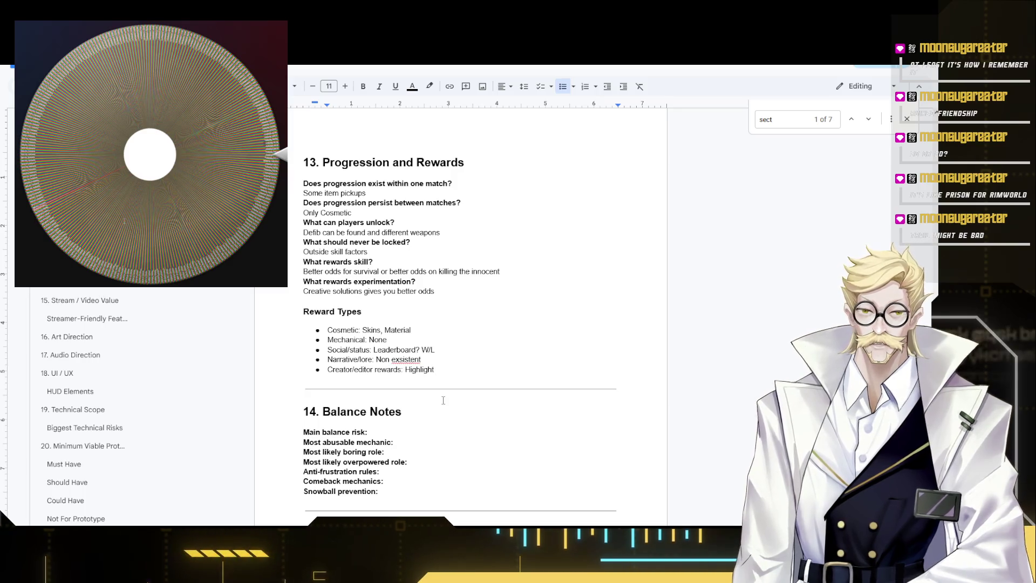
{"action": "key", "text": "ctrl+Left"}
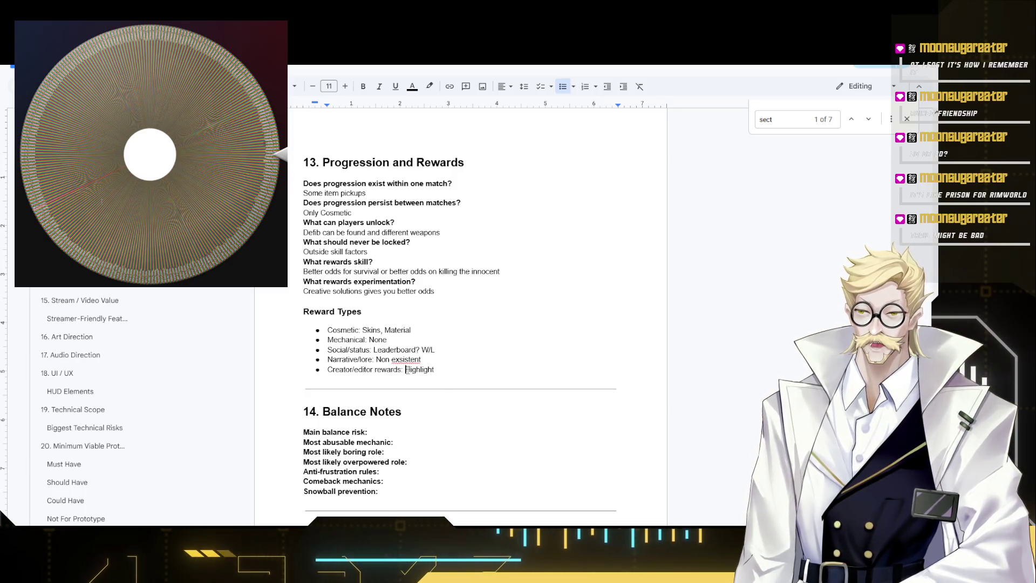
{"action": "type", "text": "Map"}
{"action": "key", "text": "End"}
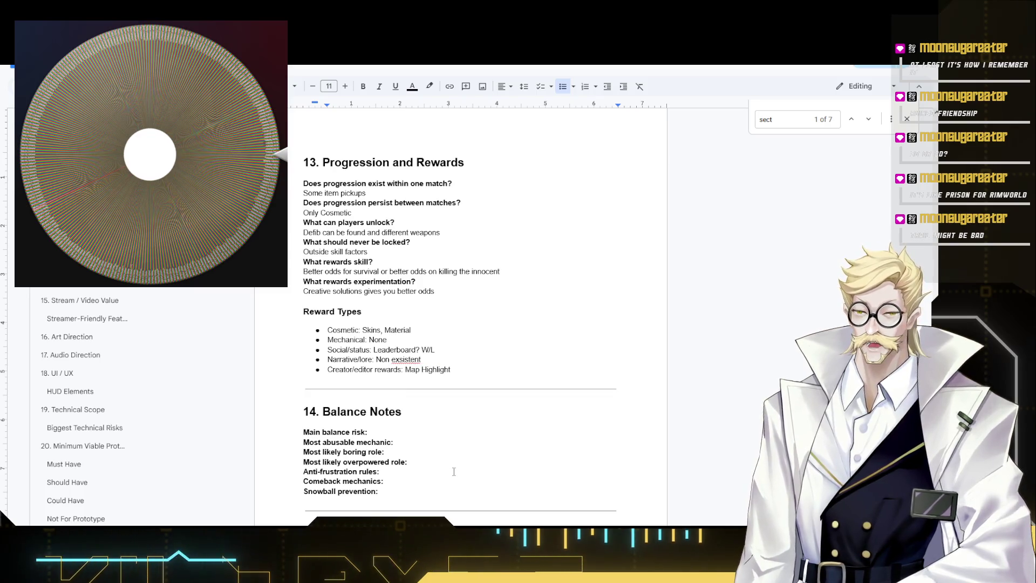
{"action": "type", "text": ","}
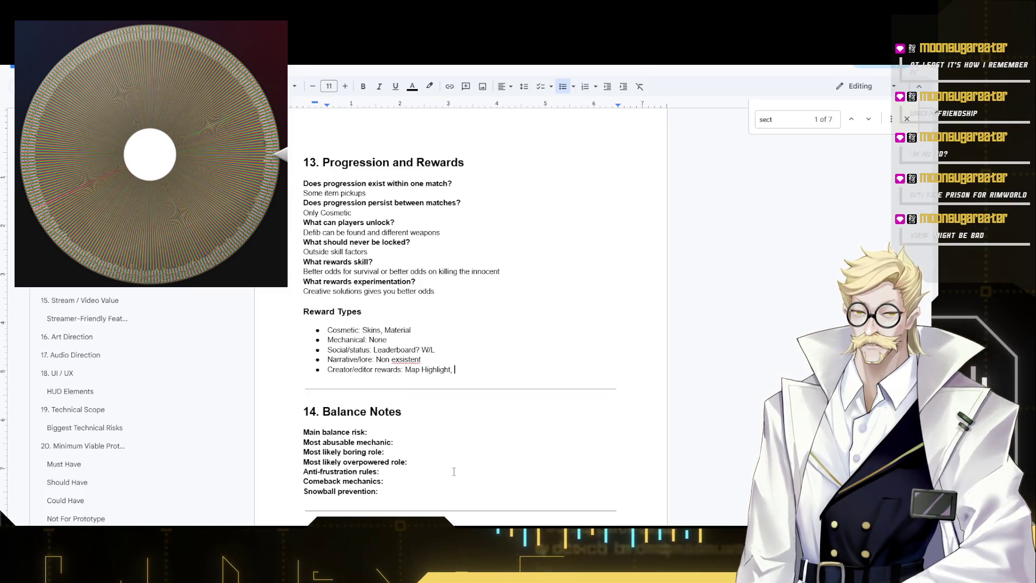
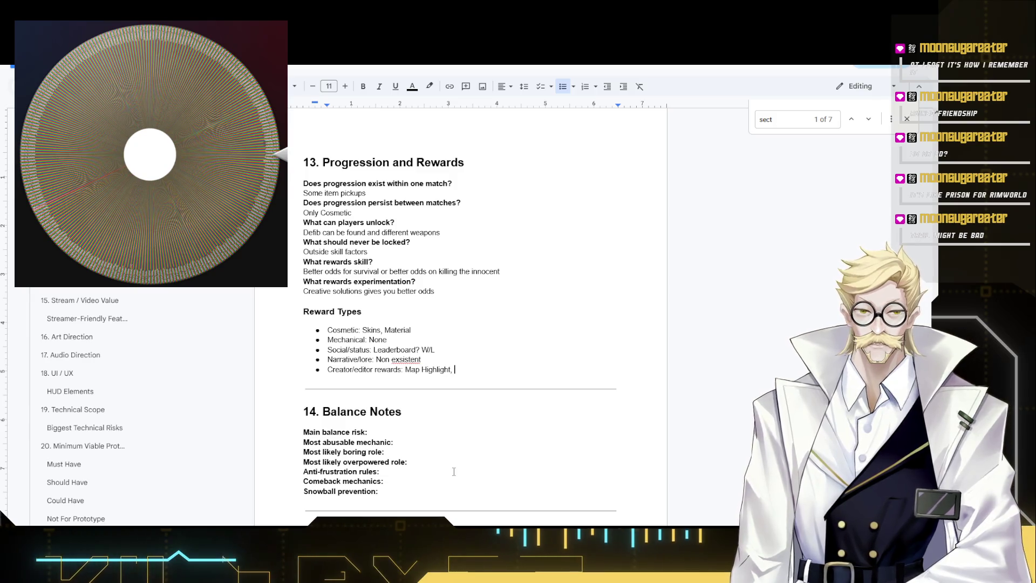
{"action": "type", "text": "ap"}
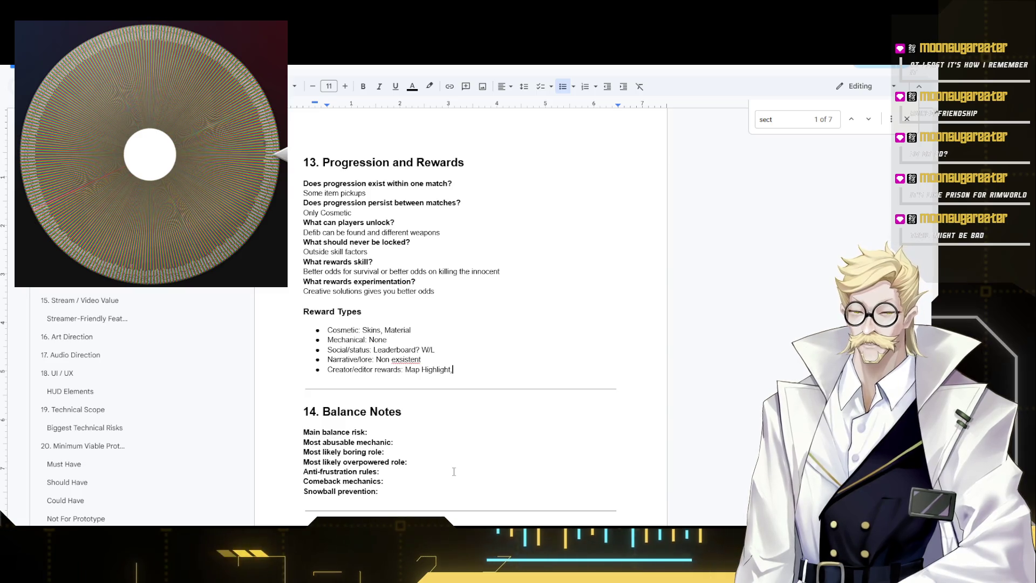
- Finish the Map Highlight bullet and answer Main balance risk: Traitors too weak or too strong
{"action": "key", "text": "BackSpace"}
{"action": "key", "text": "BackSpace"}
{"action": "key", "text": "BackSpace"}
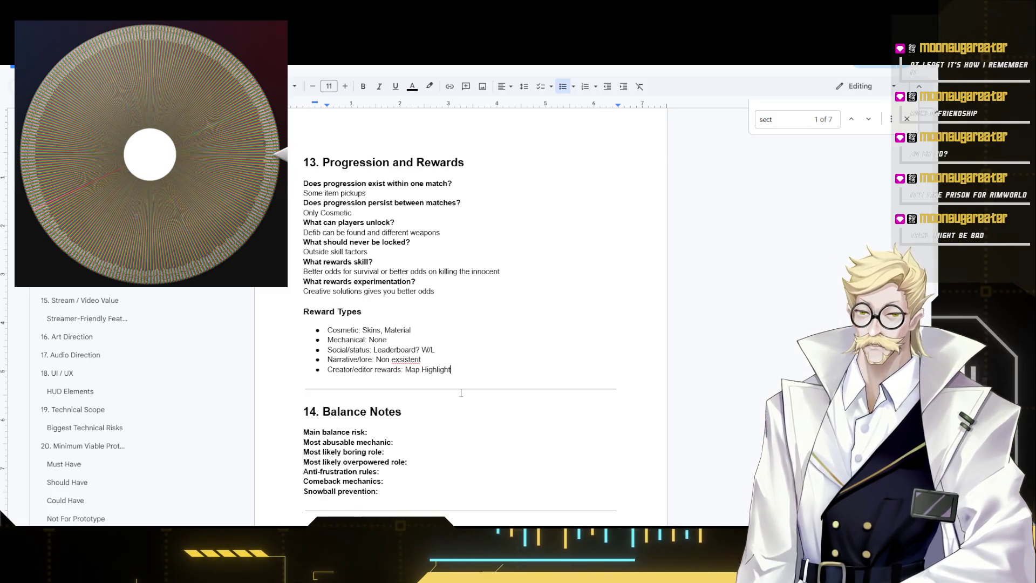
{"action": "scroll", "coordinate": [458, 392], "scroll_direction": "down", "scroll_amount": 2}
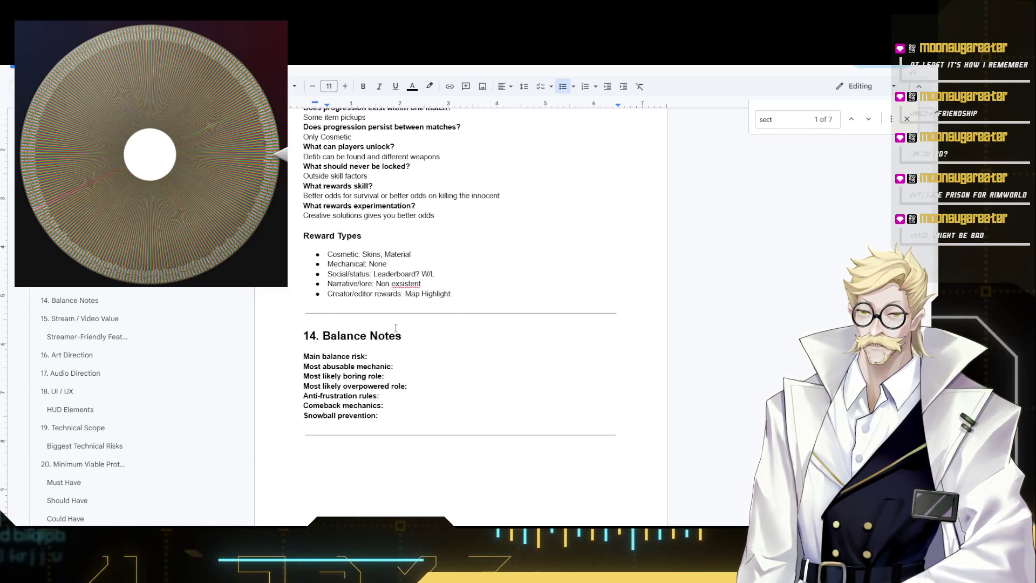
{"action": "left_click", "coordinate": [403, 361]}
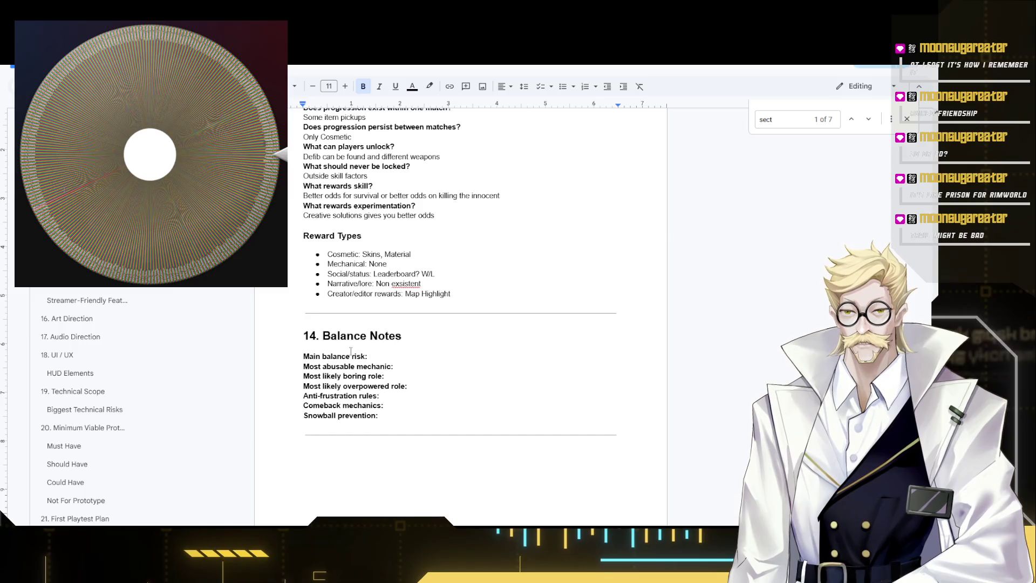
{"action": "type", "text": "Traitors"}
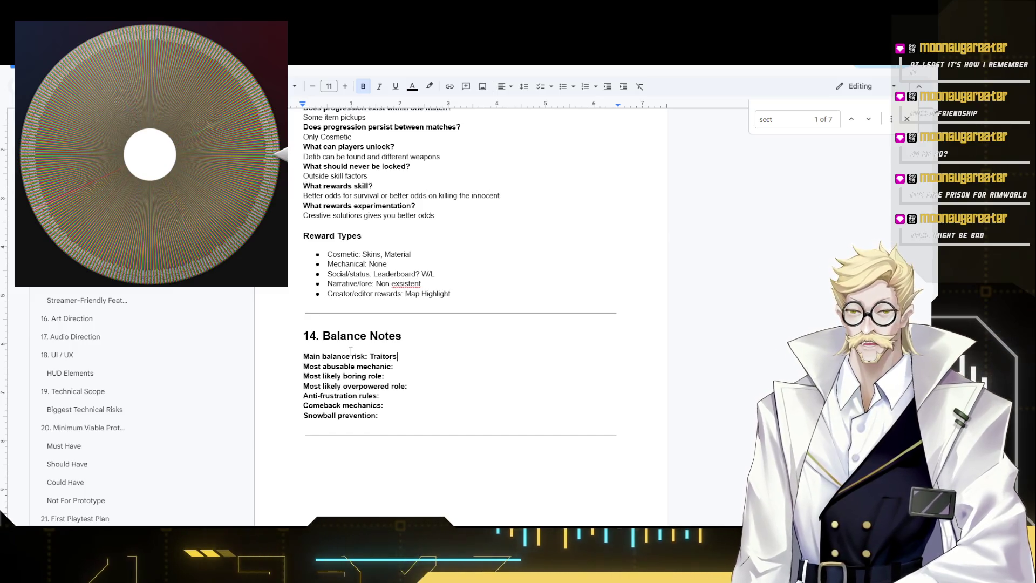
{"action": "type", "text": " too weak or "}
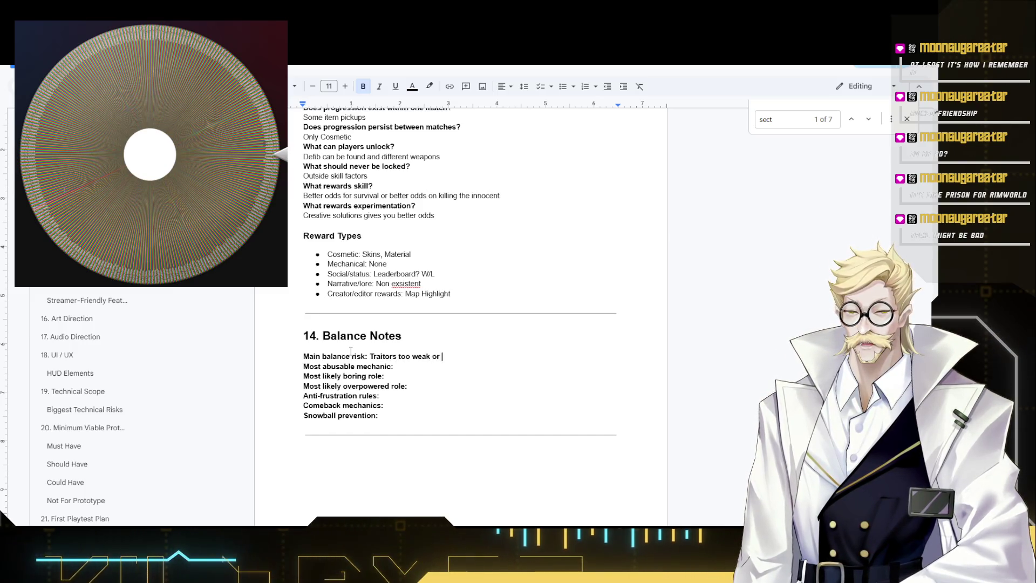
{"action": "type", "text": "too"}
{"action": "key", "text": "BackSpace"}
{"action": "key", "text": "BackSpace"}
{"action": "key", "text": "BackSpace"}
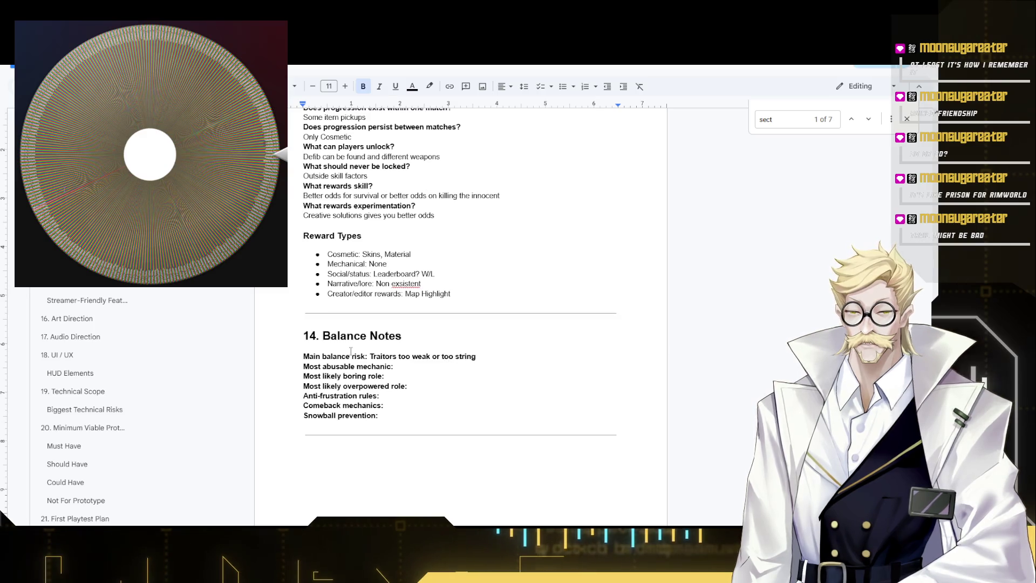
{"action": "type", "text": "ong"}
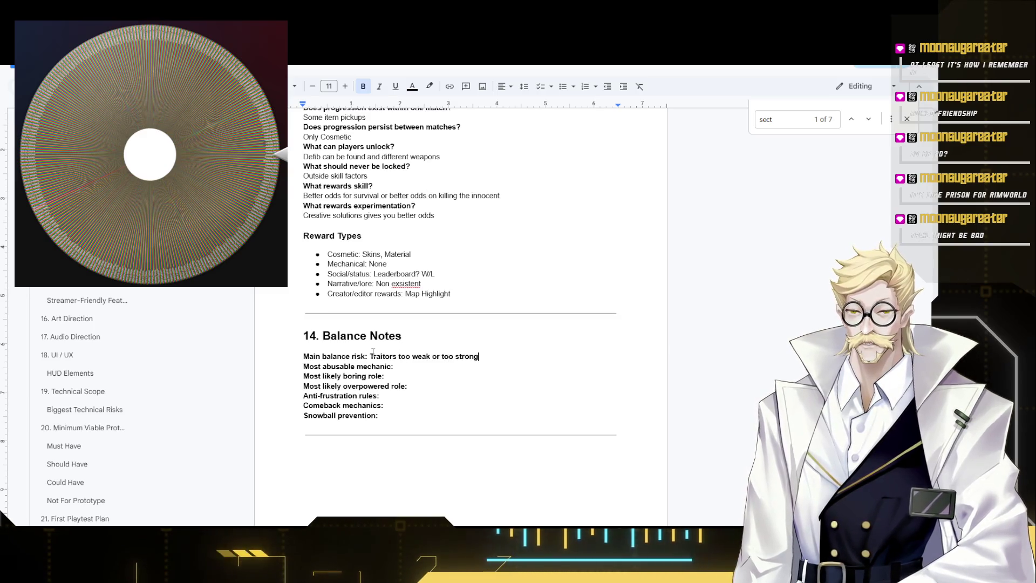
- Select the balance risk answer and make it regular weight instead of bold
{"action": "left_click", "coordinate": [371, 356], "text": "shift"}
{"action": "left_click", "coordinate": [371, 356]}
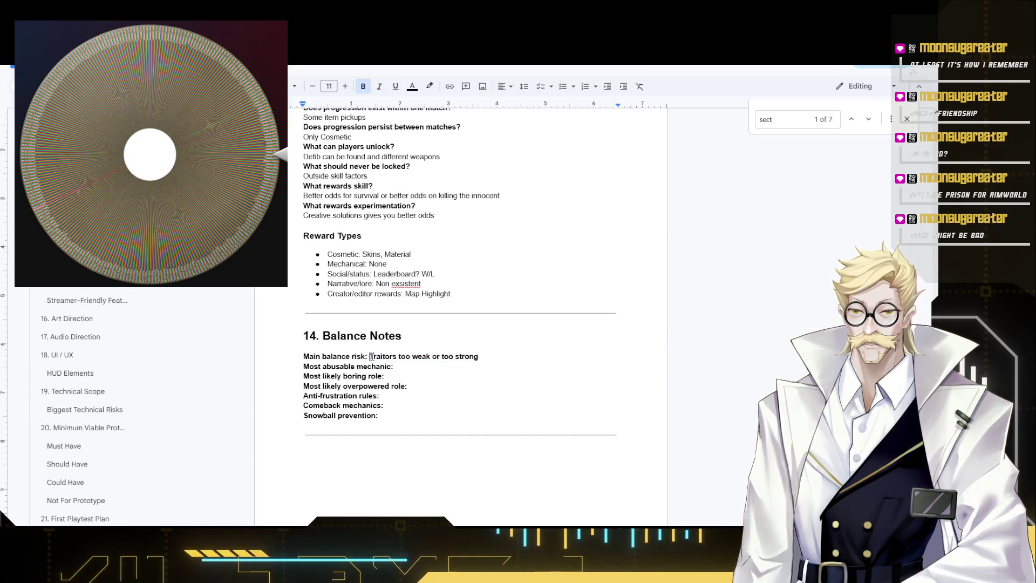
{"action": "left_click", "coordinate": [497, 358], "text": "shift"}
{"action": "key", "text": "ctrl+b"}
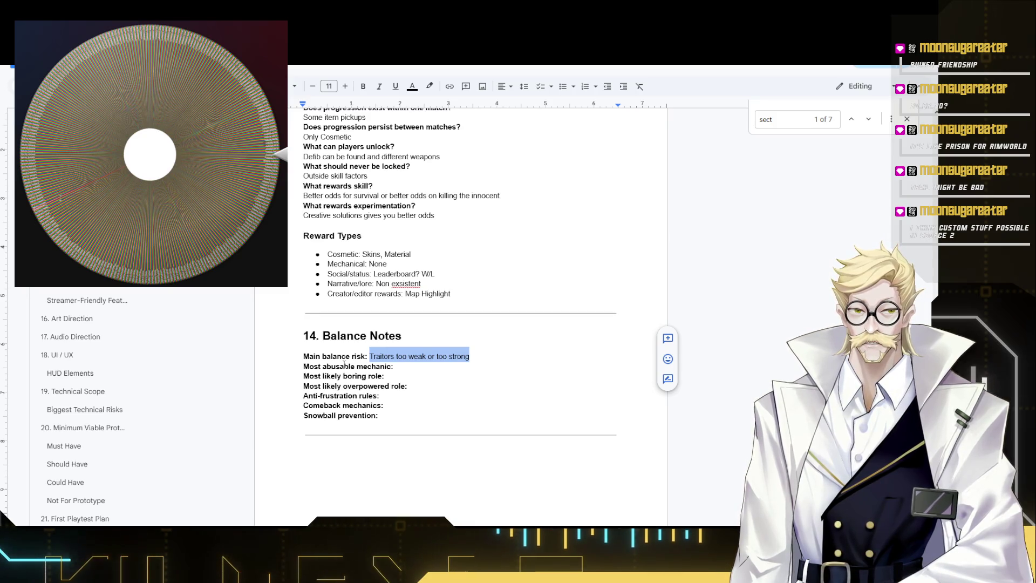
- Browse the s&box store, check the AcroBox: Drone Simulator page, then open the DXRP game page
{"action": "key", "text": "alt+Tab"}
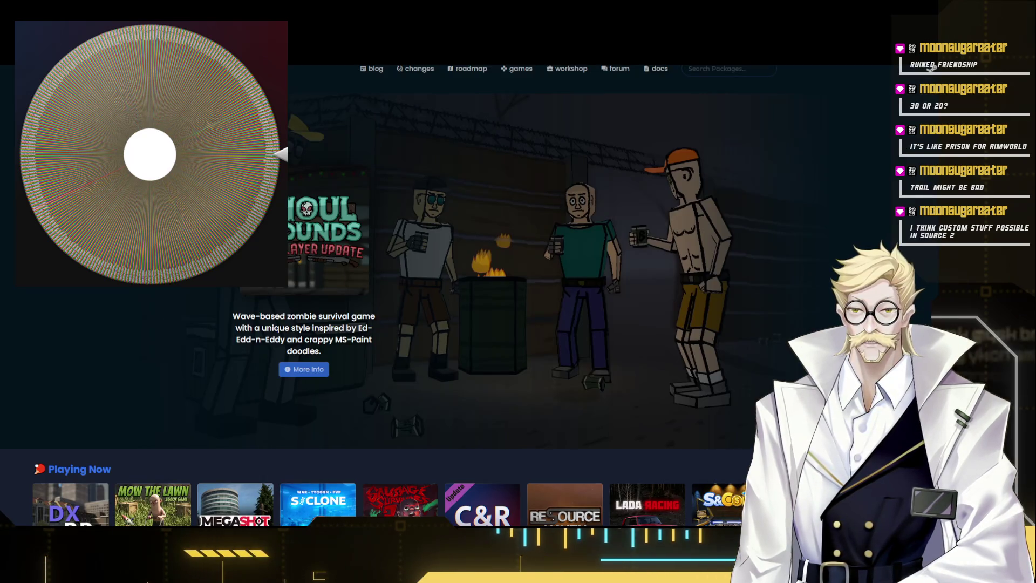
{"action": "scroll", "coordinate": [354, 119], "scroll_direction": "down", "scroll_amount": 5}
{"action": "scroll", "coordinate": [354, 119], "scroll_direction": "down", "scroll_amount": 5}
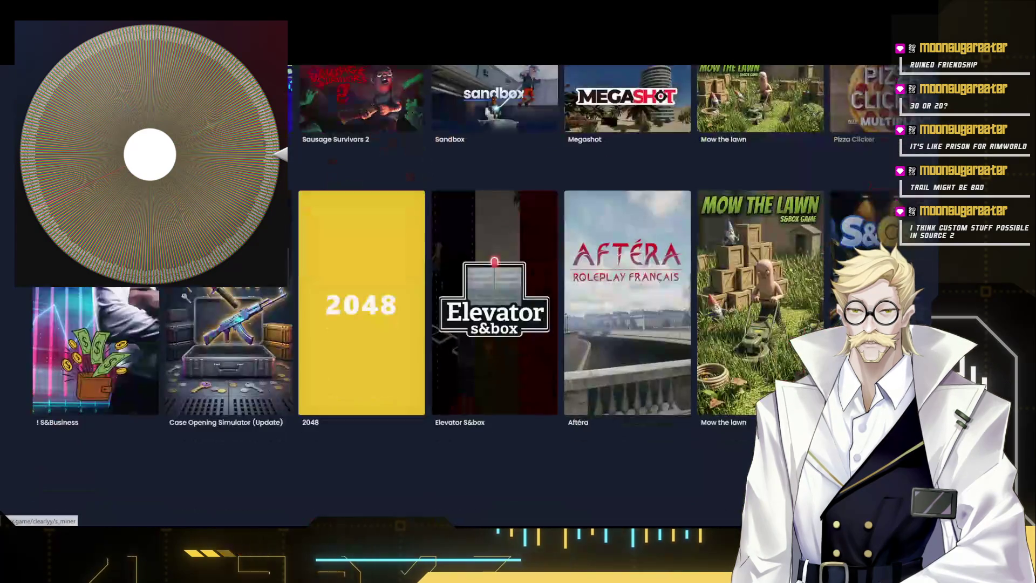
{"action": "scroll", "coordinate": [496, 224], "scroll_direction": "up", "scroll_amount": 5}
{"action": "scroll", "coordinate": [496, 224], "scroll_direction": "up", "scroll_amount": 5}
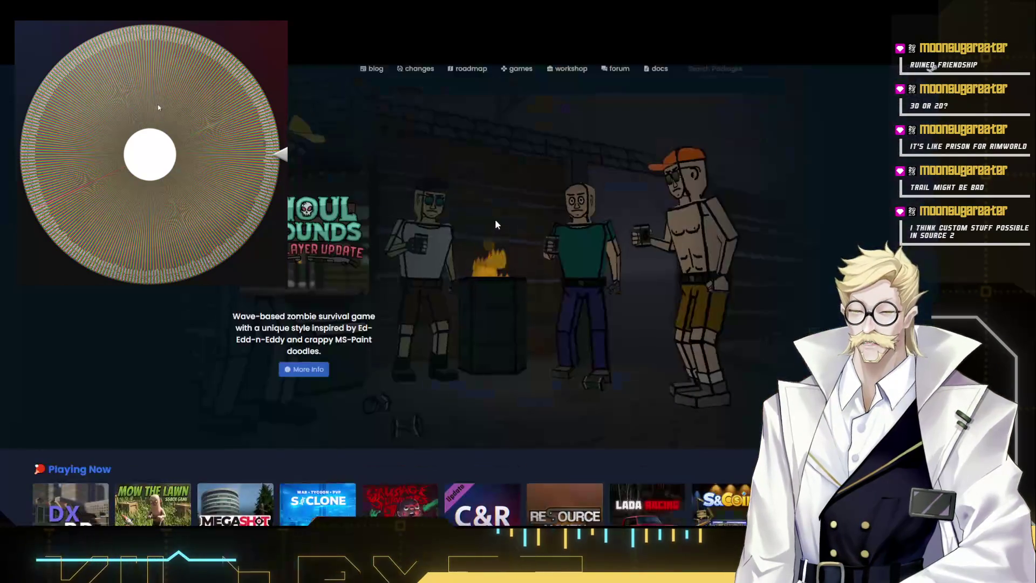
{"action": "scroll", "coordinate": [495, 224], "scroll_direction": "down", "scroll_amount": 1}
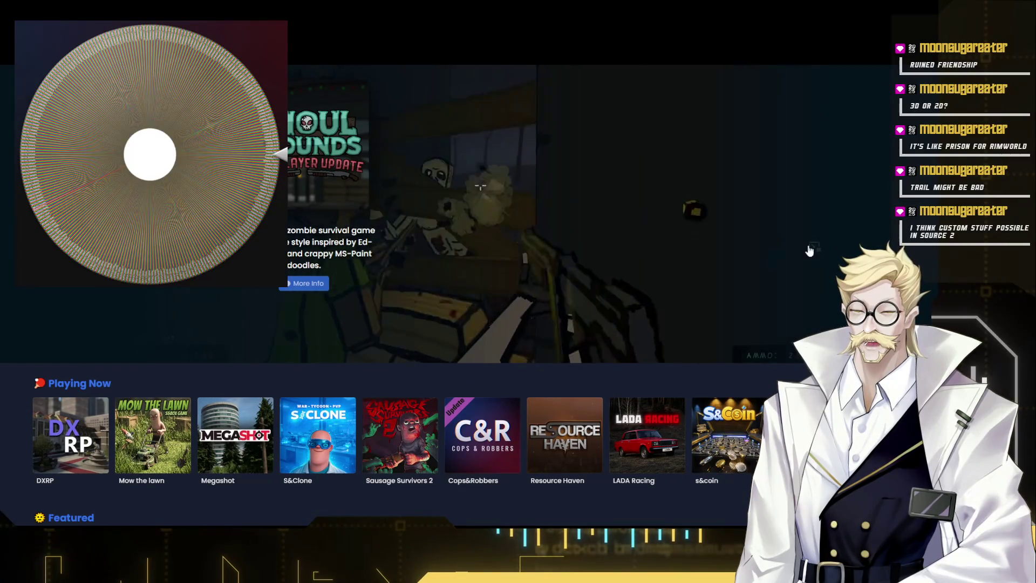
{"action": "scroll", "coordinate": [512, 341], "scroll_direction": "down", "scroll_amount": 3}
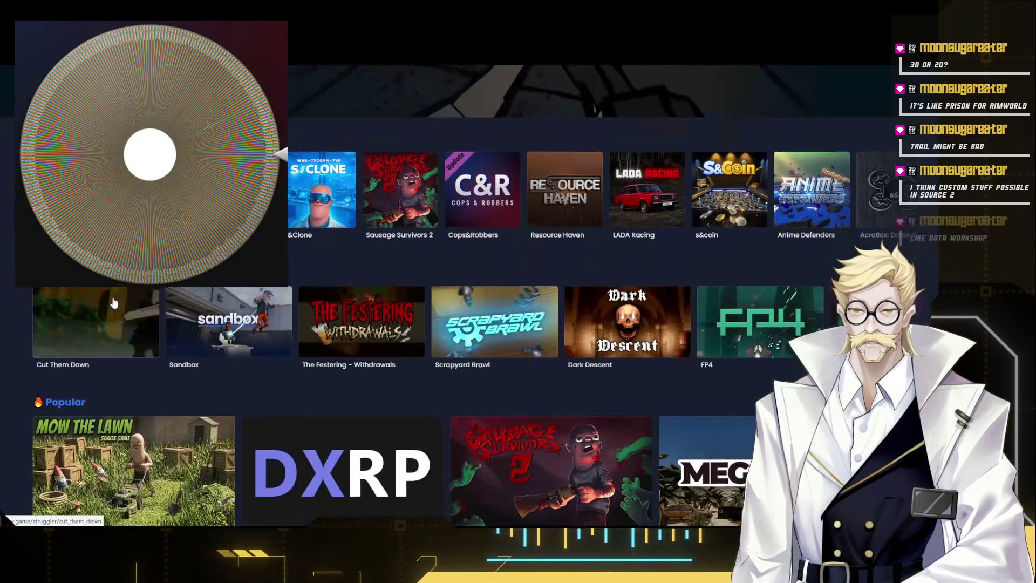
{"action": "scroll", "coordinate": [511, 341], "scroll_direction": "up", "scroll_amount": 4}
{"action": "scroll", "coordinate": [534, 208], "scroll_direction": "down", "scroll_amount": 2}
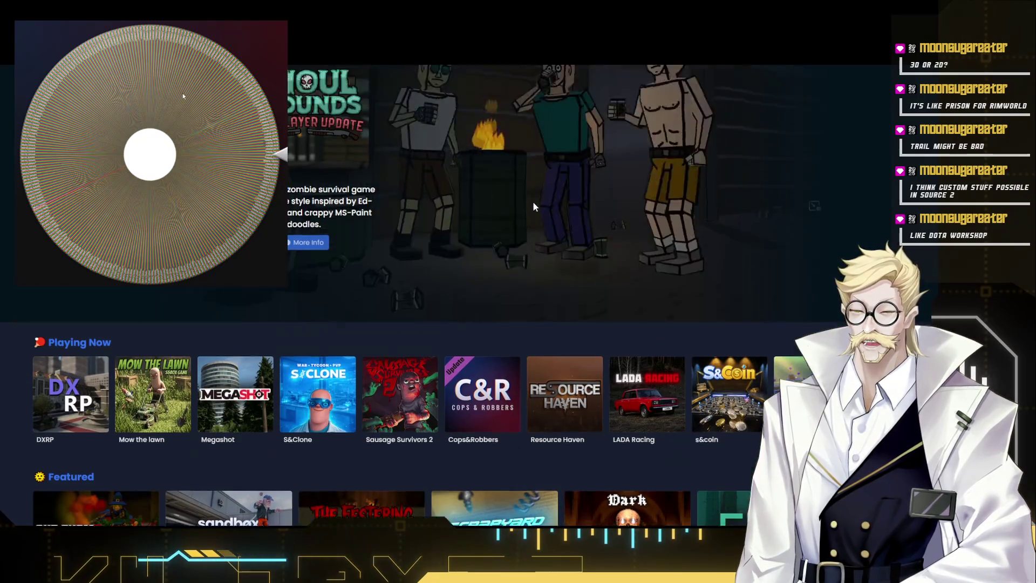
{"action": "scroll", "coordinate": [533, 208], "scroll_direction": "up", "scroll_amount": 2}
{"action": "scroll", "coordinate": [555, 324], "scroll_direction": "down", "scroll_amount": 1}
{"action": "scroll", "coordinate": [810, 284], "scroll_direction": "down", "scroll_amount": 3}
{"action": "left_click", "coordinate": [929, 267]}
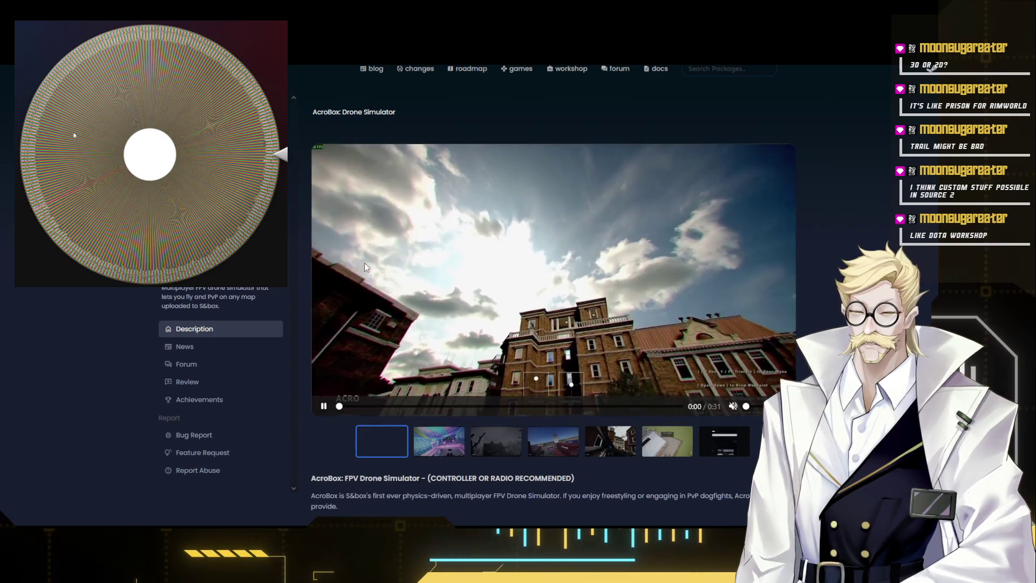
{"action": "scroll", "coordinate": [369, 267], "scroll_direction": "down", "scroll_amount": 1}
{"action": "key", "text": "alt+Left"}
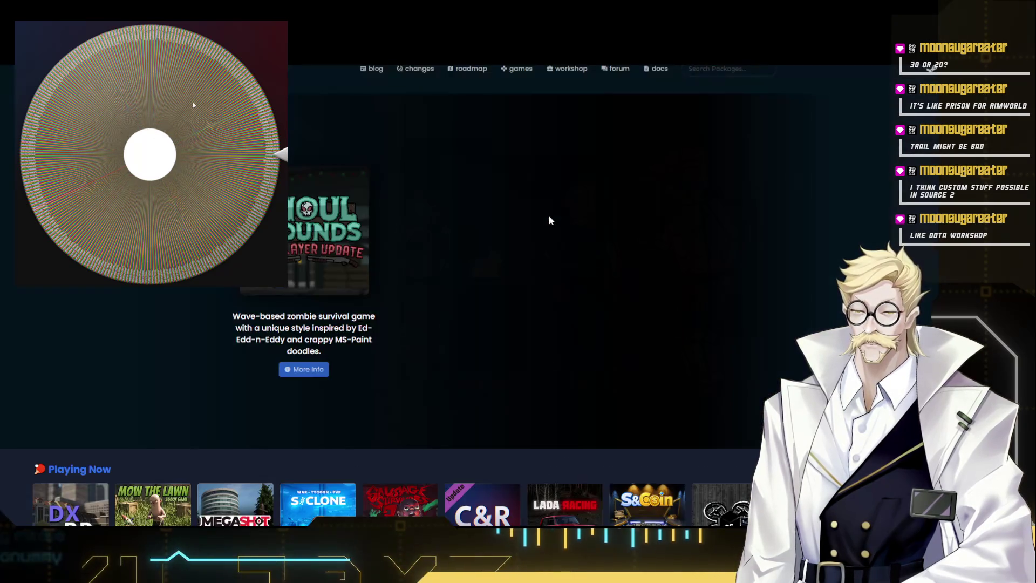
{"action": "scroll", "coordinate": [542, 247], "scroll_direction": "down", "scroll_amount": 4}
{"action": "scroll", "coordinate": [534, 251], "scroll_direction": "up", "scroll_amount": 2}
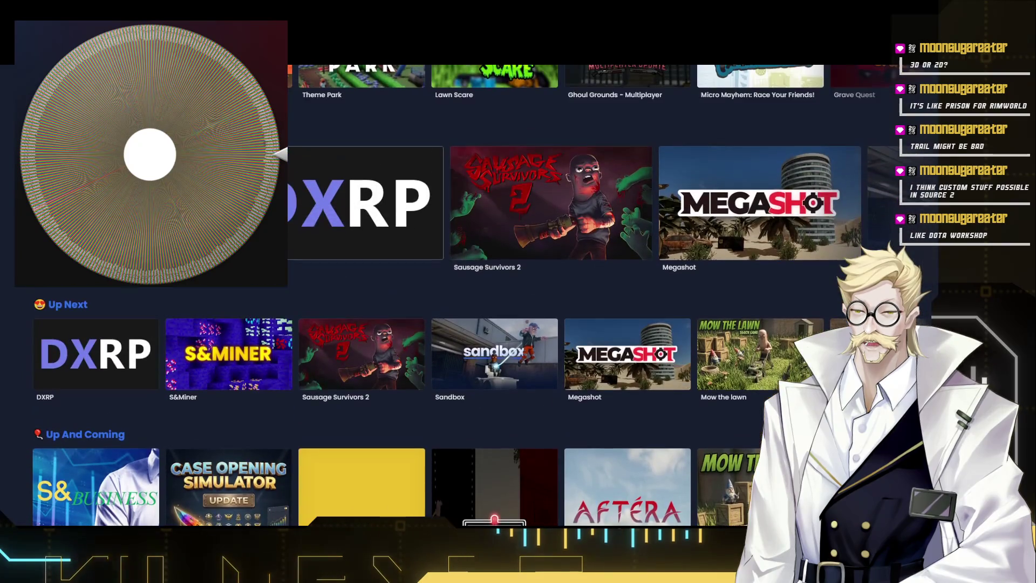
{"action": "left_click", "coordinate": [324, 210]}
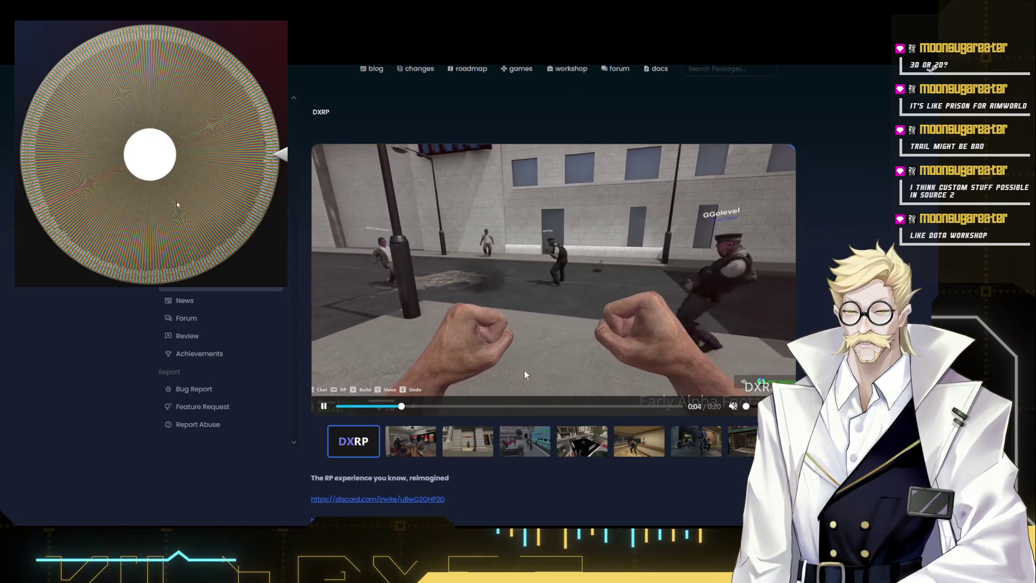
{"action": "scroll", "coordinate": [571, 296], "scroll_direction": "down", "scroll_amount": 1}
{"action": "scroll", "coordinate": [573, 296], "scroll_direction": "down", "scroll_amount": 5}
{"action": "scroll", "coordinate": [559, 275], "scroll_direction": "up", "scroll_amount": 6}
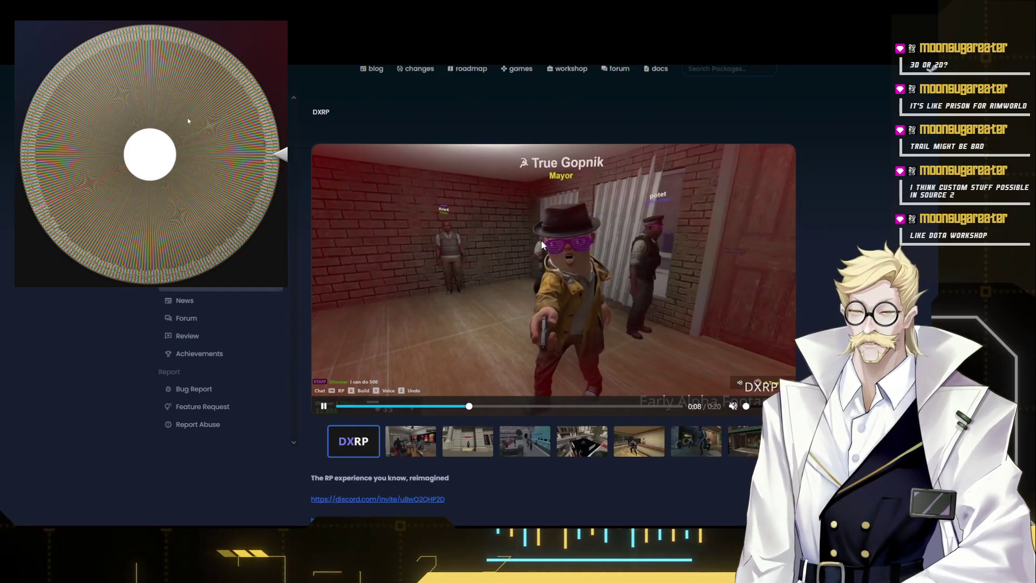
{"action": "scroll", "coordinate": [525, 259], "scroll_direction": "down", "scroll_amount": 5}
{"action": "scroll", "coordinate": [525, 259], "scroll_direction": "up", "scroll_amount": 4}
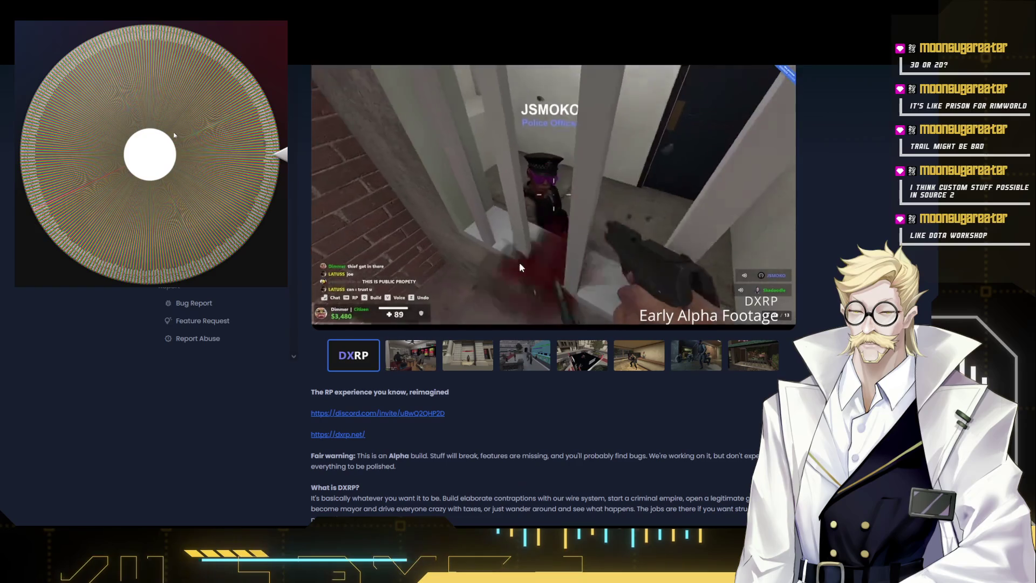
{"action": "scroll", "coordinate": [521, 263], "scroll_direction": "up", "scroll_amount": 2}
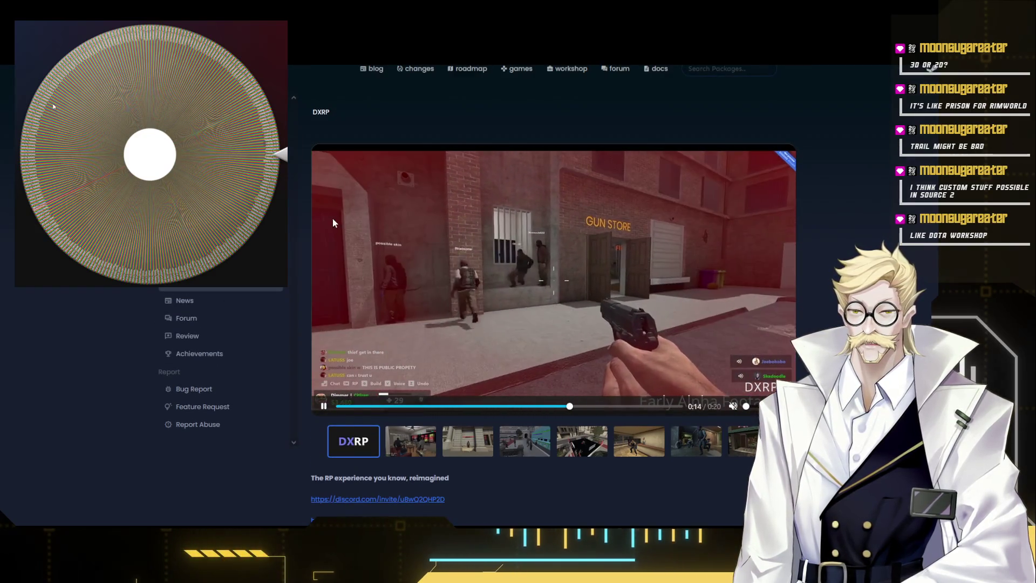
{"action": "scroll", "coordinate": [476, 258], "scroll_direction": "down", "scroll_amount": 5}
{"action": "key", "text": "alt+Left"}
{"action": "scroll", "coordinate": [441, 266], "scroll_direction": "down", "scroll_amount": 5}
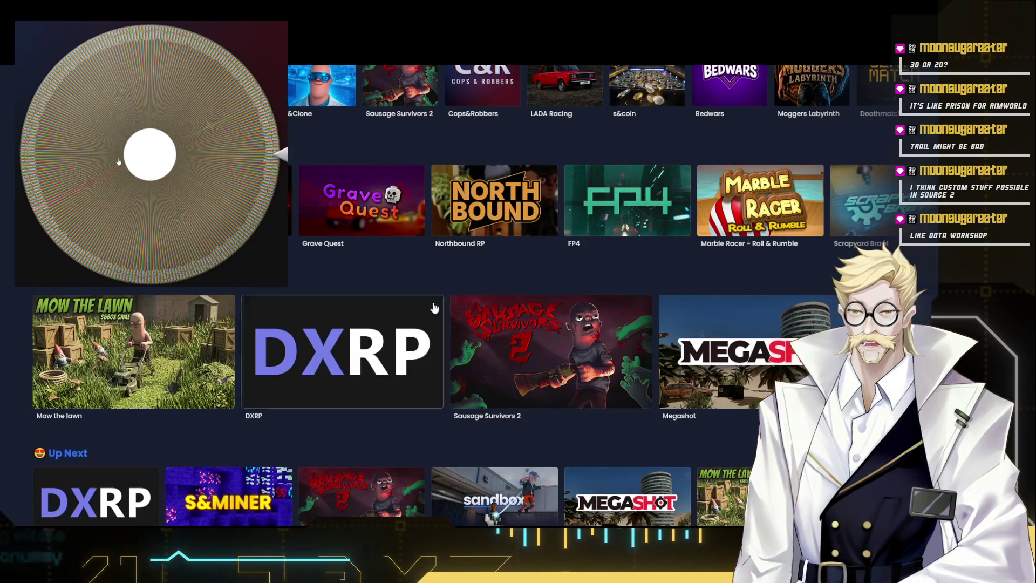
{"action": "scroll", "coordinate": [437, 284], "scroll_direction": "down", "scroll_amount": 3}
{"action": "scroll", "coordinate": [433, 302], "scroll_direction": "down", "scroll_amount": 1}
{"action": "scroll", "coordinate": [433, 303], "scroll_direction": "up", "scroll_amount": 2}
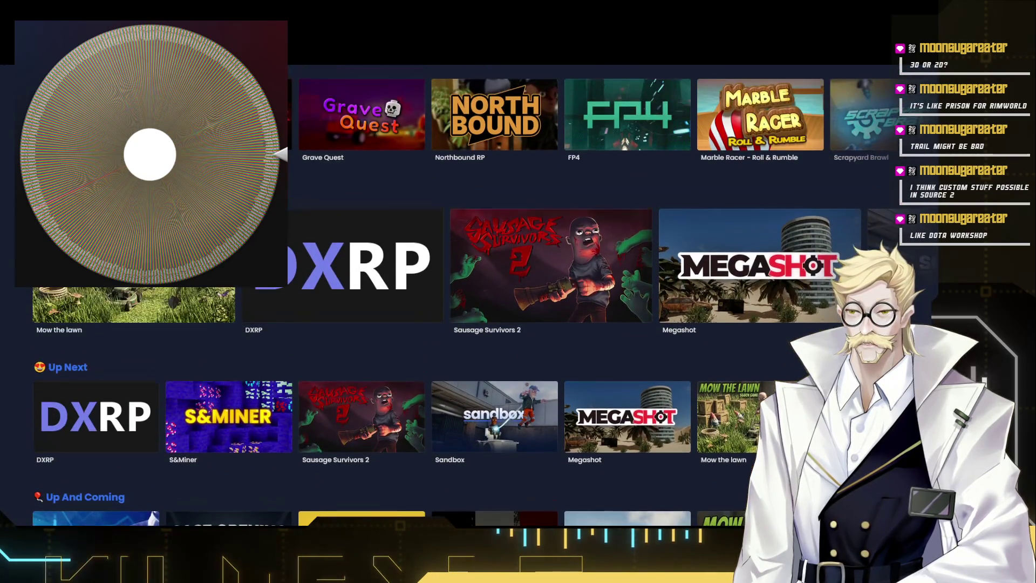
{"action": "scroll", "coordinate": [502, 302], "scroll_direction": "down", "scroll_amount": 1}
{"action": "scroll", "coordinate": [486, 324], "scroll_direction": "down", "scroll_amount": 3}
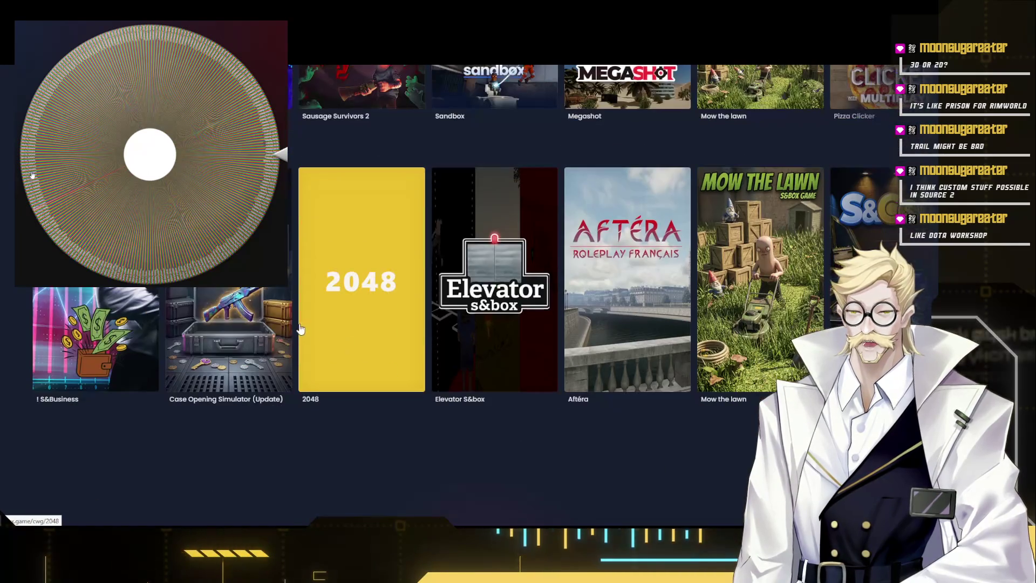
{"action": "scroll", "coordinate": [922, 312], "scroll_direction": "up", "scroll_amount": 2}
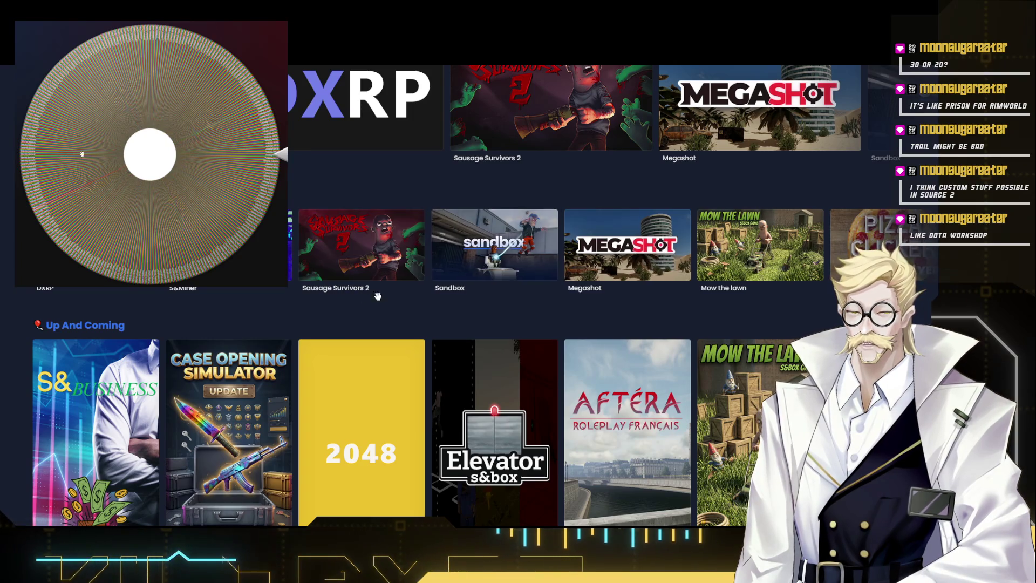
{"action": "scroll", "coordinate": [567, 259], "scroll_direction": "right", "scroll_amount": 5}
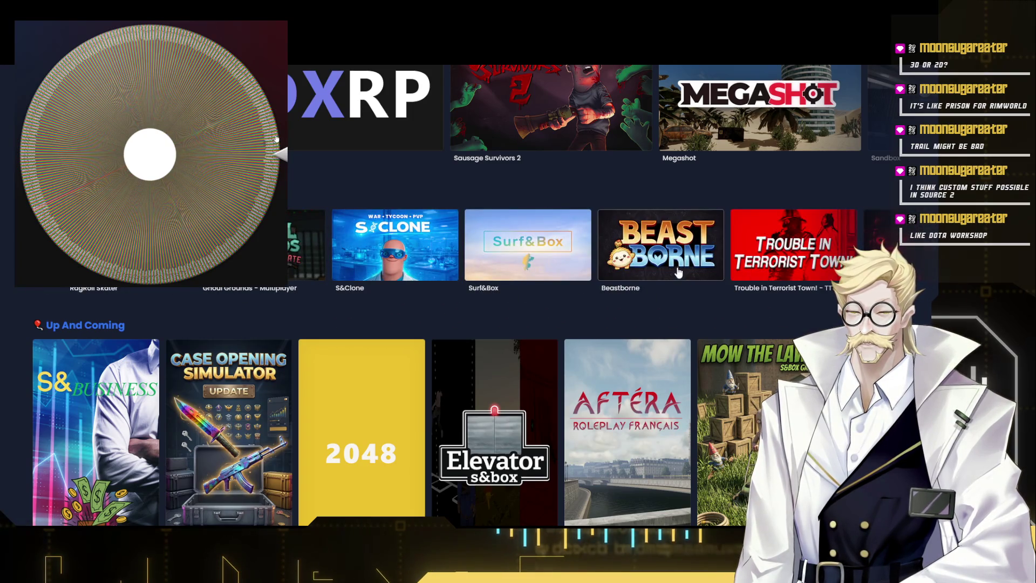
{"action": "left_click", "coordinate": [667, 253]}
{"action": "scroll", "coordinate": [526, 303], "scroll_direction": "down", "scroll_amount": 2}
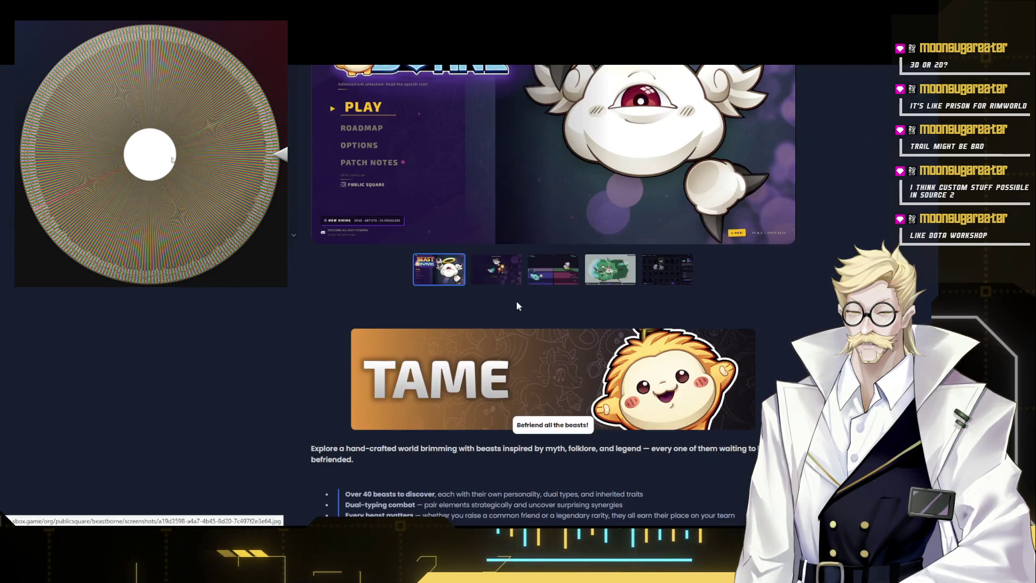
{"action": "left_click", "coordinate": [491, 271]}
{"action": "scroll", "coordinate": [492, 271], "scroll_direction": "up", "scroll_amount": 2}
{"action": "left_click", "coordinate": [552, 442]}
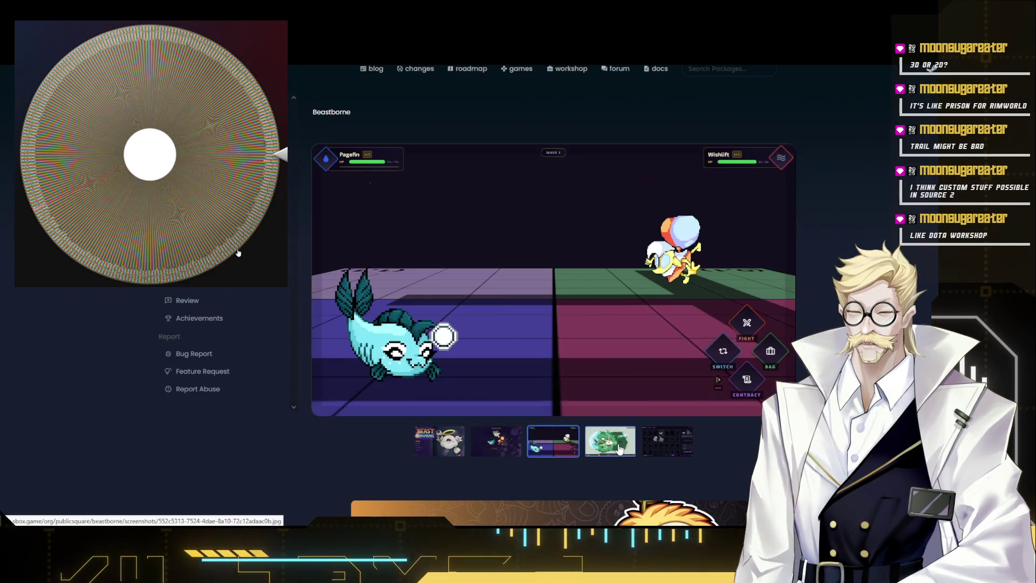
{"action": "left_click", "coordinate": [611, 441]}
{"action": "left_click", "coordinate": [667, 442]}
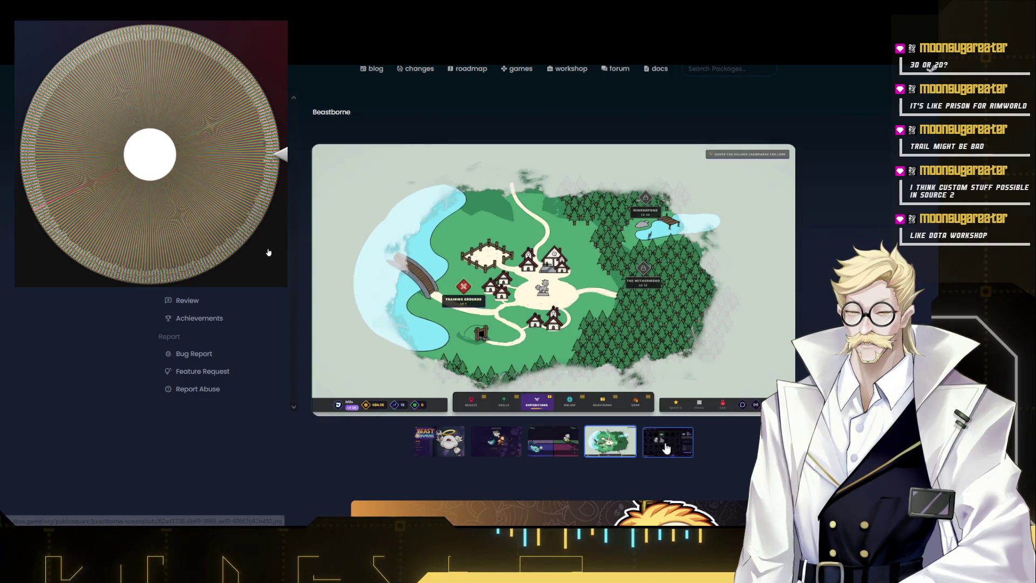
{"action": "left_click", "coordinate": [611, 441]}
{"action": "left_click", "coordinate": [497, 442]}
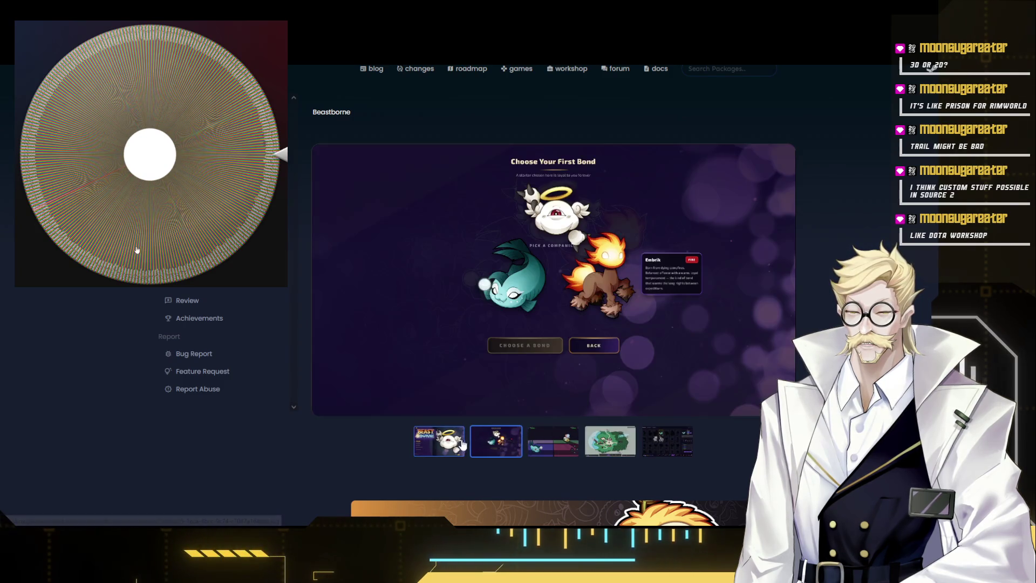
{"action": "left_click", "coordinate": [439, 442]}
{"action": "scroll", "coordinate": [420, 331], "scroll_direction": "down", "scroll_amount": 5}
{"action": "key", "text": "alt+Left"}
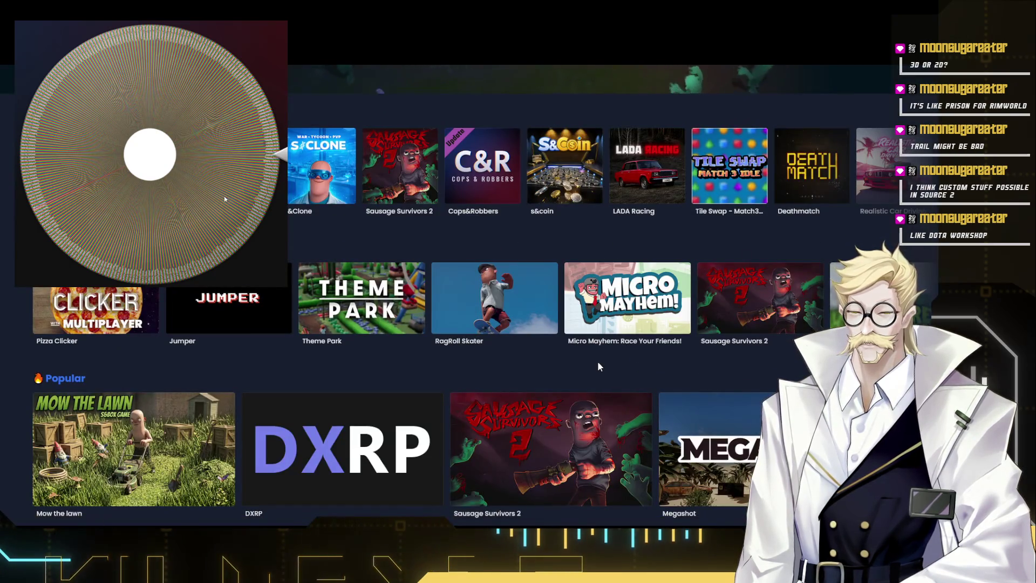
{"action": "left_click", "coordinate": [494, 299]}
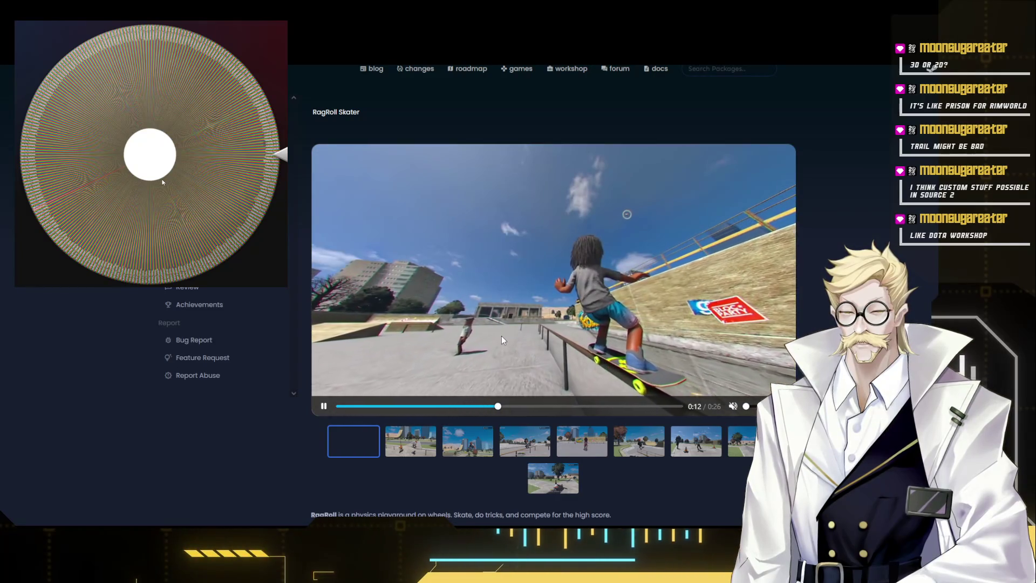
{"action": "left_click", "coordinate": [606, 406]}
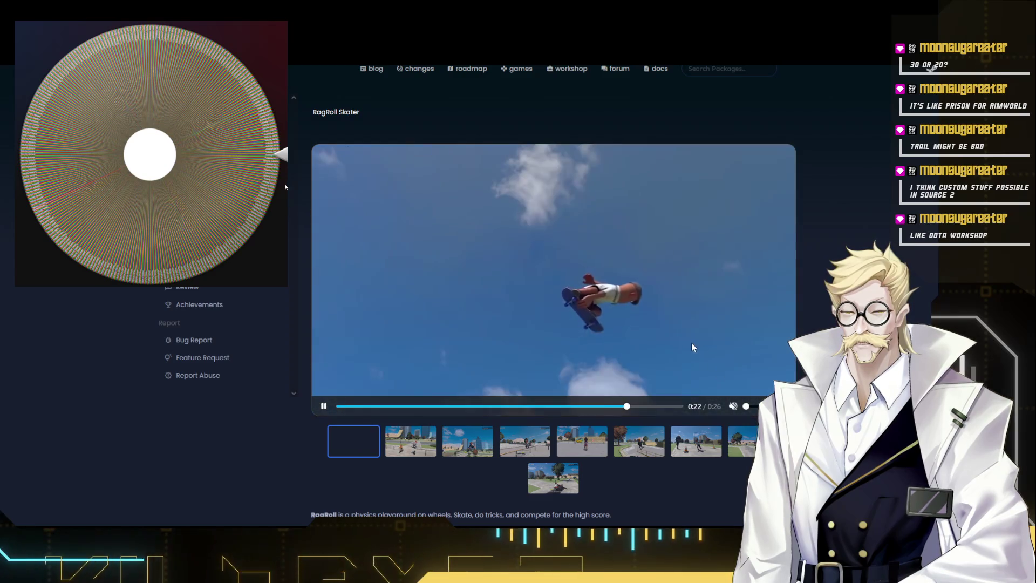
{"action": "scroll", "coordinate": [677, 357], "scroll_direction": "down", "scroll_amount": 4}
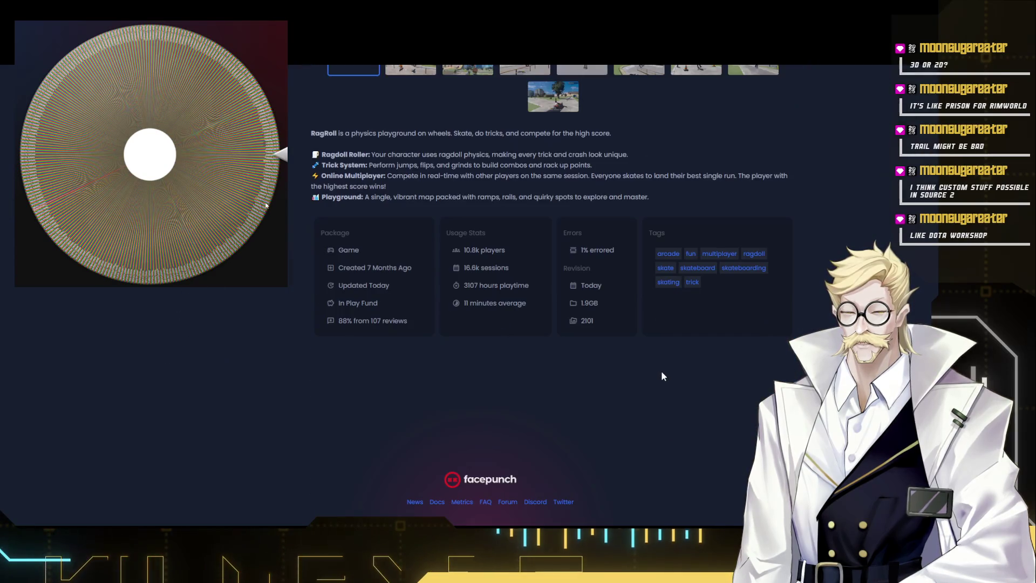
{"action": "scroll", "coordinate": [665, 353], "scroll_direction": "up", "scroll_amount": 2}
{"action": "scroll", "coordinate": [524, 374], "scroll_direction": "down", "scroll_amount": 1}
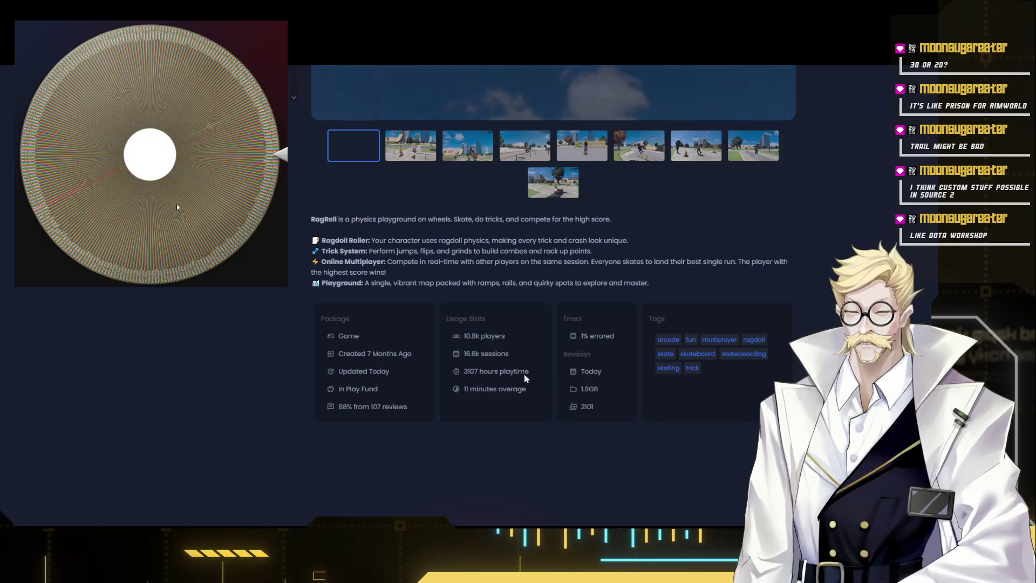
{"action": "left_click", "coordinate": [476, 341]}
{"action": "key", "text": "alt+Left"}
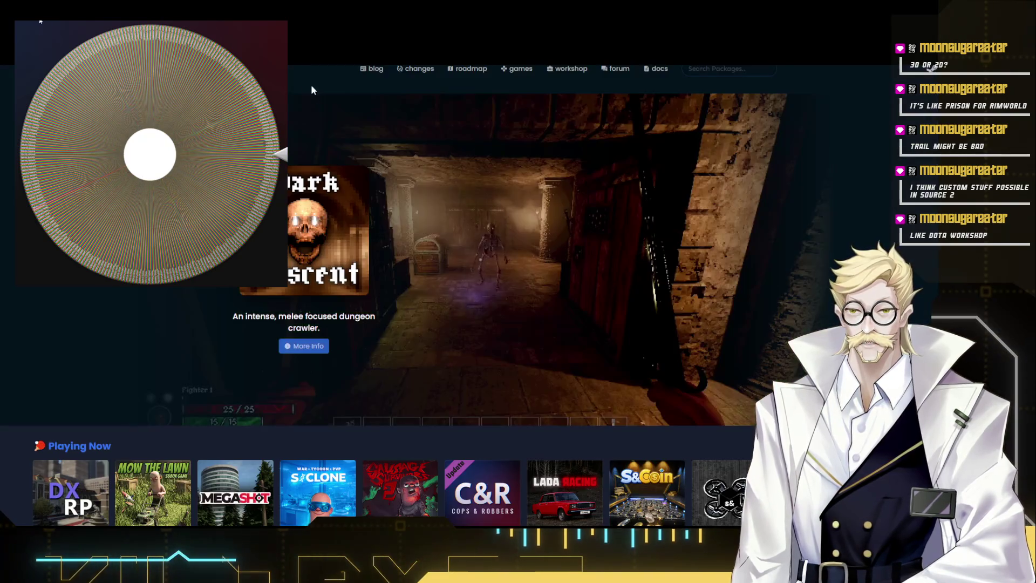
{"action": "scroll", "coordinate": [486, 323], "scroll_direction": "down", "scroll_amount": 5}
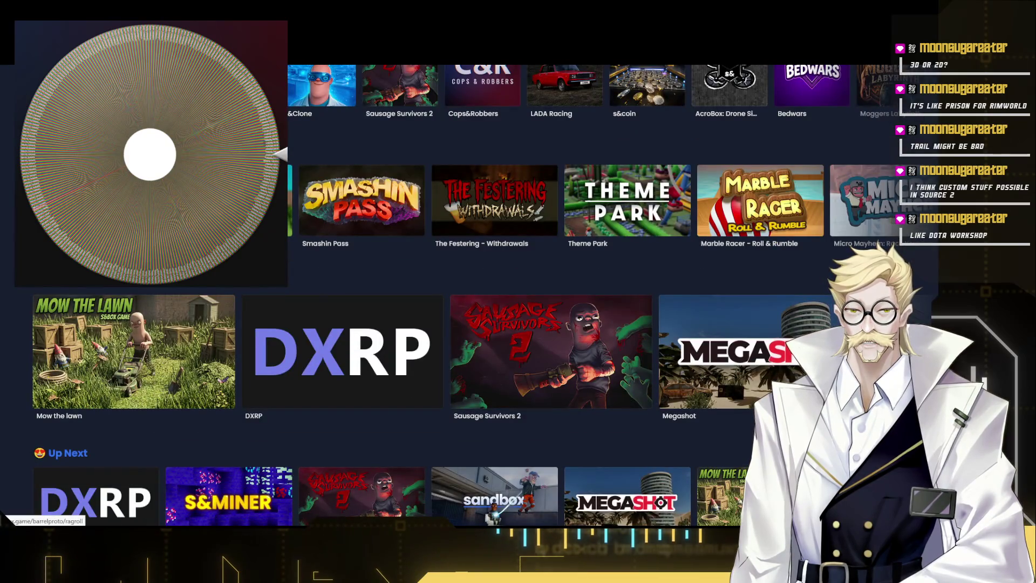
{"action": "scroll", "coordinate": [485, 324], "scroll_direction": "up", "scroll_amount": 2}
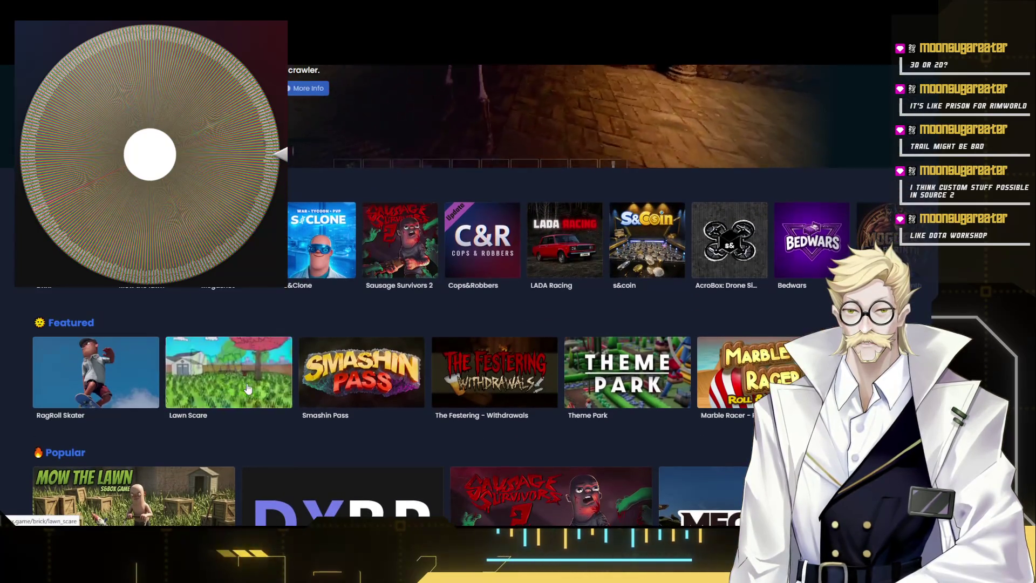
{"action": "left_click", "coordinate": [229, 373]}
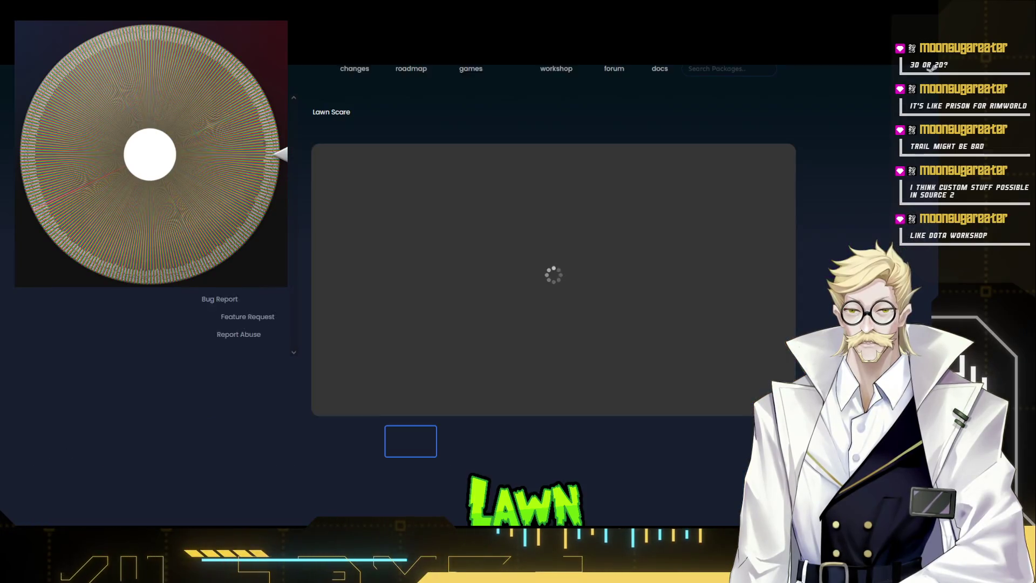
{"action": "scroll", "coordinate": [548, 371], "scroll_direction": "down", "scroll_amount": 3}
{"action": "scroll", "coordinate": [549, 369], "scroll_direction": "down", "scroll_amount": 4}
{"action": "scroll", "coordinate": [545, 349], "scroll_direction": "down", "scroll_amount": 2}
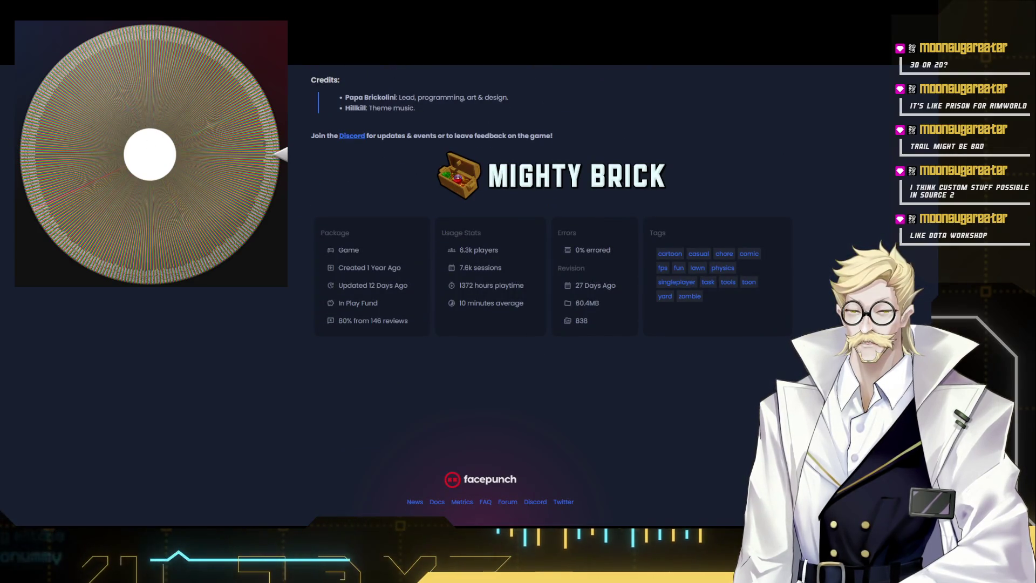
{"action": "key", "text": "alt+Left"}
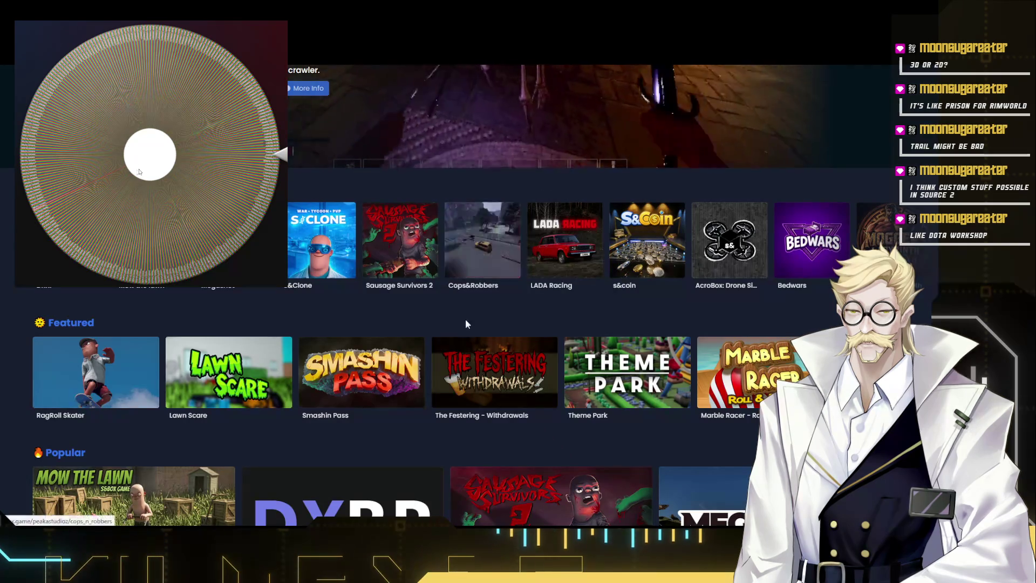
{"action": "scroll", "coordinate": [414, 324], "scroll_direction": "up", "scroll_amount": 1}
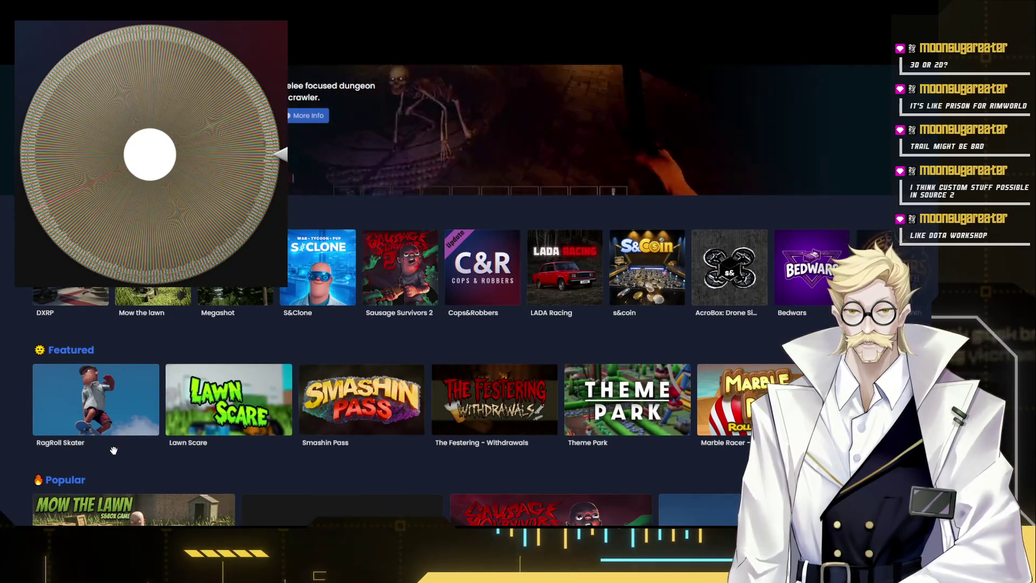
- Open Ghoul Grounds - Multiplayer from the Featured list, skip its trailer to 0:45 and pause it
{"action": "left_click", "coordinate": [95, 350]}
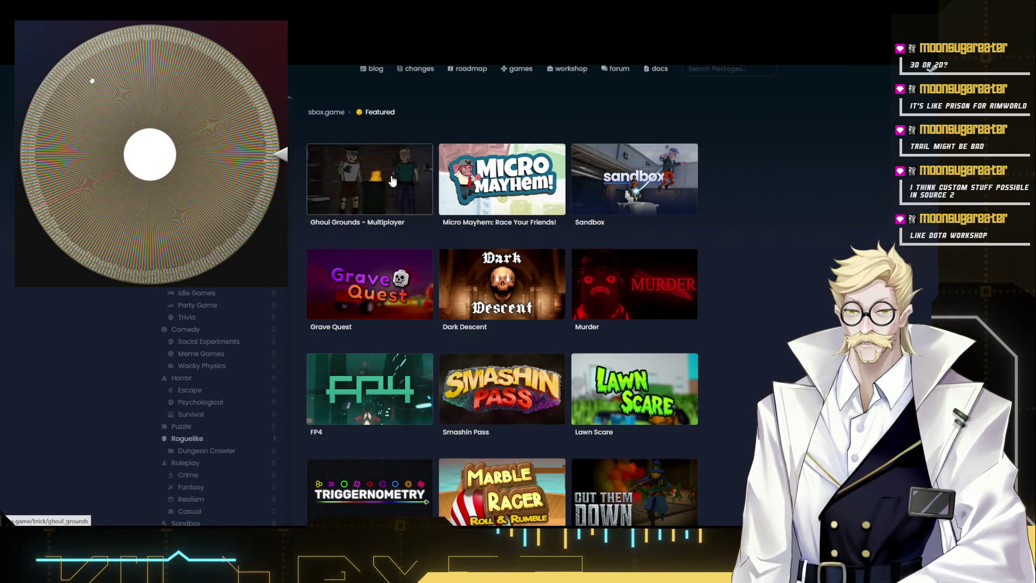
{"action": "left_click", "coordinate": [390, 182]}
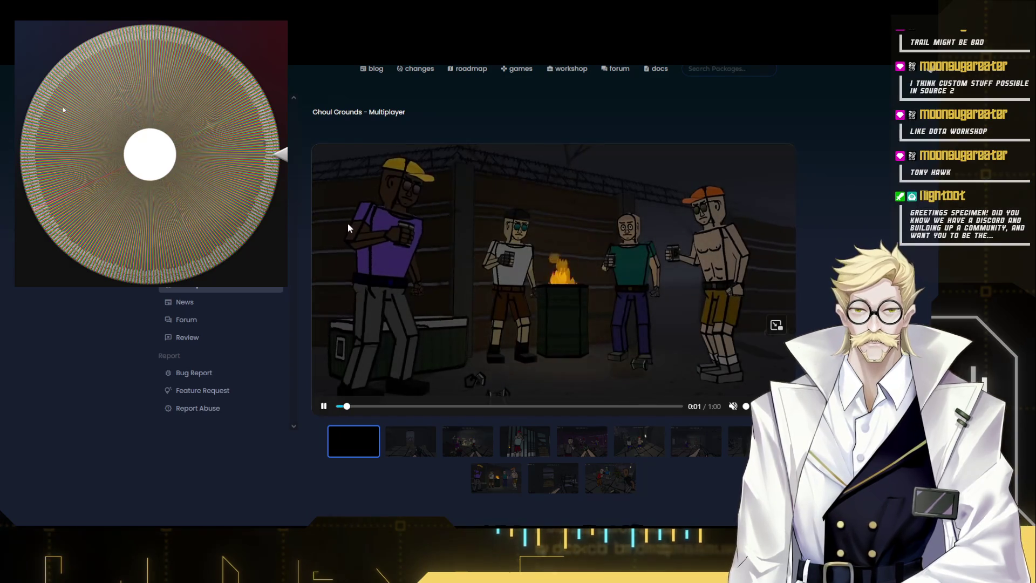
{"action": "scroll", "coordinate": [412, 268], "scroll_direction": "down", "scroll_amount": 2}
{"action": "scroll", "coordinate": [413, 269], "scroll_direction": "down", "scroll_amount": 1}
{"action": "scroll", "coordinate": [412, 268], "scroll_direction": "up", "scroll_amount": 3}
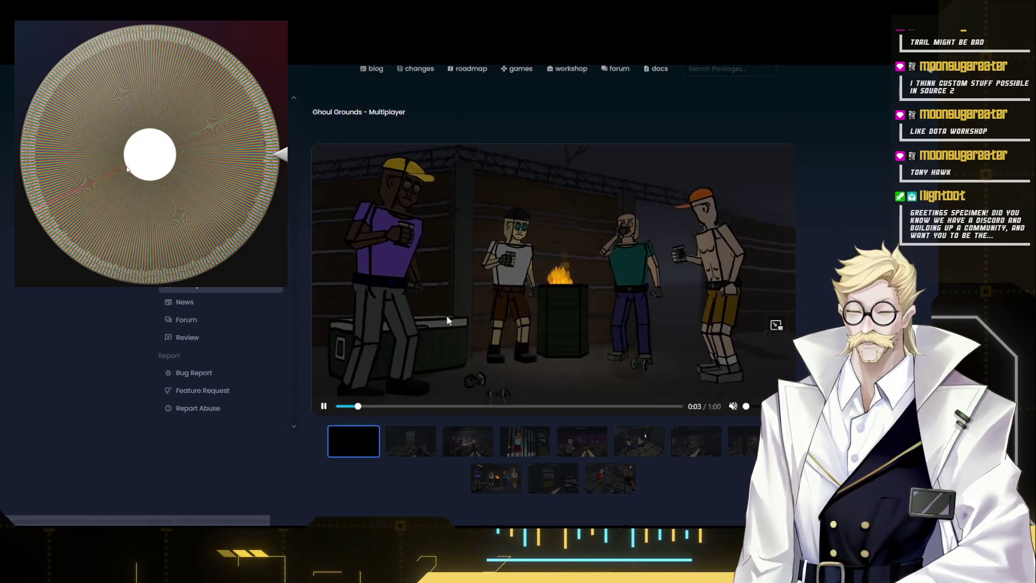
{"action": "scroll", "coordinate": [378, 300], "scroll_direction": "down", "scroll_amount": 2}
{"action": "scroll", "coordinate": [378, 301], "scroll_direction": "down", "scroll_amount": 3}
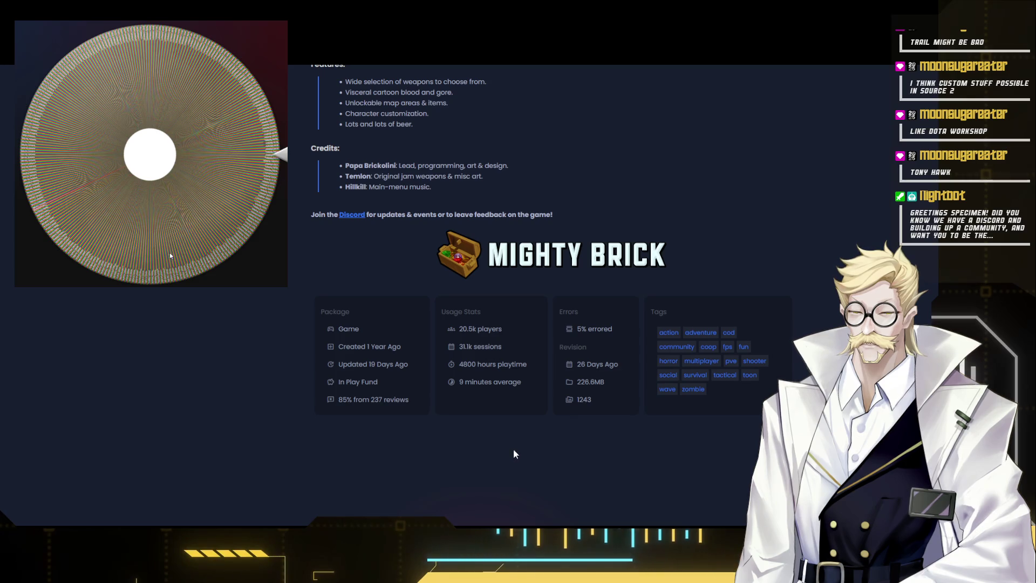
{"action": "scroll", "coordinate": [486, 449], "scroll_direction": "up", "scroll_amount": 5}
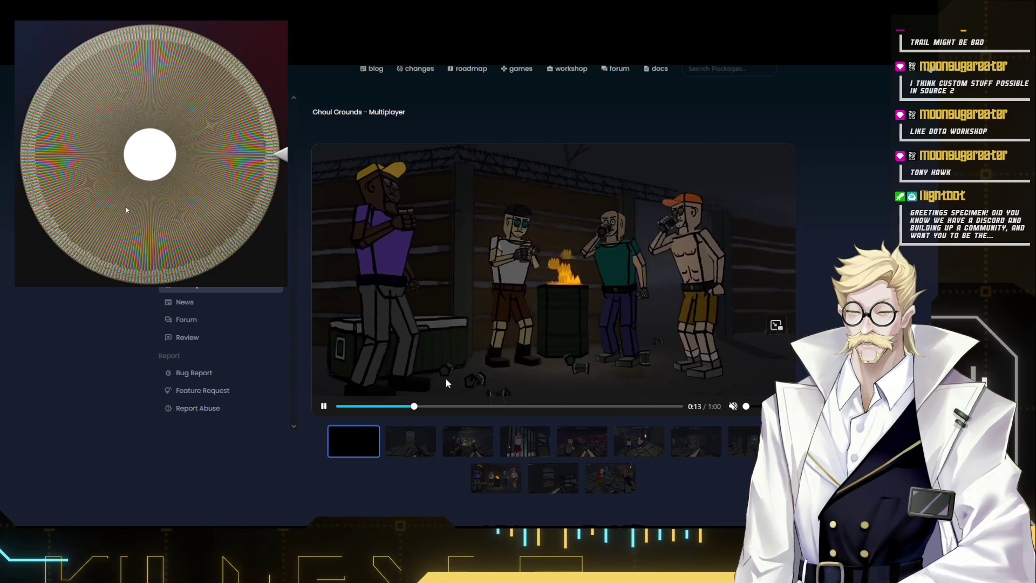
{"action": "left_click", "coordinate": [523, 406]}
{"action": "left_click", "coordinate": [577, 405]}
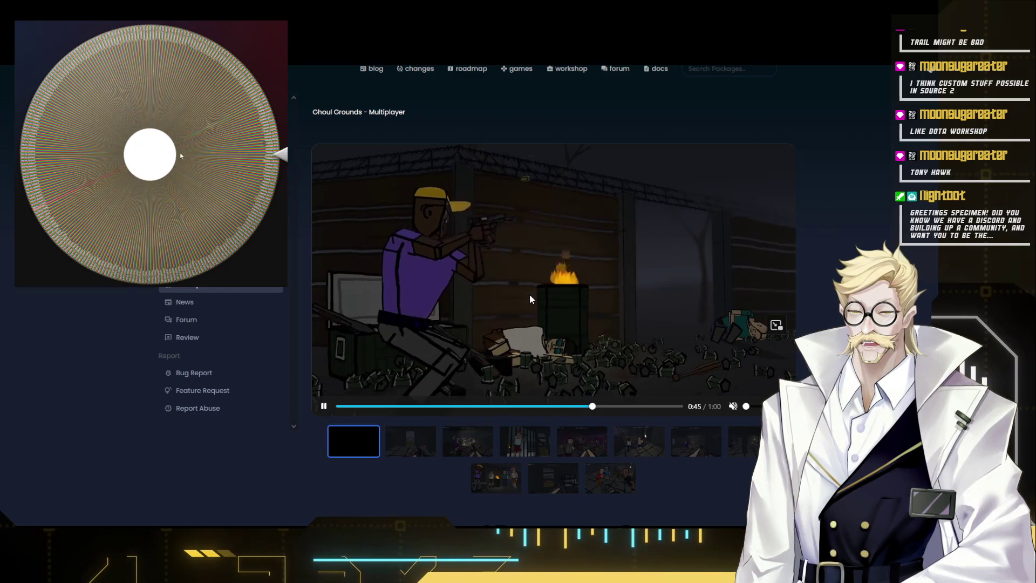
{"action": "left_click", "coordinate": [529, 296]}
{"action": "key", "text": "alt+Tab"}
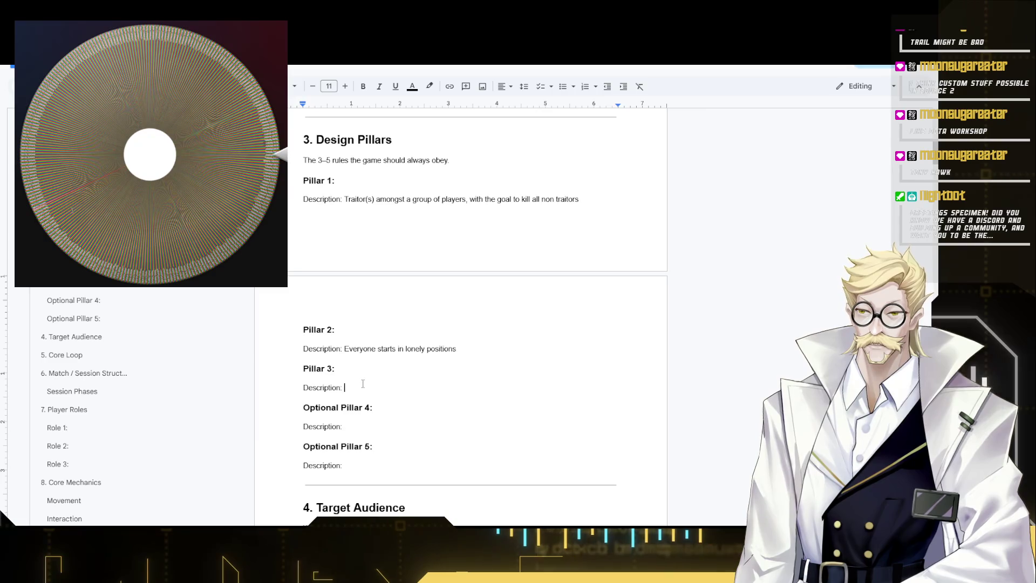
- Return to the Balance Notes section and answer the most likely boring role with Innocent
{"action": "key", "text": "alt+Tab"}
{"action": "left_click", "coordinate": [454, 376]}
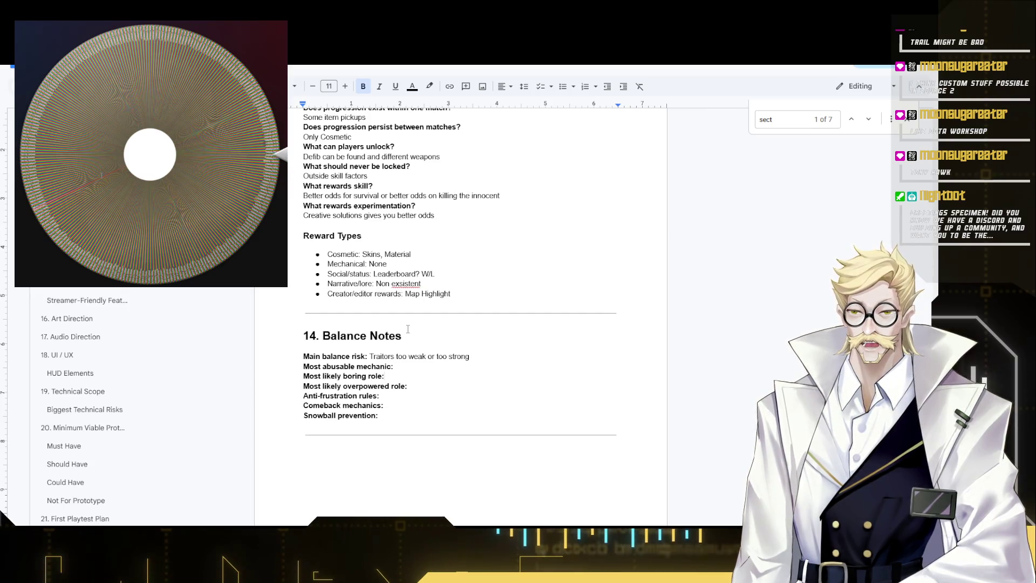
{"action": "type", "text": "C"}
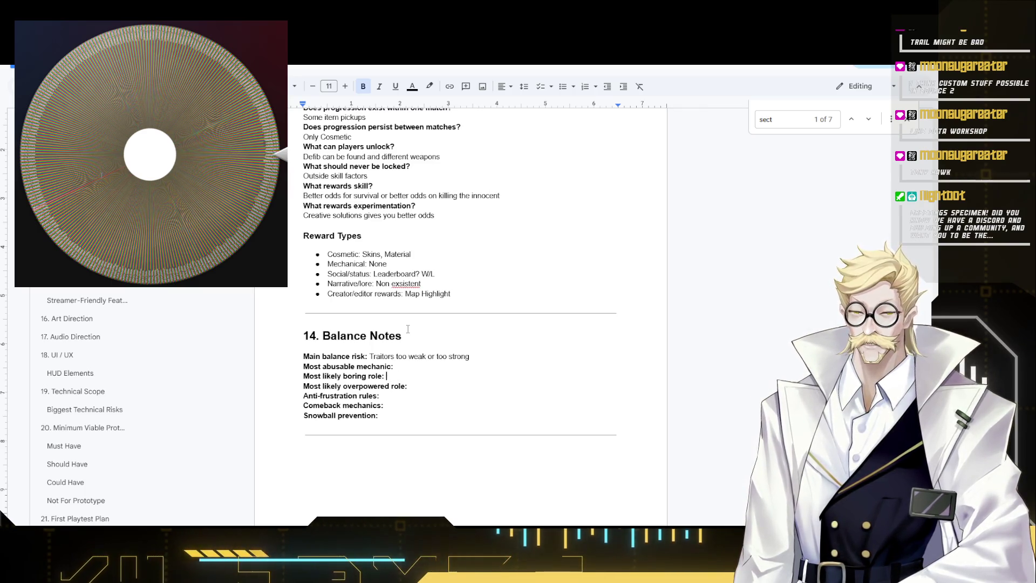
{"action": "type", "text": "Innocent"}
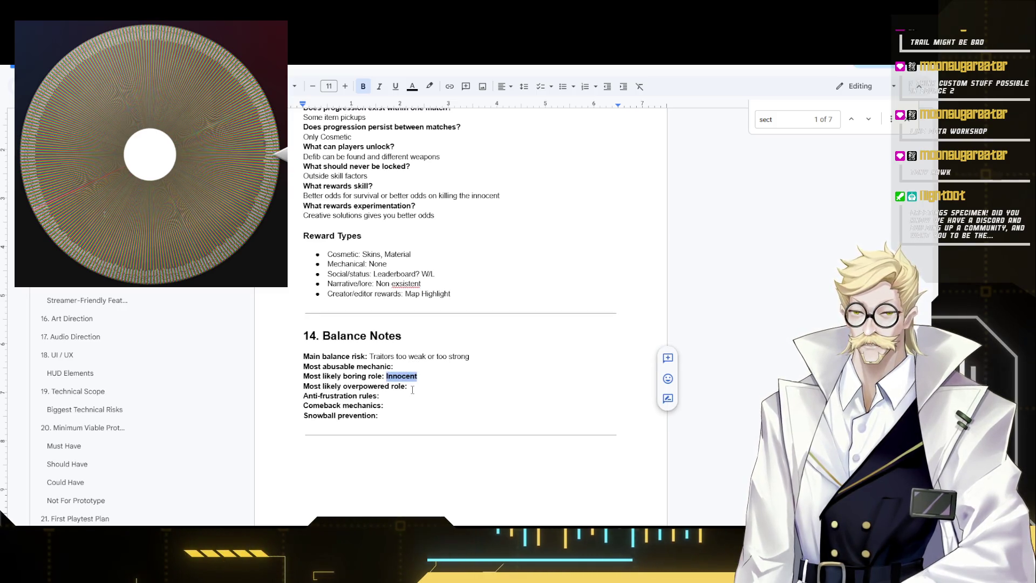
- Answer overpowered role with Traitor and anti-frustration rules with Limited Ammo, both unbolded
{"action": "left_click", "coordinate": [402, 365]}
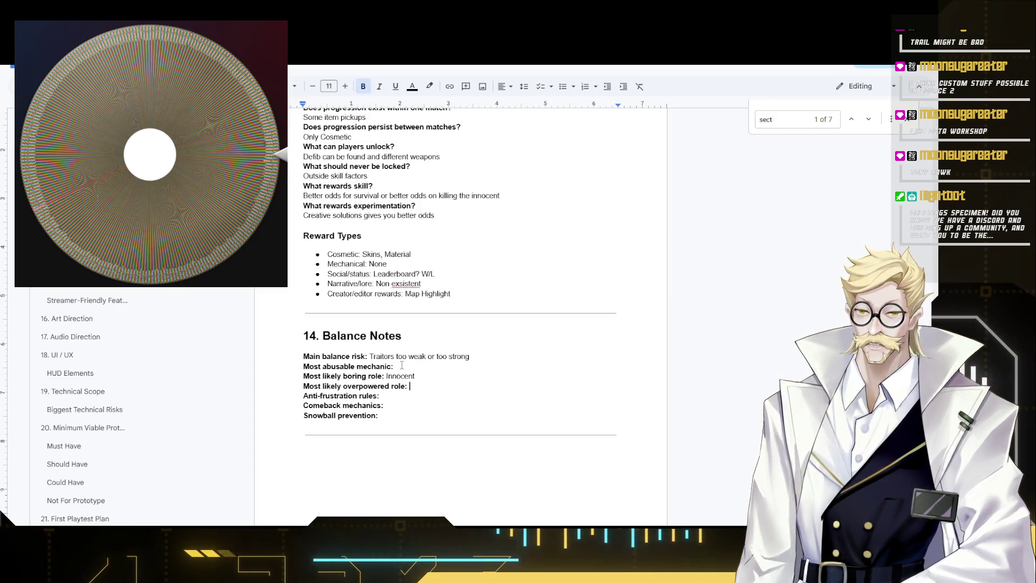
{"action": "type", "text": "Trat"}
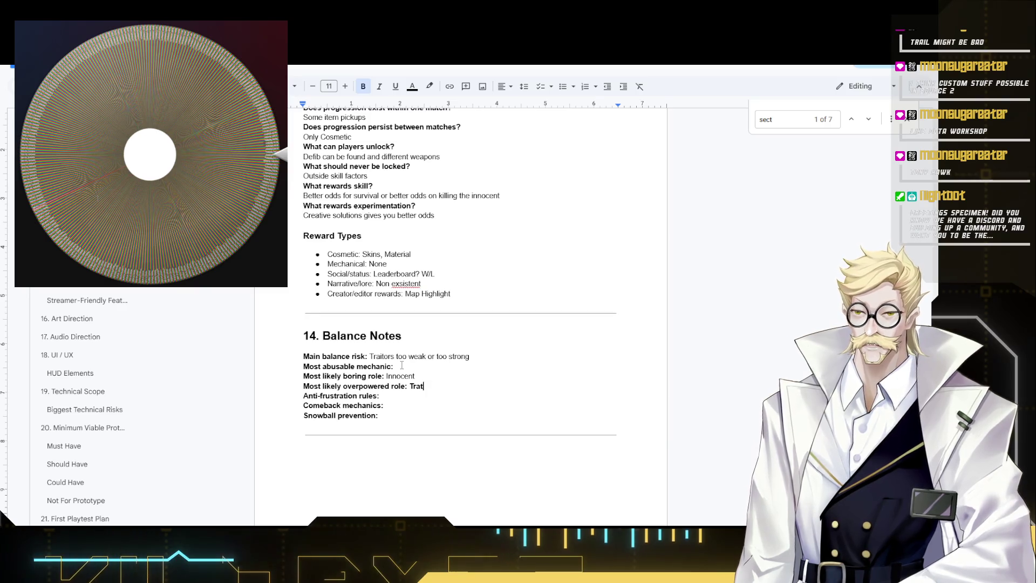
{"action": "key", "text": "BackSpace"}
{"action": "key", "text": "BackSpace"}
{"action": "key", "text": "BackSpace"}
{"action": "type", "text": "r"}
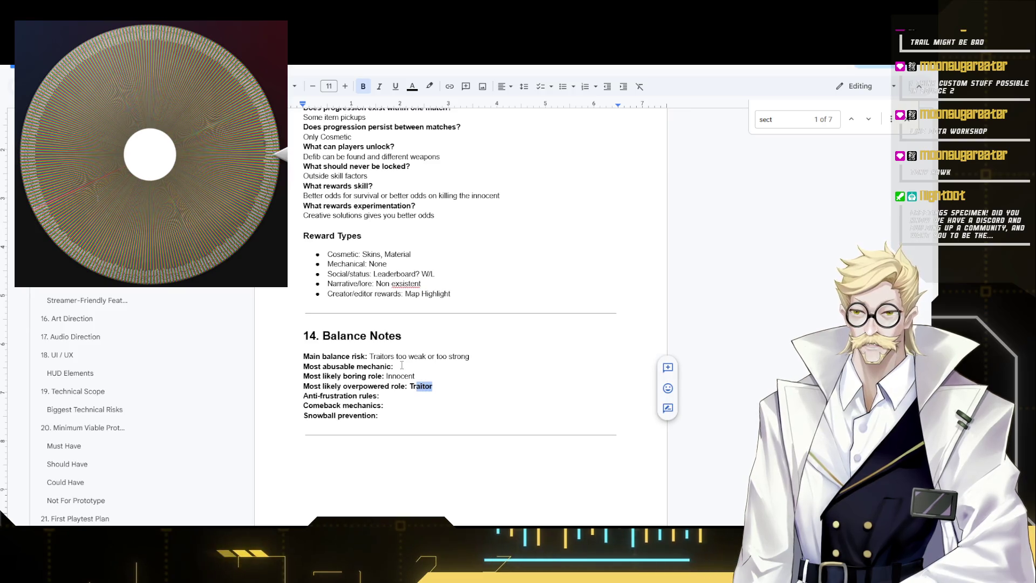
{"action": "key", "text": "shift+Left"}
{"action": "key", "text": "shift+Left"}
{"action": "left_click", "coordinate": [401, 365]}
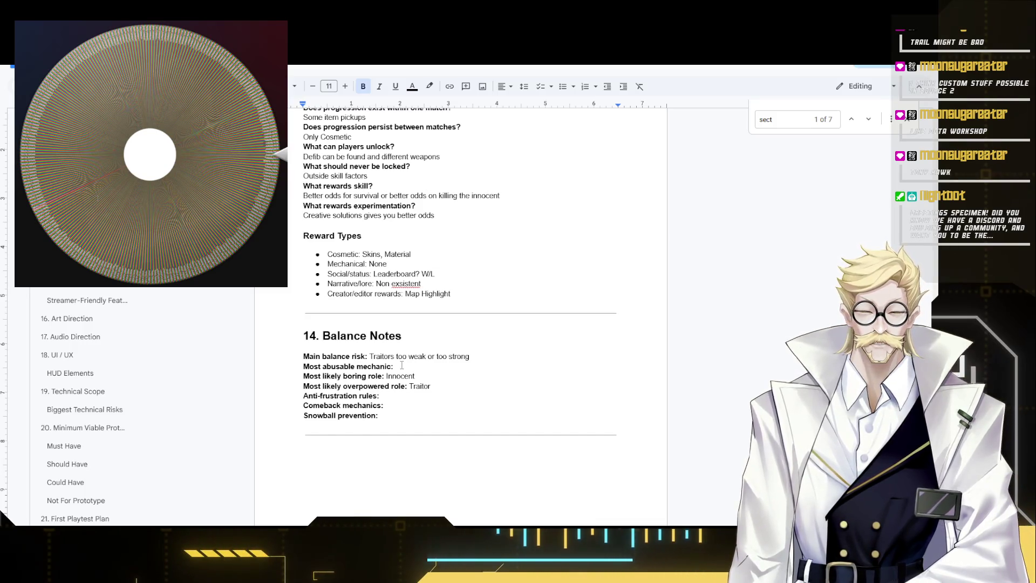
{"action": "type", "text": "Limited"}
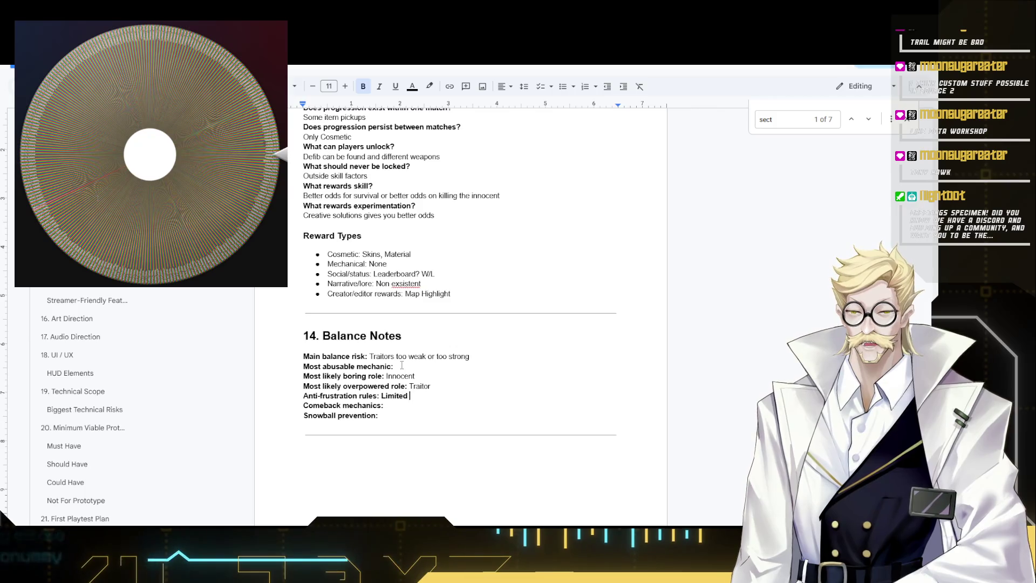
{"action": "type", "text": " Ammo"}
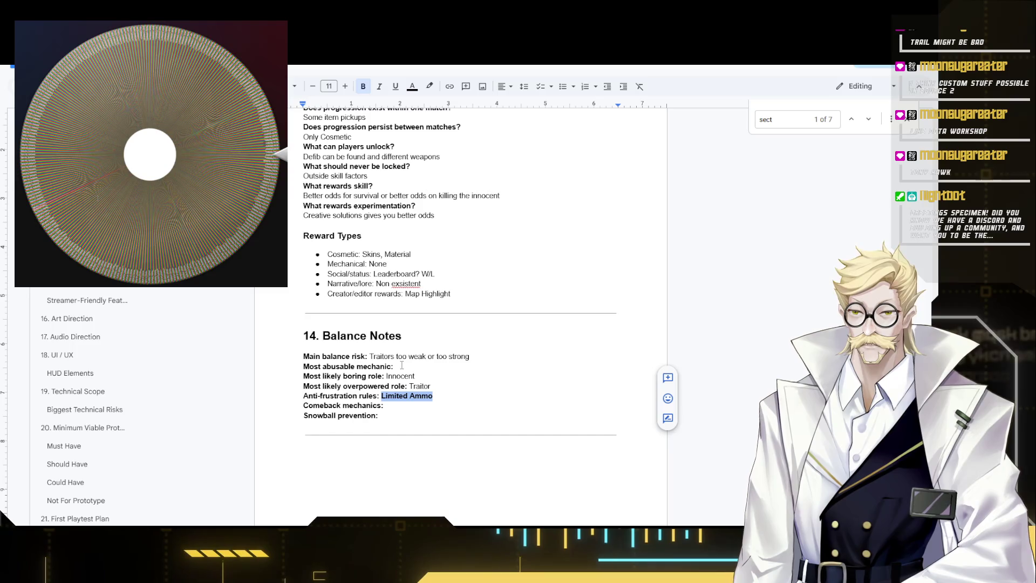
{"action": "key", "text": "Right"}
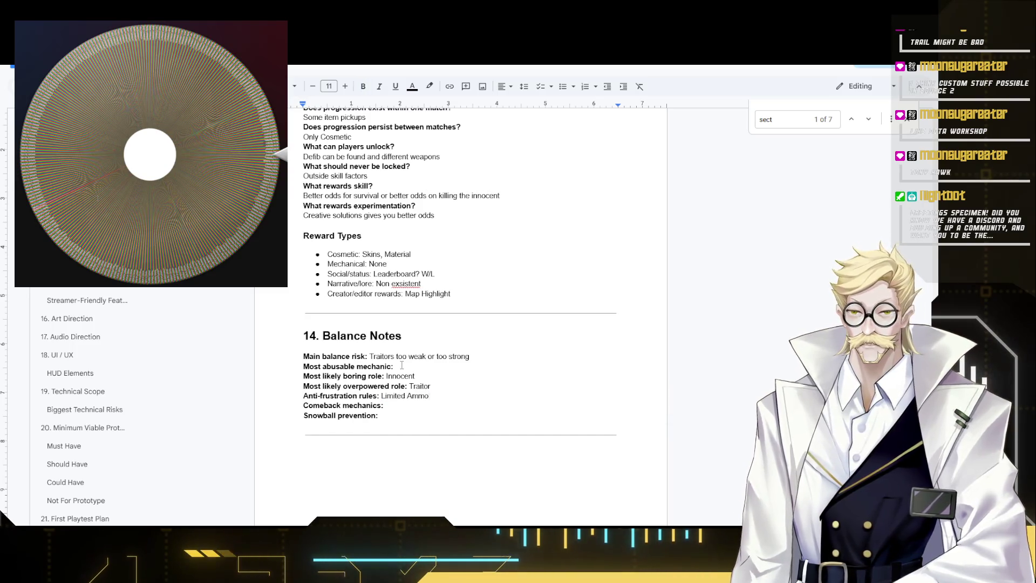
{"action": "type", "text": ", Innocent"}
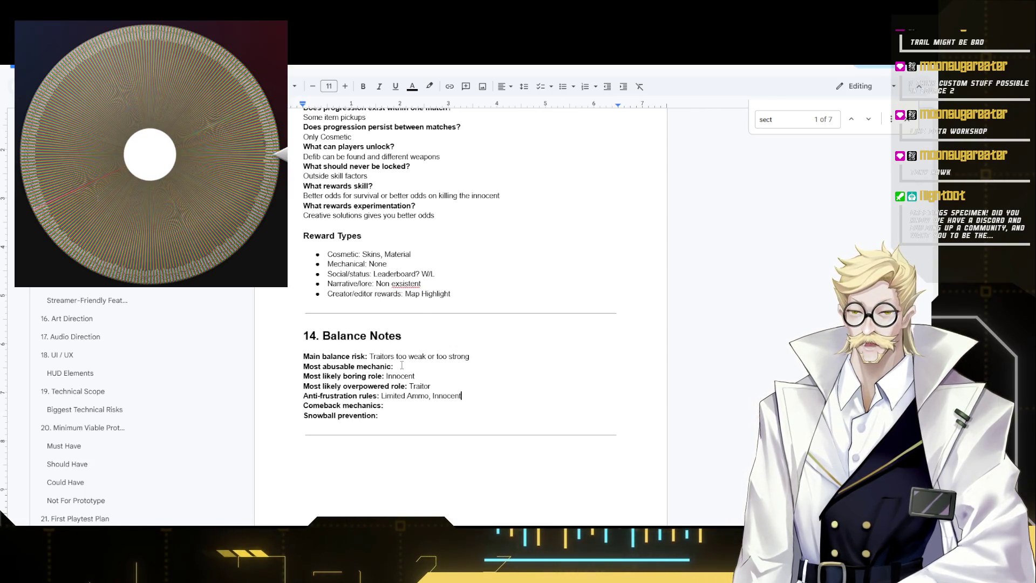
{"action": "type", "text": " dies if t"}
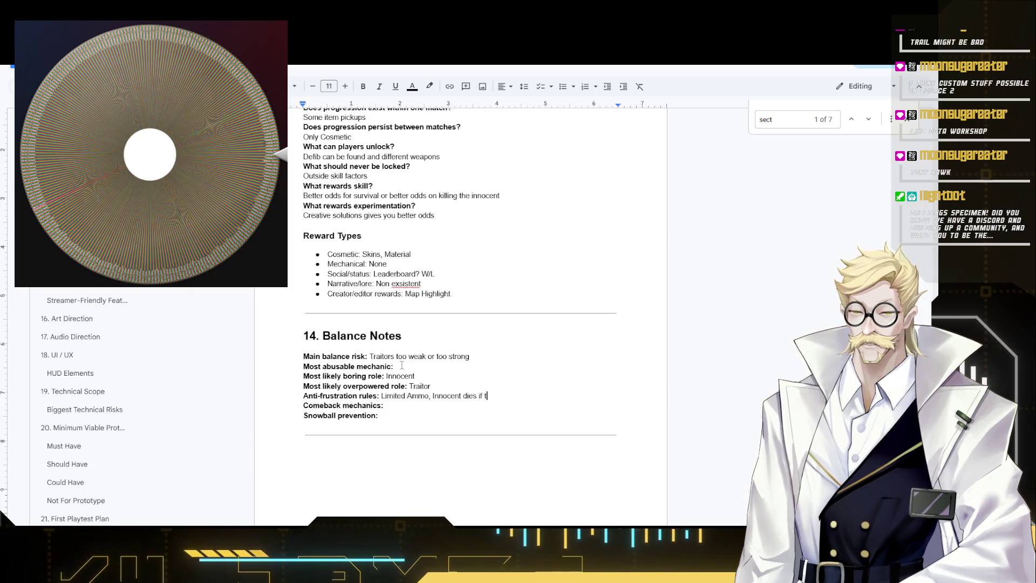
{"action": "type", "text": "wrongfully"}
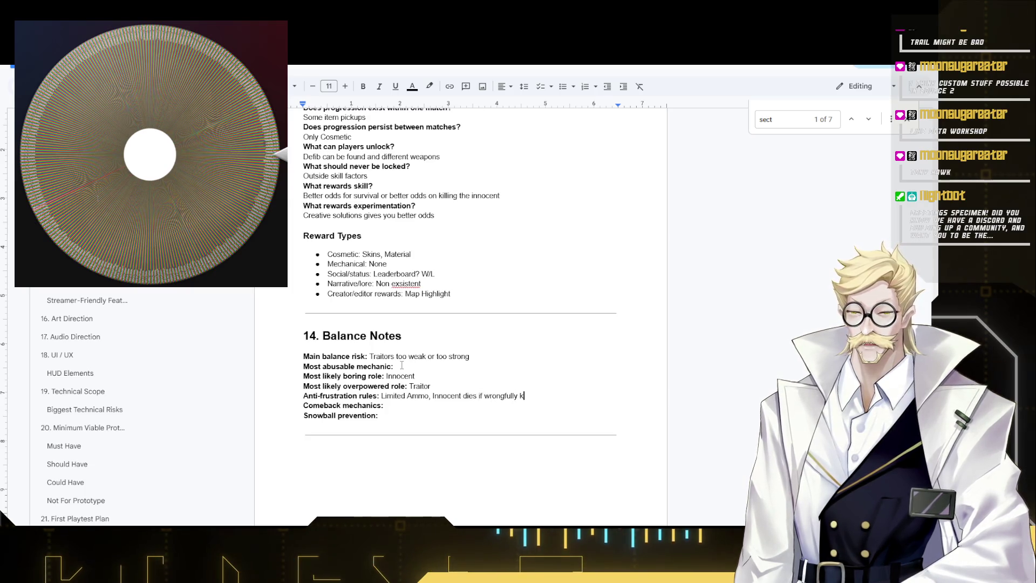
{"action": "type", "text": "killing an"}
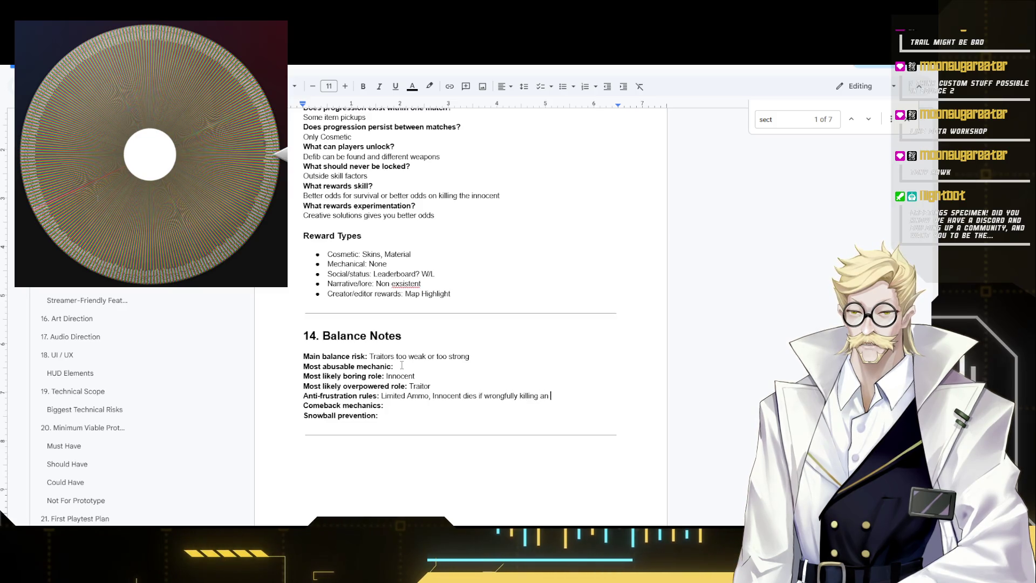
- Reword the anti-frustration rule toward 'Innocent dies if RDM Incorrectly' after Limited Ammo
{"action": "key", "text": "BackSpace"}
{"action": "key", "text": "BackSpace"}
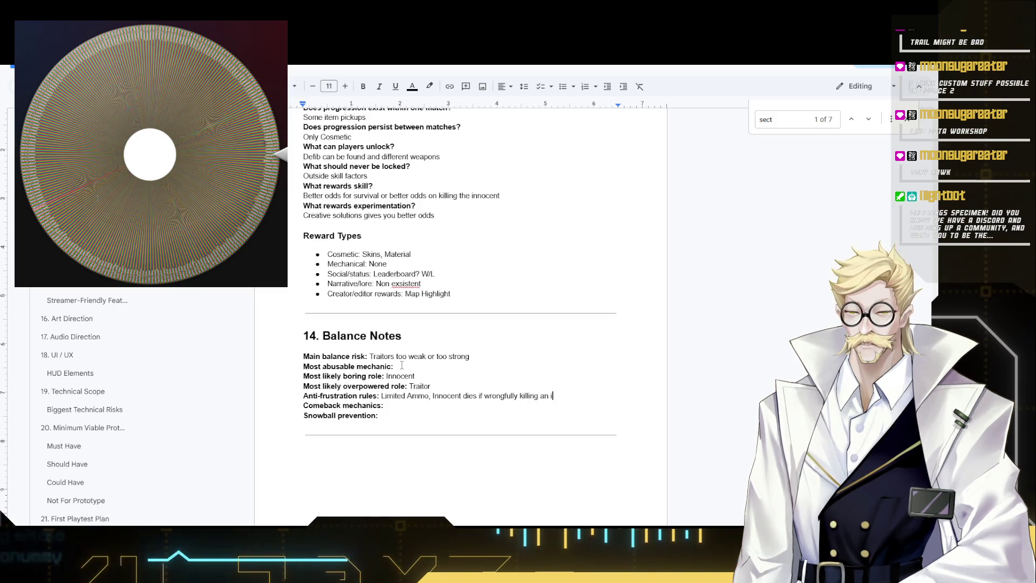
{"action": "key", "text": "BackSpace"}
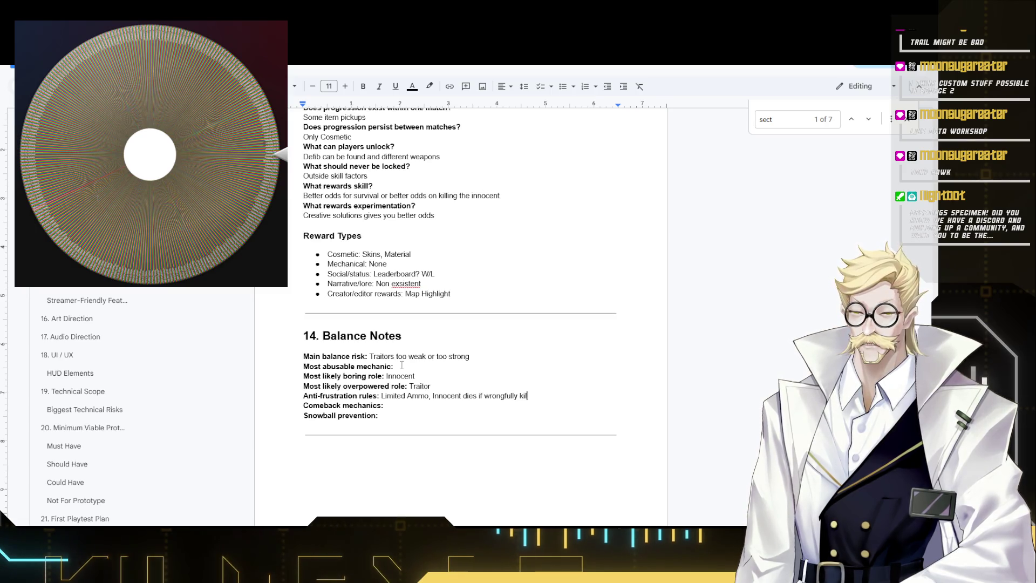
{"action": "type", "text": "RDM"}
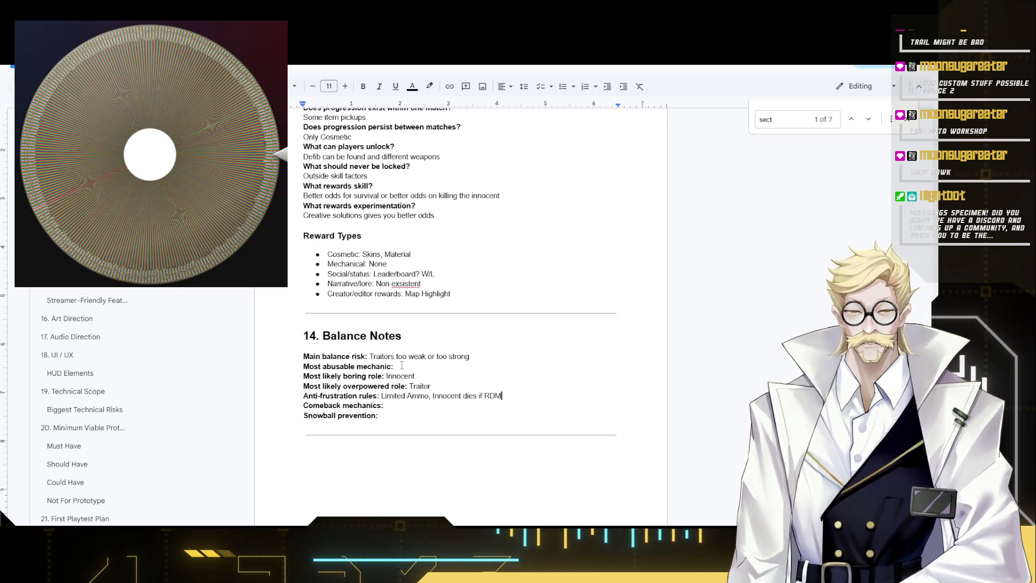
{"action": "type", "text": " Incorre"}
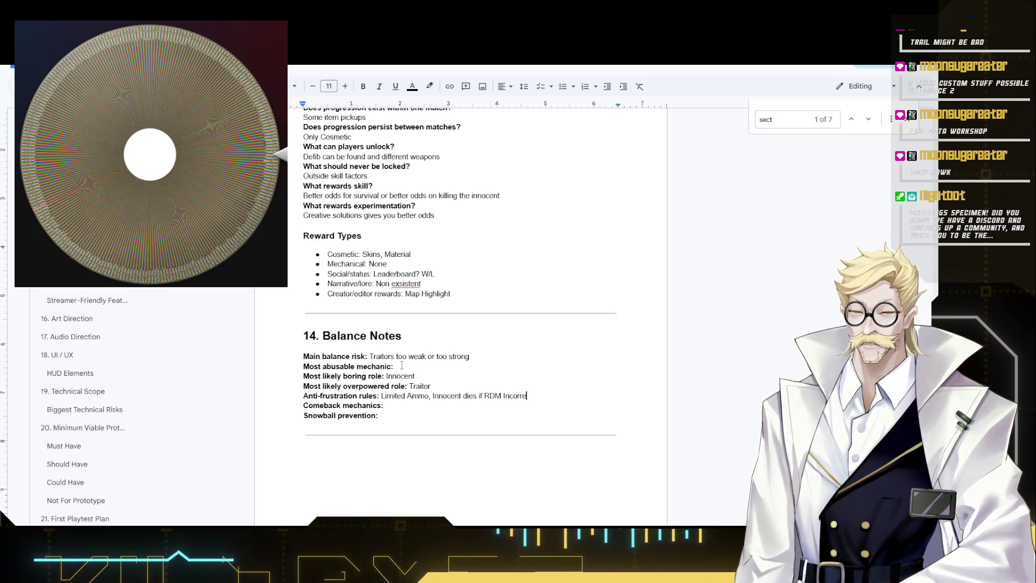
{"action": "type", "text": "ctly"}
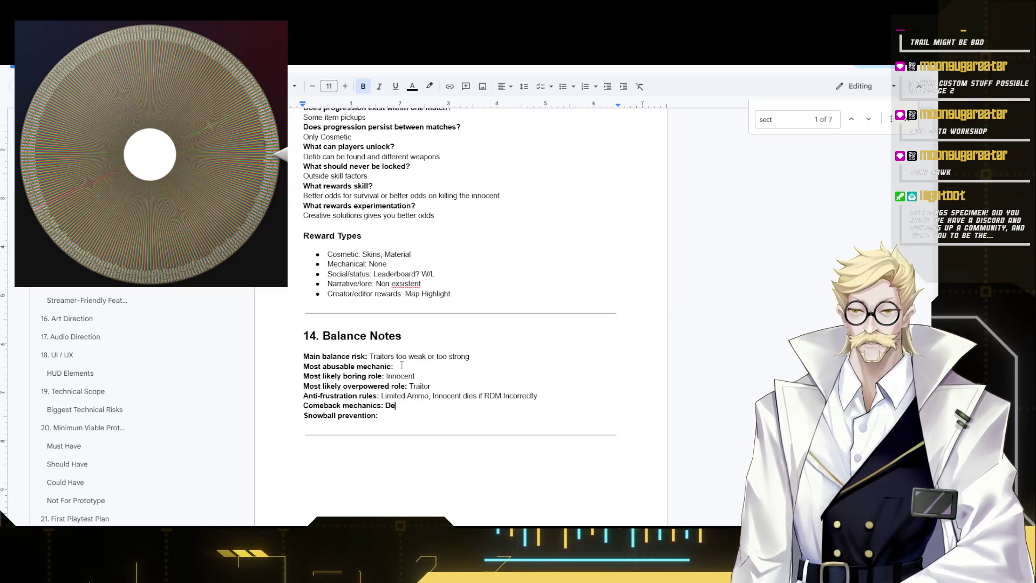
{"action": "type", "text": "fib"}
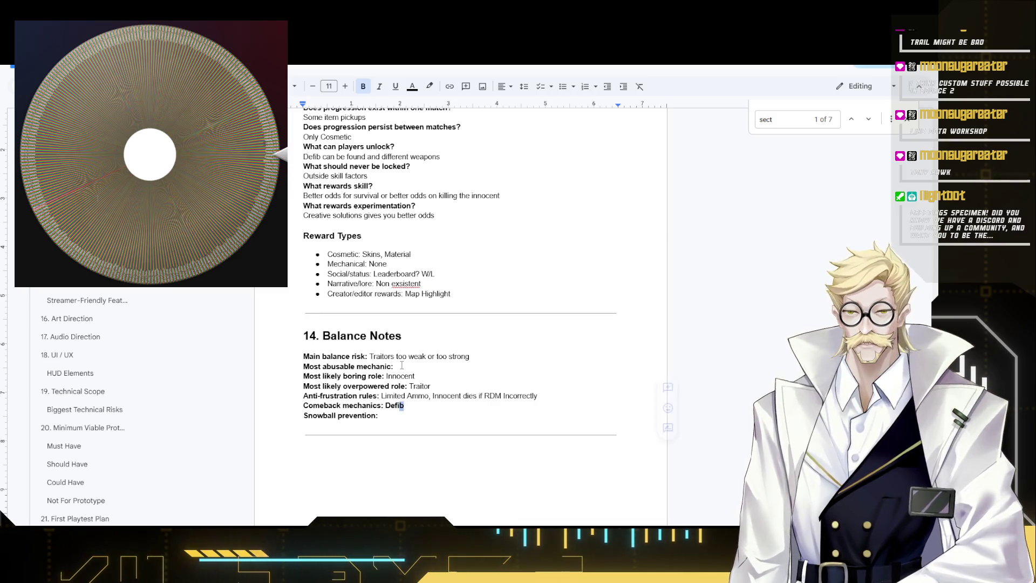
- Expand the comeback mechanics answer to read One time use Defib
{"action": "key", "text": "shift+Left"}
{"action": "key", "text": "shift+Left"}
{"action": "key", "text": "shift+Left"}
{"action": "key", "text": "Left"}
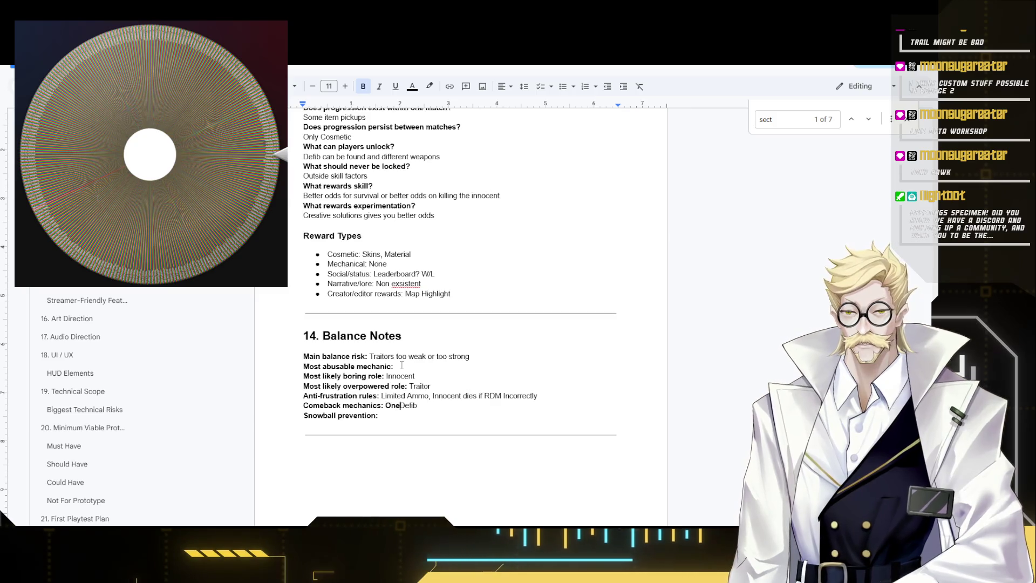
{"action": "type", "text": "use"}
{"action": "key", "text": "ctrl+shift+Left"}
{"action": "key", "text": "ctrl+shift+Left"}
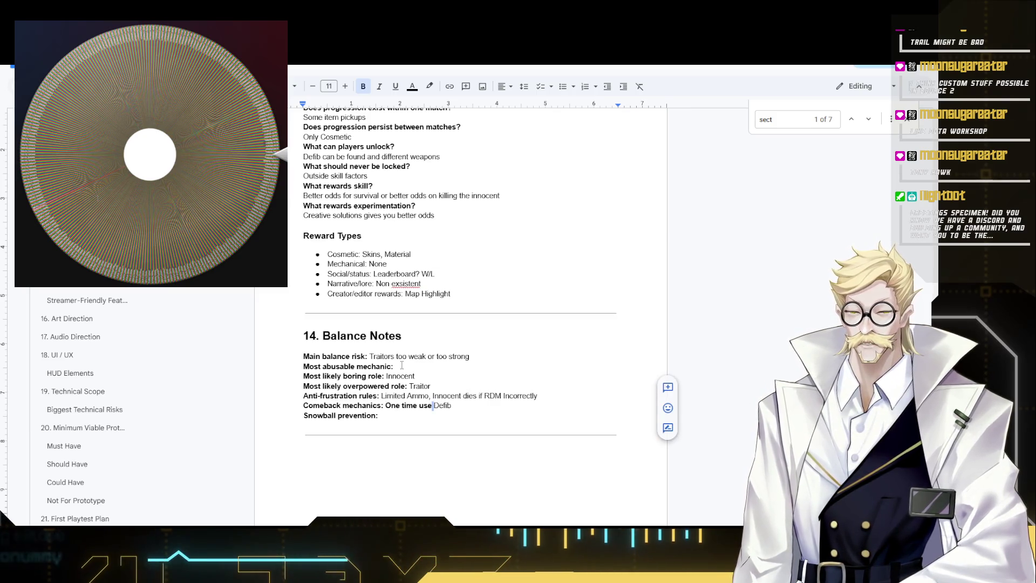
{"action": "key", "text": "ctrl+shift+Left"}
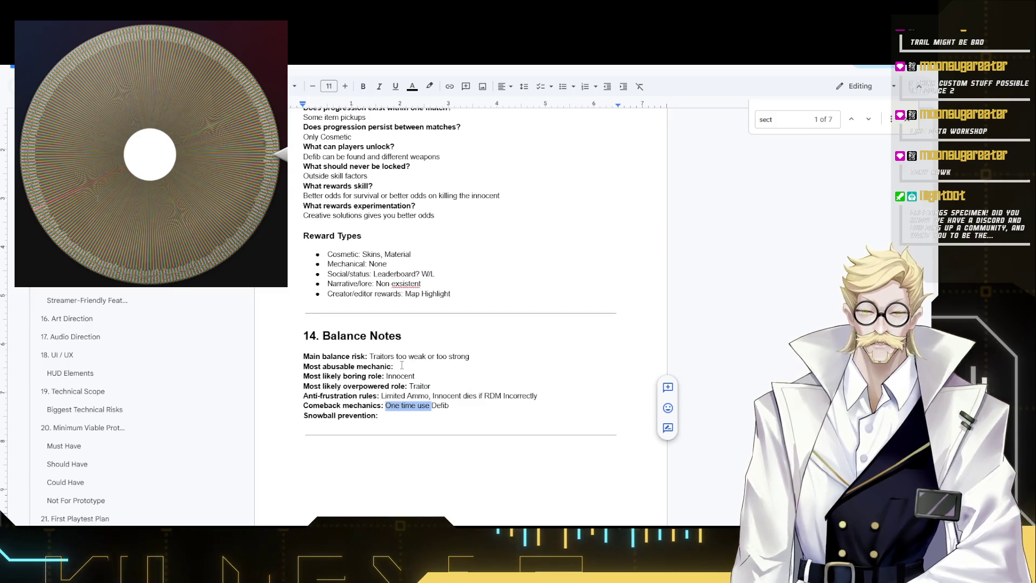
{"action": "key", "text": "End"}
{"action": "type", "text": "s"}
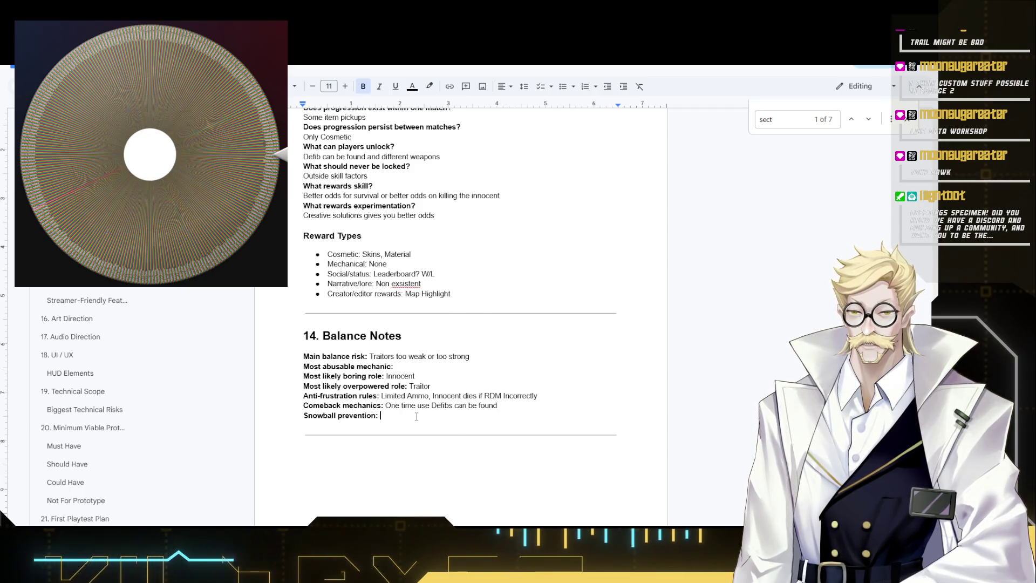
{"action": "scroll", "coordinate": [417, 416], "scroll_direction": "down", "scroll_amount": 2}
- Answer snowball prevention with Limited Resources and check its formatting
{"action": "key", "text": "Down"}
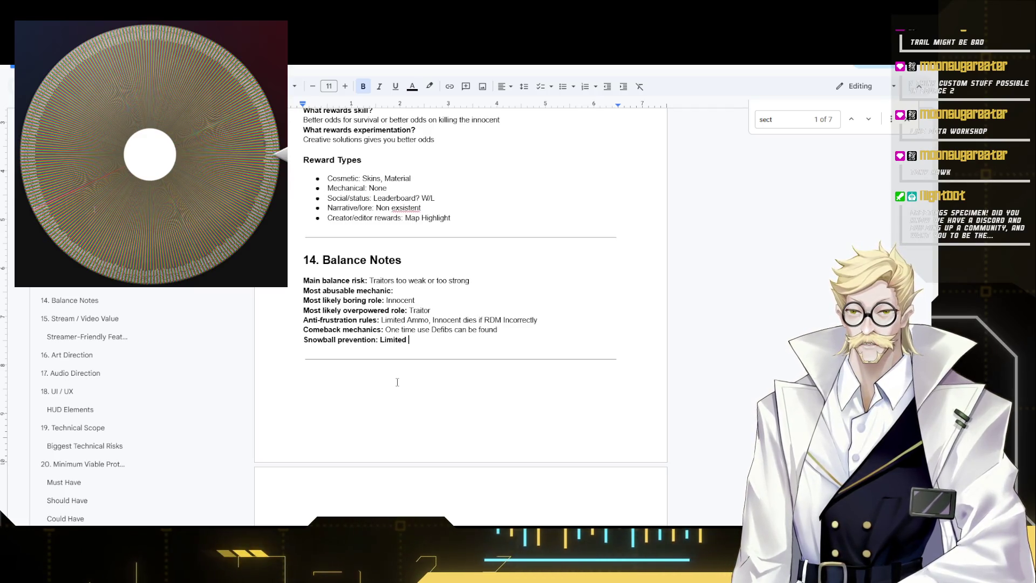
{"action": "type", "text": "Resources"}
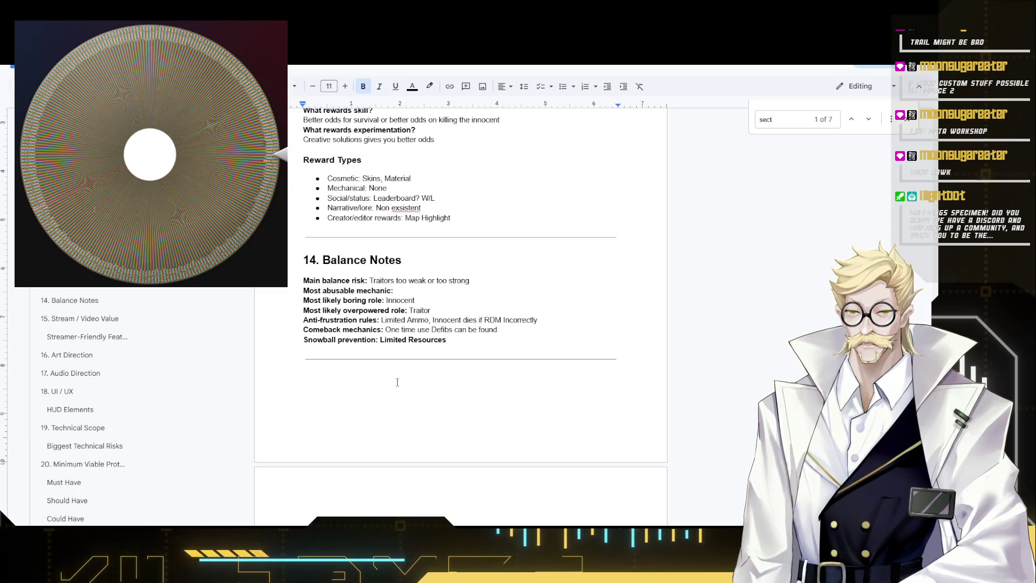
{"action": "left_click_drag", "start_coordinate": [381, 339], "coordinate": [465, 340]}
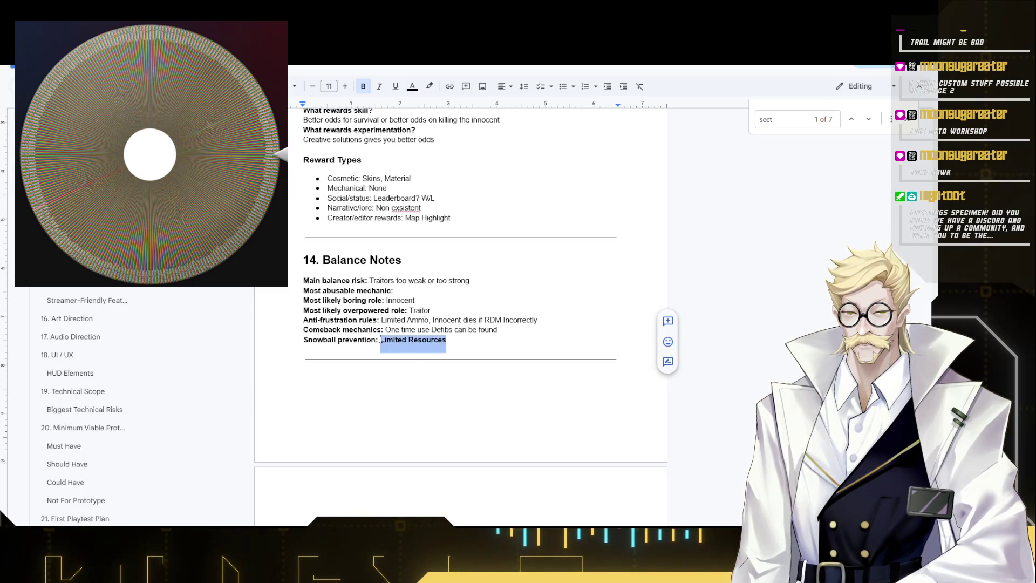
{"action": "left_click", "coordinate": [438, 310]}
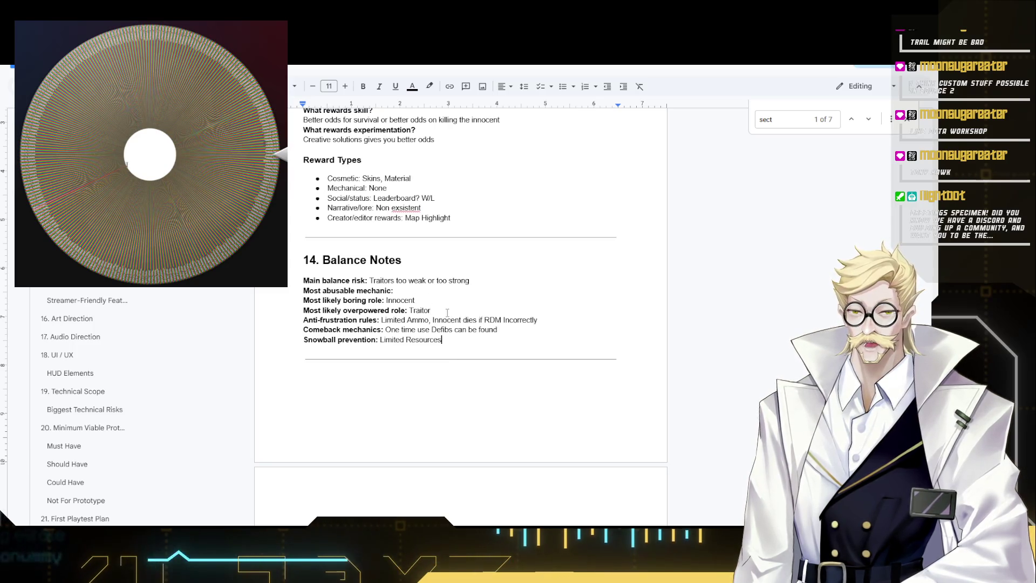
{"action": "scroll", "coordinate": [449, 317], "scroll_direction": "down", "scroll_amount": 2}
{"action": "scroll", "coordinate": [449, 318], "scroll_direction": "down", "scroll_amount": 1}
{"action": "scroll", "coordinate": [449, 364], "scroll_direction": "down", "scroll_amount": 1}
{"action": "scroll", "coordinate": [421, 366], "scroll_direction": "down", "scroll_amount": 2}
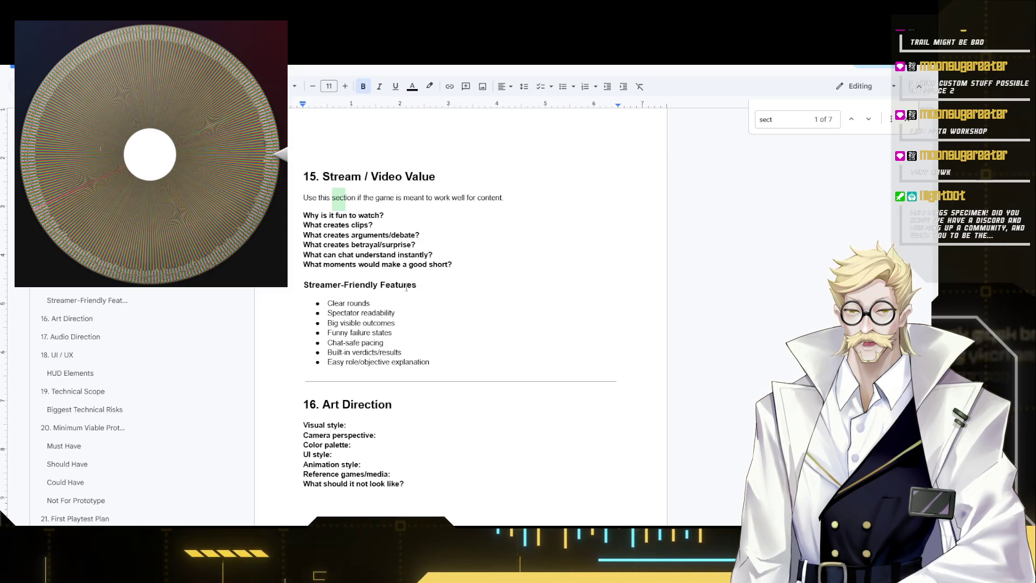
{"action": "scroll", "coordinate": [424, 287], "scroll_direction": "up", "scroll_amount": 1}
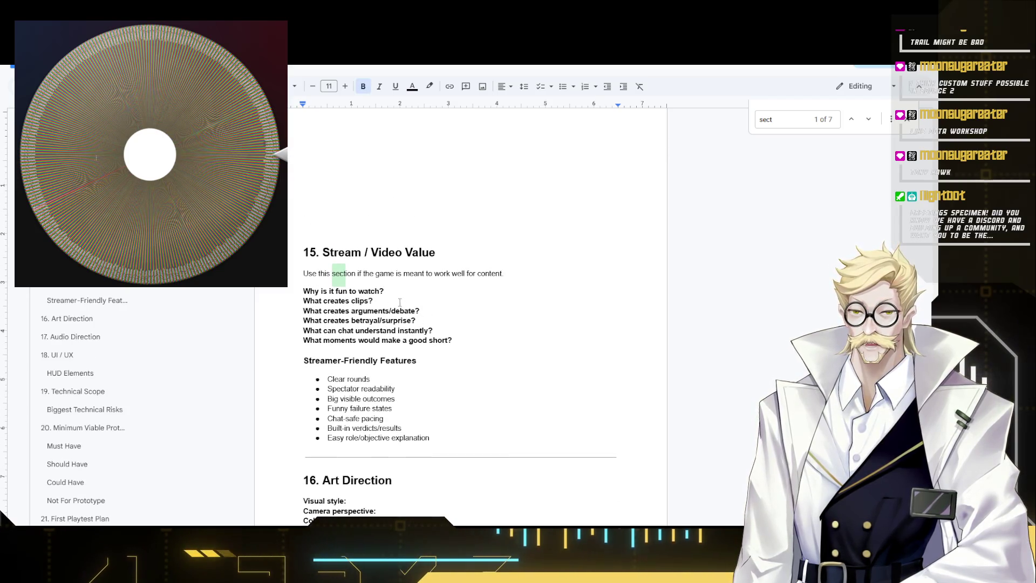
- Answer Why is it fun to watch? with Chaotic Social deduction, Drama, Physics trap comedy, unbolded
{"action": "key", "text": "Return"}
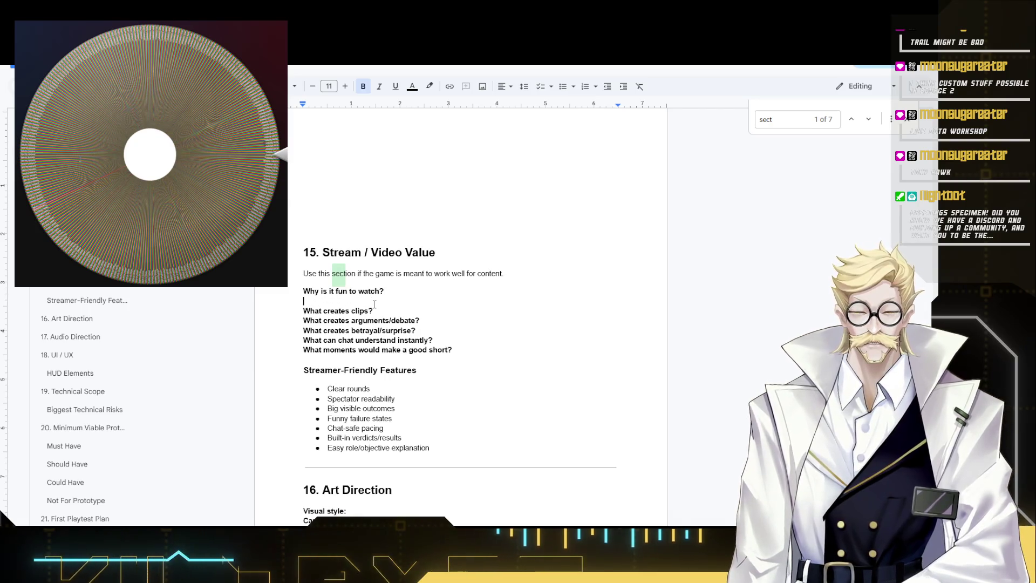
{"action": "type", "text": "Ch"}
{"action": "type", "text": "aotic Social deduction,"}
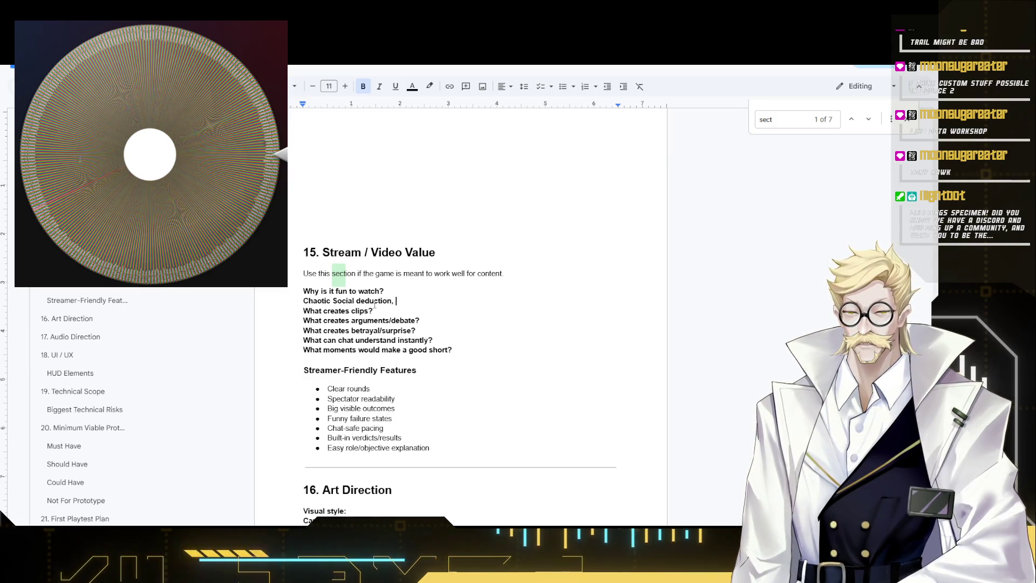
{"action": "type", "text": "Drama, Physics trap"}
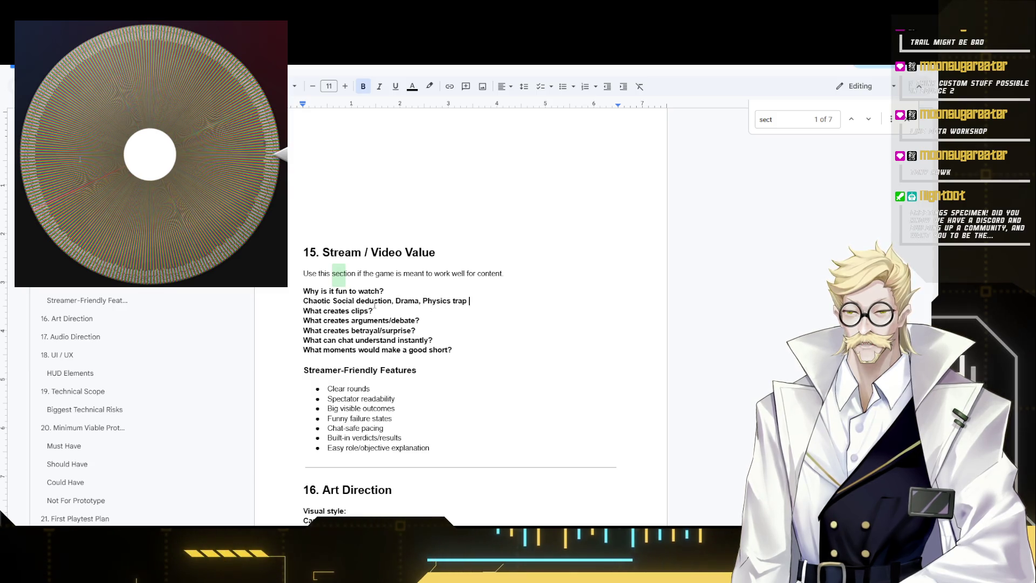
{"action": "type", "text": "edy"}
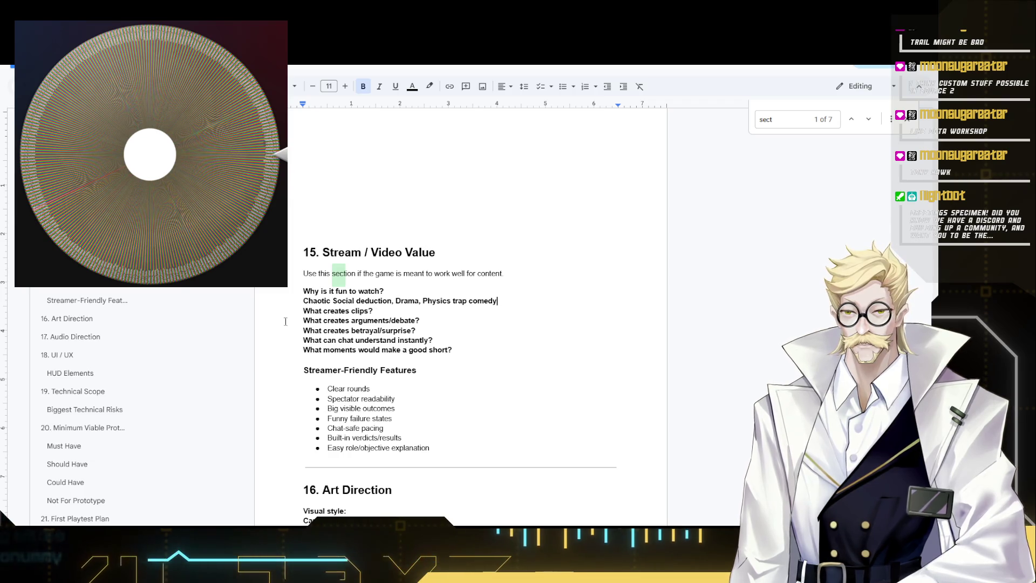
{"action": "key", "text": "shift+Home"}
{"action": "key", "text": "ctrl+b"}
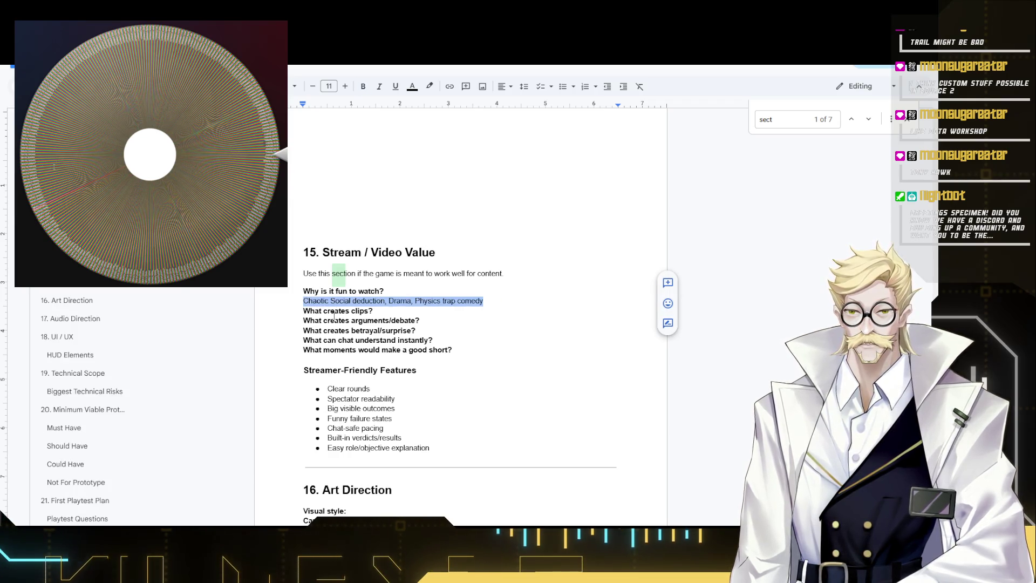
{"action": "left_click", "coordinate": [398, 314]}
{"action": "key", "text": "Return"}
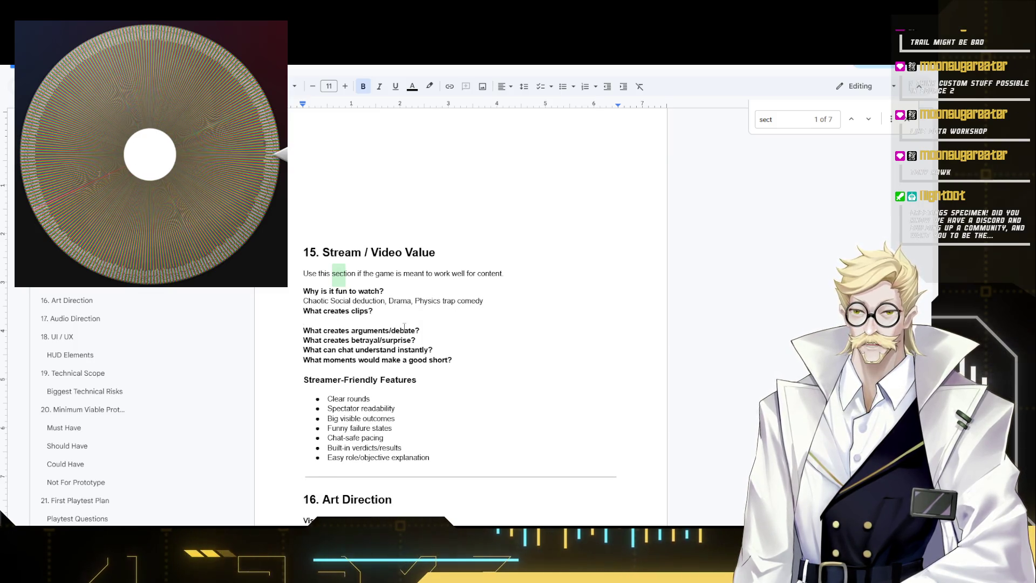
{"action": "scroll", "coordinate": [390, 323], "scroll_direction": "down", "scroll_amount": 2}
{"action": "scroll", "coordinate": [431, 331], "scroll_direction": "up", "scroll_amount": 4}
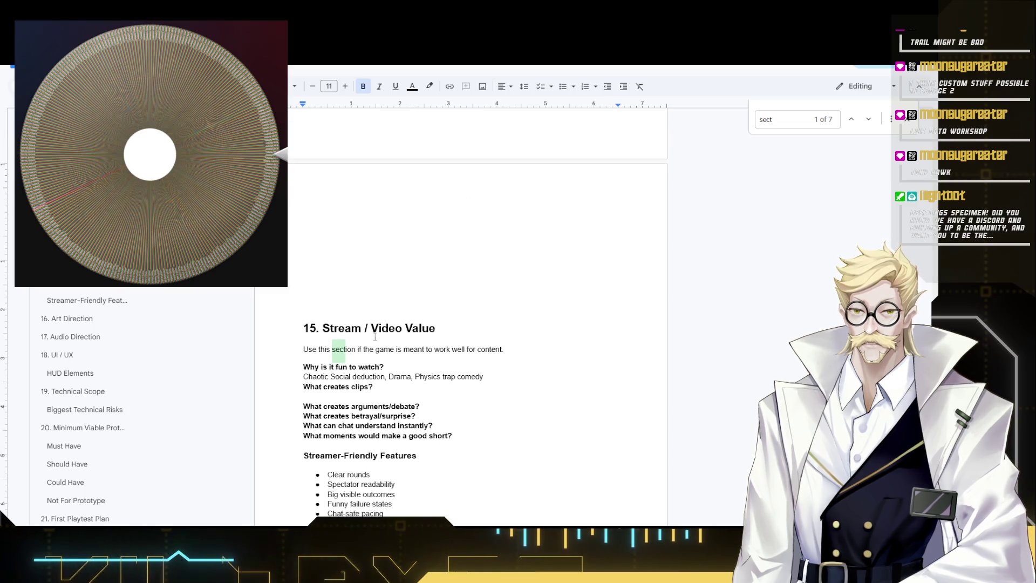
- Delete the empty line above the section 15 heading
{"action": "double_click", "coordinate": [337, 279]}
{"action": "left_click_drag", "start_coordinate": [334, 312], "coordinate": [308, 296]}
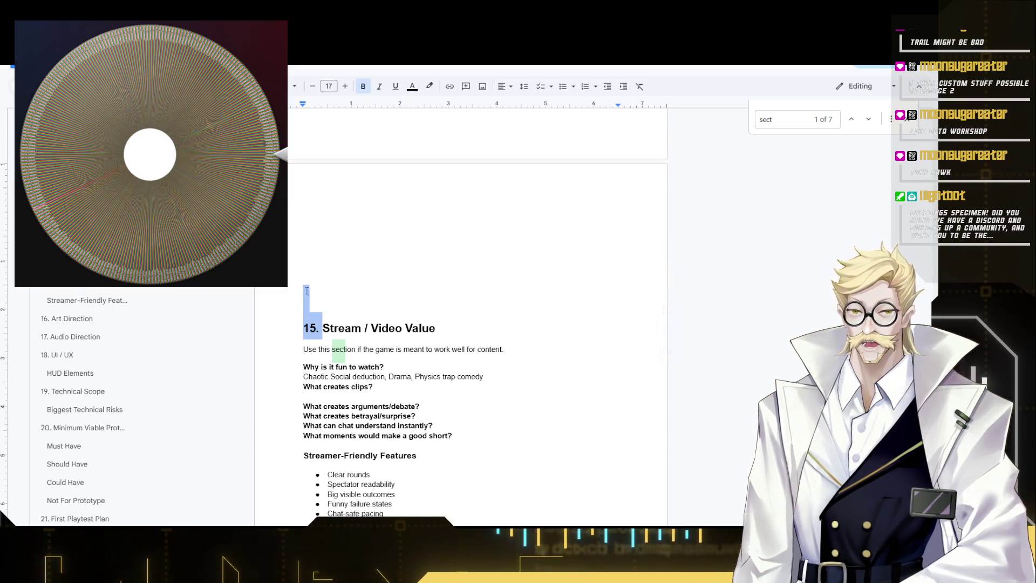
{"action": "key", "text": "Right"}
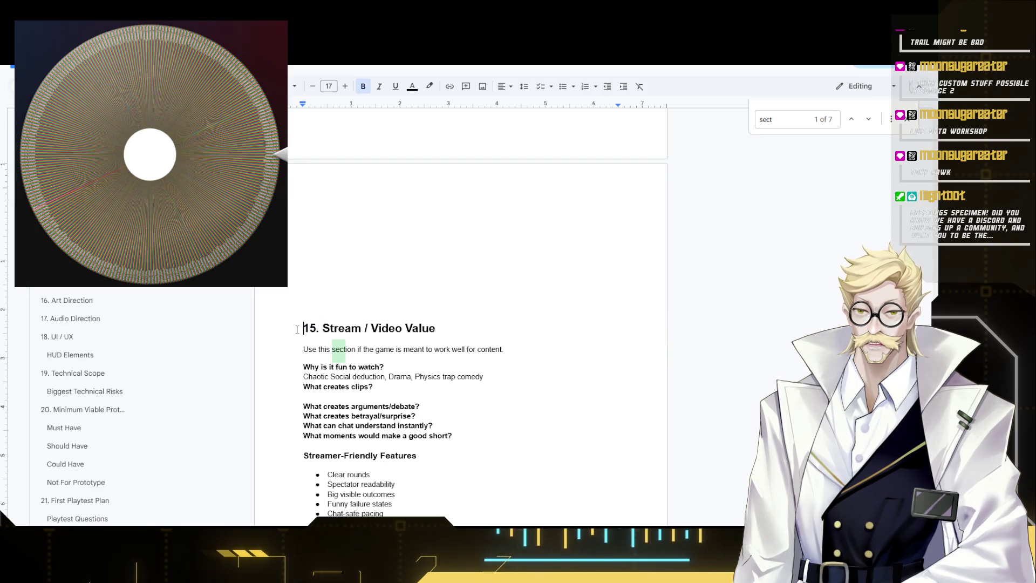
{"action": "key", "text": "shift+Up"}
{"action": "key", "text": "BackSpace"}
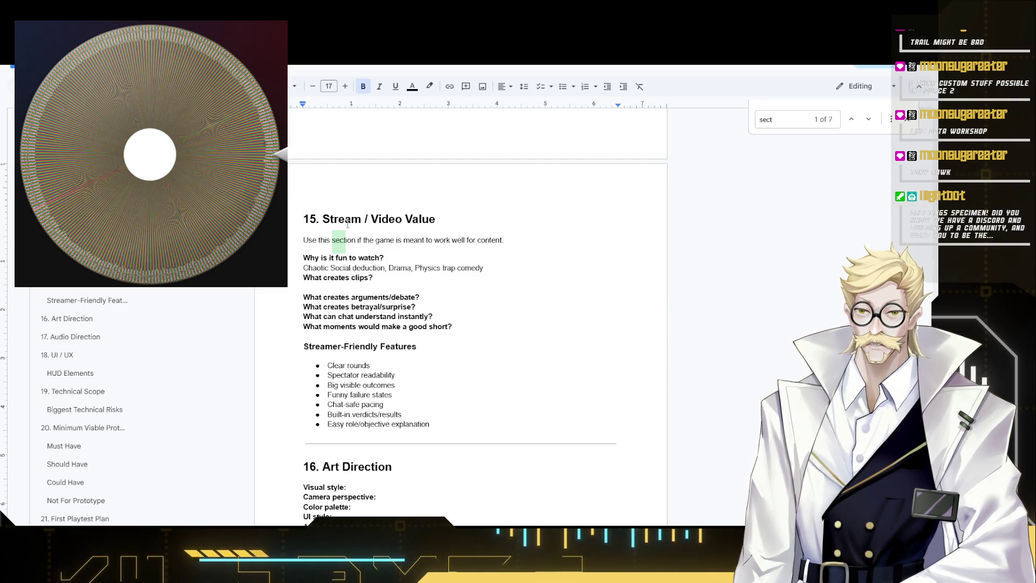
{"action": "key", "text": "Right"}
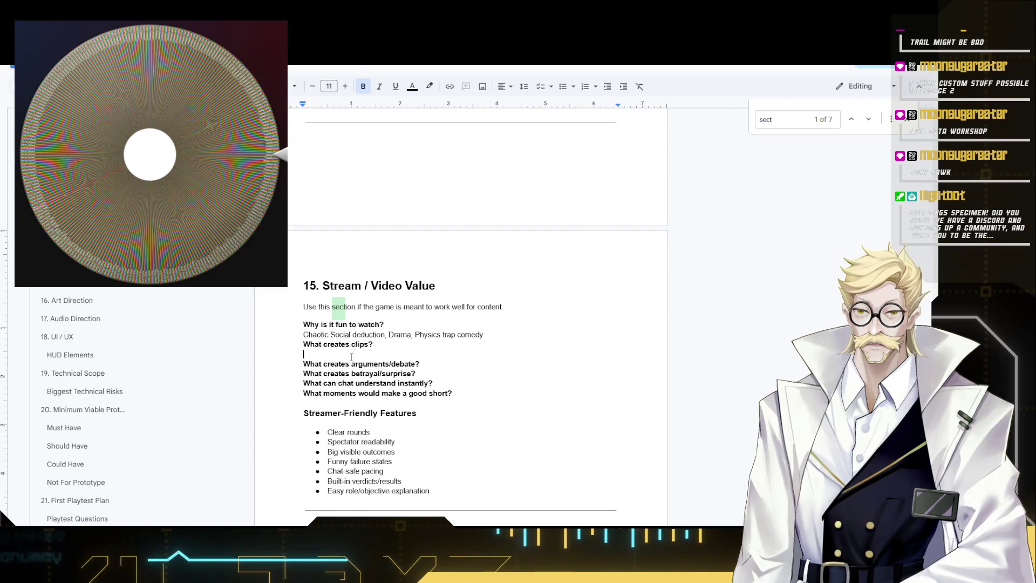
- Answer What creates clips? with People having fun together, or strong emotional expressions., unbolded
{"action": "left_click", "coordinate": [375, 309]}
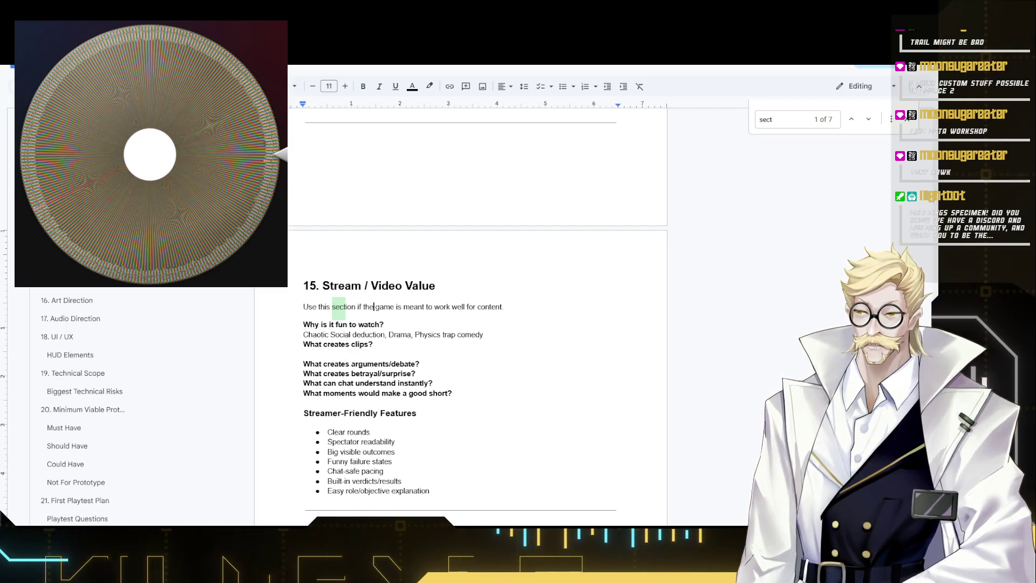
{"action": "left_click", "coordinate": [352, 355]}
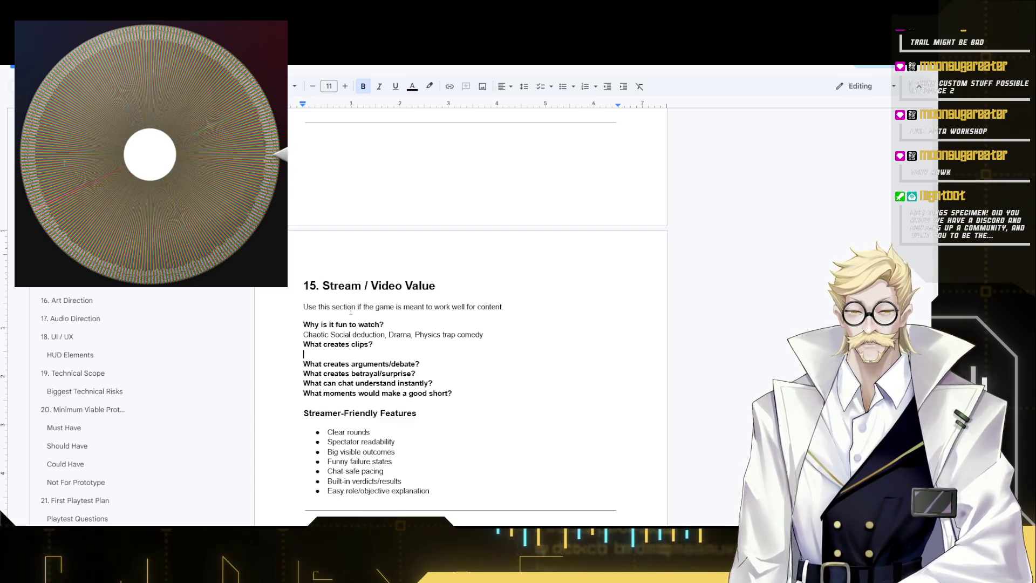
{"action": "type", "text": "Pe"}
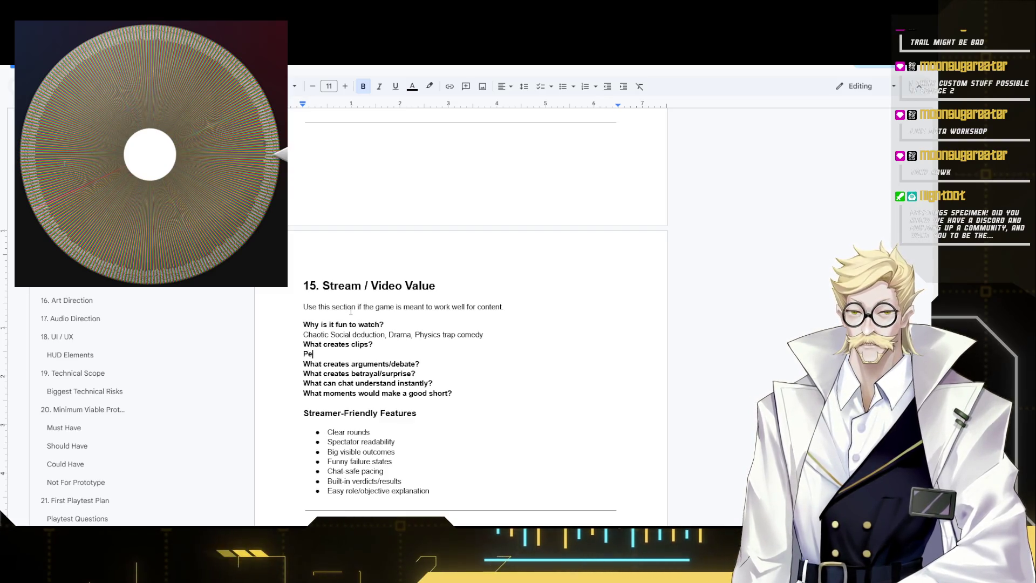
{"action": "type", "text": "ople having fu"}
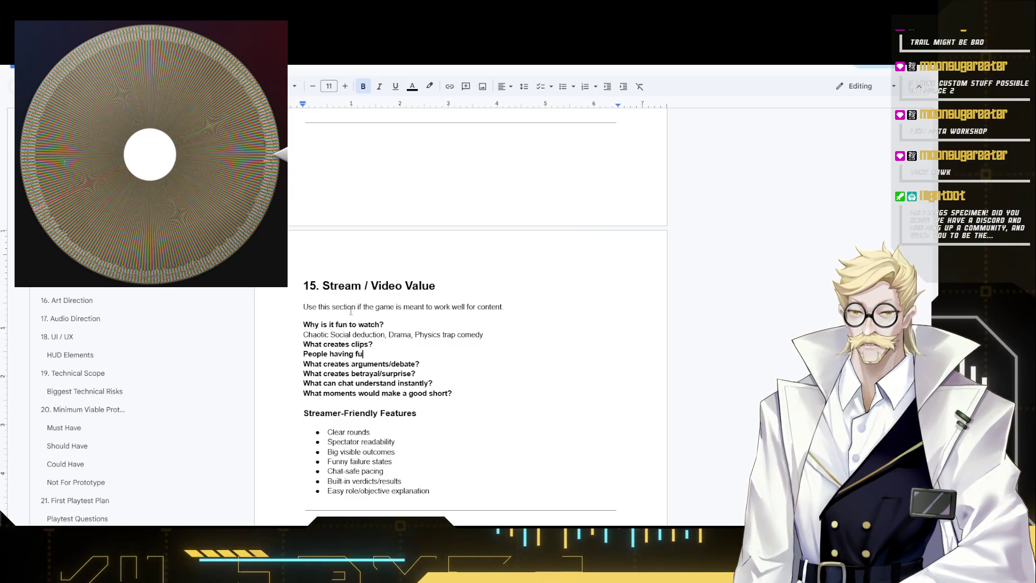
{"action": "type", "text": "n together"}
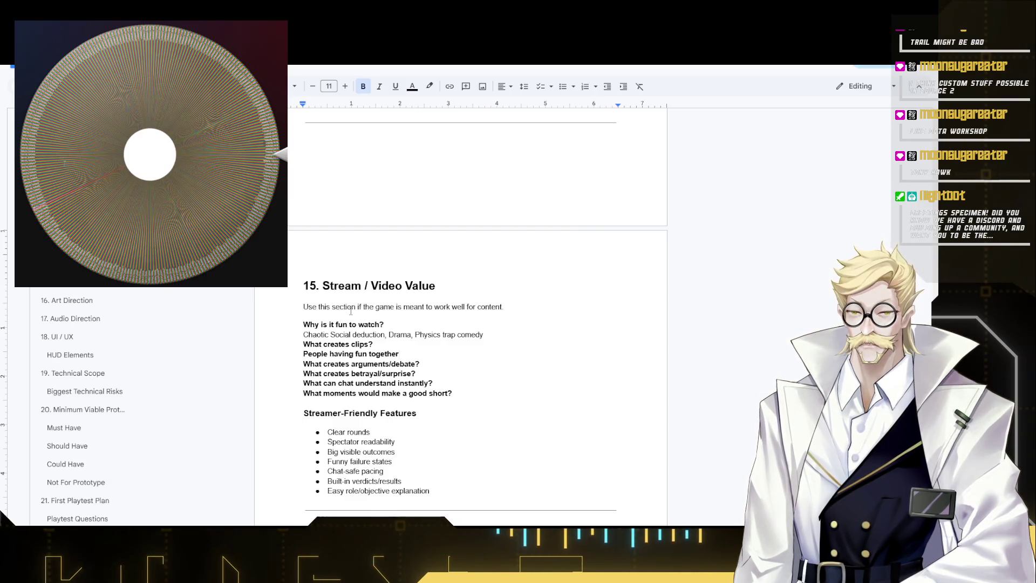
{"action": "left_click_drag", "start_coordinate": [303, 354], "coordinate": [400, 354]}
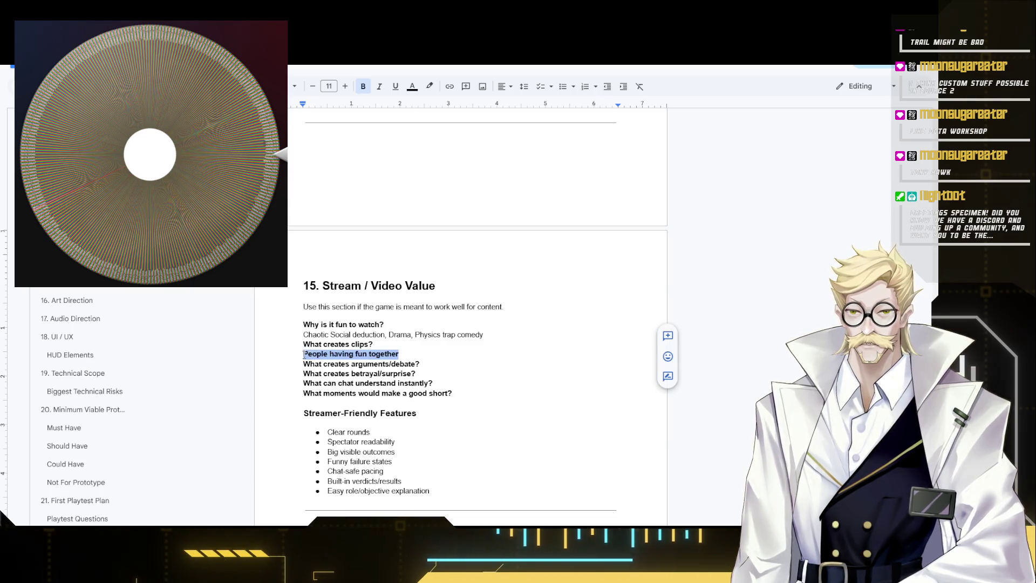
{"action": "key", "text": "ctrl+b"}
{"action": "left_click", "coordinate": [389, 358]}
{"action": "type", "text": ", or s"}
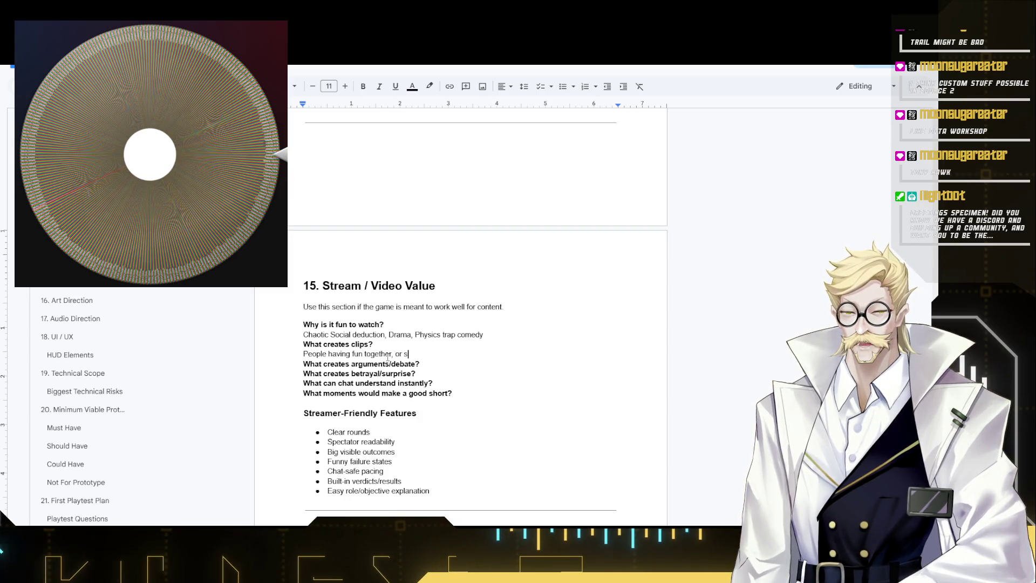
{"action": "type", "text": "trong em"}
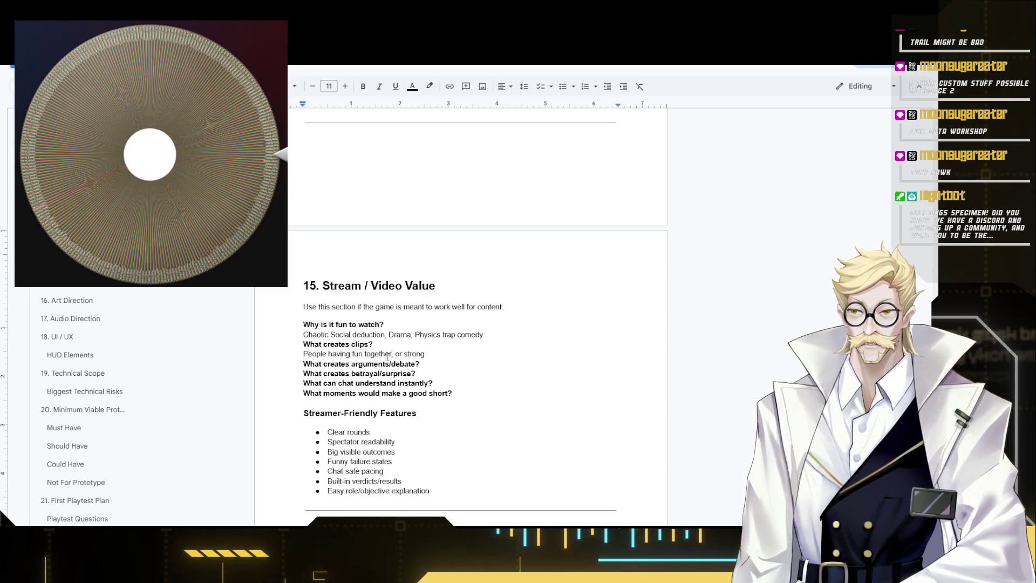
{"action": "type", "text": "otional"}
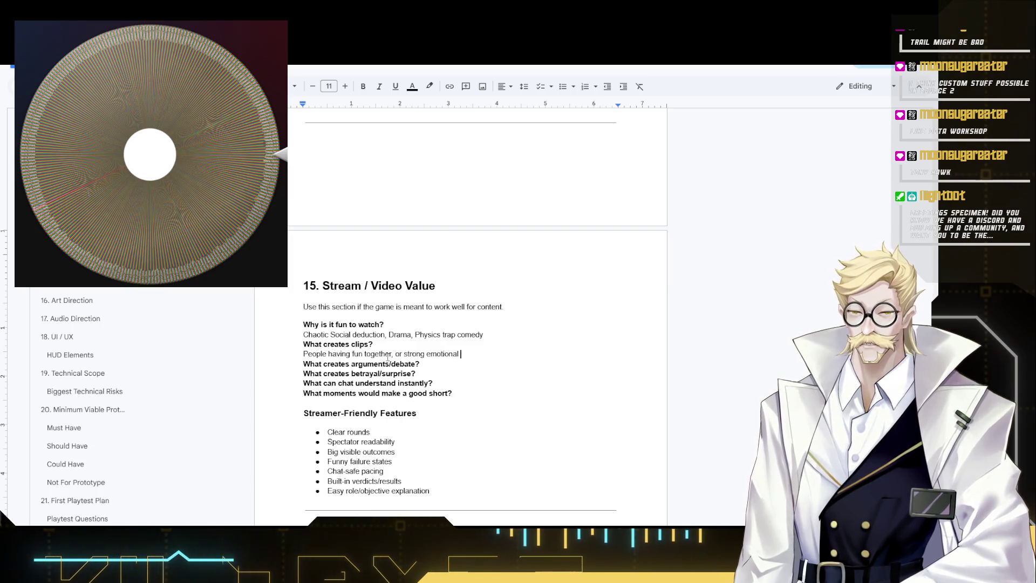
{"action": "type", "text": " expressions."}
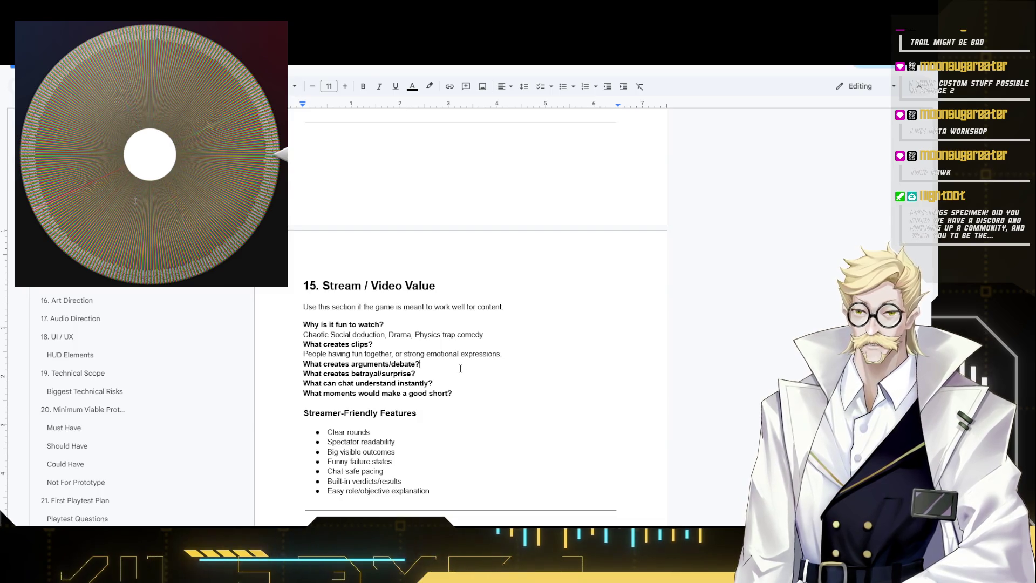
{"action": "key", "text": "Return"}
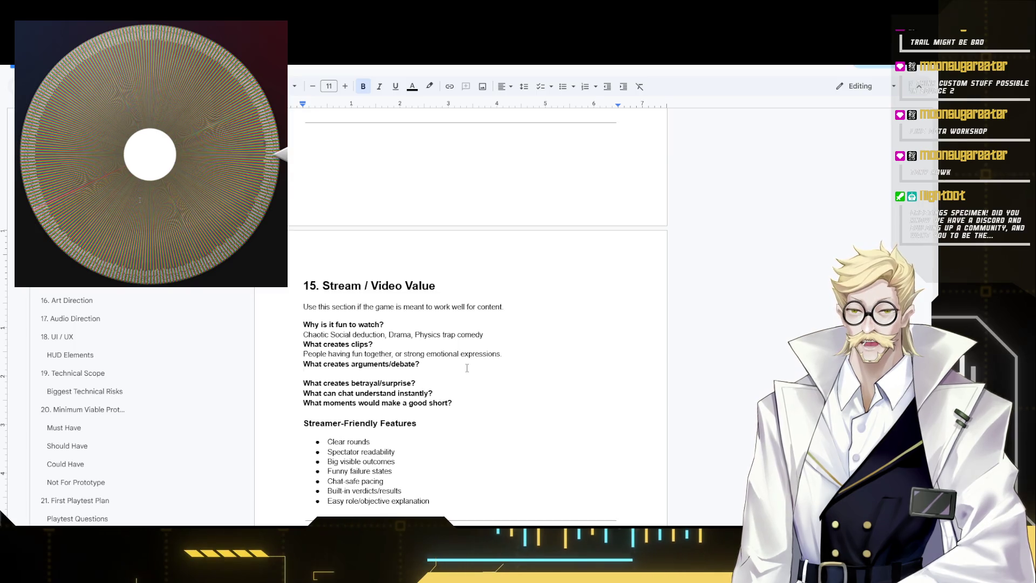
{"action": "type", "text": "IF the"}
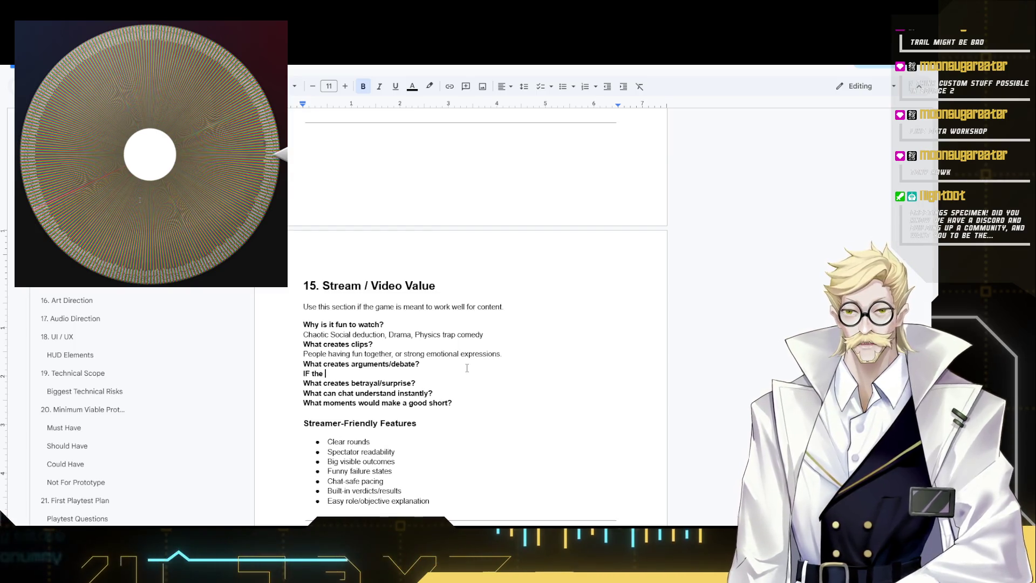
- Begin the debate answer with 'Judging if someone is', then switch to the s&box game page
{"action": "key", "text": "BackSpace"}
{"action": "key", "text": "BackSpace"}
{"action": "key", "text": "BackSpace"}
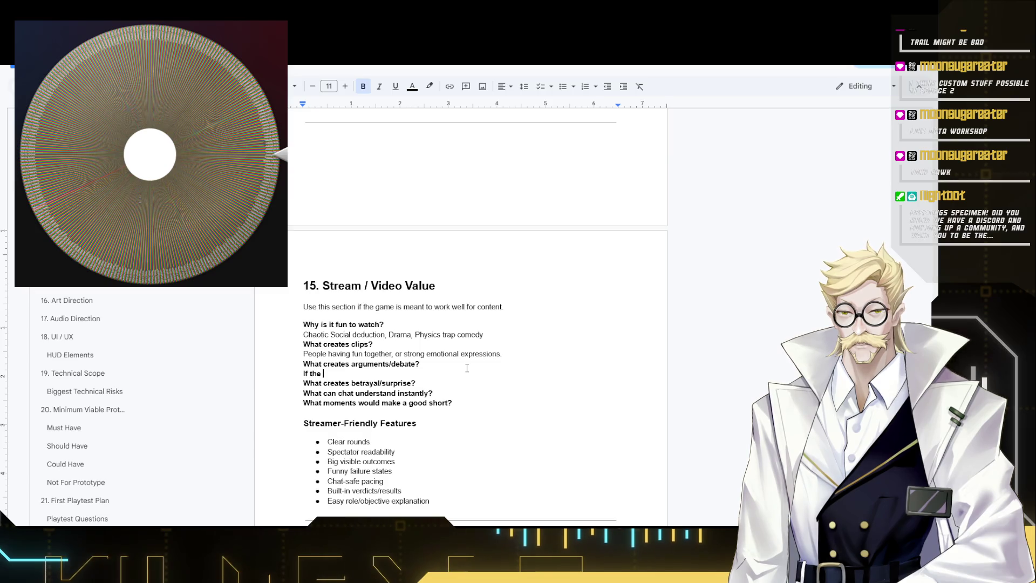
{"action": "key", "text": "BackSpace"}
{"action": "key", "text": "BackSpace"}
{"action": "key", "text": "BackSpace"}
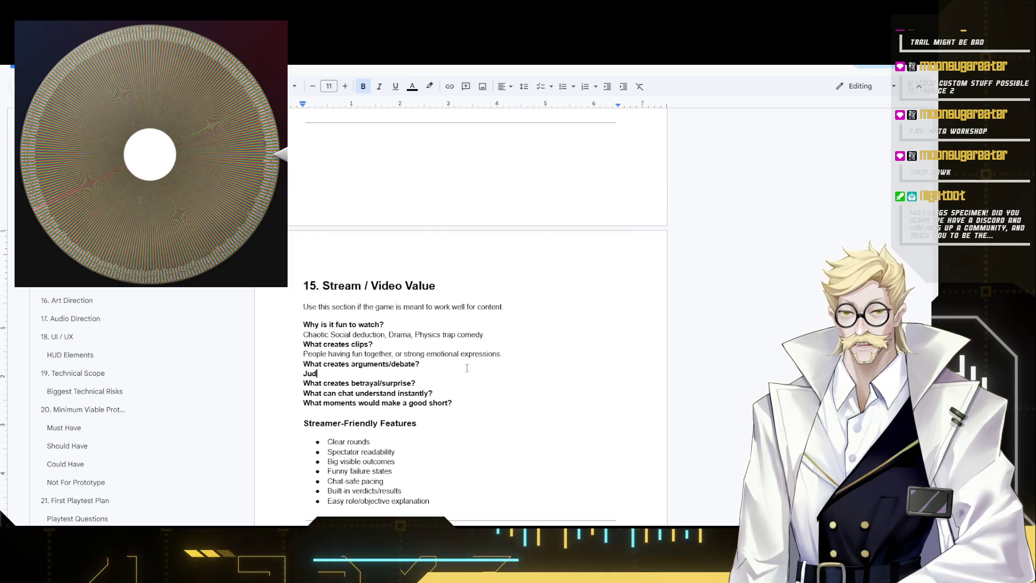
{"action": "type", "text": "ging if someo"}
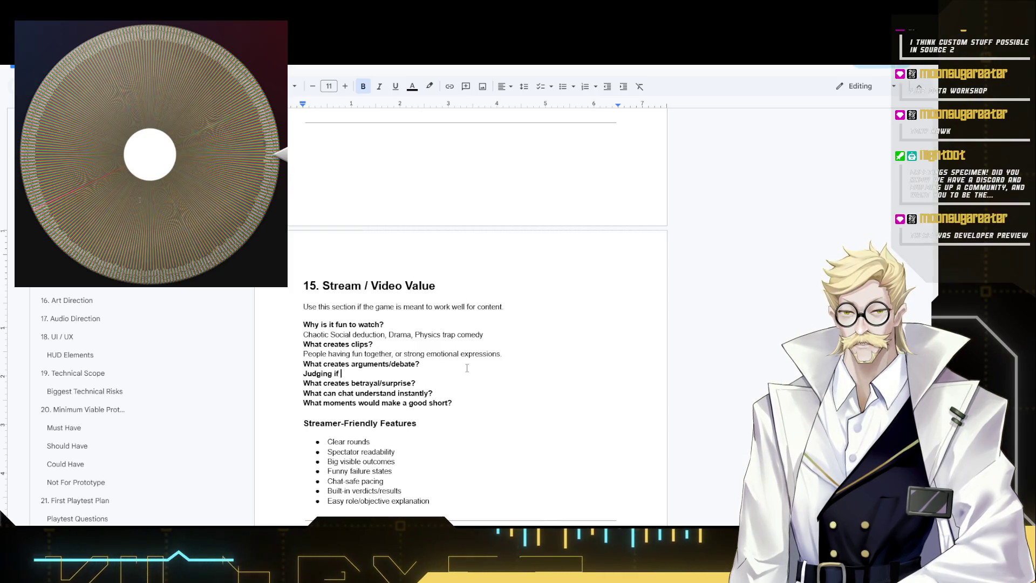
{"action": "type", "text": "ne is"}
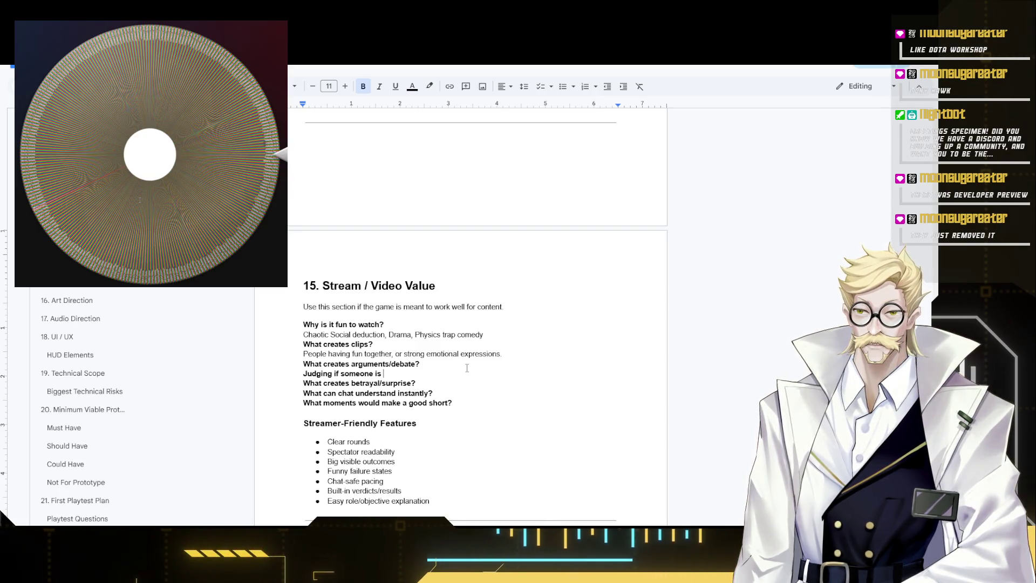
{"action": "key", "text": "alt+Tab"}
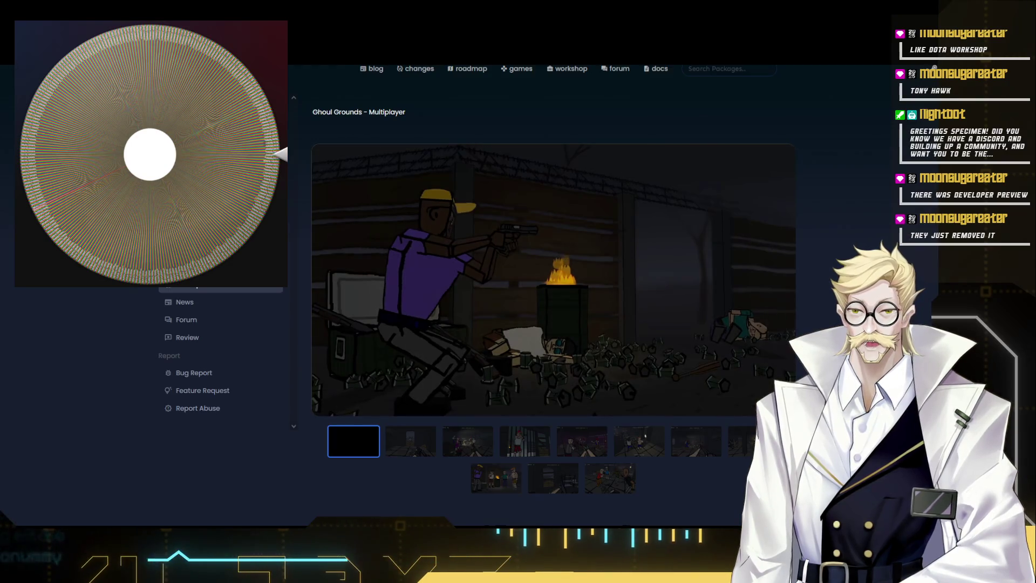
- Read the homepage hero text, highlighting the headline, the hot reloads and multiplayer phrase, and 'royalties. No catches.'
{"action": "left_click", "coordinate": [287, 117]}
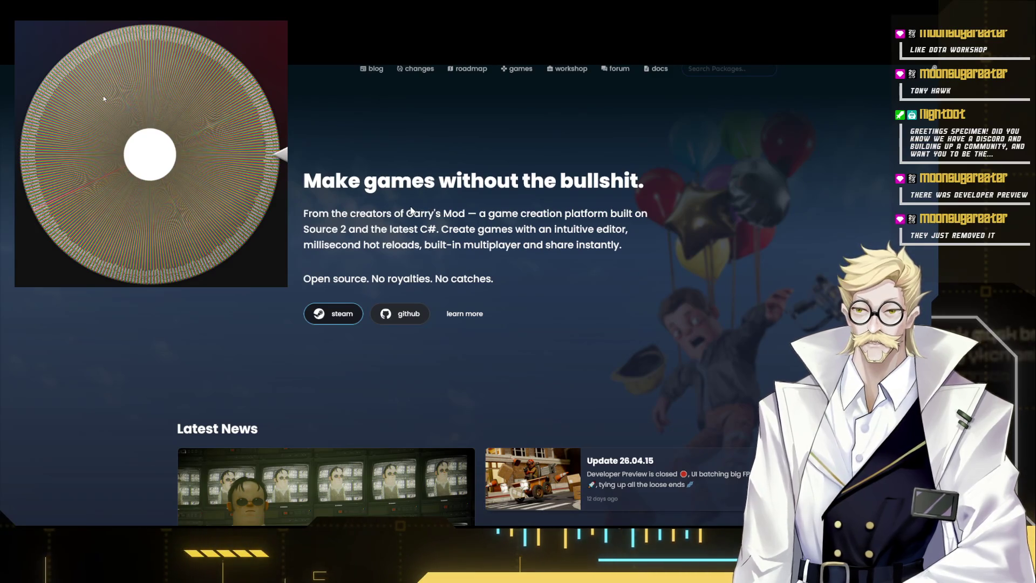
{"action": "left_click_drag", "start_coordinate": [299, 188], "coordinate": [559, 243]}
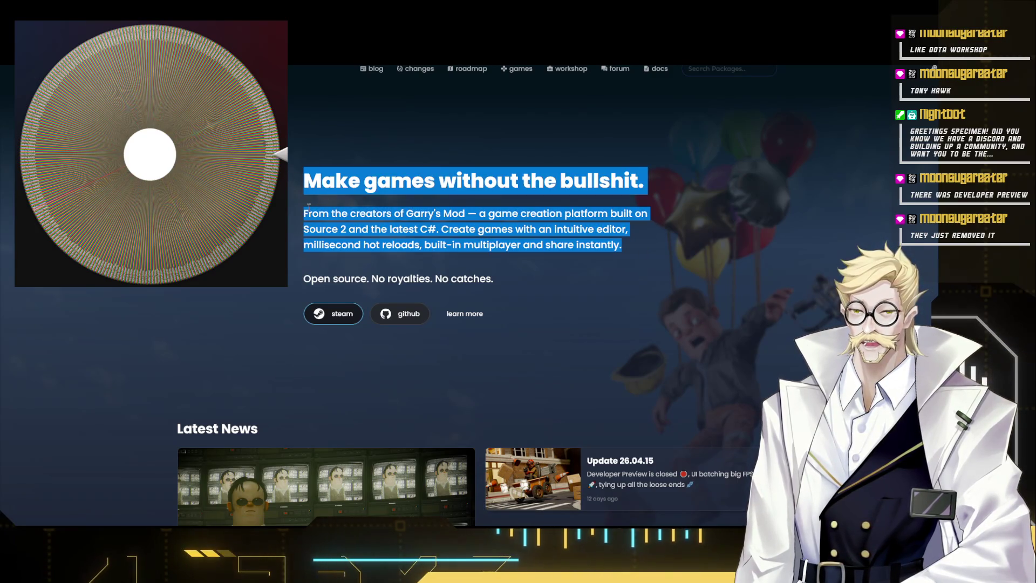
{"action": "left_click", "coordinate": [427, 213]}
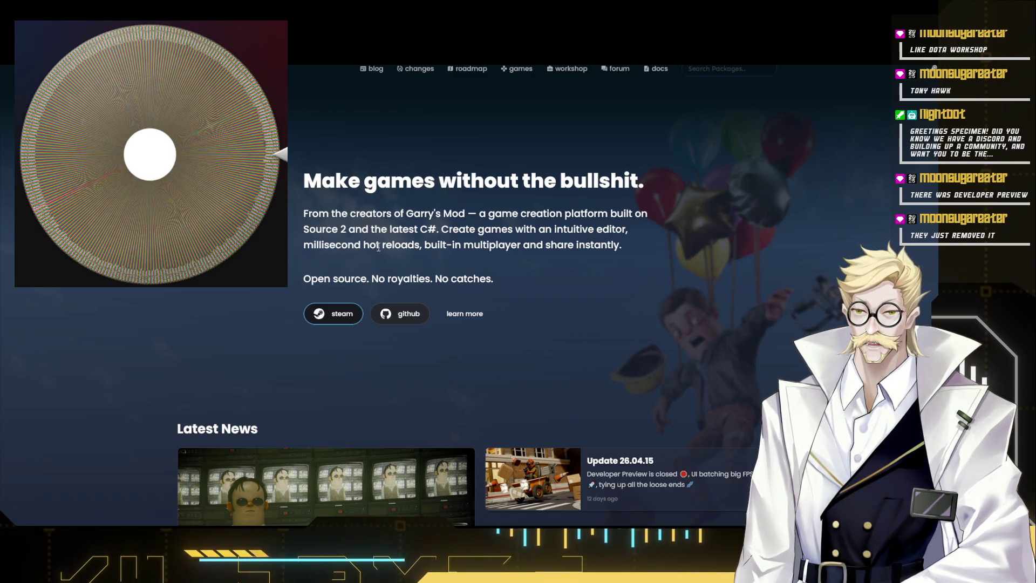
{"action": "left_click_drag", "start_coordinate": [378, 248], "coordinate": [486, 247]}
{"action": "left_click", "coordinate": [484, 252]}
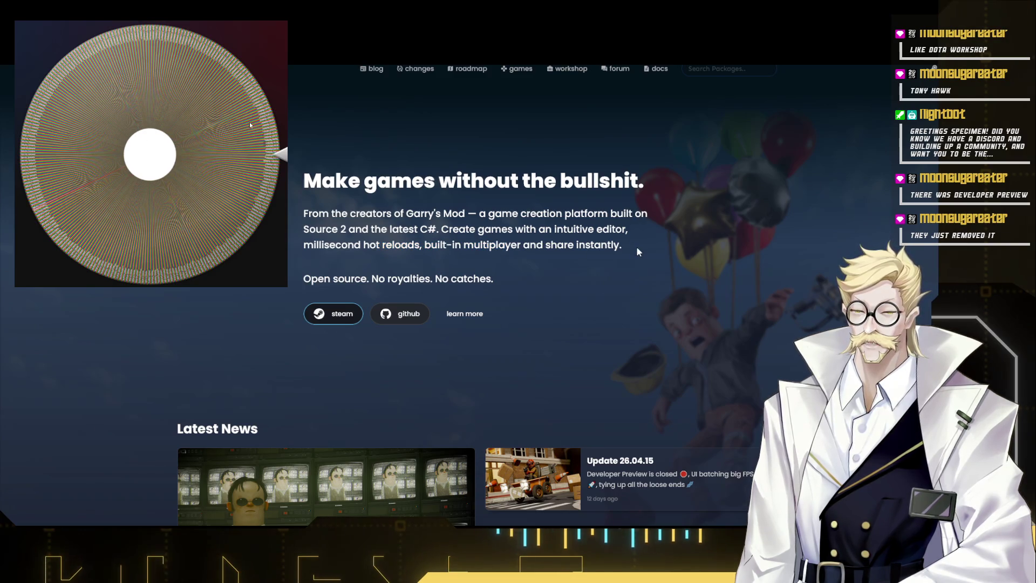
{"action": "scroll", "coordinate": [618, 313], "scroll_direction": "down", "scroll_amount": 2}
{"action": "scroll", "coordinate": [480, 272], "scroll_direction": "up", "scroll_amount": 2}
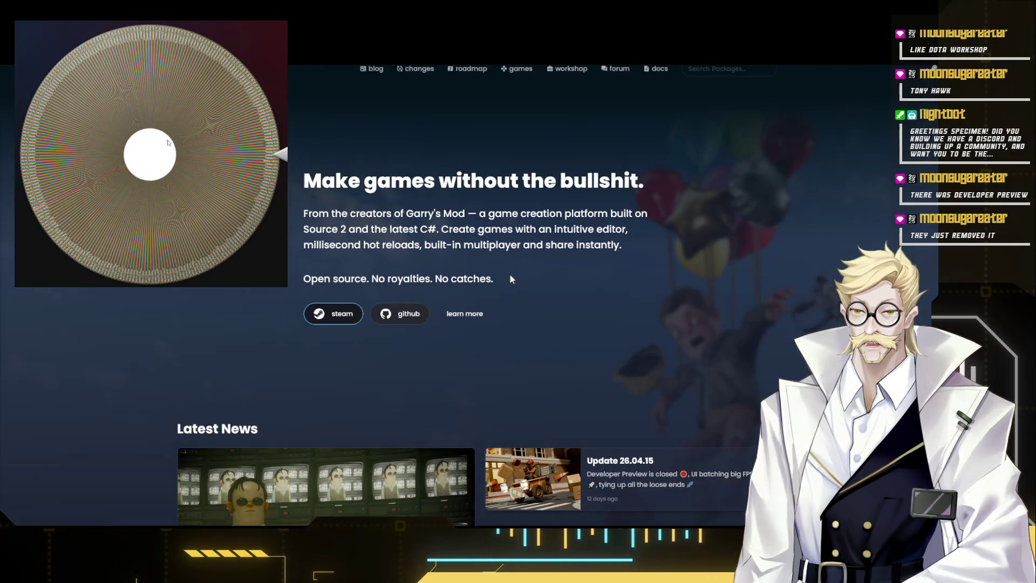
{"action": "left_click_drag", "start_coordinate": [519, 280], "coordinate": [388, 278]}
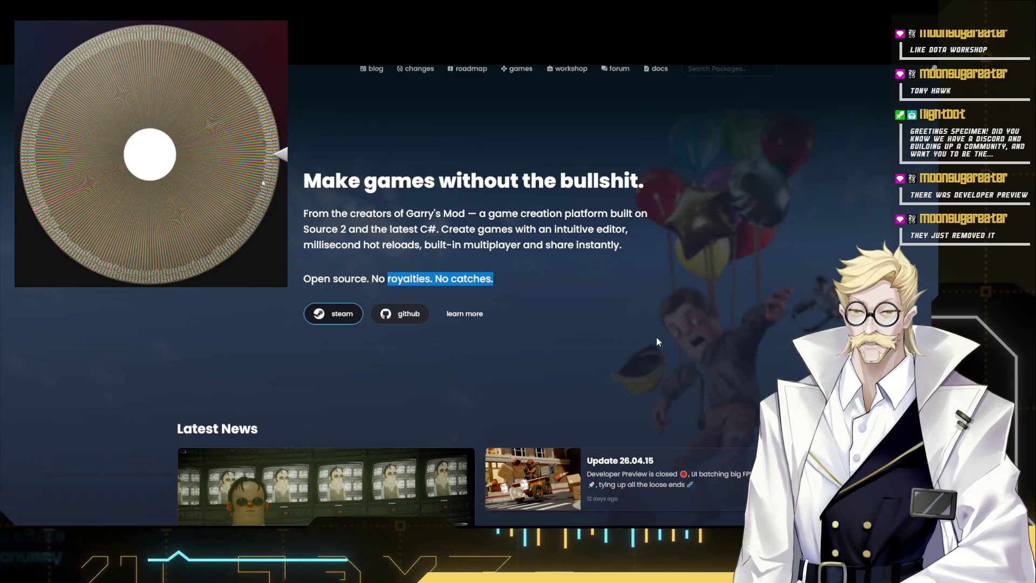
{"action": "scroll", "coordinate": [656, 336], "scroll_direction": "down", "scroll_amount": 5}
{"action": "scroll", "coordinate": [650, 338], "scroll_direction": "up", "scroll_amount": 4}
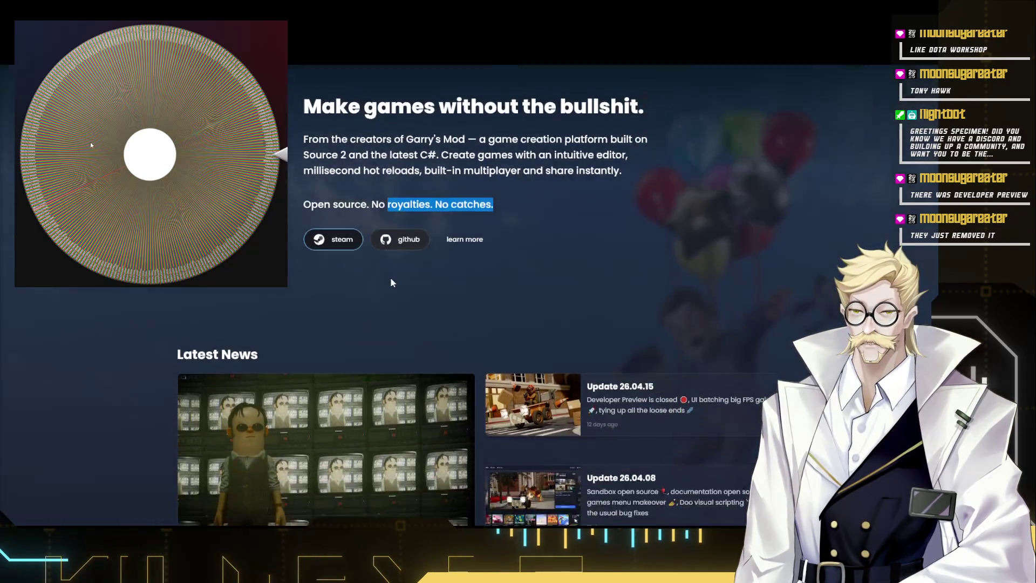
{"action": "scroll", "coordinate": [437, 285], "scroll_direction": "down", "scroll_amount": 4}
{"action": "scroll", "coordinate": [476, 293], "scroll_direction": "down", "scroll_amount": 2}
{"action": "scroll", "coordinate": [475, 293], "scroll_direction": "up", "scroll_amount": 2}
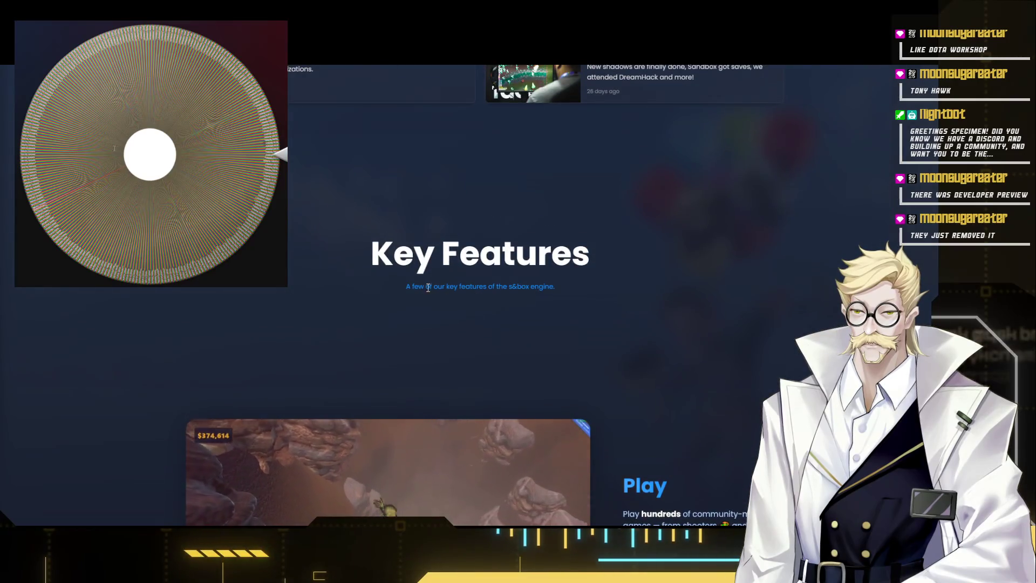
{"action": "scroll", "coordinate": [514, 301], "scroll_direction": "down", "scroll_amount": 3}
{"action": "scroll", "coordinate": [511, 297], "scroll_direction": "down", "scroll_amount": 4}
{"action": "scroll", "coordinate": [501, 300], "scroll_direction": "up", "scroll_amount": 2}
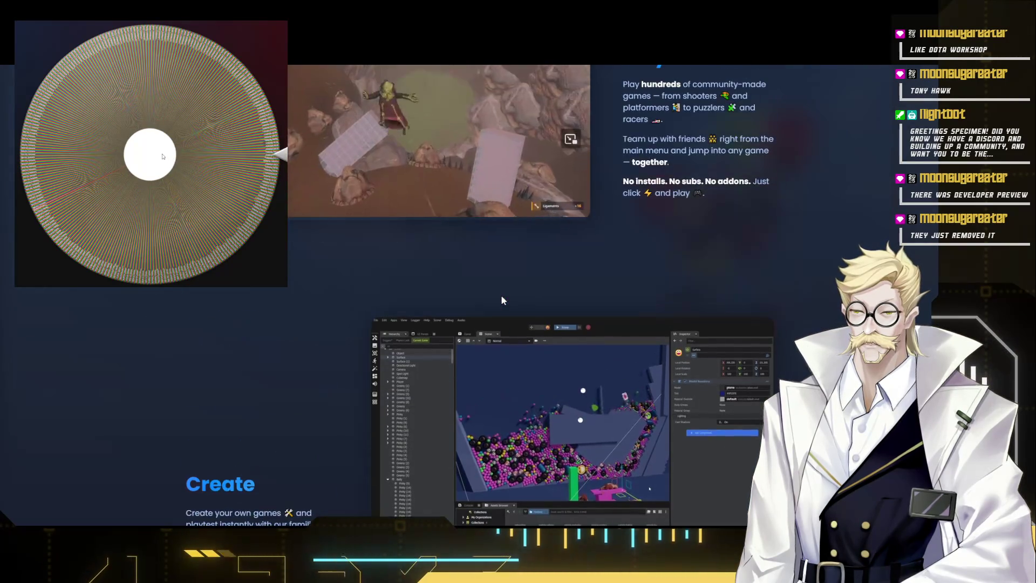
{"action": "scroll", "coordinate": [502, 298], "scroll_direction": "down", "scroll_amount": 3}
{"action": "scroll", "coordinate": [478, 291], "scroll_direction": "down", "scroll_amount": 5}
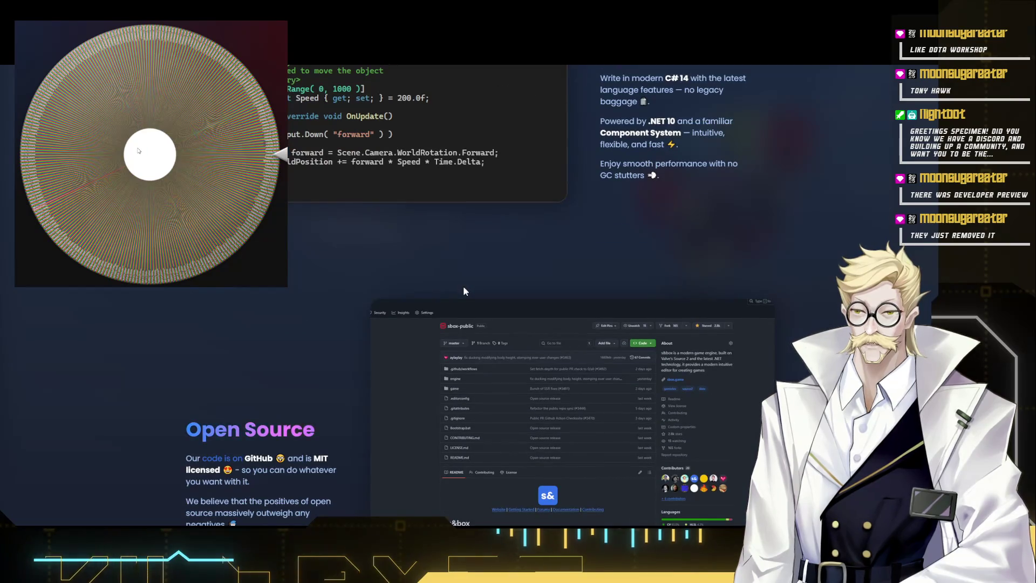
{"action": "scroll", "coordinate": [463, 286], "scroll_direction": "down", "scroll_amount": 2}
{"action": "scroll", "coordinate": [463, 286], "scroll_direction": "down", "scroll_amount": 2}
{"action": "scroll", "coordinate": [458, 290], "scroll_direction": "down", "scroll_amount": 2}
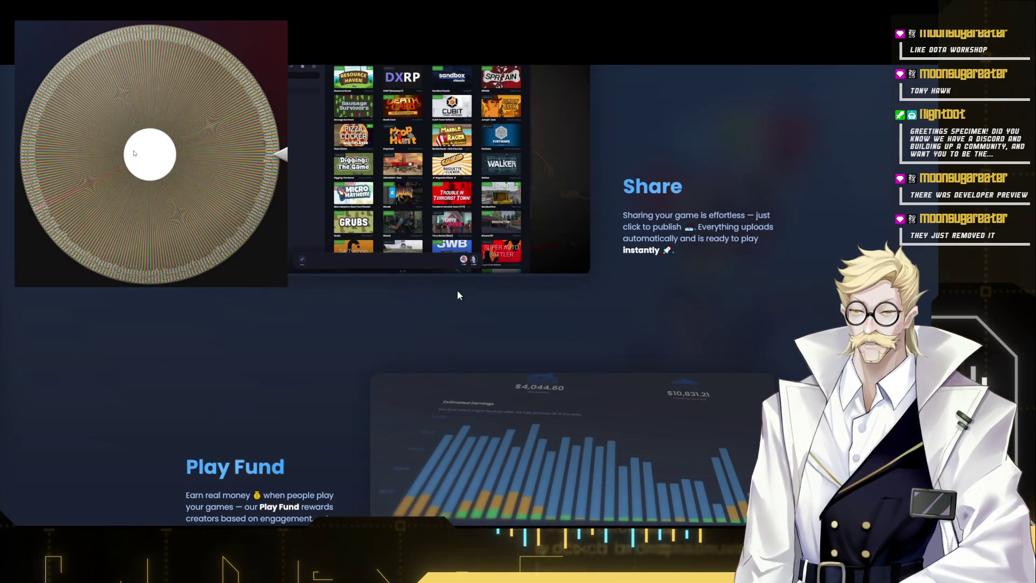
{"action": "scroll", "coordinate": [458, 295], "scroll_direction": "down", "scroll_amount": 3}
{"action": "scroll", "coordinate": [447, 303], "scroll_direction": "up", "scroll_amount": 2}
{"action": "scroll", "coordinate": [446, 303], "scroll_direction": "down", "scroll_amount": 3}
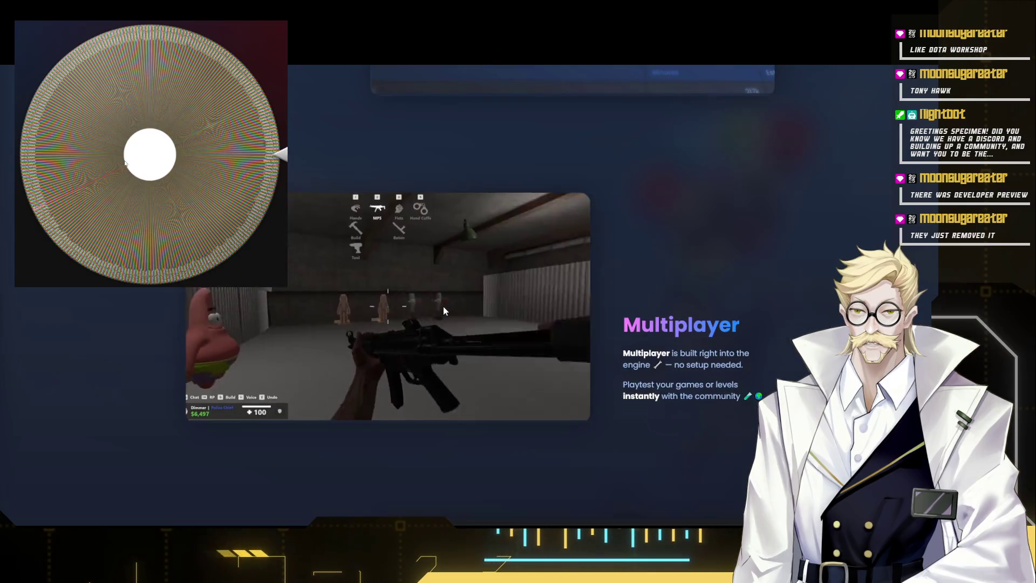
{"action": "scroll", "coordinate": [443, 307], "scroll_direction": "up", "scroll_amount": 1}
{"action": "scroll", "coordinate": [443, 306], "scroll_direction": "up", "scroll_amount": 2}
{"action": "scroll", "coordinate": [301, 347], "scroll_direction": "down", "scroll_amount": 4}
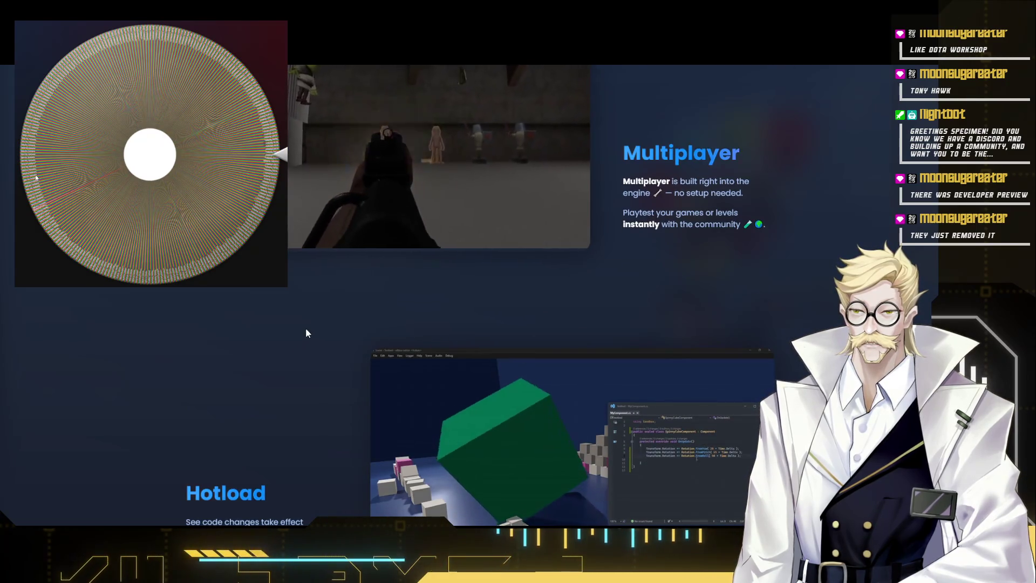
{"action": "scroll", "coordinate": [304, 323], "scroll_direction": "down", "scroll_amount": 3}
{"action": "scroll", "coordinate": [300, 321], "scroll_direction": "down", "scroll_amount": 1}
{"action": "scroll", "coordinate": [301, 321], "scroll_direction": "up", "scroll_amount": 2}
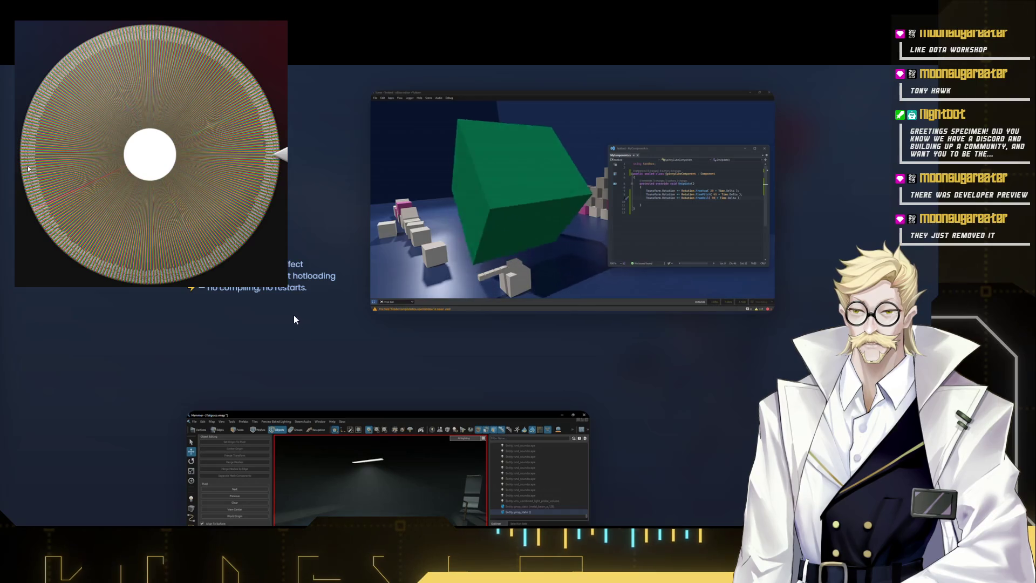
{"action": "scroll", "coordinate": [288, 316], "scroll_direction": "down", "scroll_amount": 5}
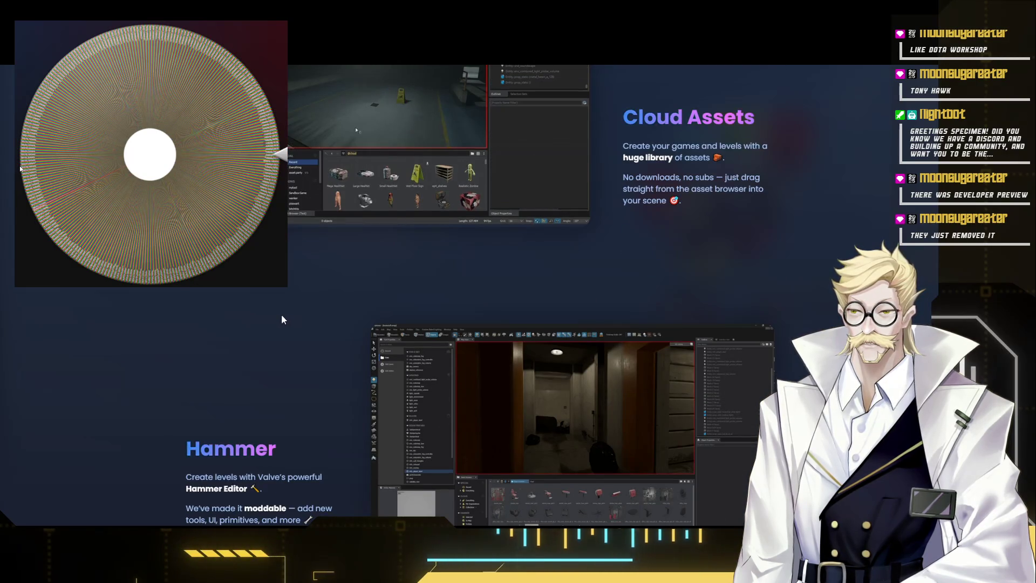
{"action": "scroll", "coordinate": [282, 317], "scroll_direction": "up", "scroll_amount": 1}
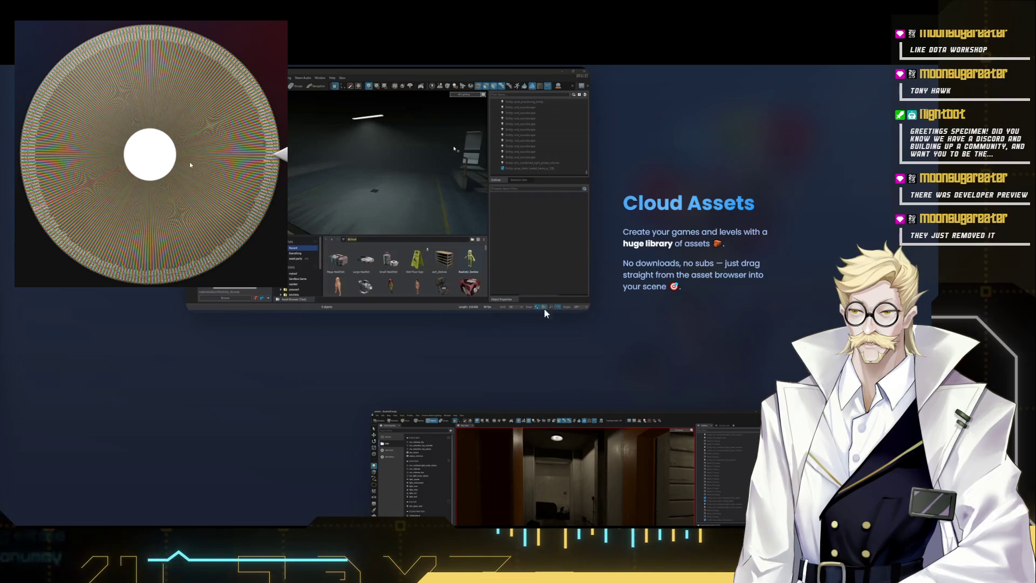
- Highlight the Cloud Assets heading and description while reading, then clear the selection
{"action": "mouse_move", "coordinate": [619, 193]}
{"action": "left_mouse_down"}
{"action": "mouse_move", "coordinate": [685, 249]}
{"action": "mouse_move", "coordinate": [600, 222]}
{"action": "left_mouse_up"}
{"action": "left_click", "coordinate": [685, 251]}
{"action": "left_click", "coordinate": [697, 285]}
{"action": "scroll", "coordinate": [660, 306], "scroll_direction": "down", "scroll_amount": 5}
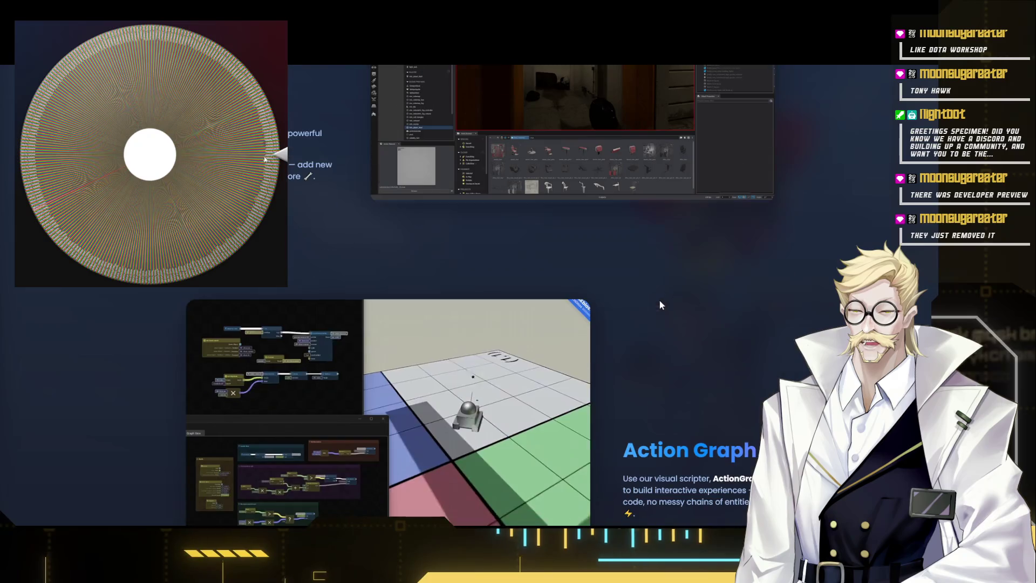
{"action": "scroll", "coordinate": [321, 276], "scroll_direction": "down", "scroll_amount": 5}
{"action": "scroll", "coordinate": [389, 307], "scroll_direction": "down", "scroll_amount": 1}
{"action": "scroll", "coordinate": [534, 372], "scroll_direction": "down", "scroll_amount": 2}
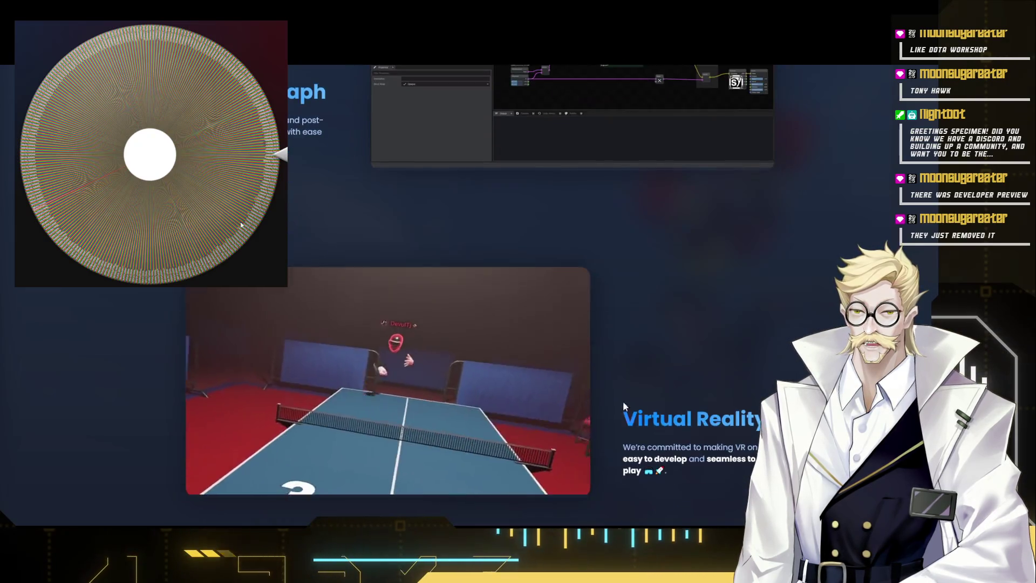
{"action": "scroll", "coordinate": [623, 405], "scroll_direction": "down", "scroll_amount": 5}
{"action": "scroll", "coordinate": [621, 401], "scroll_direction": "down", "scroll_amount": 3}
{"action": "scroll", "coordinate": [697, 267], "scroll_direction": "up", "scroll_amount": 15}
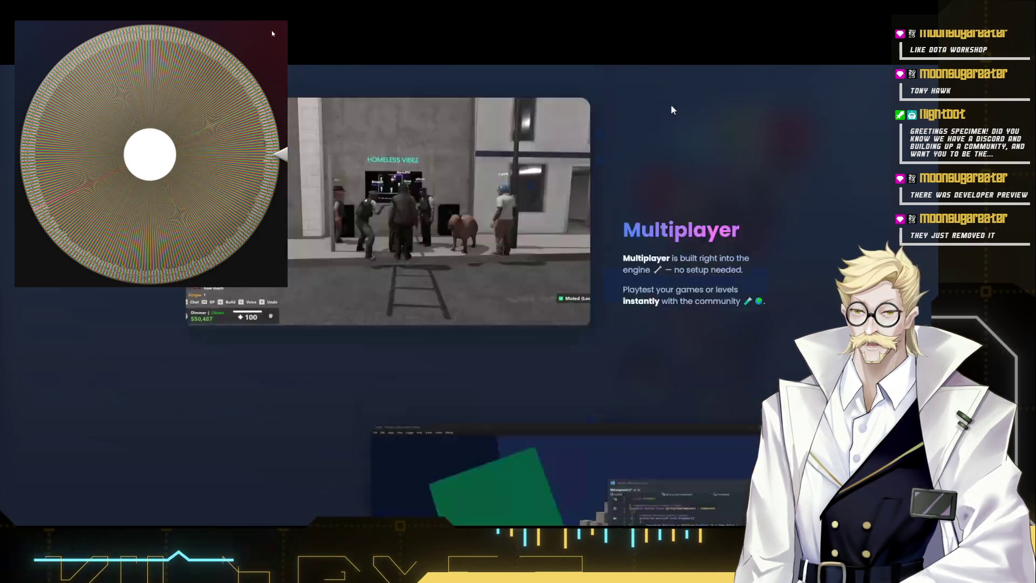